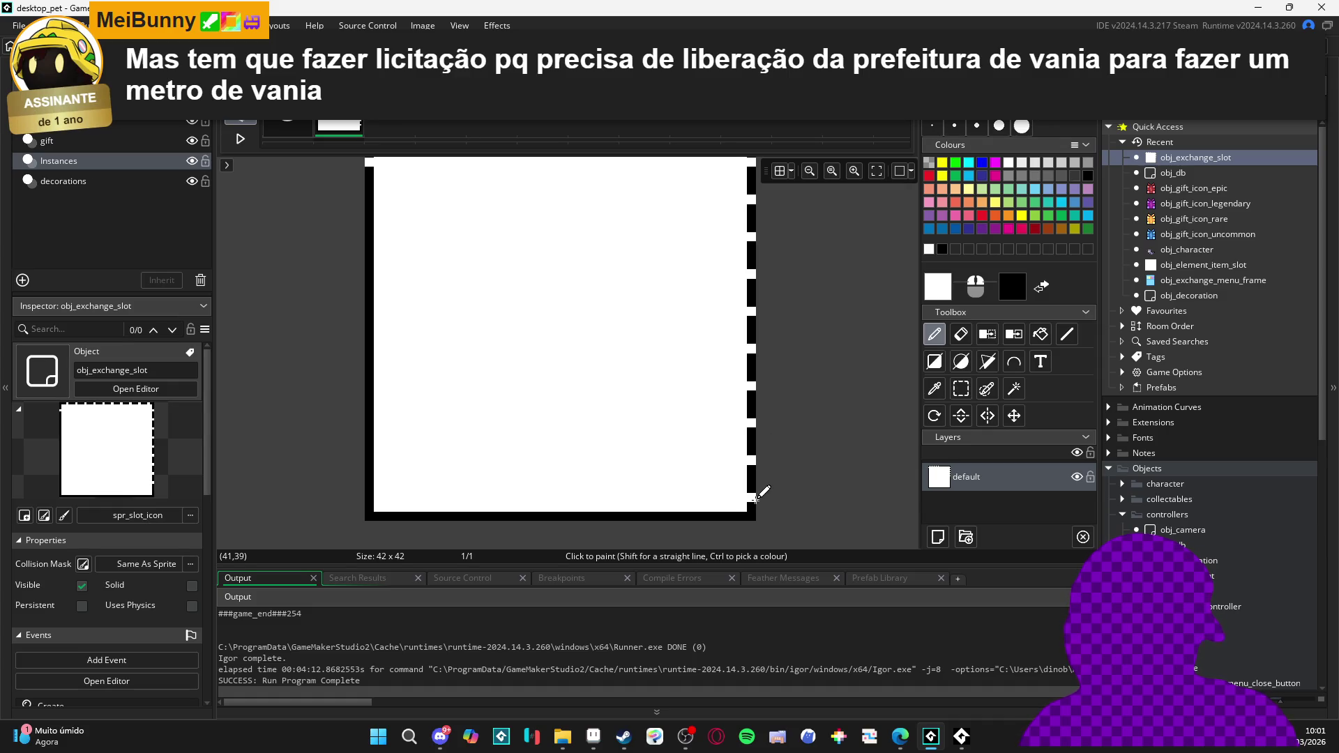
# Paint white gaps at alternating pixels along the slot icon's bottom black border
pyautogui.click(724, 516)
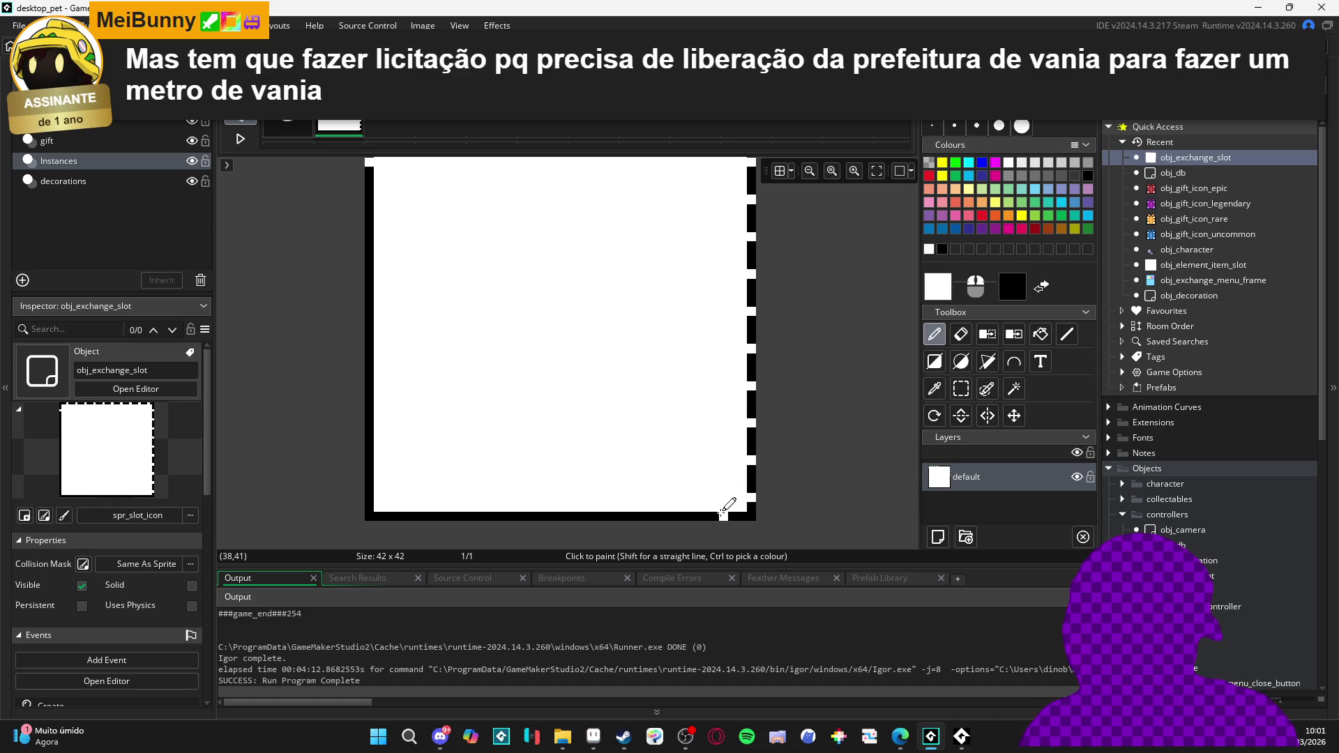
pyautogui.click(686, 516)
pyautogui.click(649, 516)
pyautogui.click(612, 517)
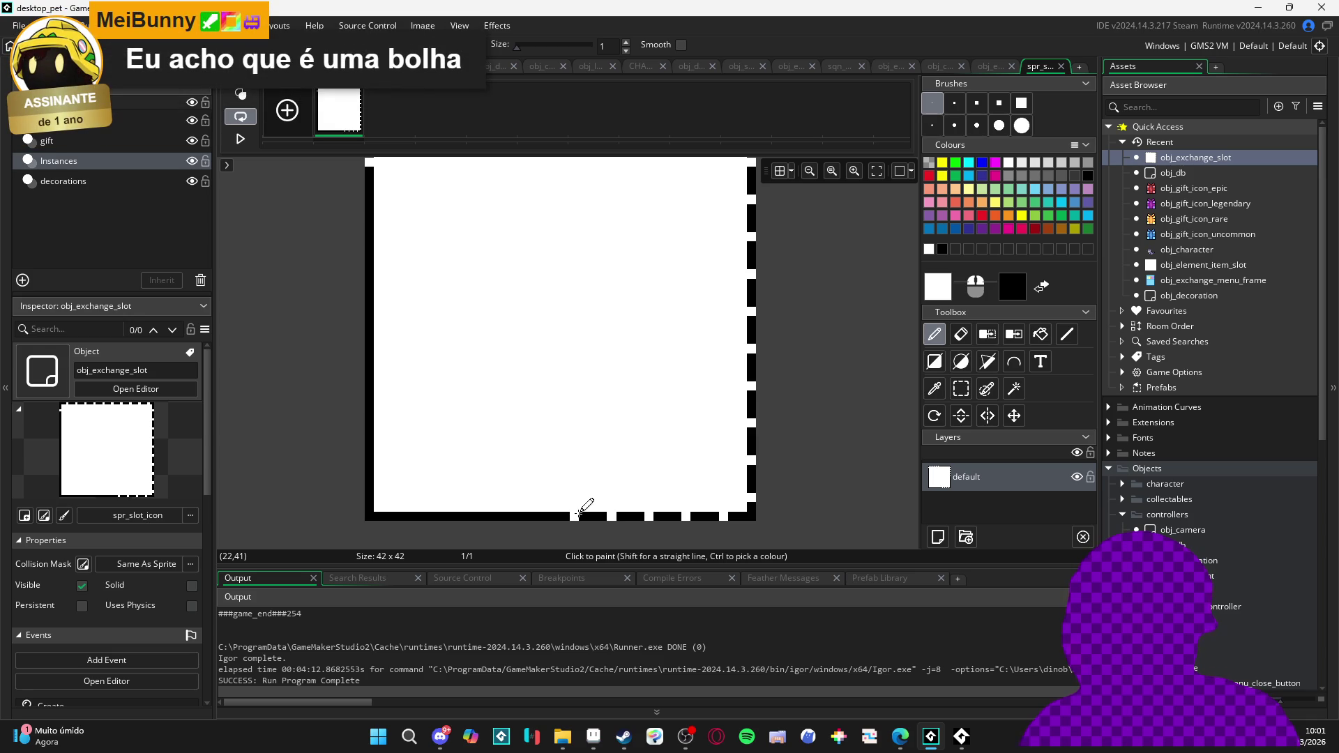
pyautogui.click(575, 516)
pyautogui.click(537, 516)
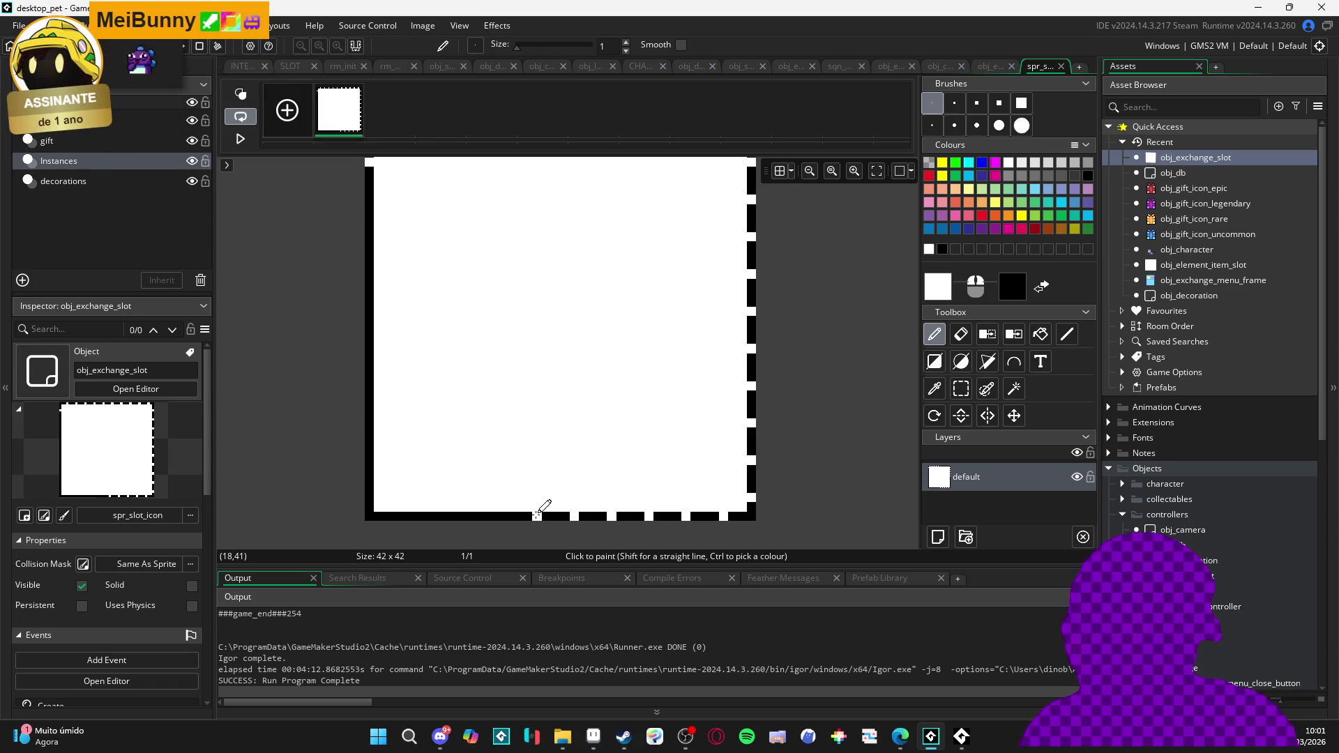
pyautogui.click(499, 516)
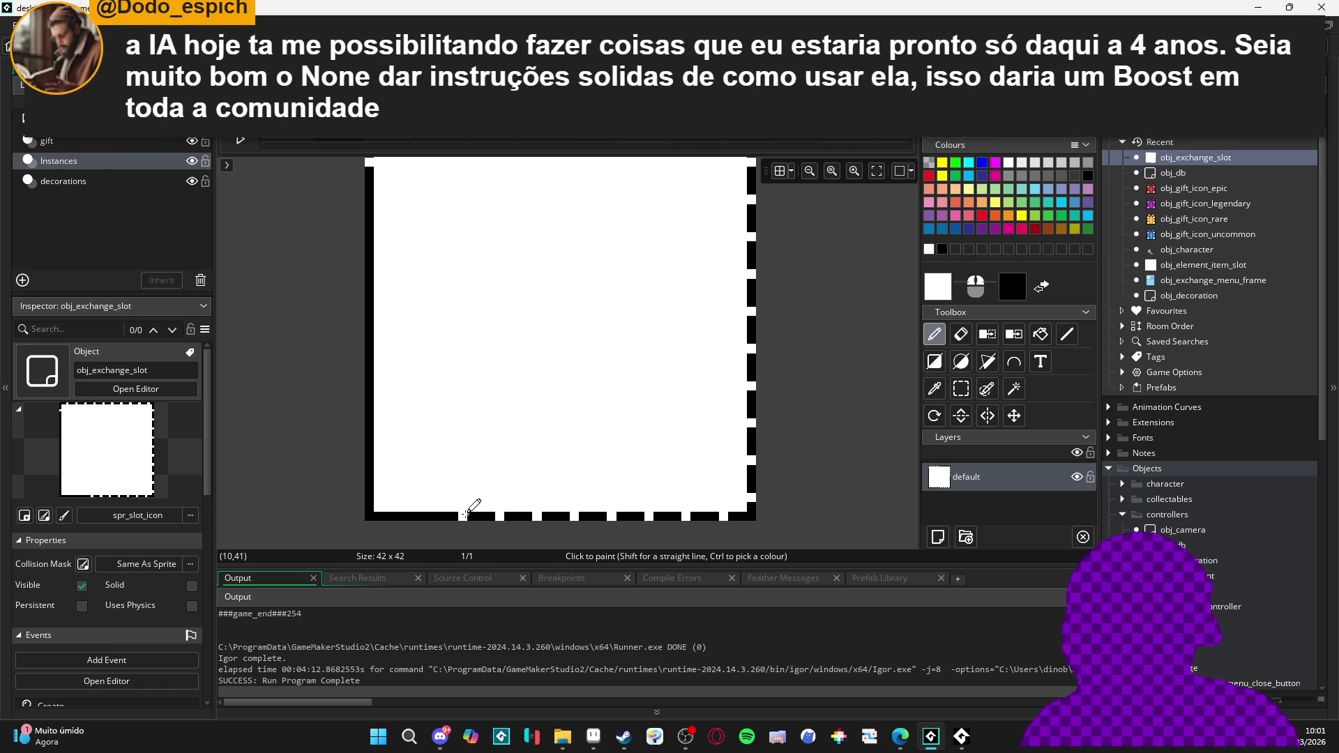
pyautogui.click(426, 516)
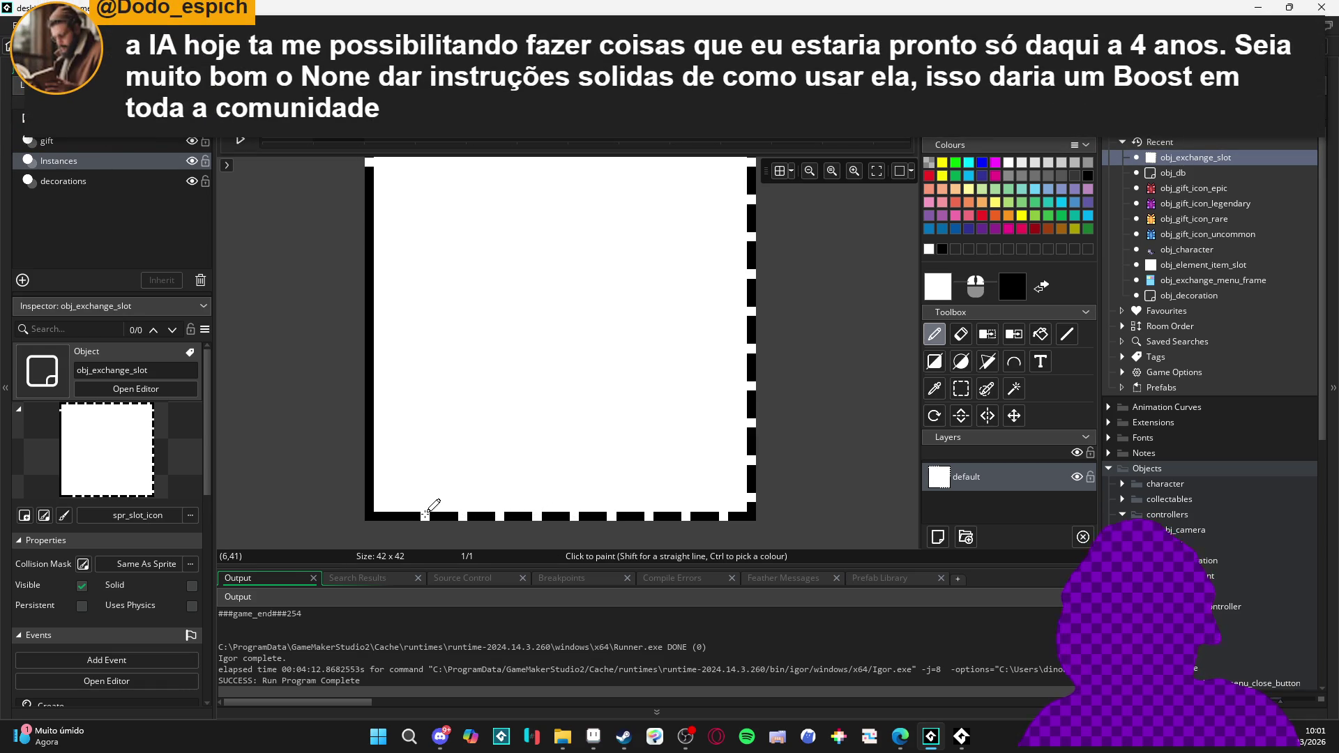
# Add white gaps to the left border, then sample black for pixel painting again
pyautogui.click(369, 488)
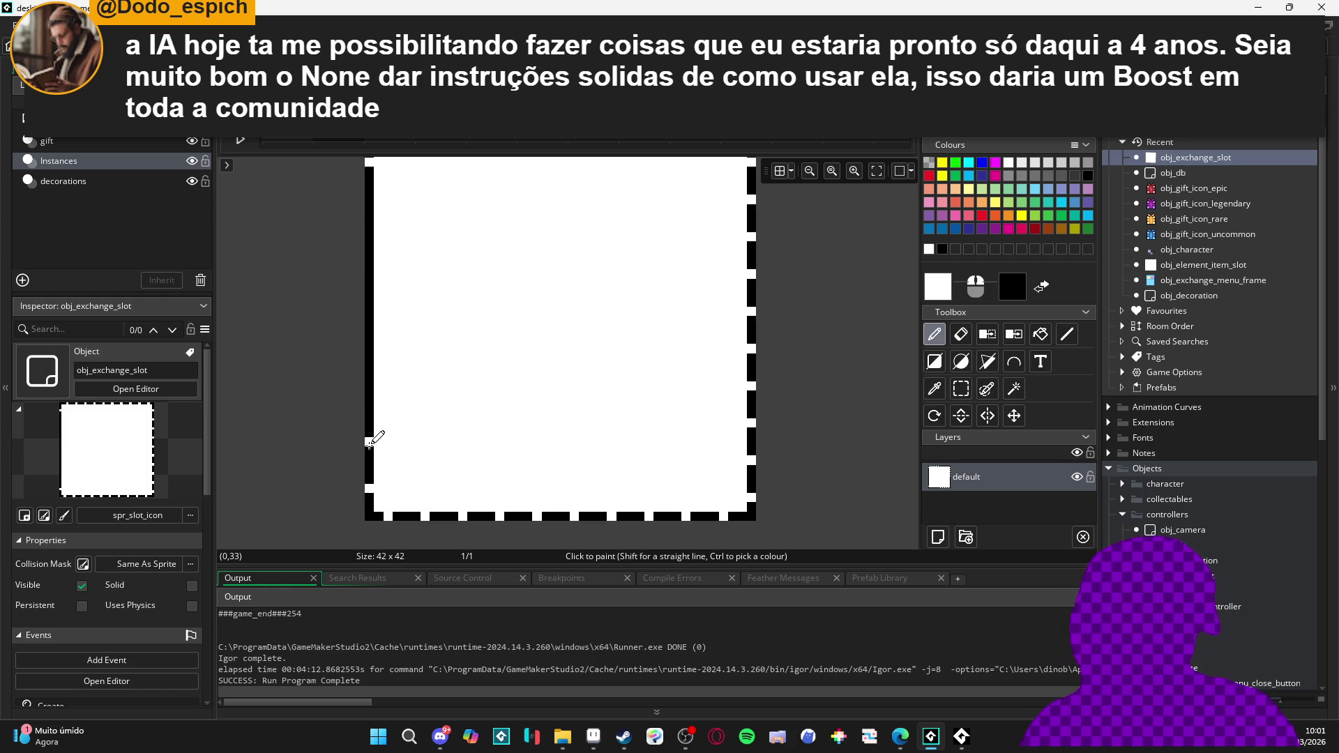
pyautogui.click(369, 404)
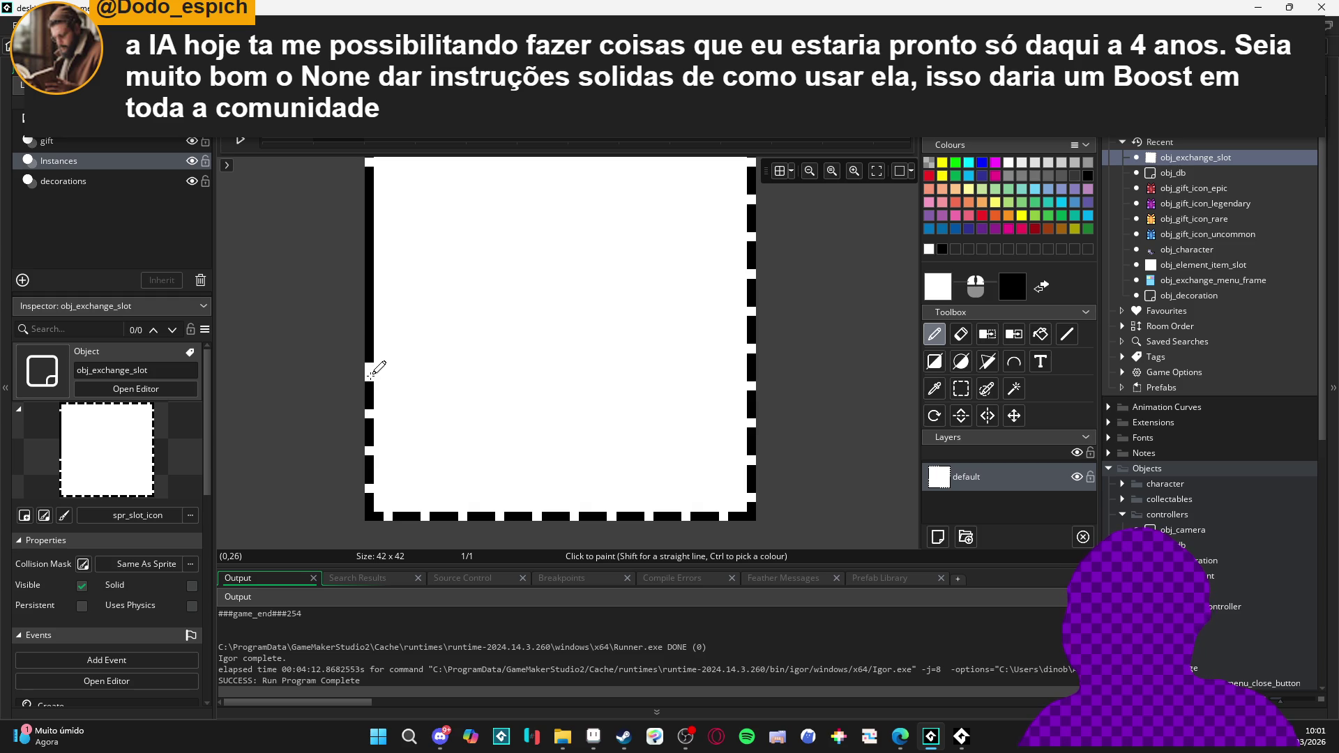
pyautogui.click(934, 389)
pyautogui.click(369, 356)
pyautogui.click(934, 335)
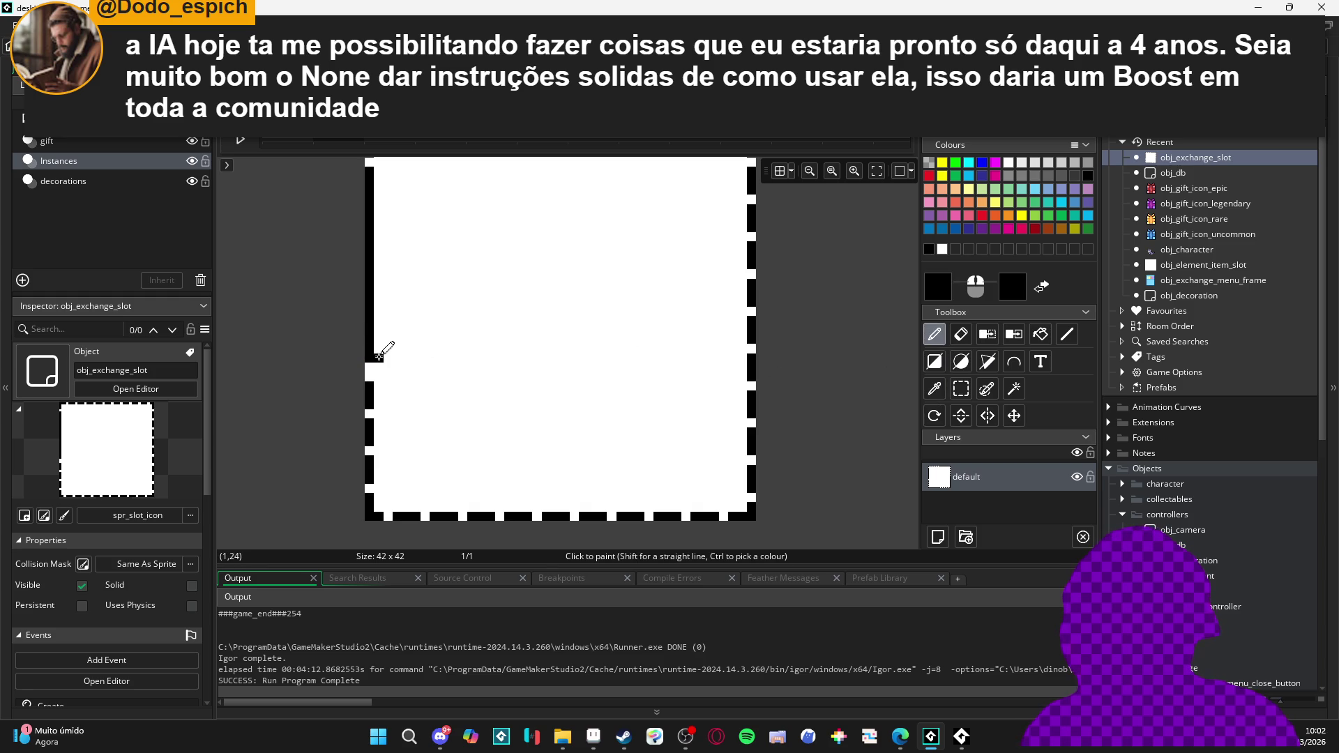
pyautogui.moveTo(323, 317); pyautogui.dragTo(337, 367)
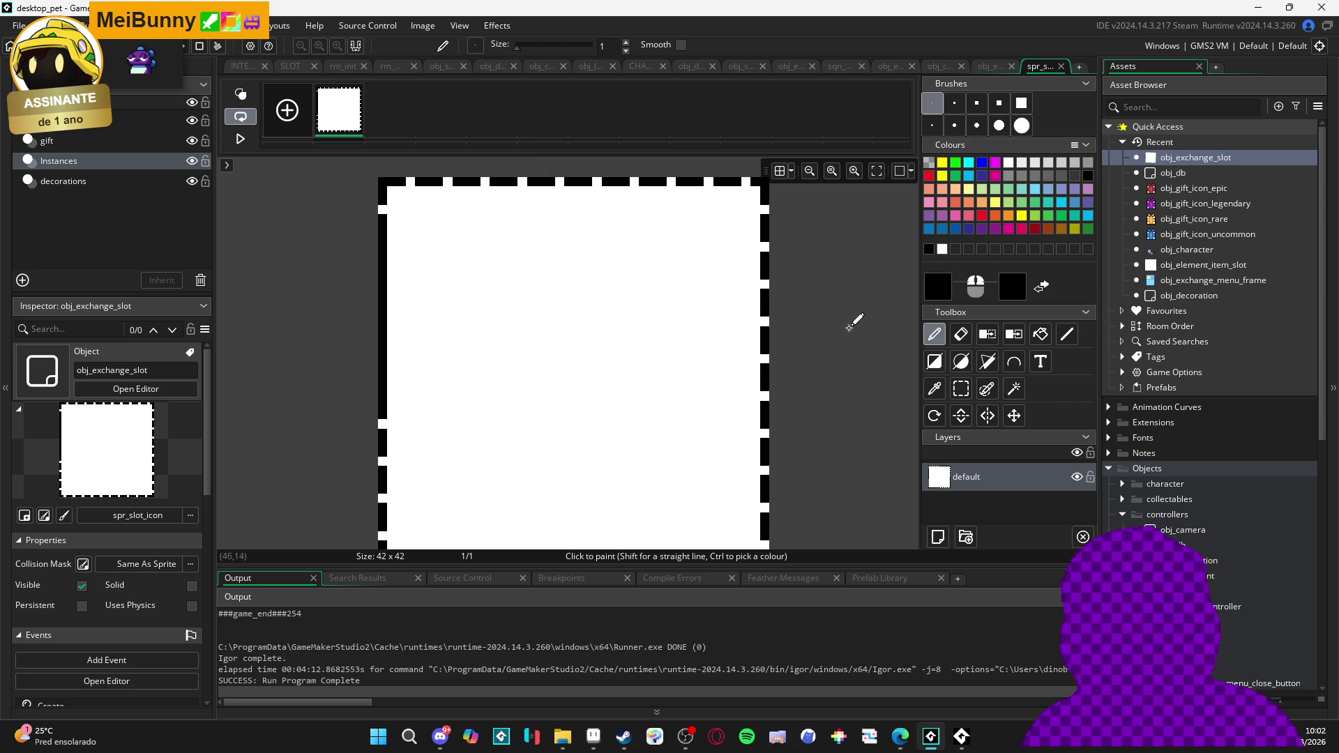
pyautogui.click(935, 388)
pyautogui.click(382, 403)
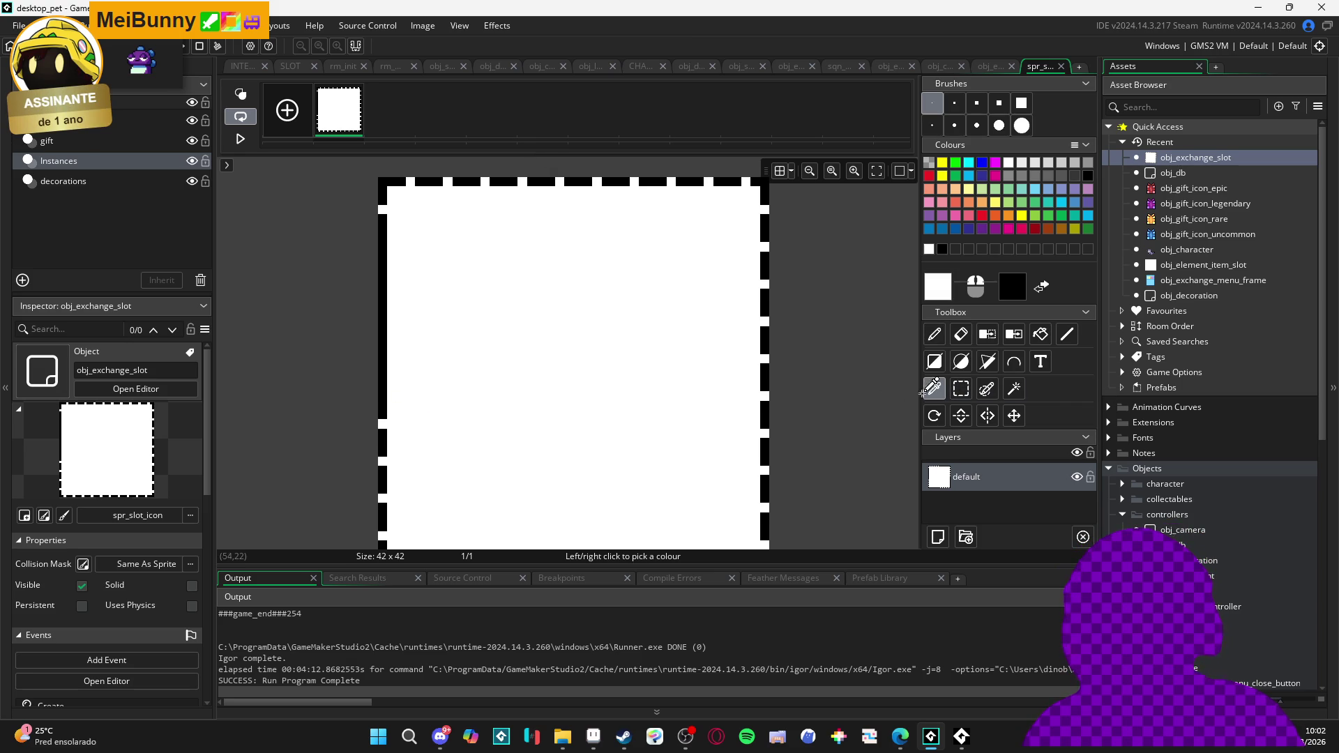
pyautogui.click(935, 335)
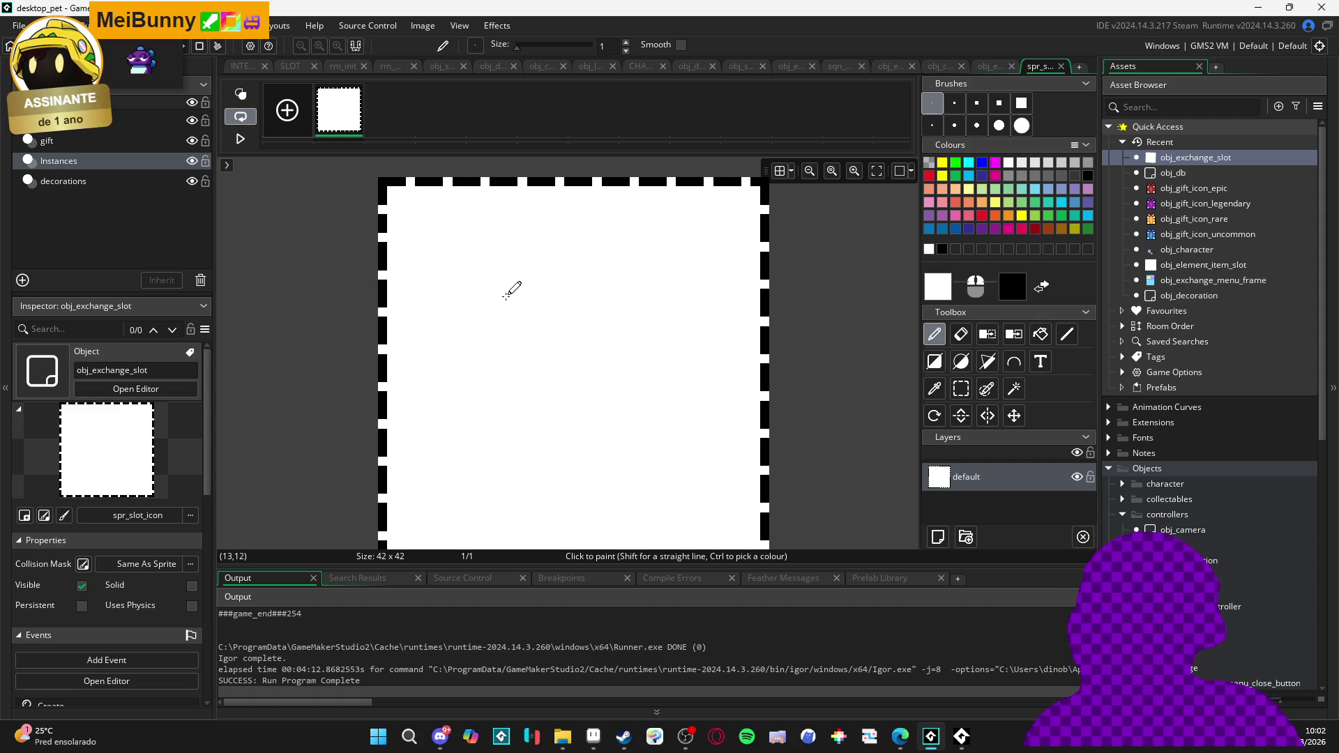
pyautogui.moveTo(515, 288); pyautogui.dragTo(533, 318)
pyautogui.click(935, 389)
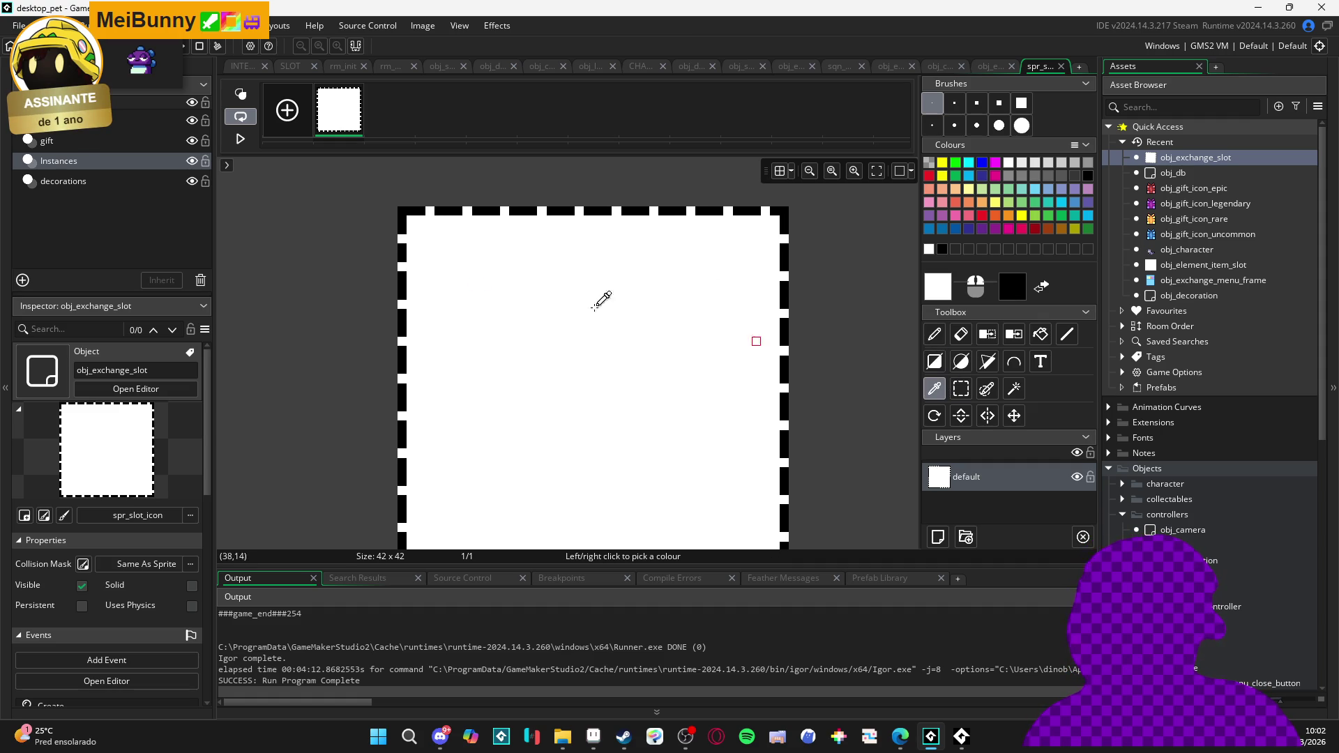
pyautogui.click(402, 223)
pyautogui.click(945, 334)
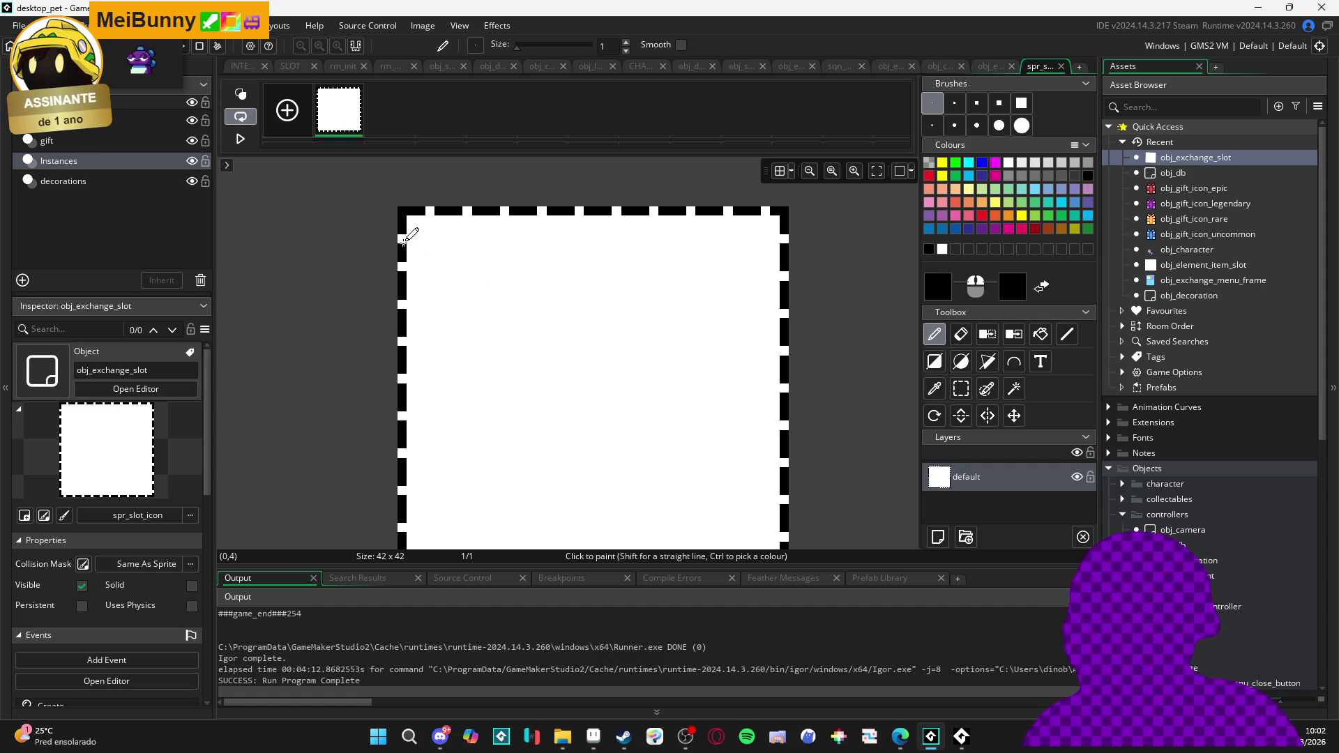
pyautogui.click(935, 388)
pyautogui.click(434, 263)
pyautogui.click(934, 339)
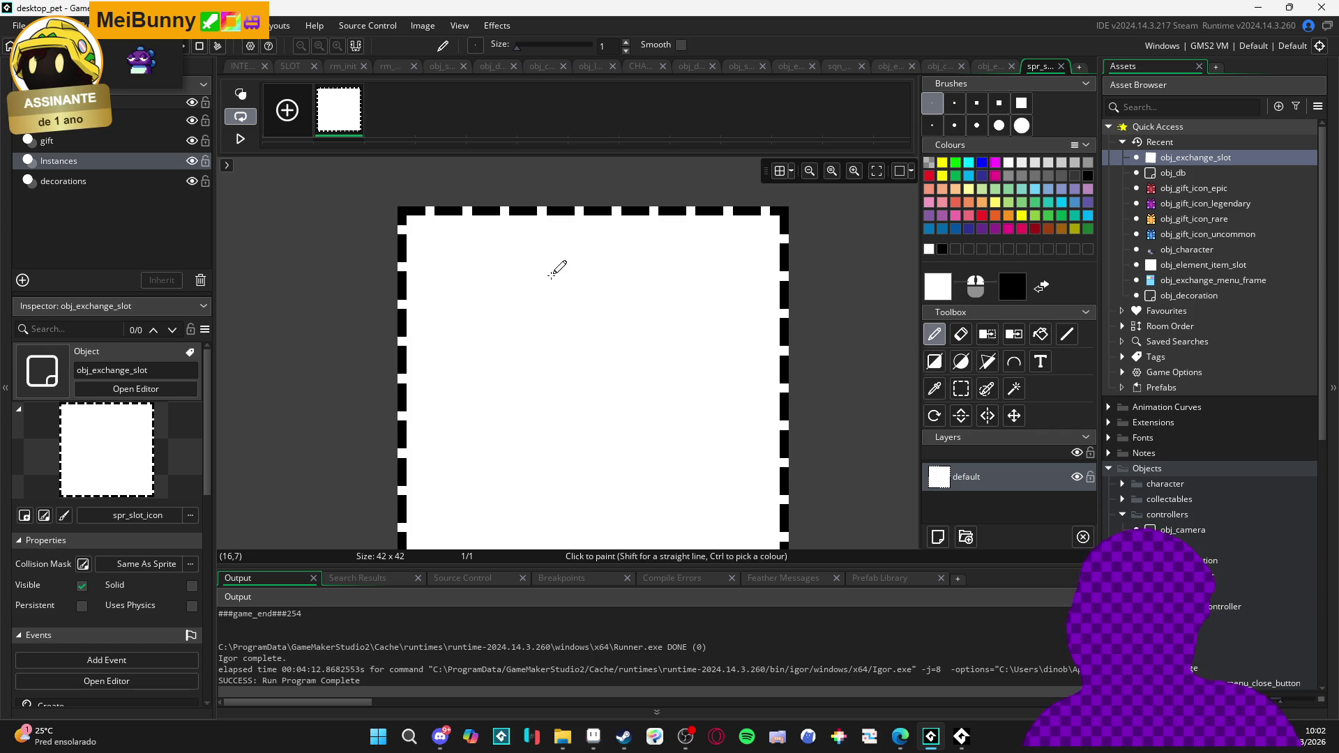
pyautogui.scroll(-2, 550, 274)
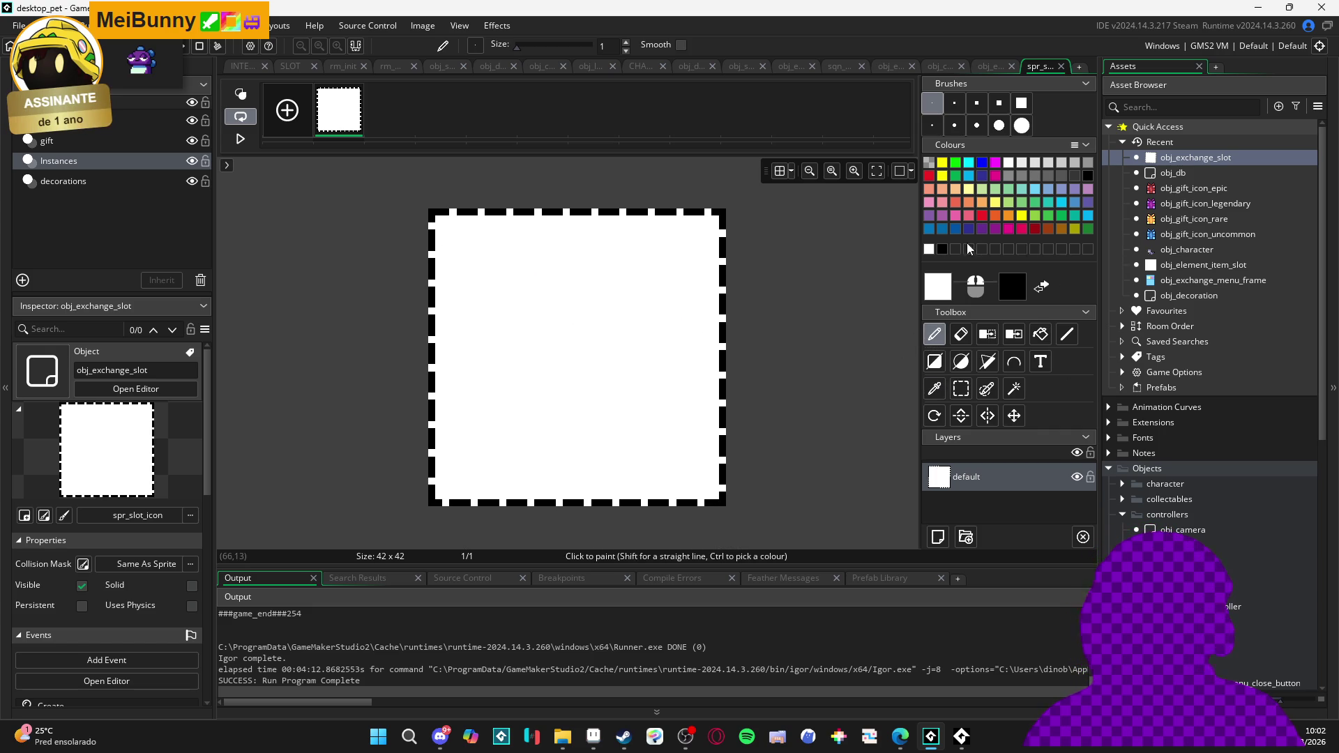
pyautogui.scroll(-2, 611, 300)
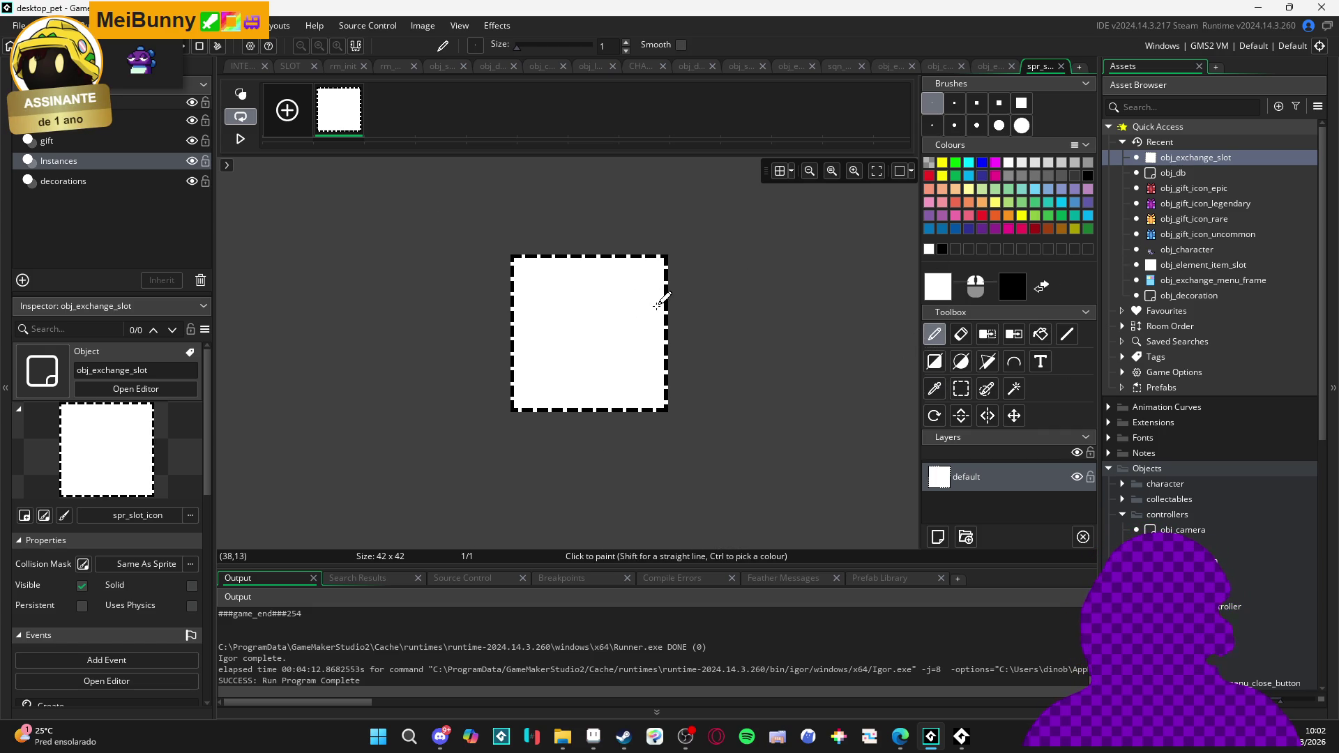
pyautogui.scroll(-2, 656, 302)
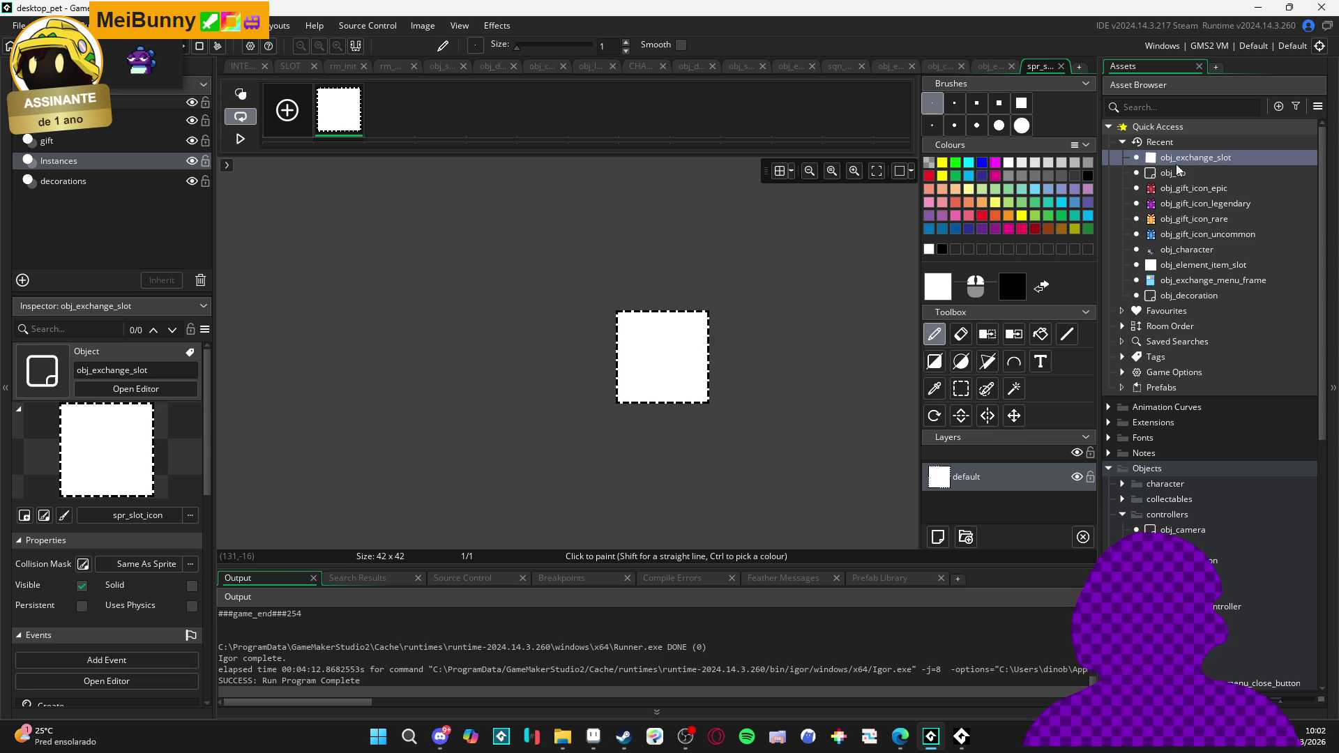
pyautogui.scroll(3, 772, 348)
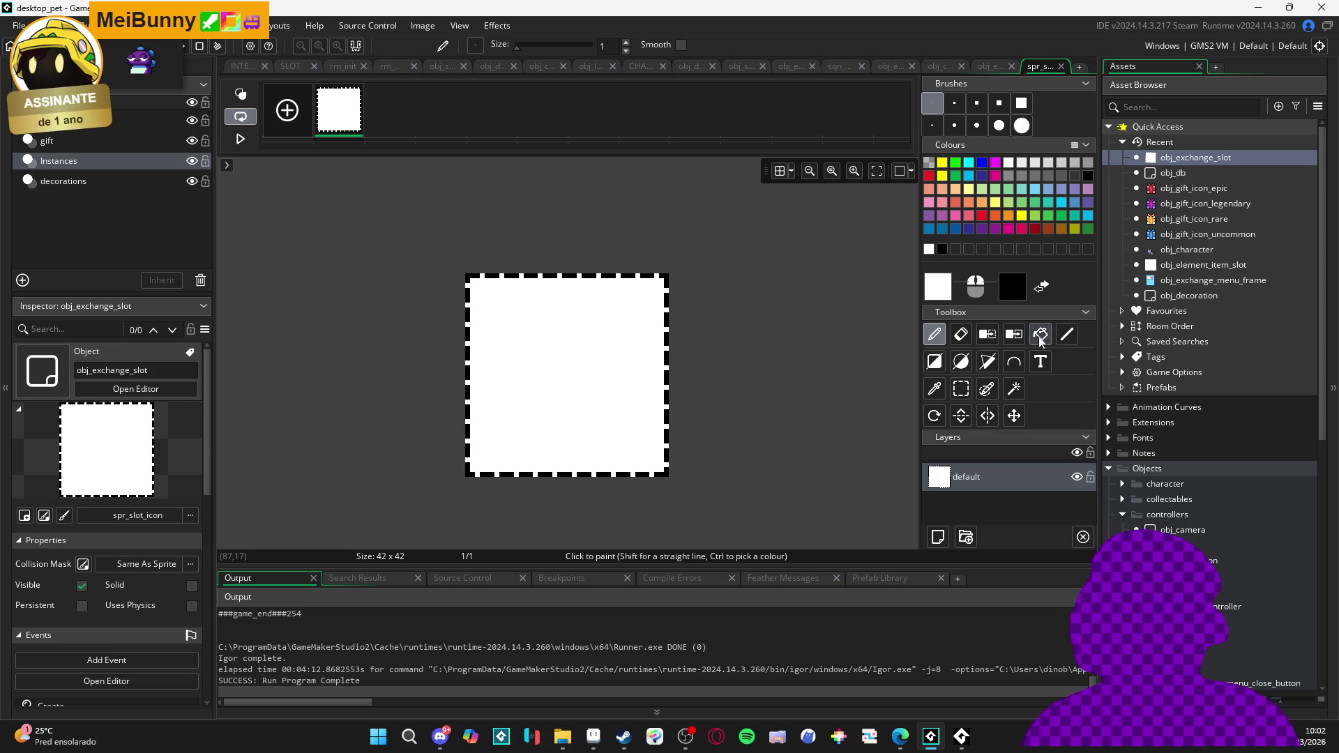
pyautogui.press('f')
pyautogui.scroll(1, 516, 378)
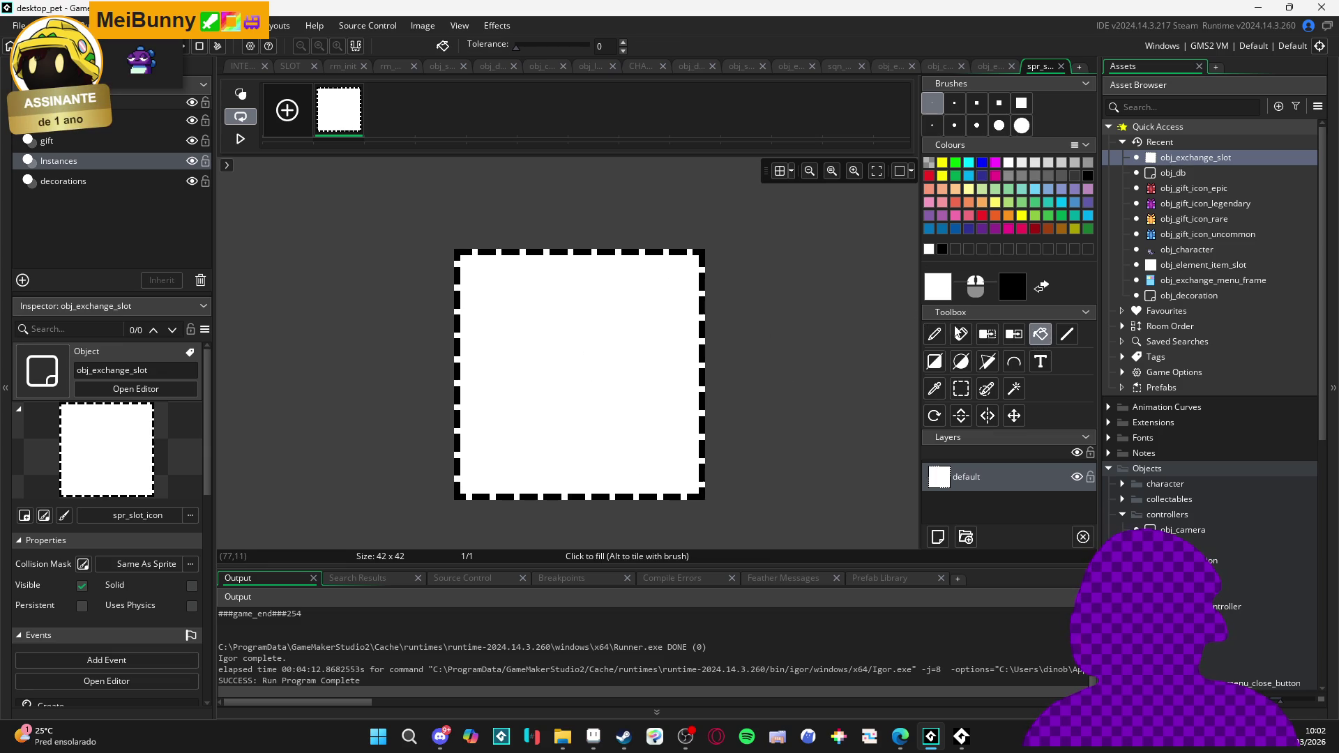
# Pick dark blue and fill the right-edge and top border segments with it
pyautogui.click(969, 228)
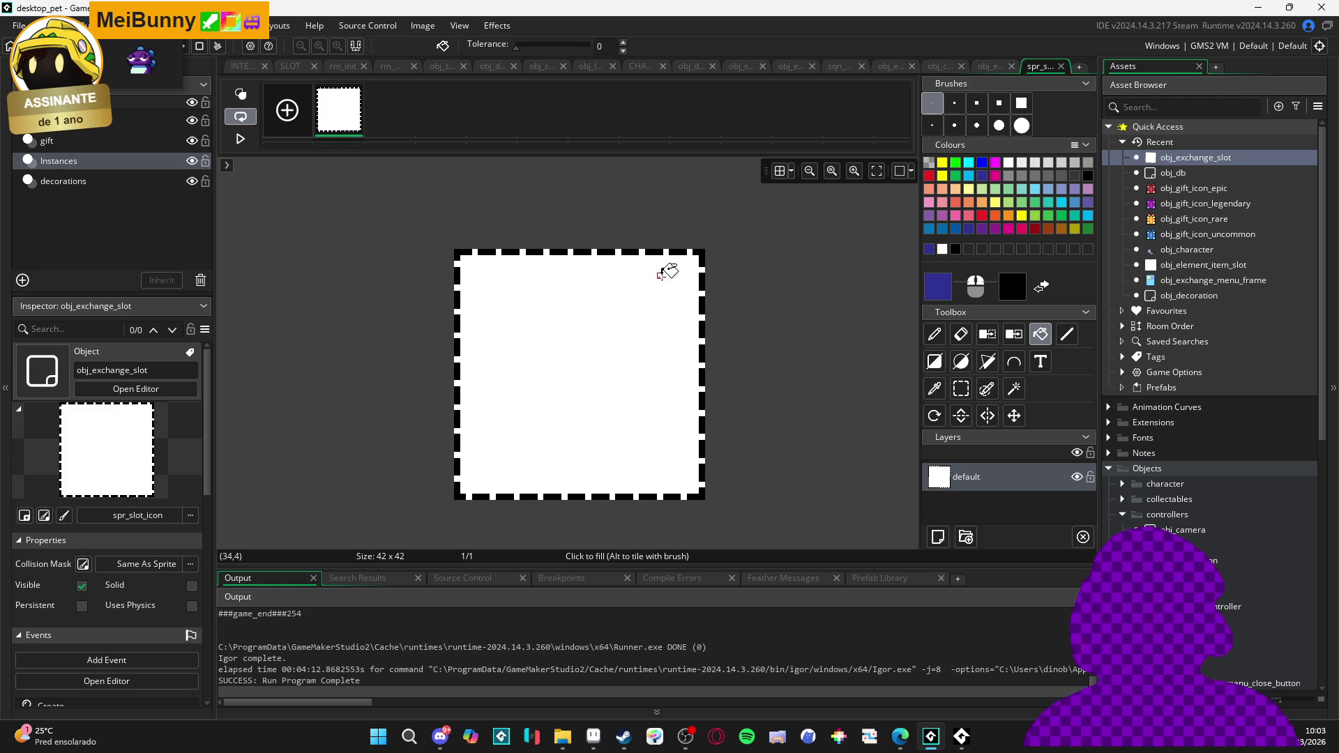
pyautogui.click(701, 268)
pyautogui.moveTo(705, 298); pyautogui.dragTo(705, 392)
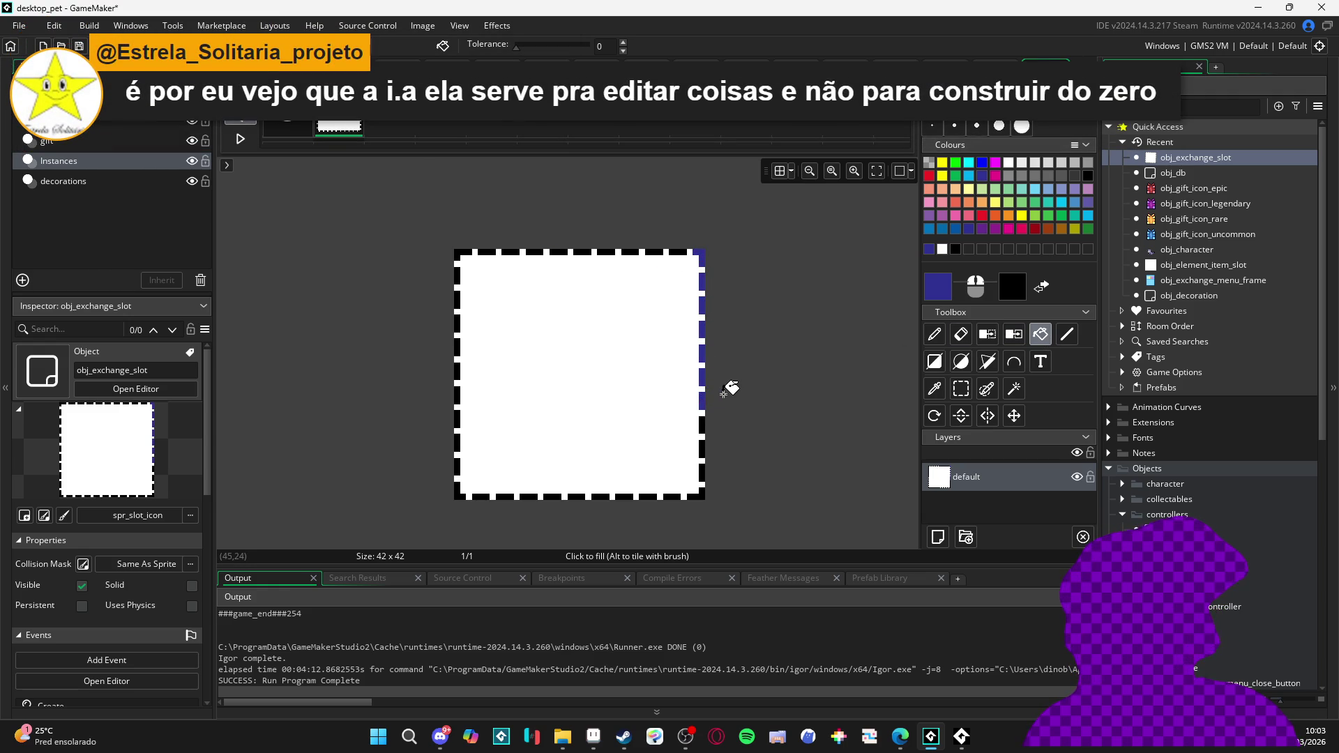
pyautogui.moveTo(701, 403)
pyautogui.mouseDown()
pyautogui.moveTo(705, 481)
pyautogui.moveTo(467, 498)
pyautogui.moveTo(454, 465)
pyautogui.moveTo(461, 255)
pyautogui.moveTo(694, 251)
pyautogui.mouseUp()
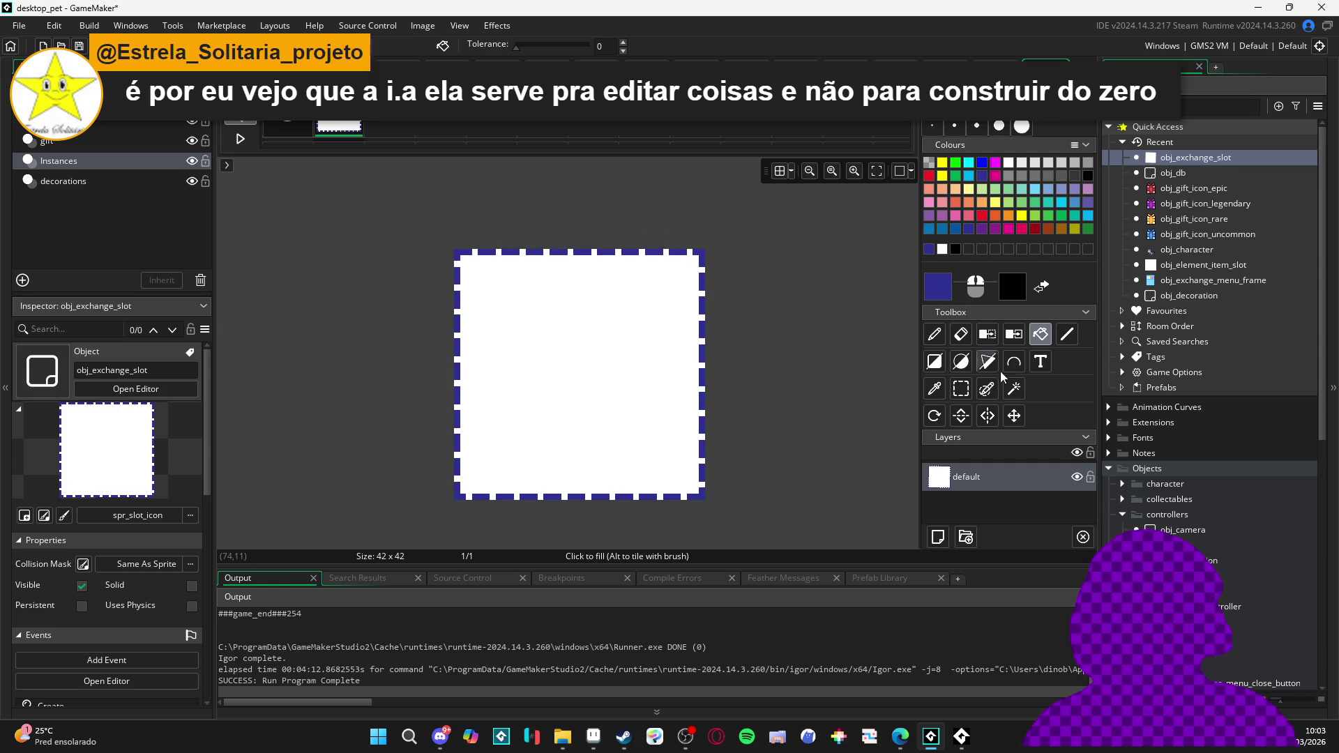
pyautogui.click(935, 335)
pyautogui.scroll(-3, 832, 383)
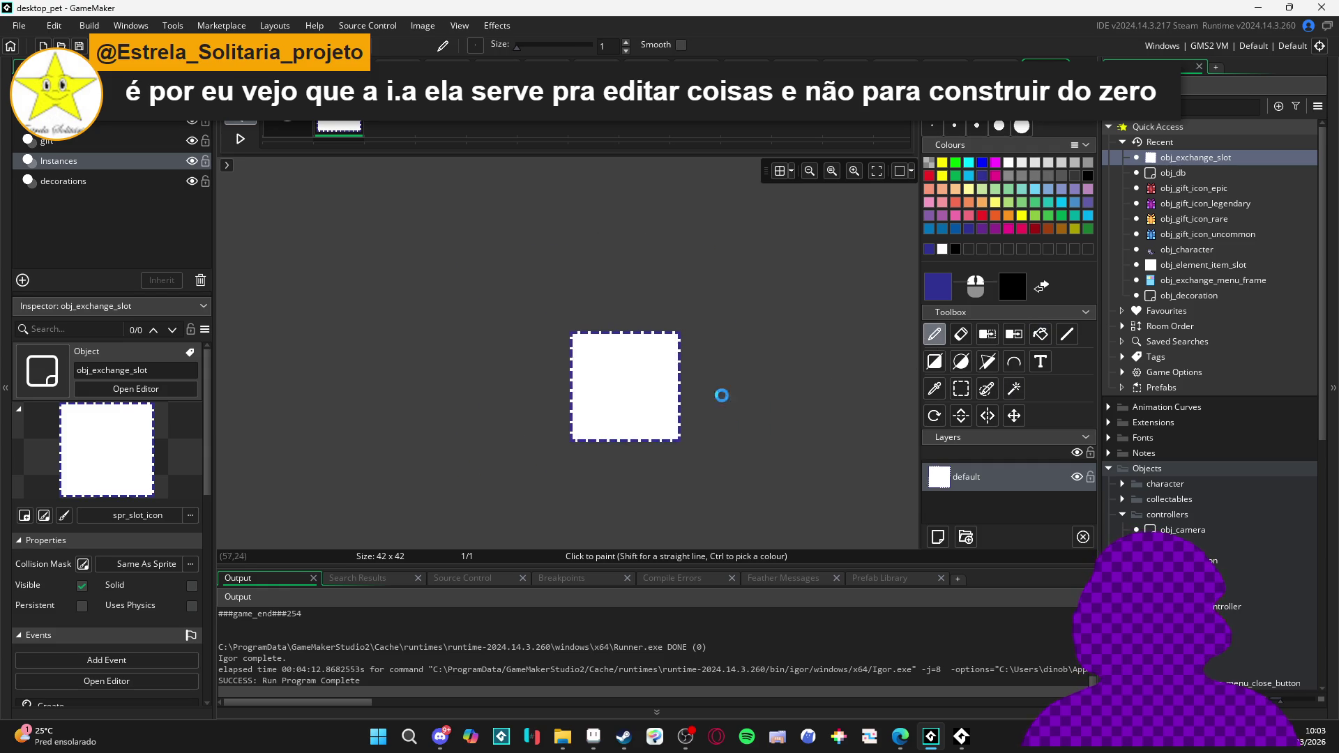
pyautogui.scroll(-2, 701, 386)
pyautogui.hscroll(1, 705, 388)
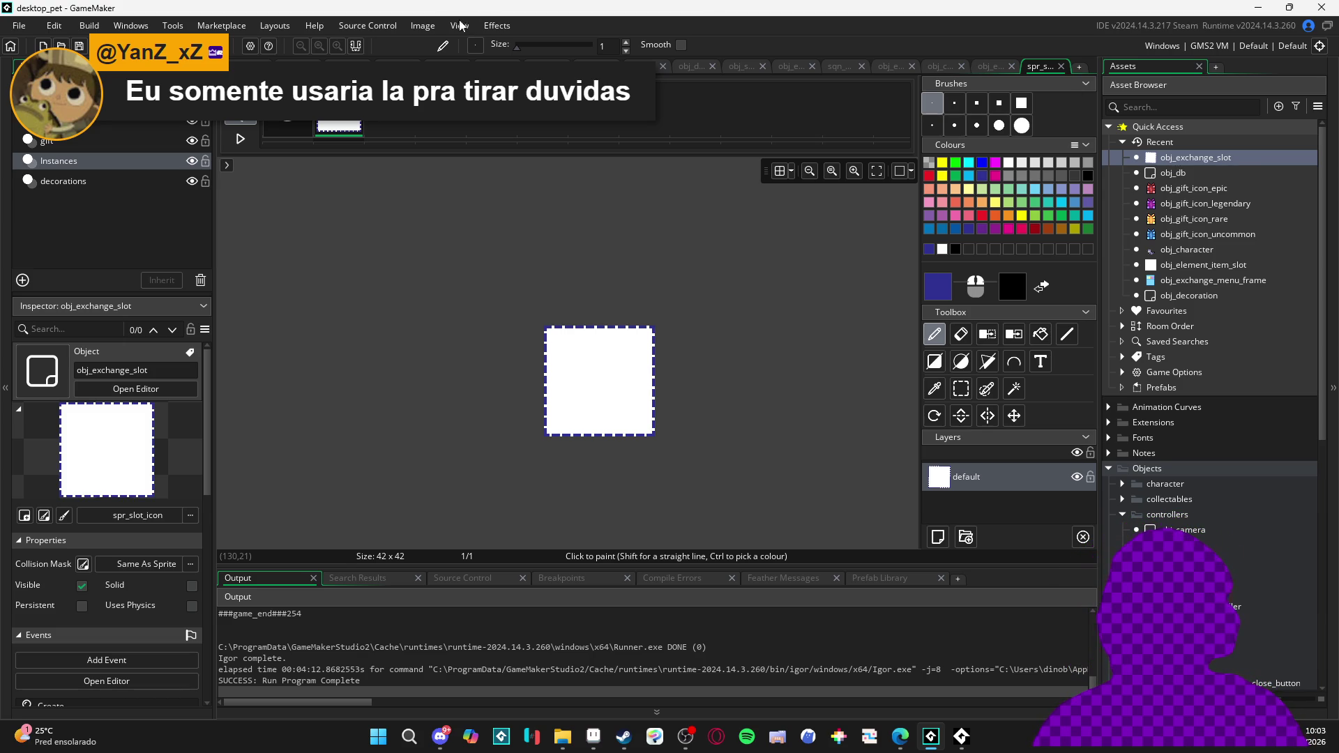
# Close the Image Editor and spr_slot_icon editor, then build and run with F5
pyautogui.hotkey('ctrl', 'Tab')
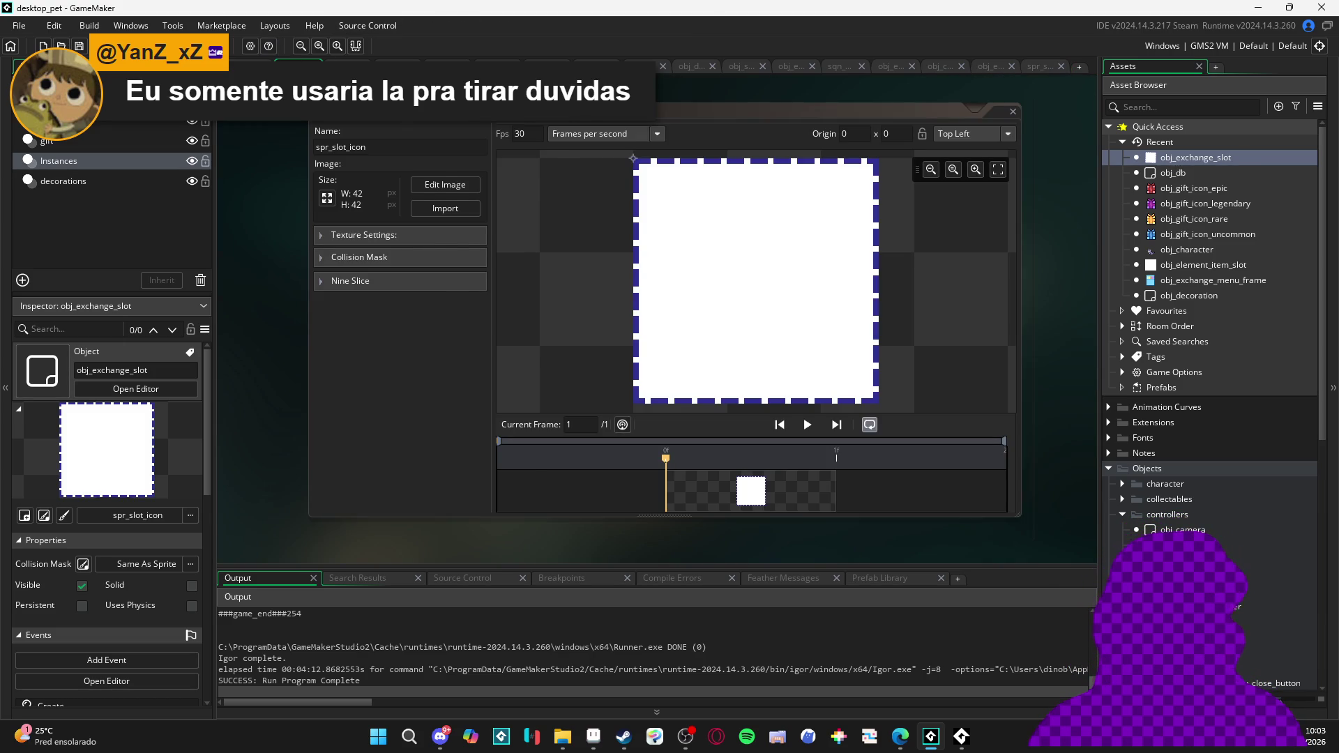
pyautogui.hotkey('ctrl', 'Tab')
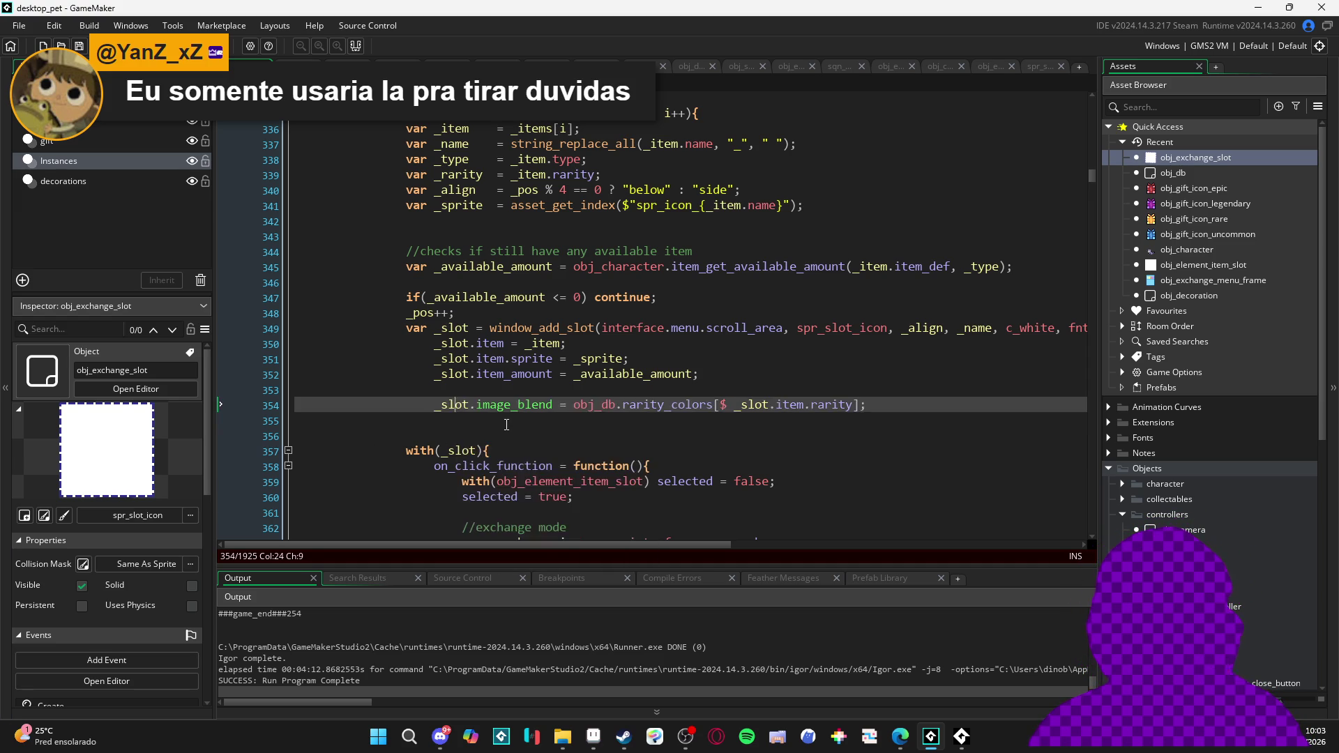
pyautogui.press('F5')
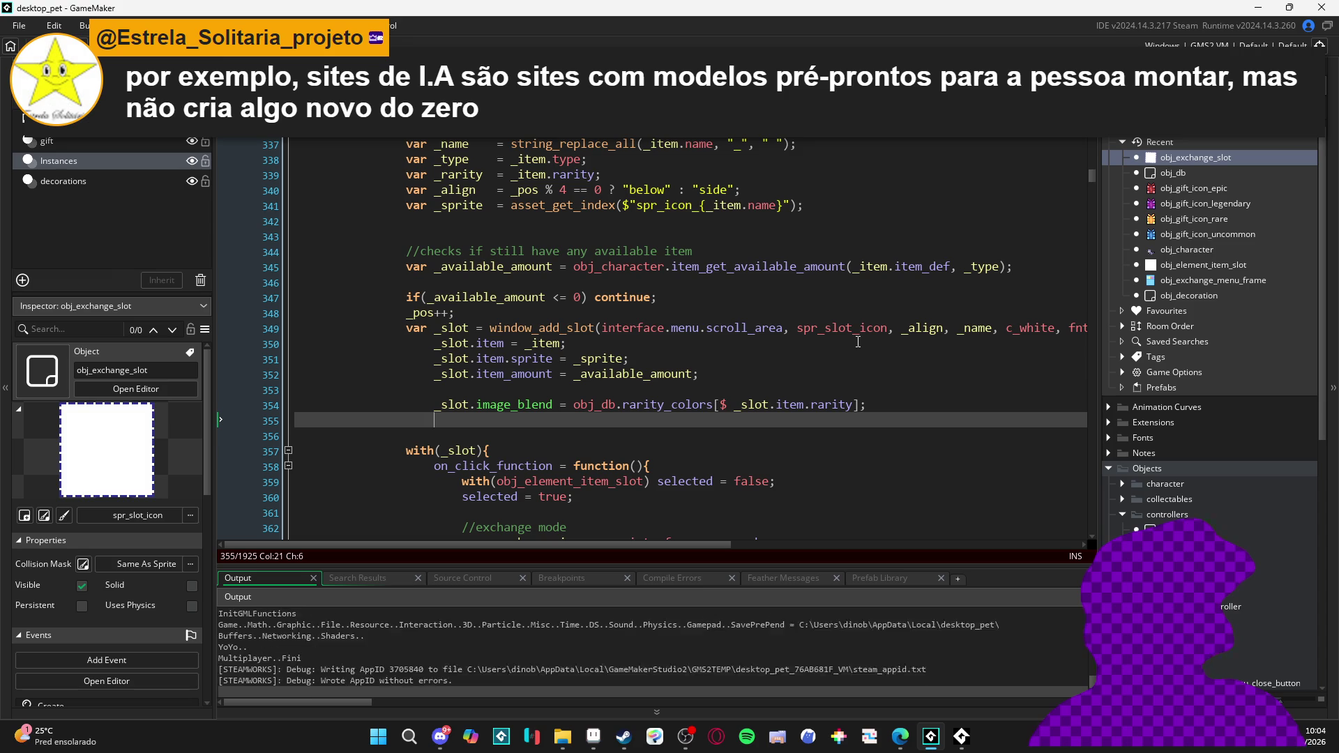
pyautogui.moveTo(841, 332)
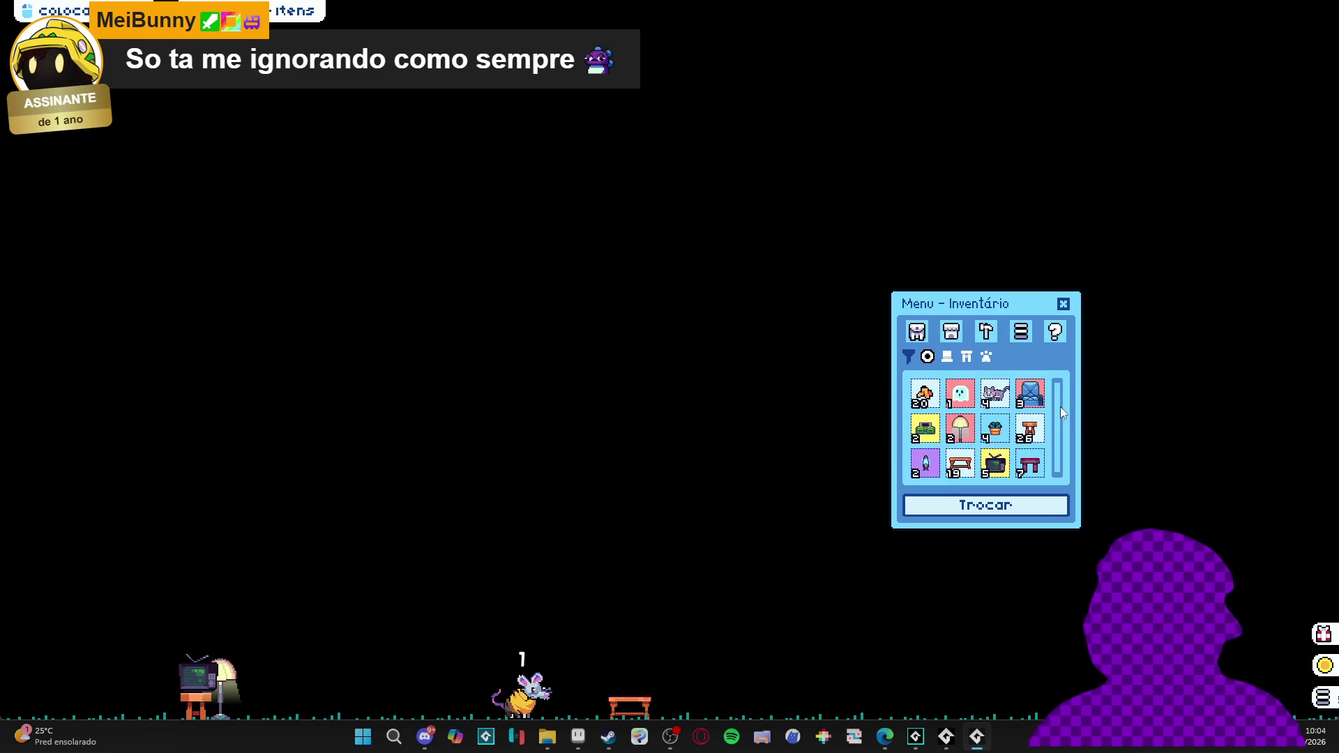
# Open the Trocar exchange menu to view its slots, then close the game via Fechar janela
pyautogui.click(989, 509)
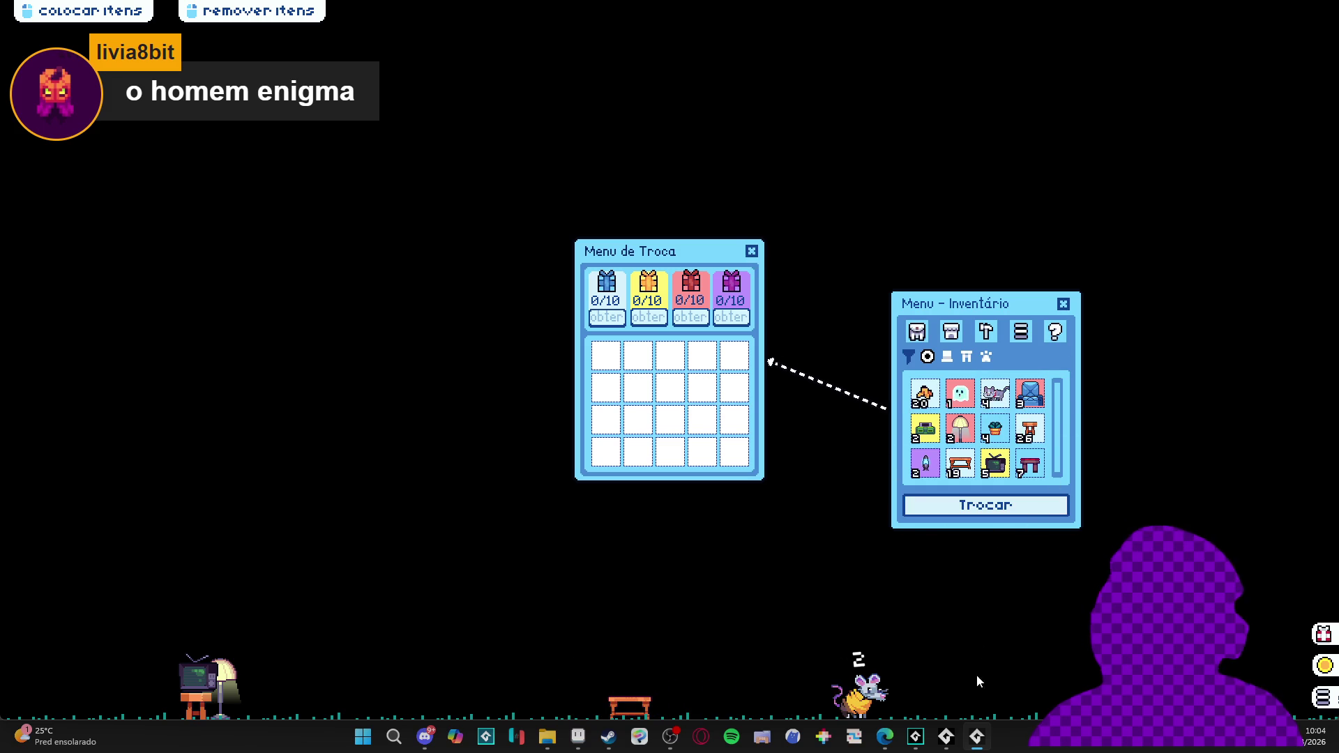
pyautogui.rightClick(977, 736)
pyautogui.click(974, 698)
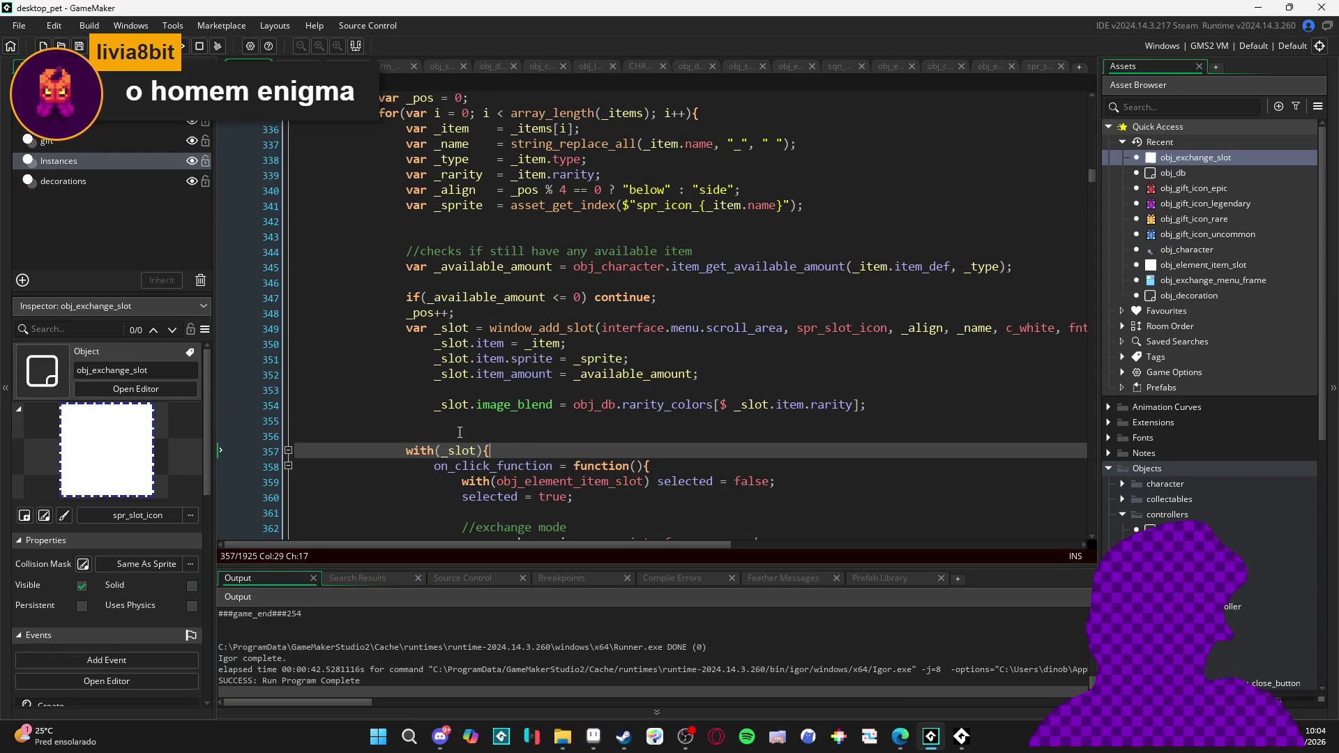
# Delete the empty line 356 below the image_blend rarity colour line
pyautogui.click(221, 437)
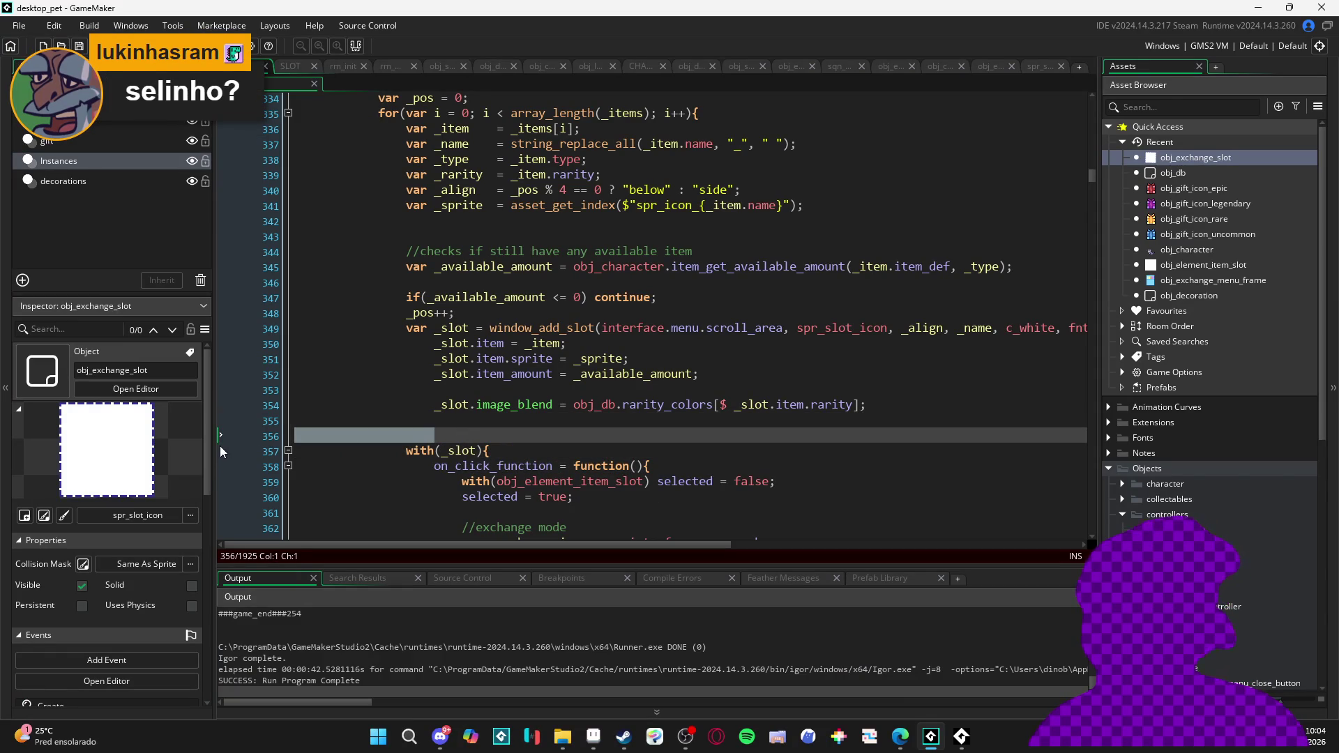
pyautogui.press('BackSpace')
pyautogui.click(561, 447)
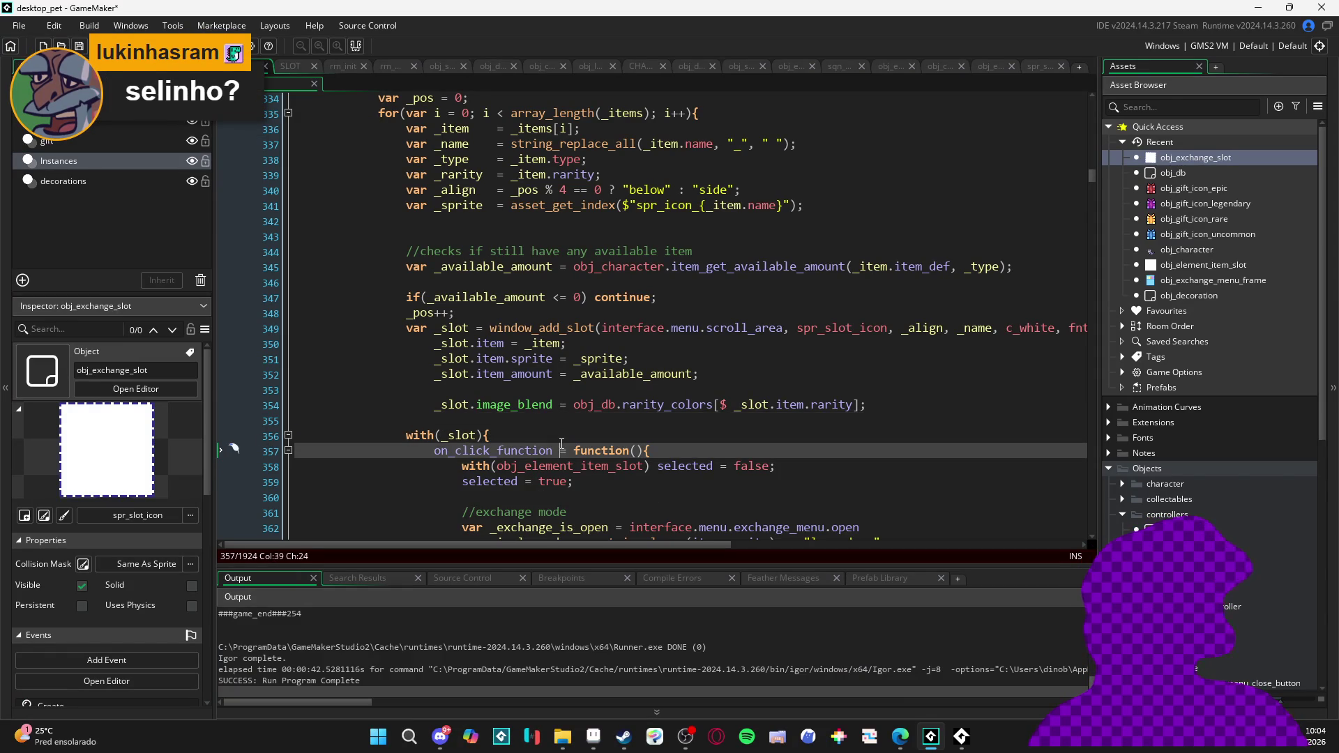
pyautogui.click(535, 414)
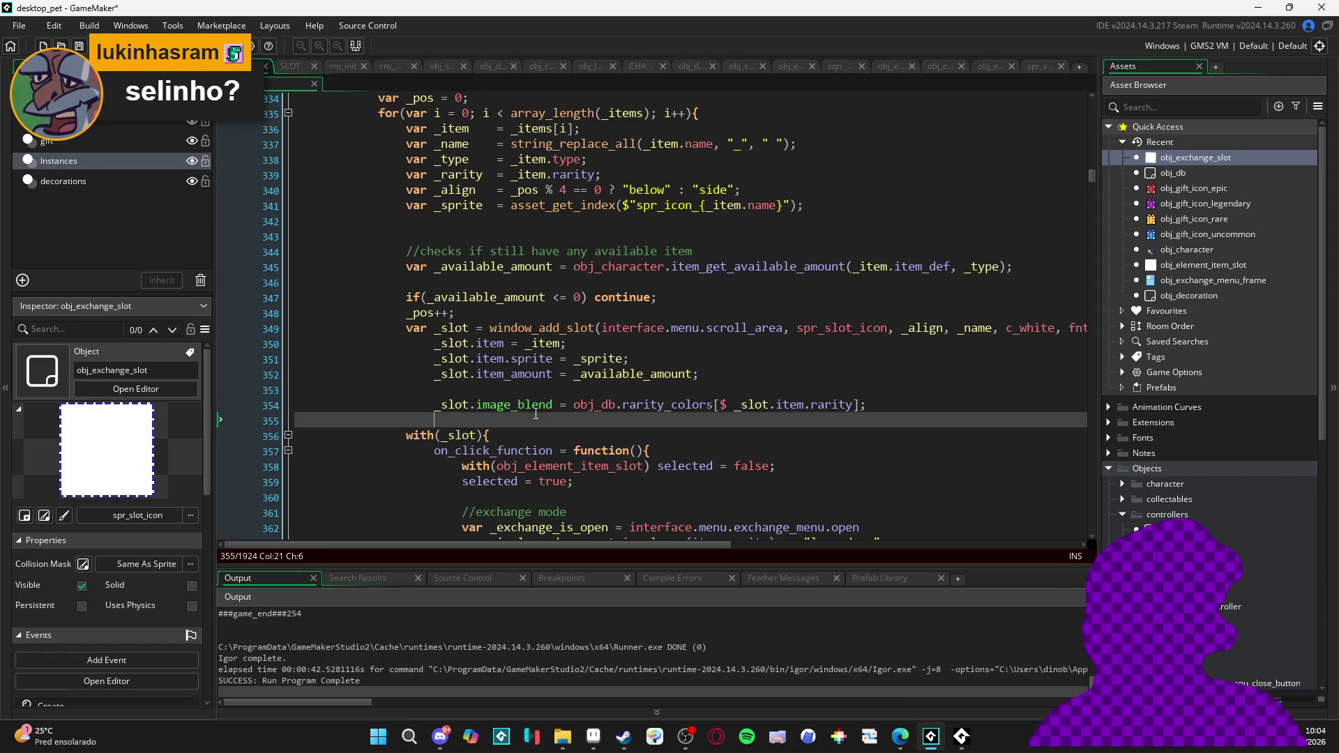
pyautogui.moveTo(551, 405)
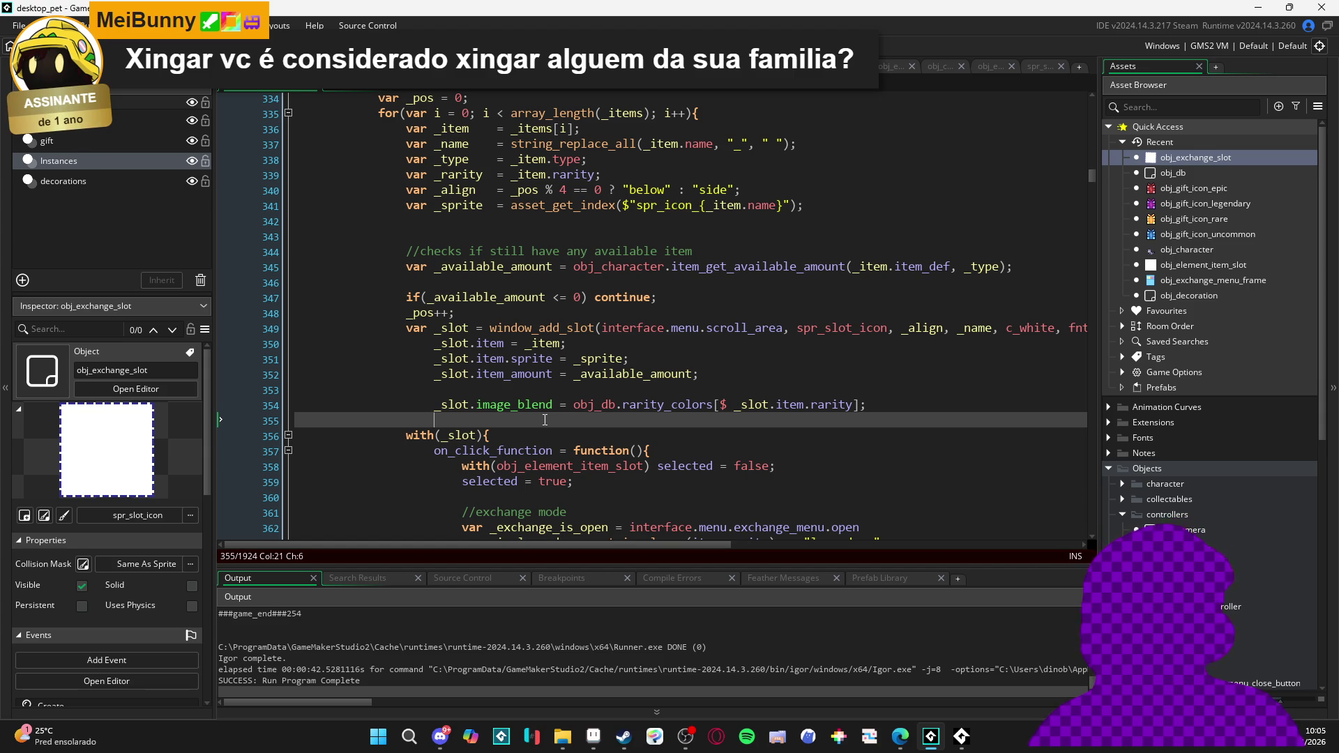
# Undo the semicolons added to the slot lines, including 337, 341 and 345
pyautogui.click(452, 408)
pyautogui.hotkey('shift', 'End')
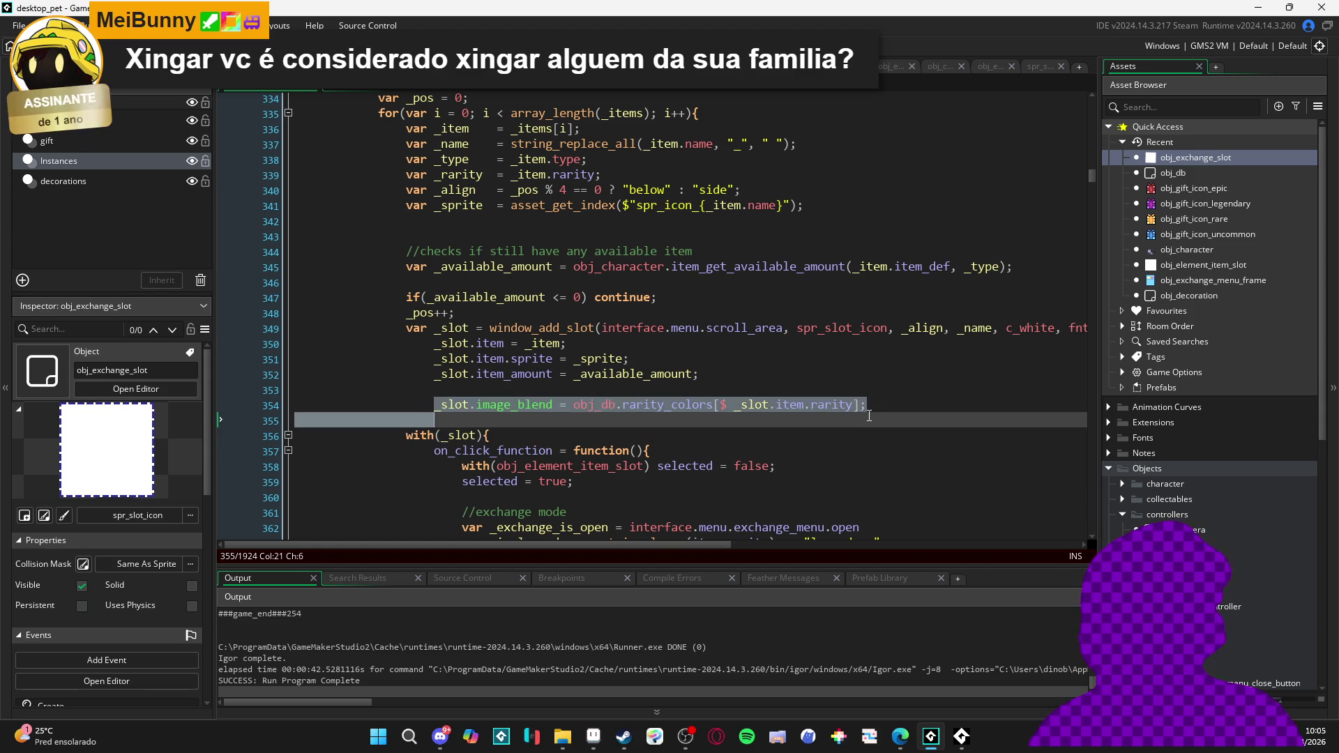
pyautogui.click(870, 412)
pyautogui.click(923, 397)
pyautogui.hotkey('ctrl', 'z')
pyautogui.hotkey('ctrl', 'z')
pyautogui.hotkey('ctrl', 'z')
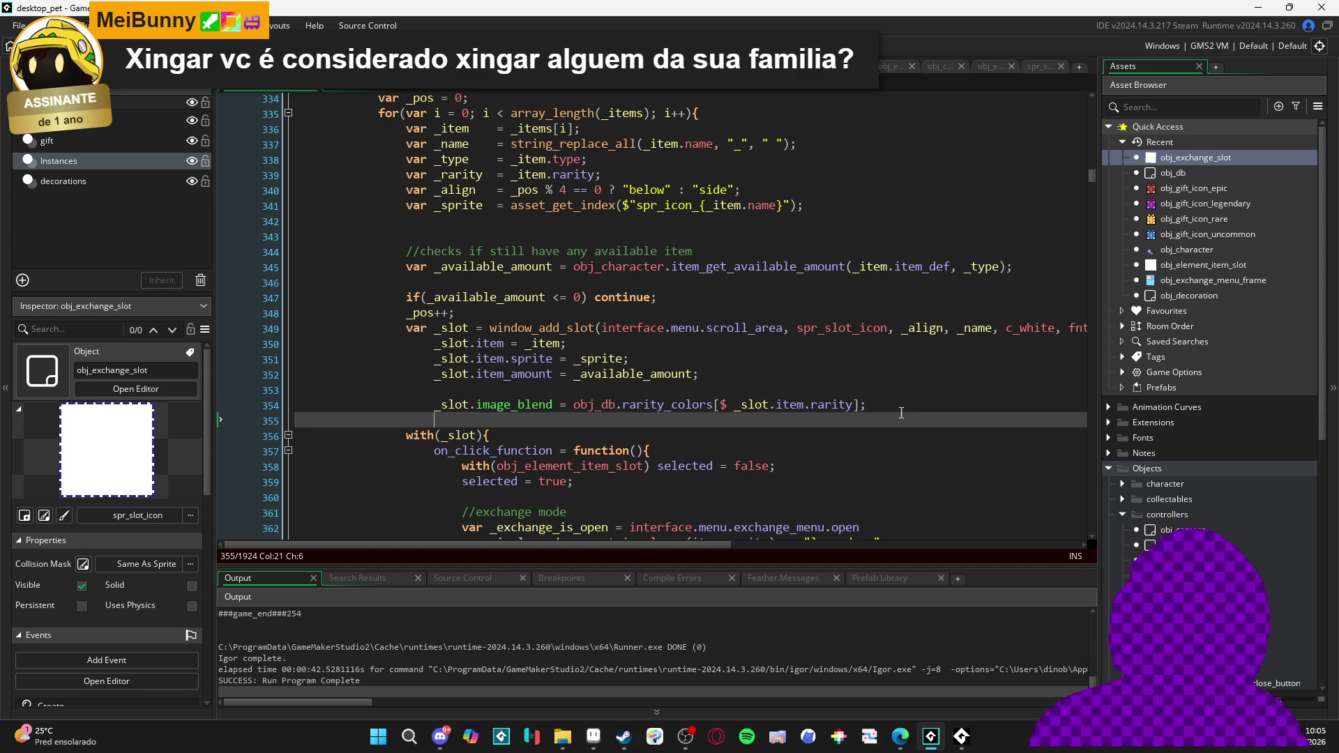
pyautogui.hotkey('ctrl', 'z')
pyautogui.hotkey('ctrl', 'z')
pyautogui.hotkey('ctrl', 'z')
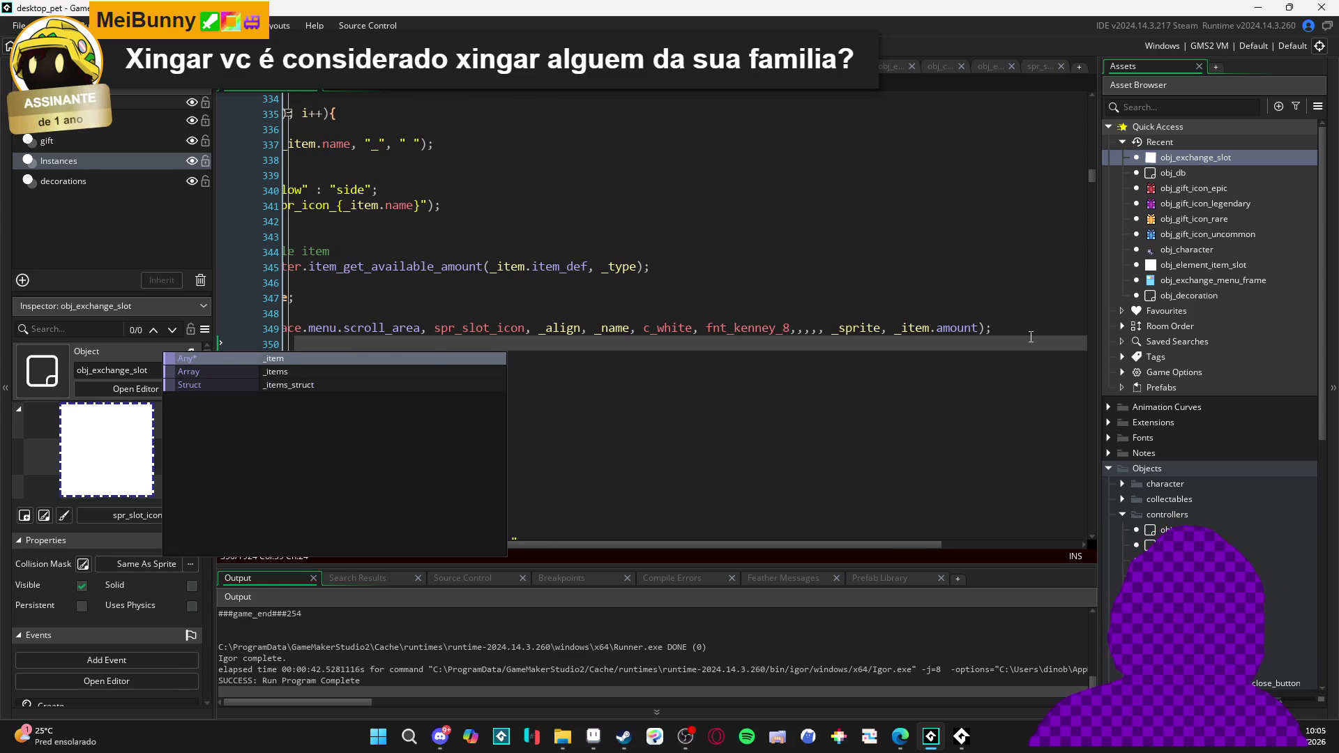
pyautogui.click(1011, 326)
pyautogui.hotkey('ctrl', 'z')
pyautogui.hotkey('ctrl', 'z')
pyautogui.hotkey('ctrl', 'z')
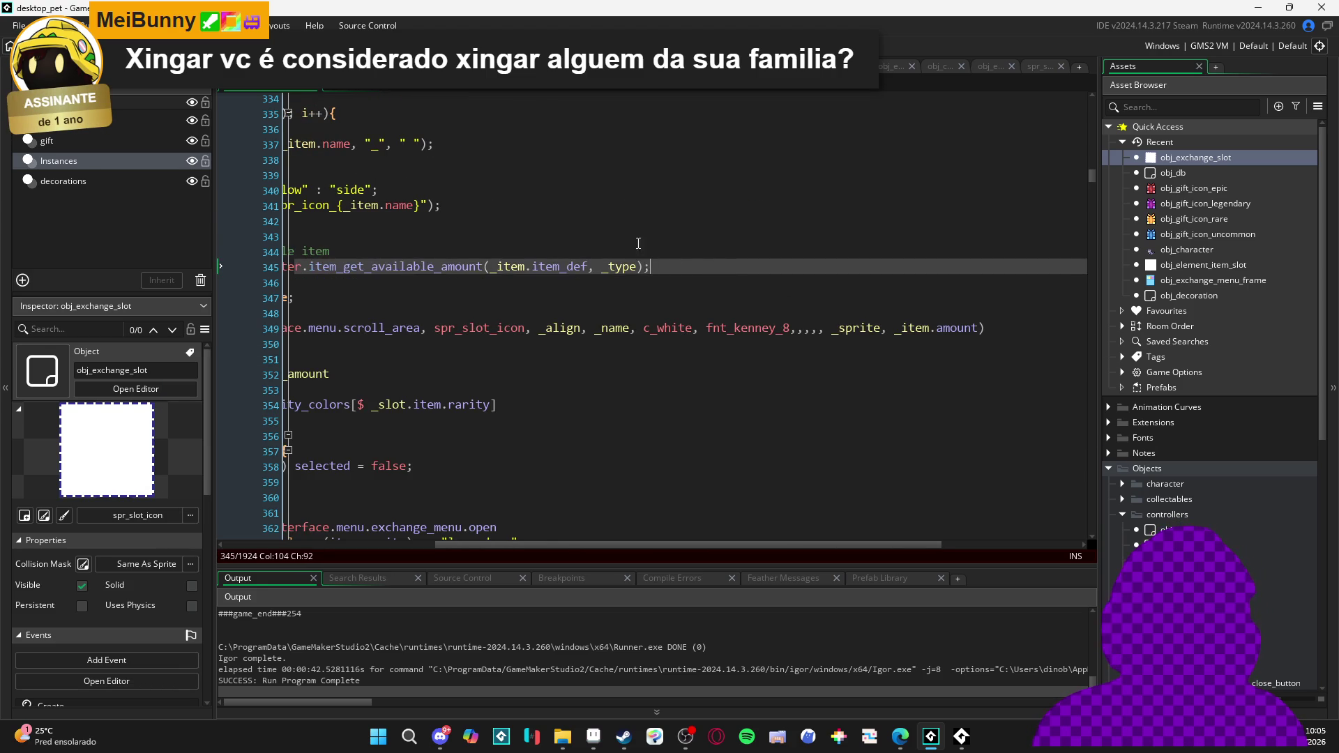
pyautogui.hotkey('ctrl', 'z')
pyautogui.hscroll(-5, 643, 444)
pyautogui.scroll(-2, 669, 392)
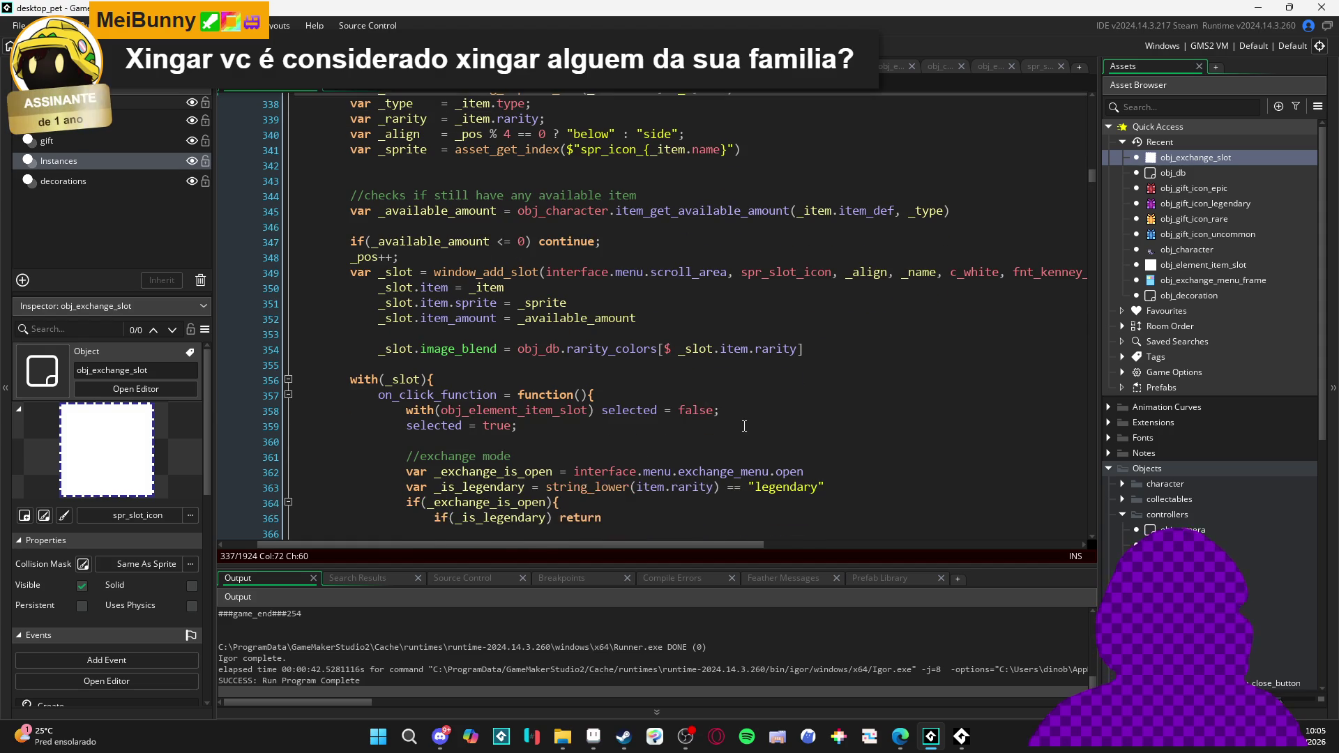
pyautogui.click(741, 414)
pyautogui.hotkey('ctrl', 'z')
pyautogui.hotkey('ctrl', 'z')
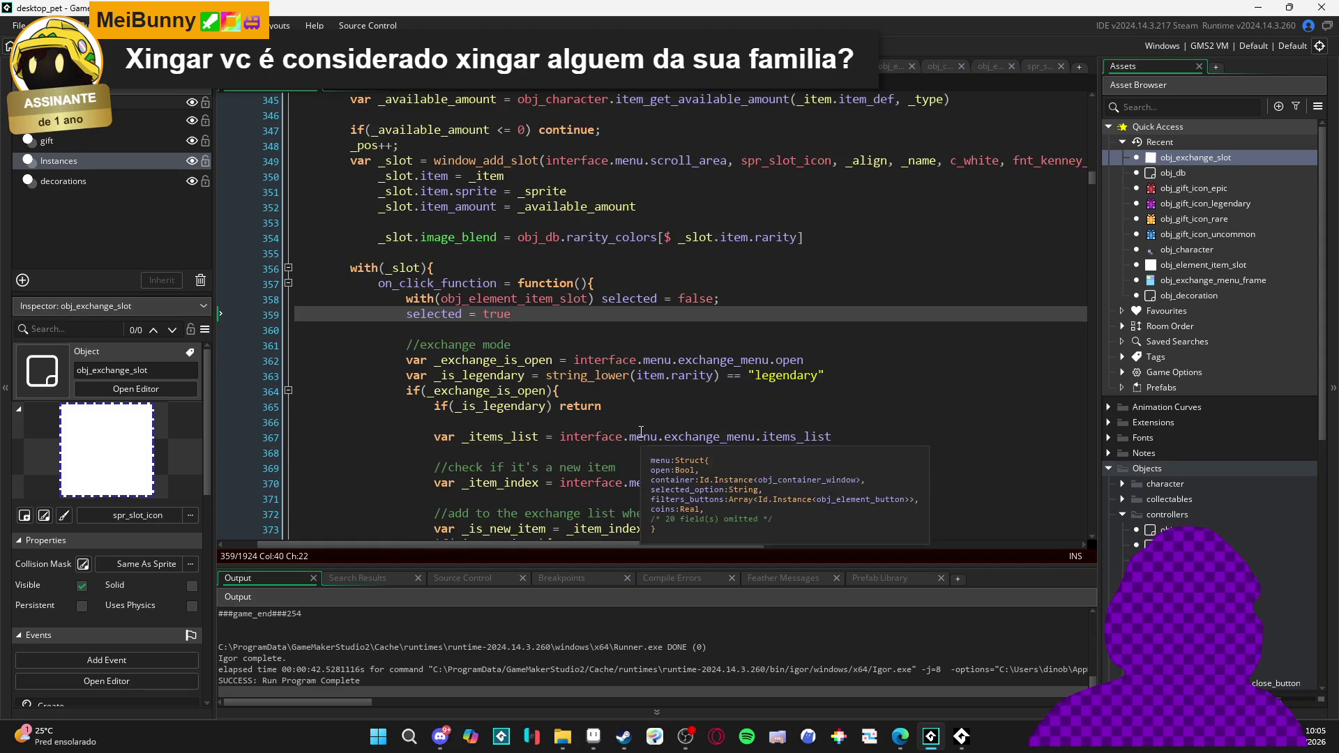
# Delete the trailing semicolons on lines 336 through 339, including _type and _rarity
pyautogui.click(656, 377)
pyautogui.scroll(4, 628, 363)
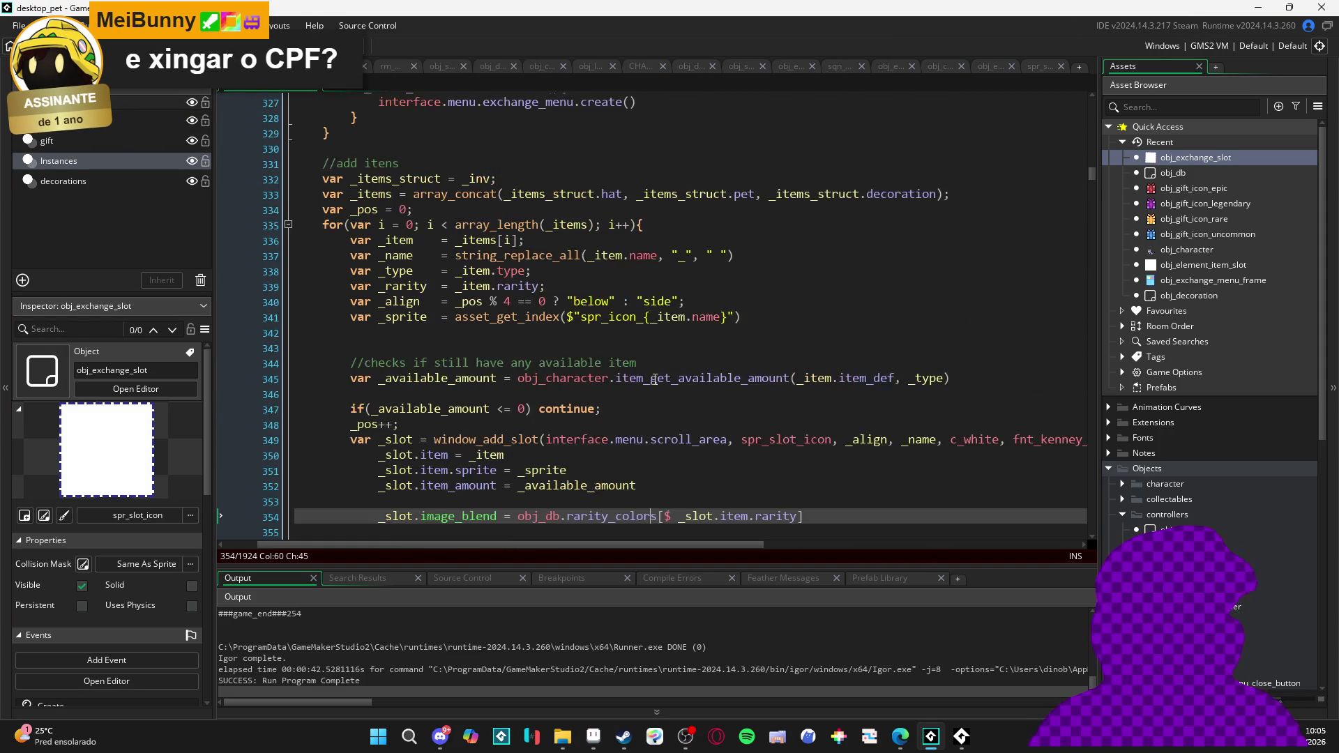
pyautogui.scroll(-2, 600, 342)
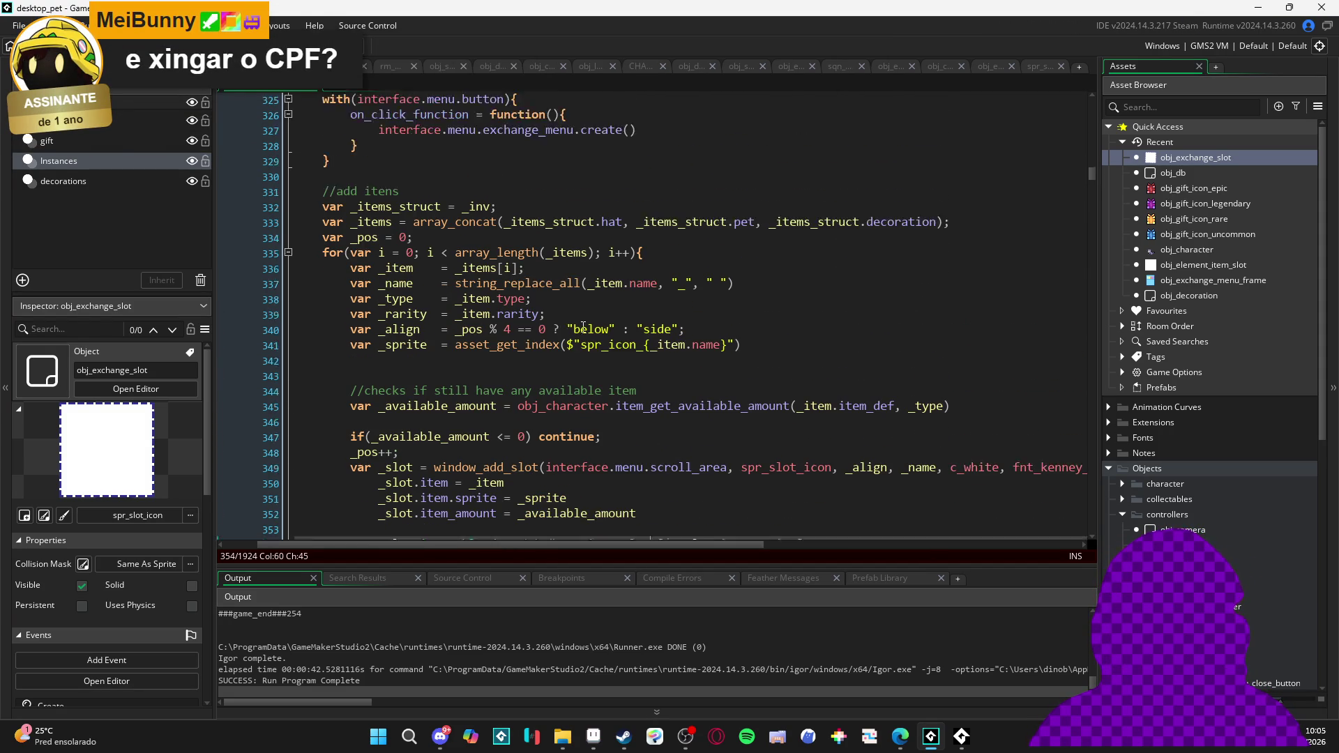
pyautogui.click(545, 240)
pyautogui.press('BackSpace')
pyautogui.click(543, 271)
pyautogui.press('BackSpace')
pyautogui.press('BackSpace')
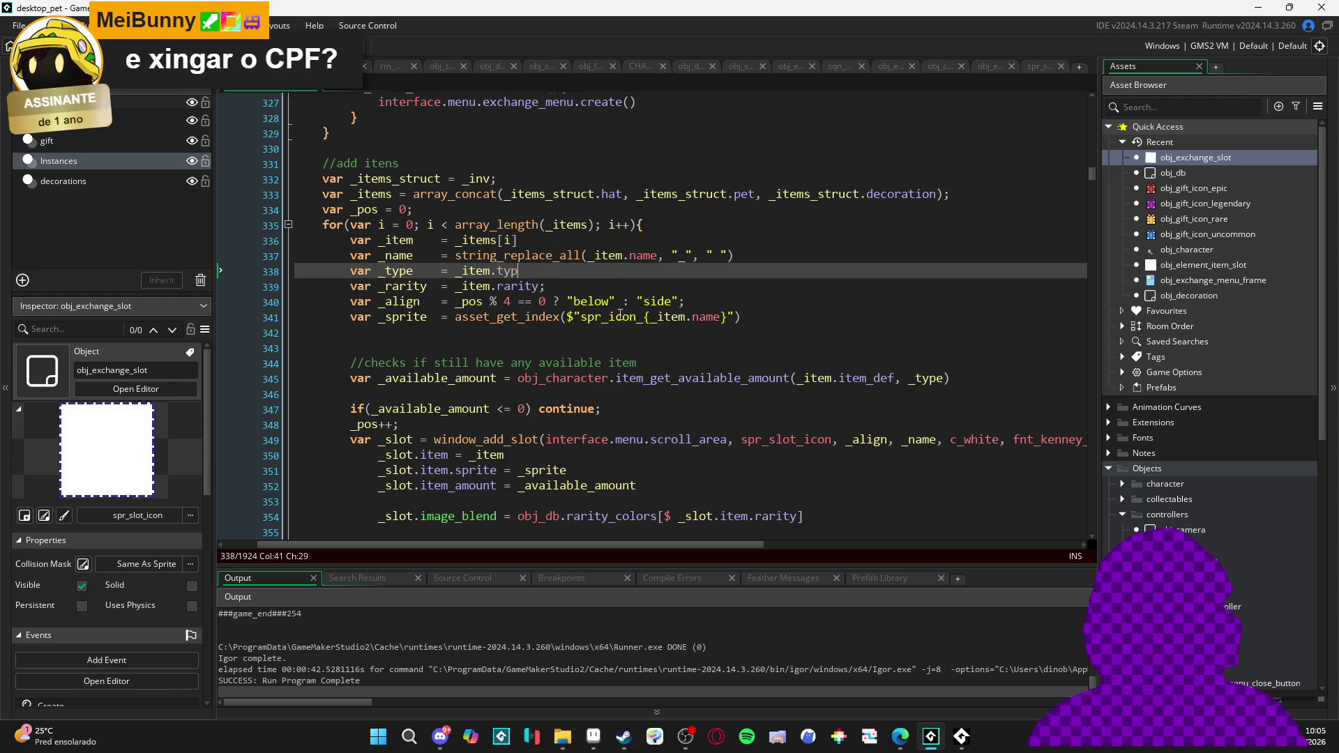
pyautogui.click(520, 241)
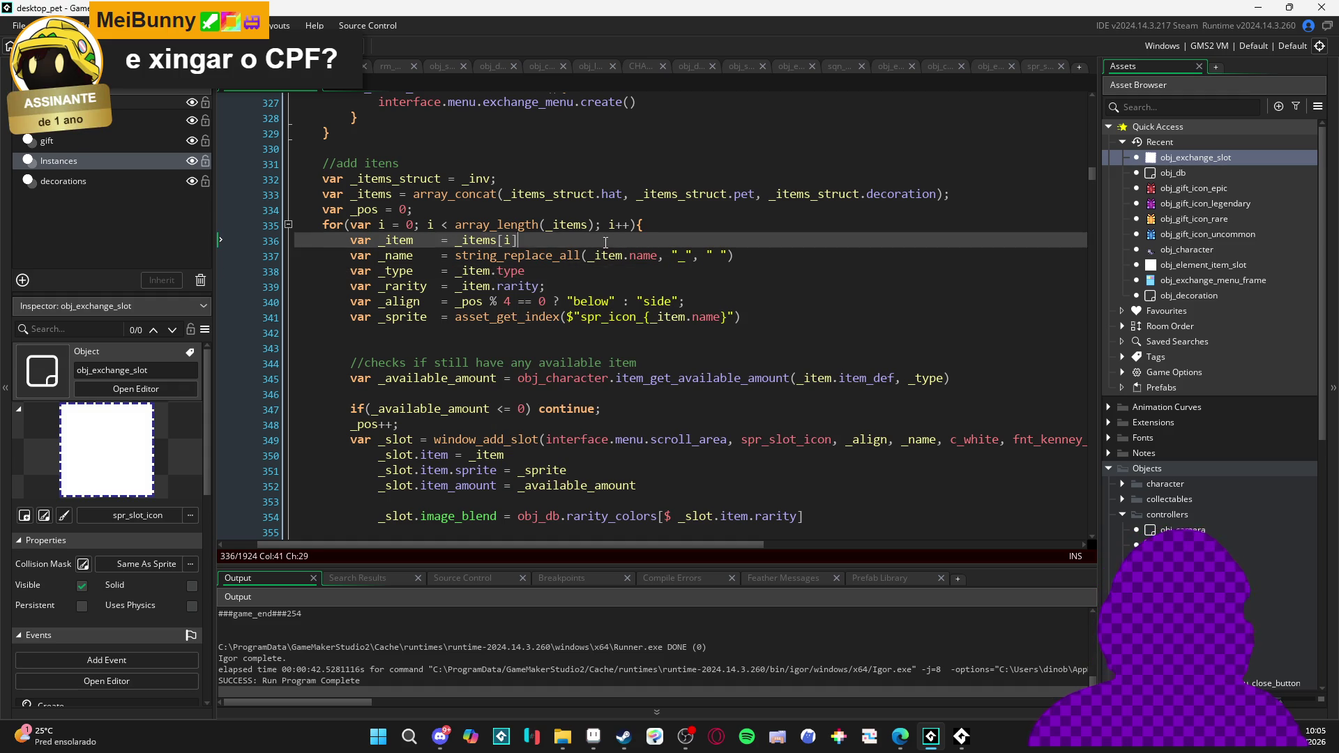
pyautogui.click(547, 286)
pyautogui.press('BackSpace')
# Check the _rarity, _align and _name line endings in the window_add_slot call
pyautogui.moveTo(643, 225); pyautogui.dragTo(416, 209)
pyautogui.scroll(-3, 791, 267)
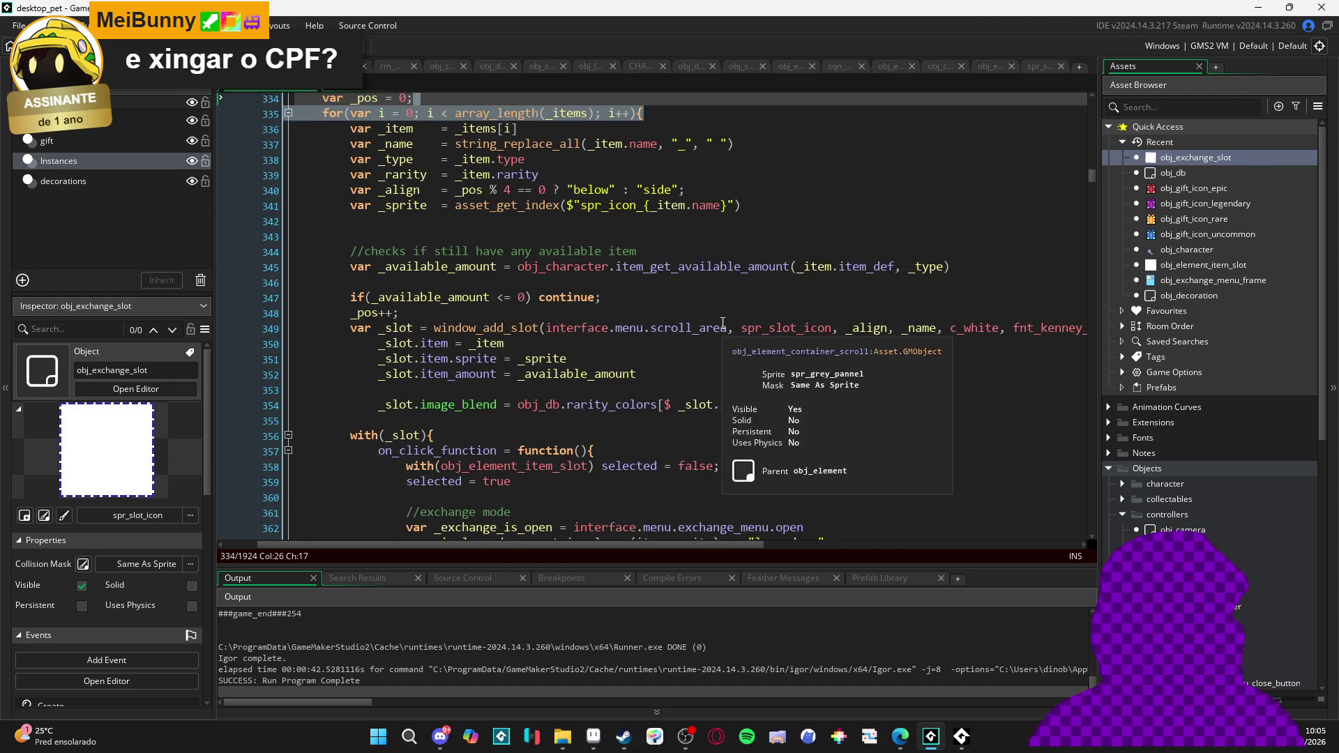
pyautogui.click(676, 328)
pyautogui.scroll(-3, 676, 293)
pyautogui.click(676, 312)
pyautogui.click(676, 189)
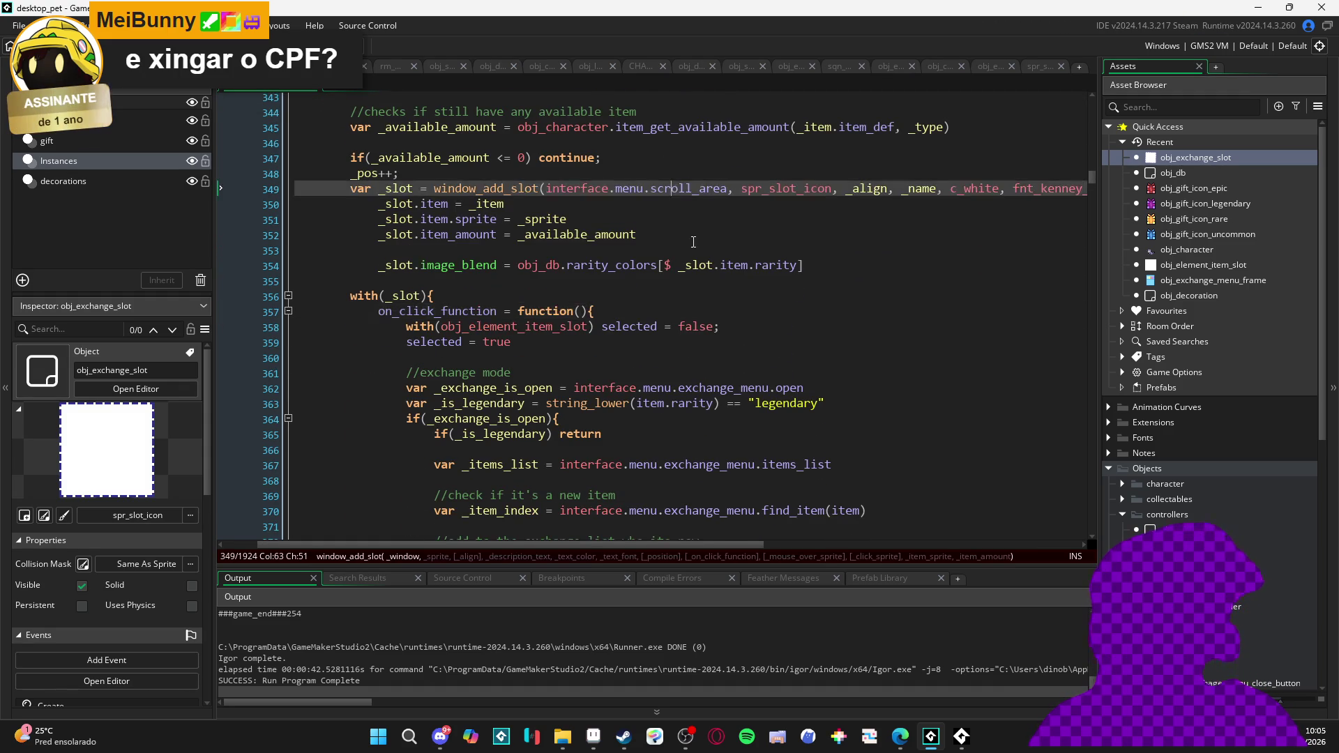
pyautogui.scroll(3, 698, 237)
pyautogui.scroll(-5, 724, 246)
pyautogui.scroll(7, 724, 246)
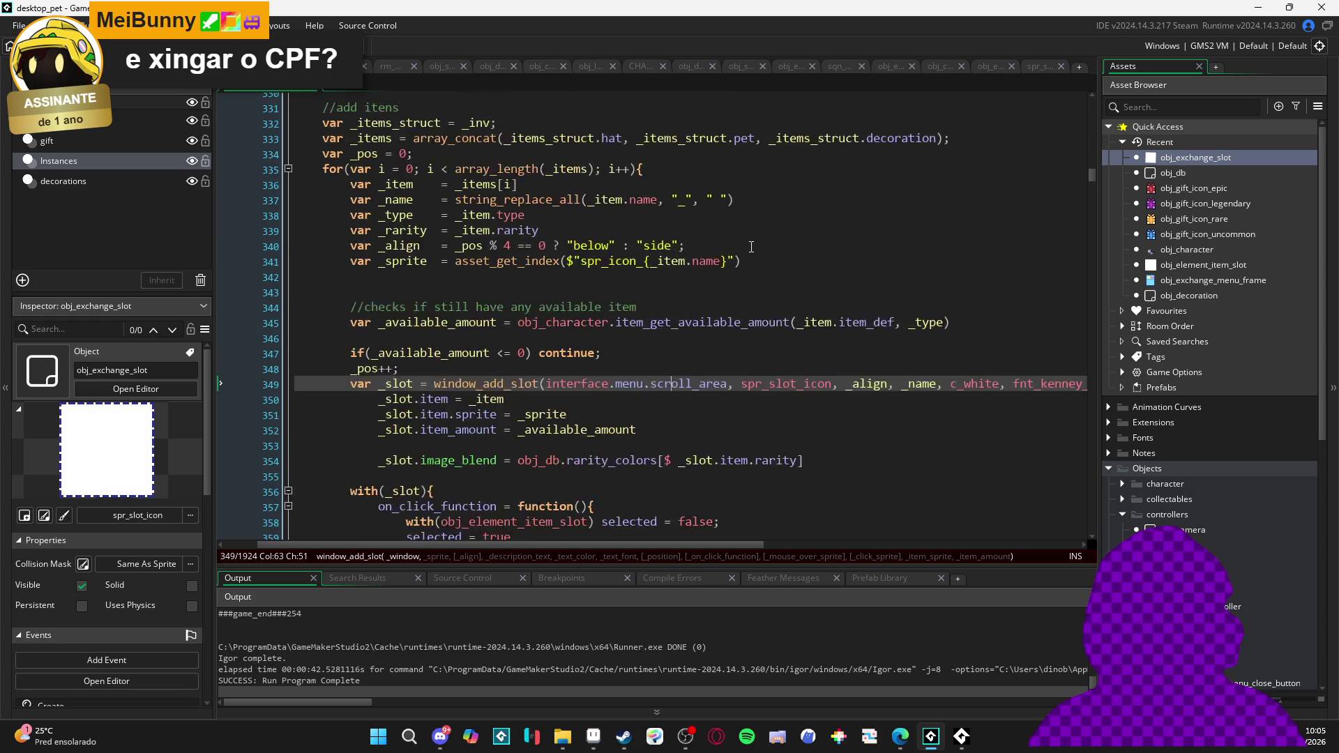
pyautogui.click(674, 286)
pyautogui.click(701, 305)
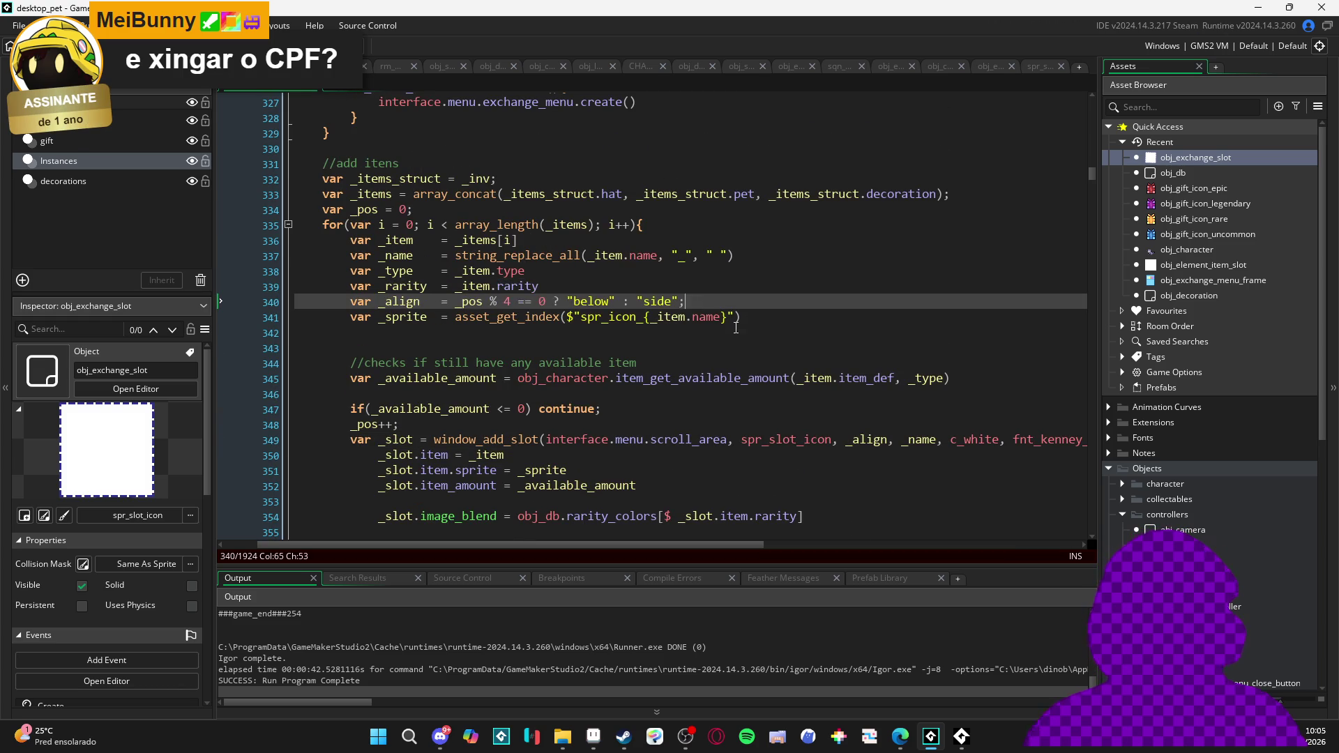
pyautogui.click(758, 259)
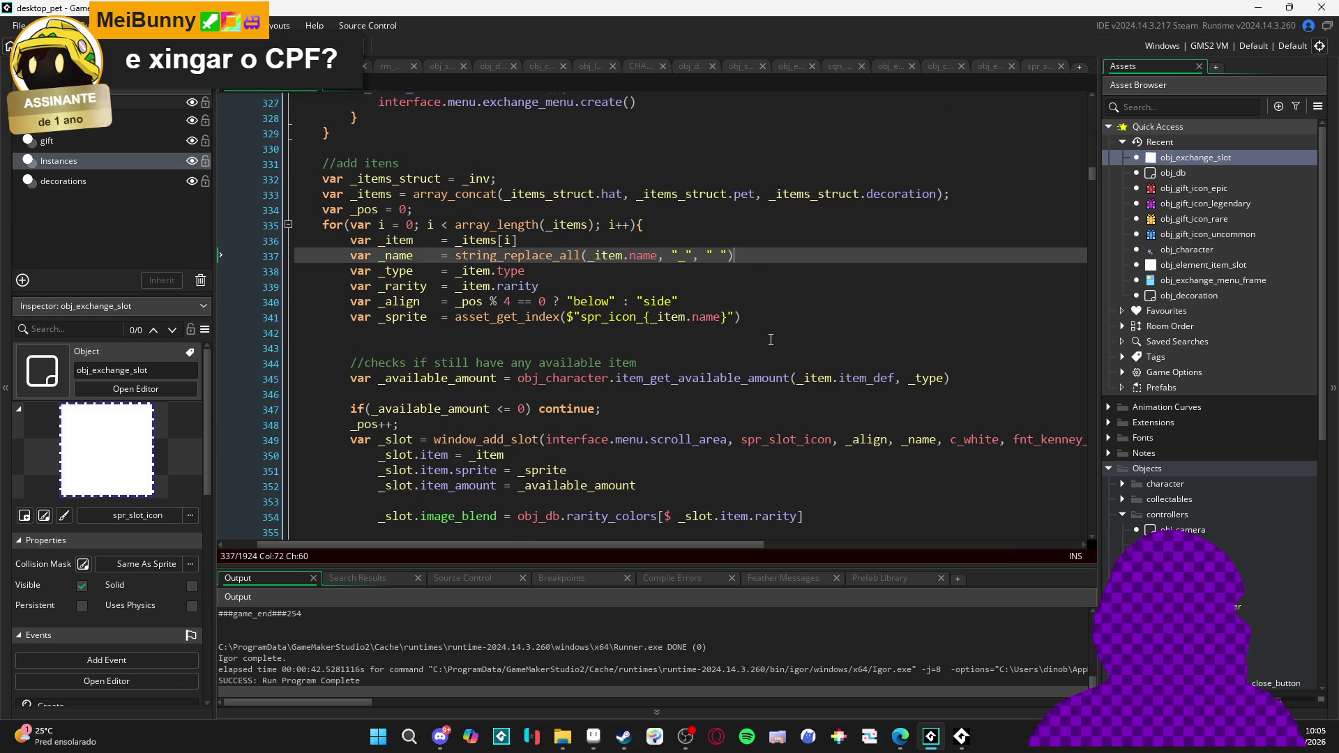
# Preview the spr_slot_icon sprite, then build and run the game with F5
pyautogui.middleClick(786, 440)
pyautogui.press('Escape')
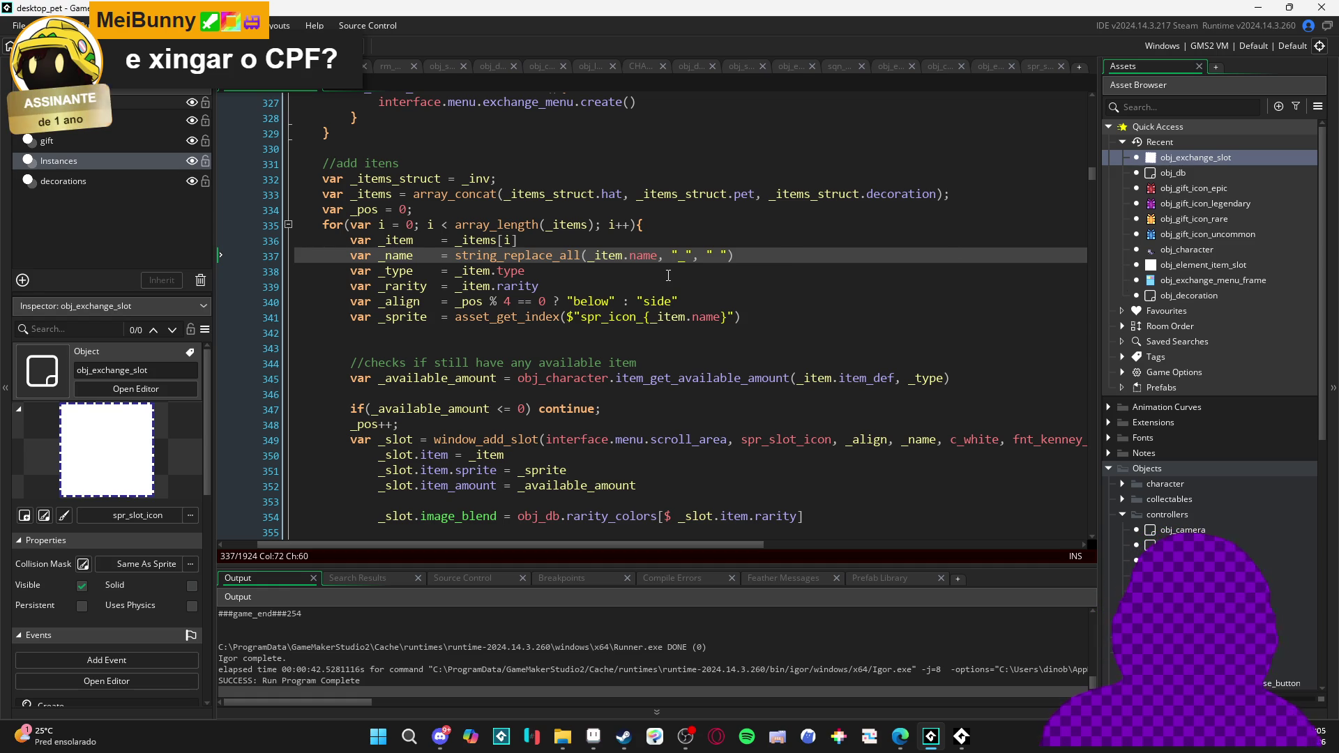
pyautogui.press('F5')
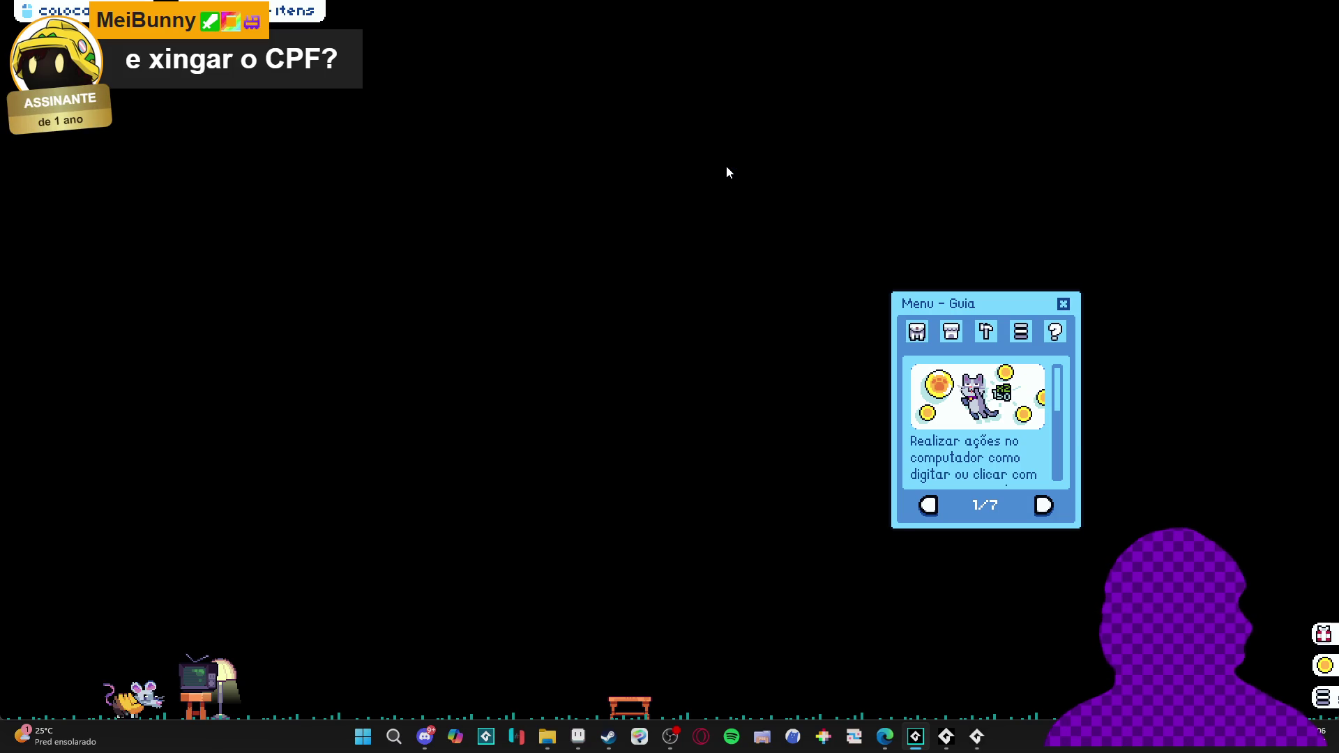
pyautogui.click(917, 332)
pyautogui.click(963, 503)
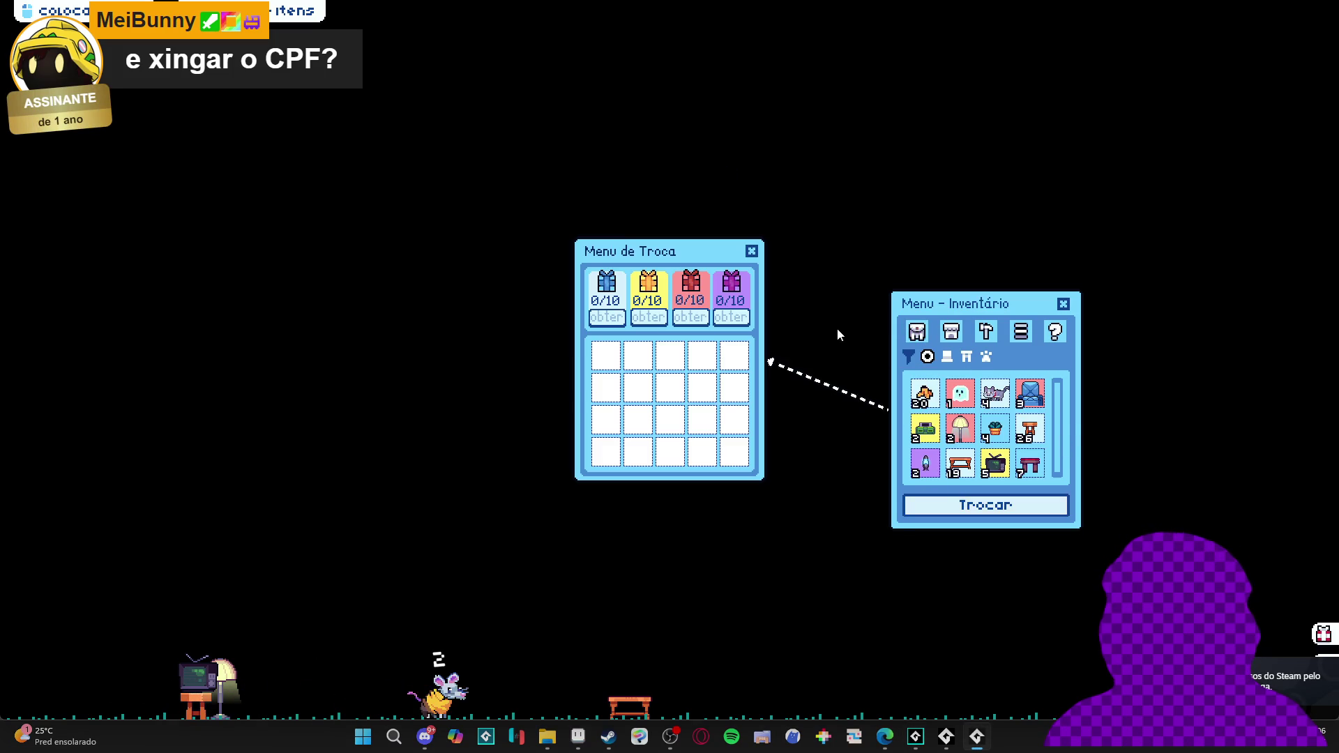
pyautogui.moveTo(709, 261); pyautogui.dragTo(664, 278)
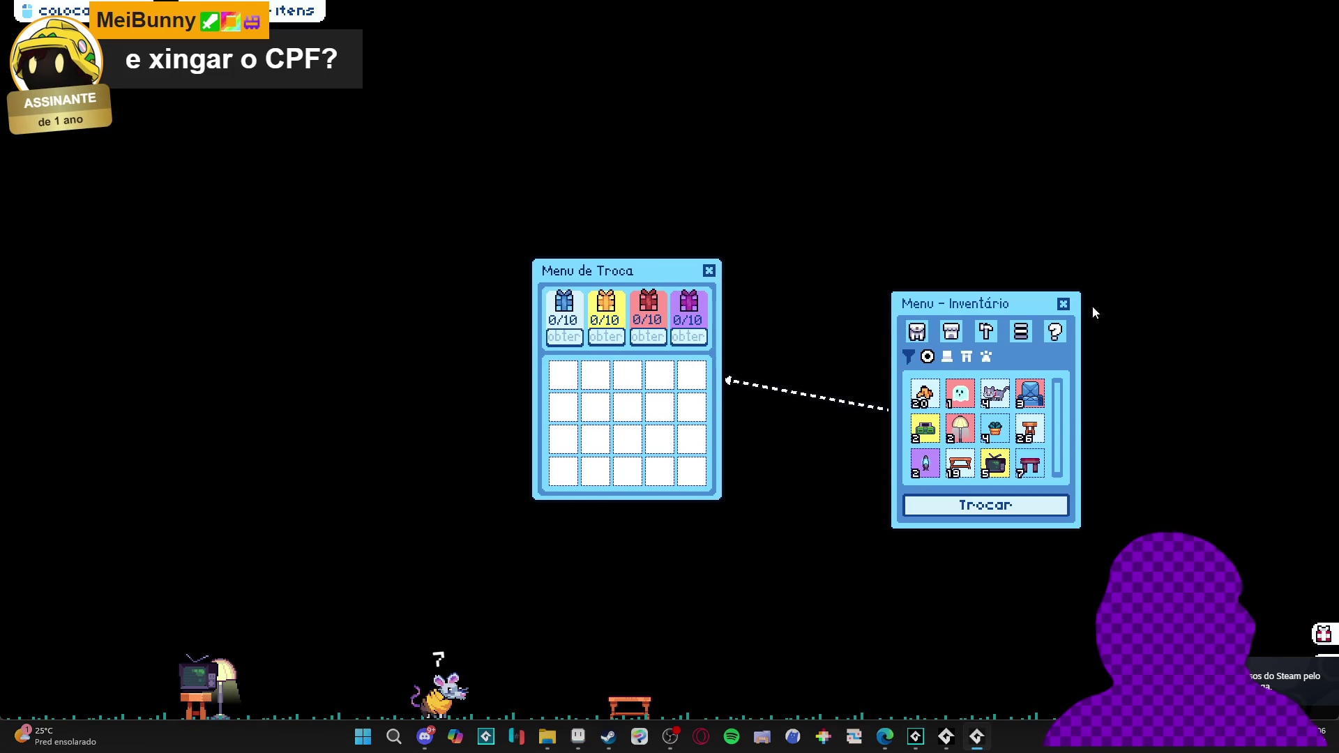
pyautogui.click(1063, 303)
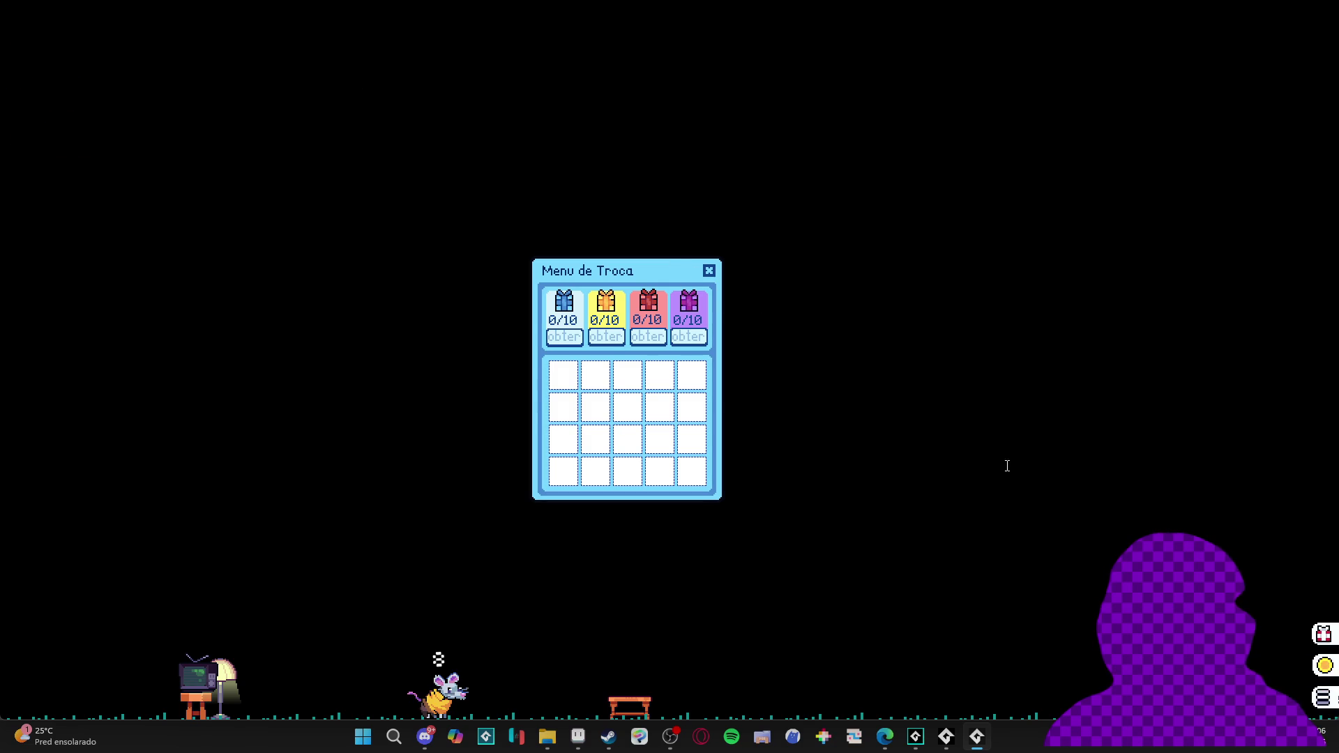
pyautogui.rightClick(975, 748)
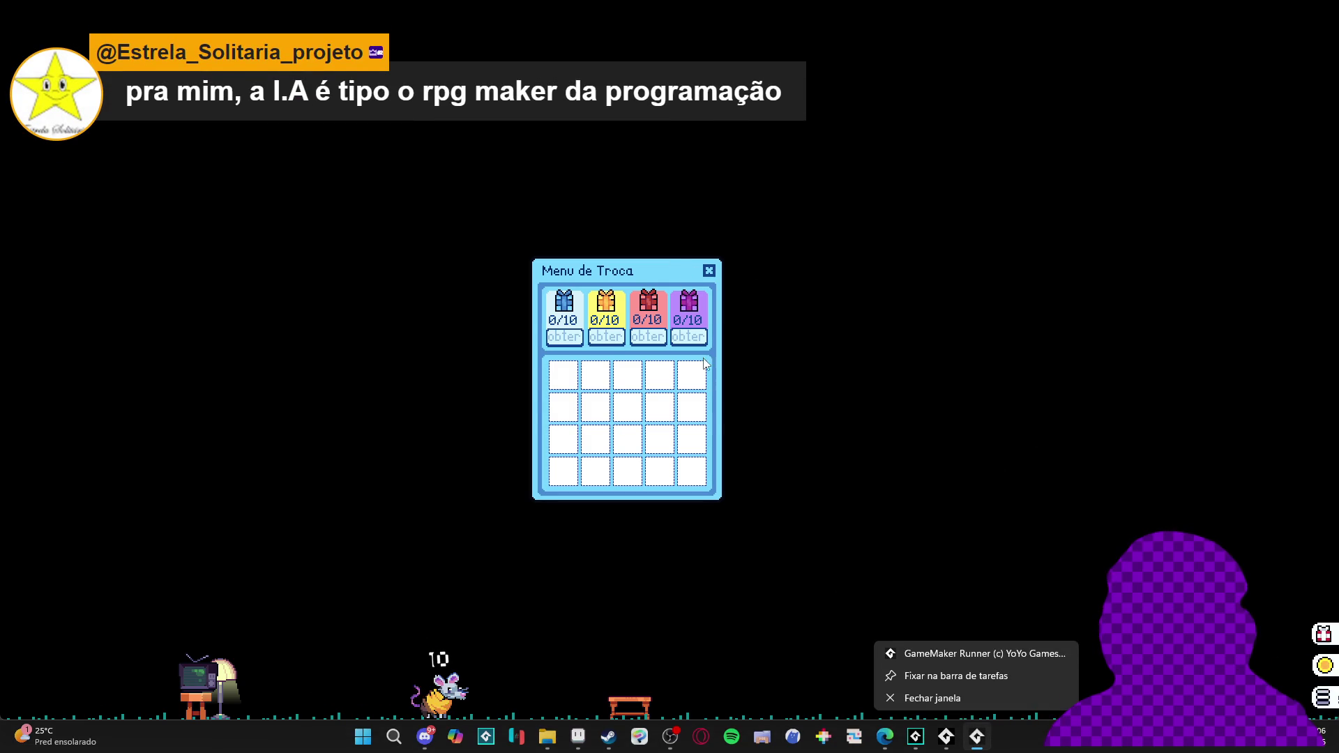
pyautogui.click(927, 699)
pyautogui.click(586, 281)
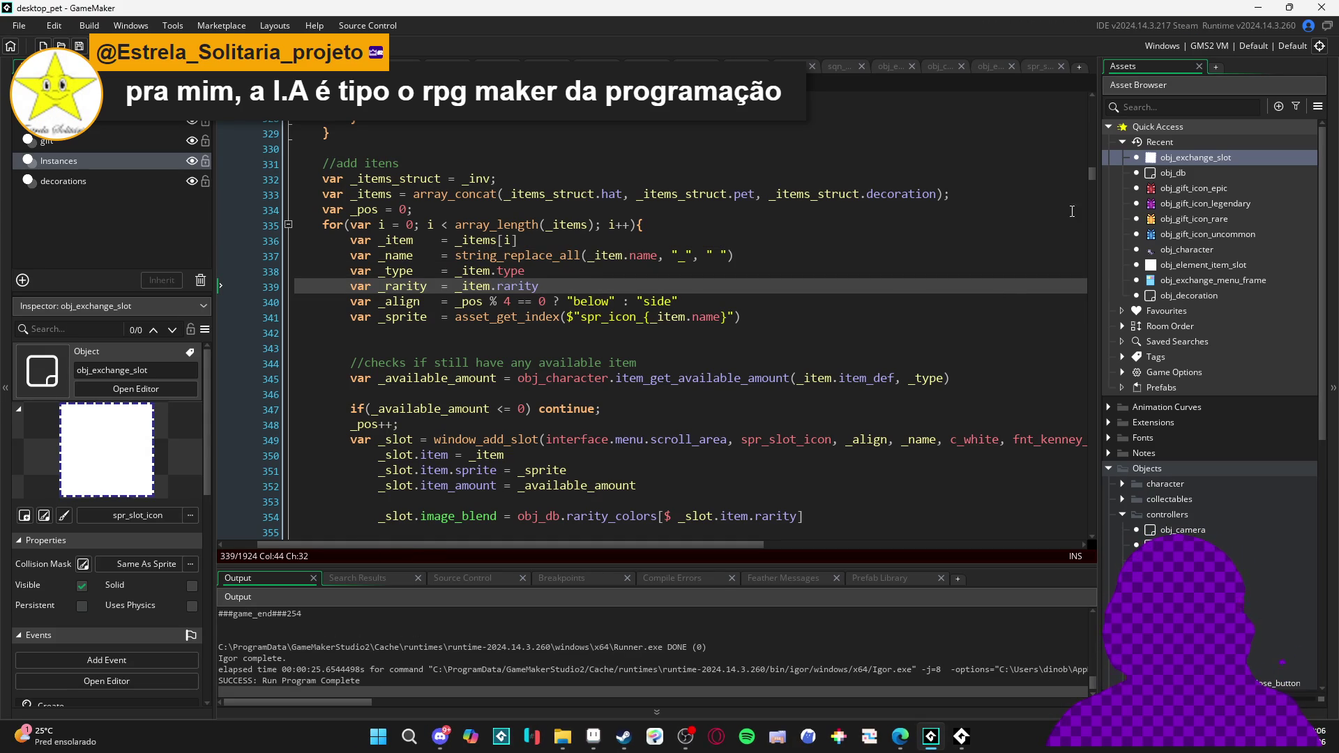
# Collapse the create block and locate the early-return check at the start of close()
pyautogui.moveTo(345, 544); pyautogui.dragTo(312, 544)
pyautogui.scroll(8, 698, 314)
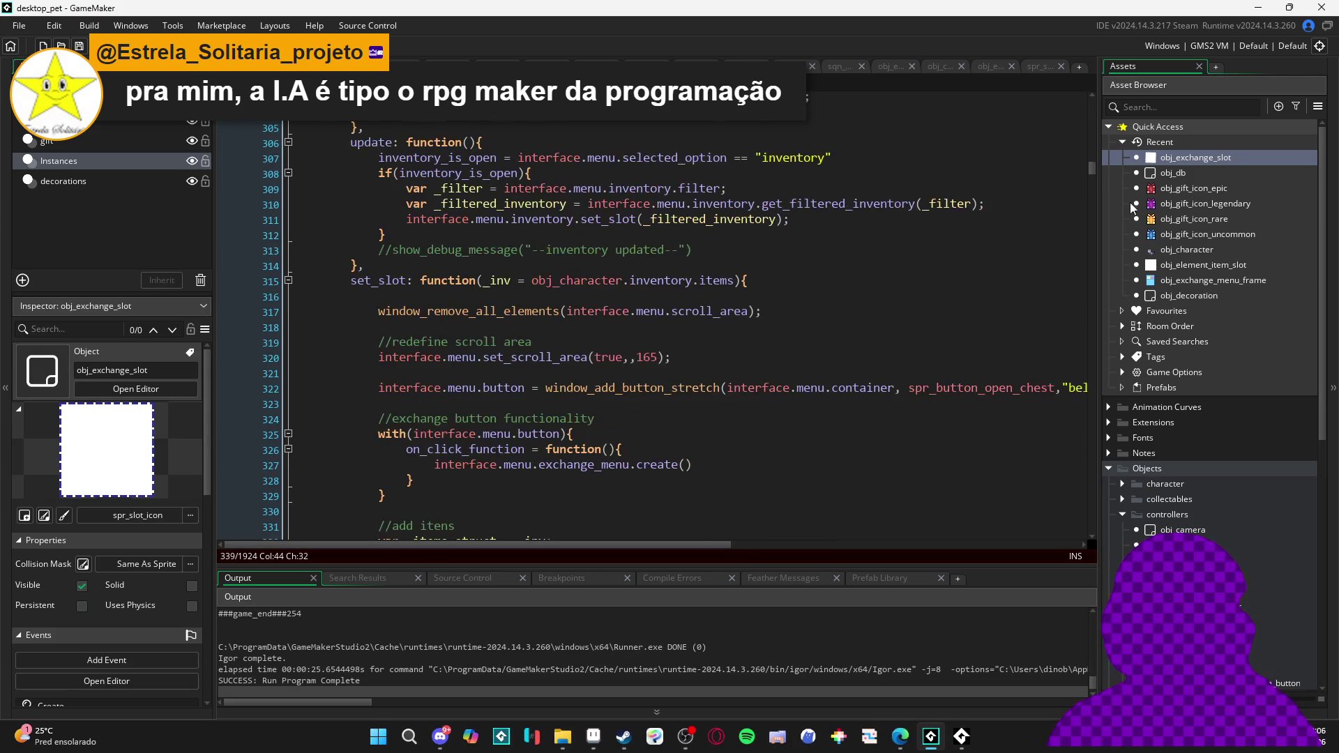
pyautogui.moveTo(1096, 168); pyautogui.dragTo(1130, 116)
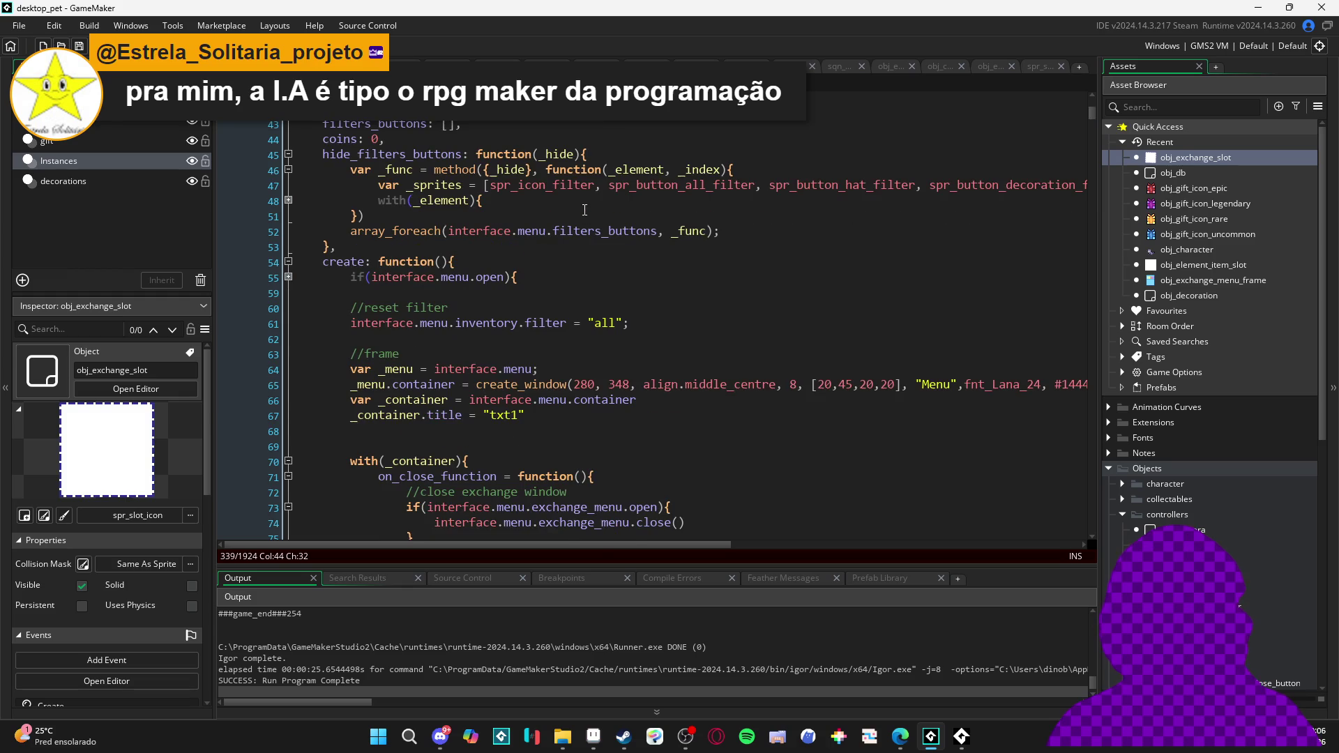
pyautogui.click(289, 261)
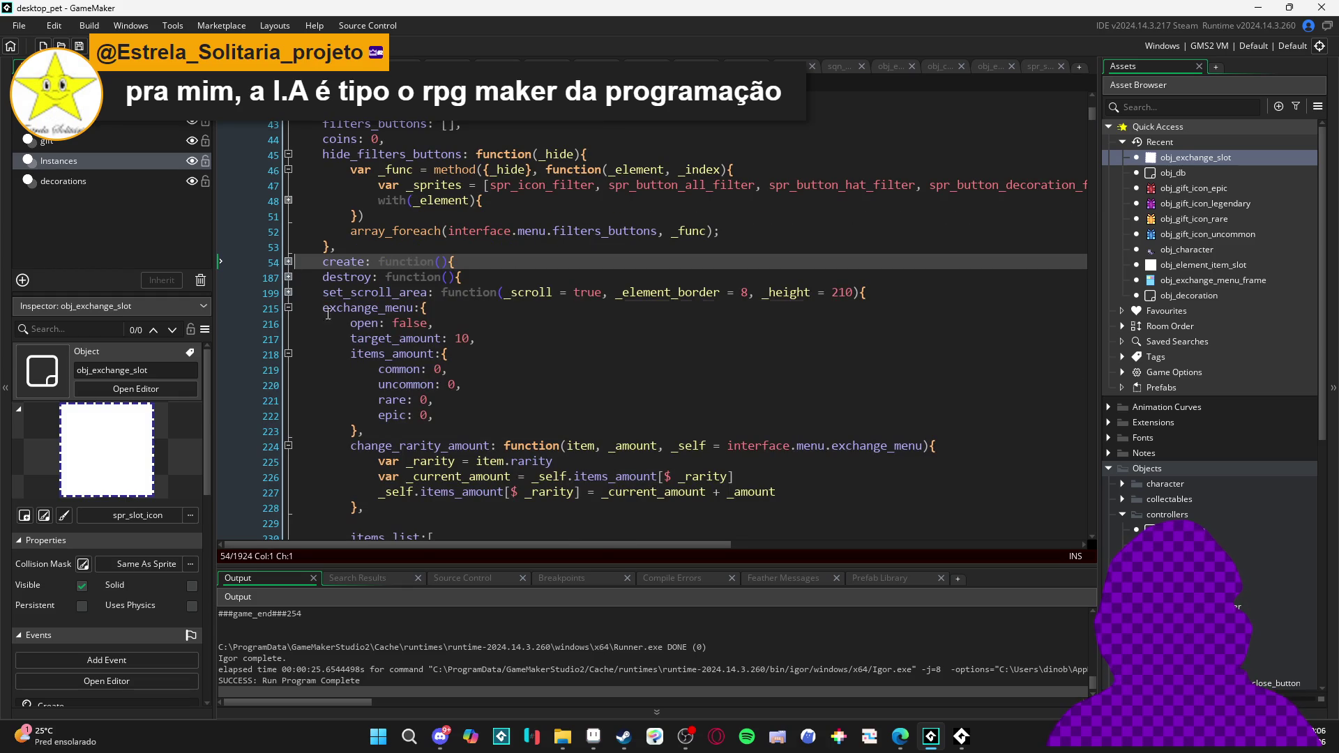
pyautogui.scroll(-5, 389, 391)
pyautogui.click(390, 382)
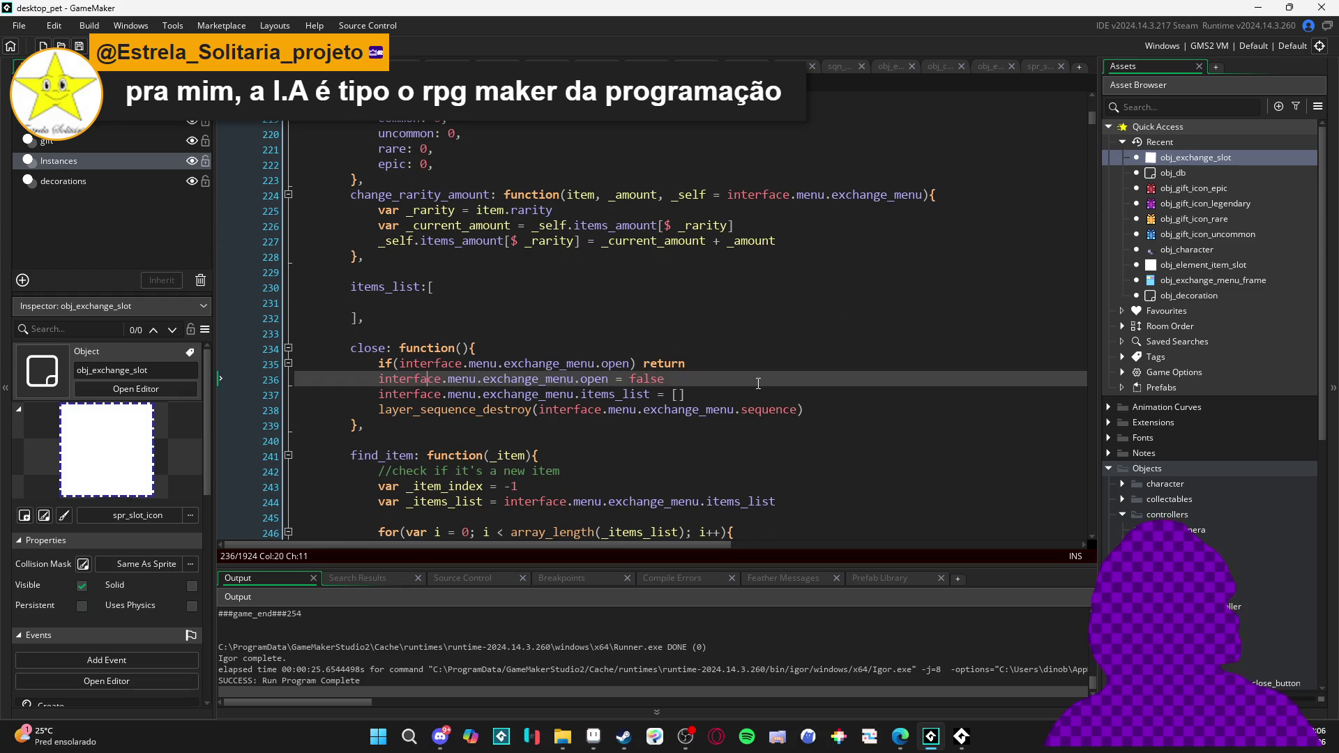
pyautogui.click(684, 364)
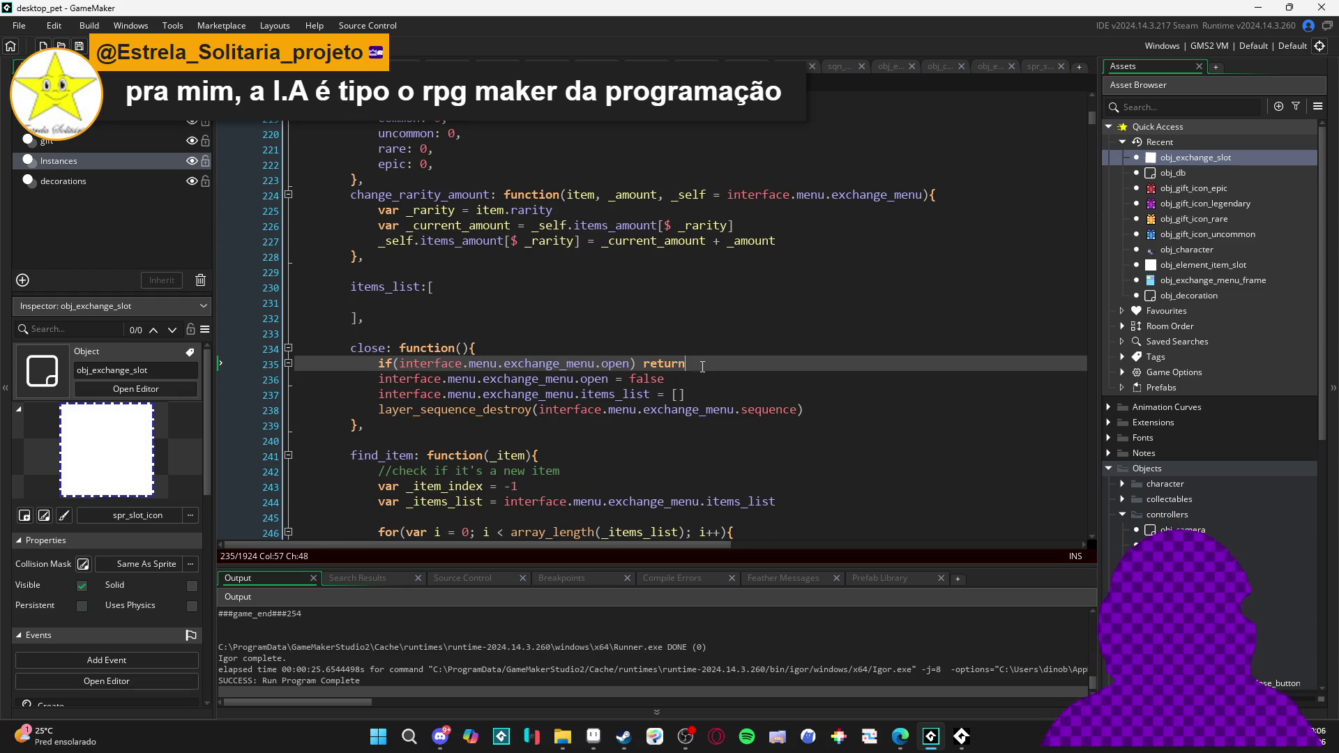
pyautogui.click(706, 393)
pyautogui.click(708, 378)
pyautogui.scroll(2, 623, 380)
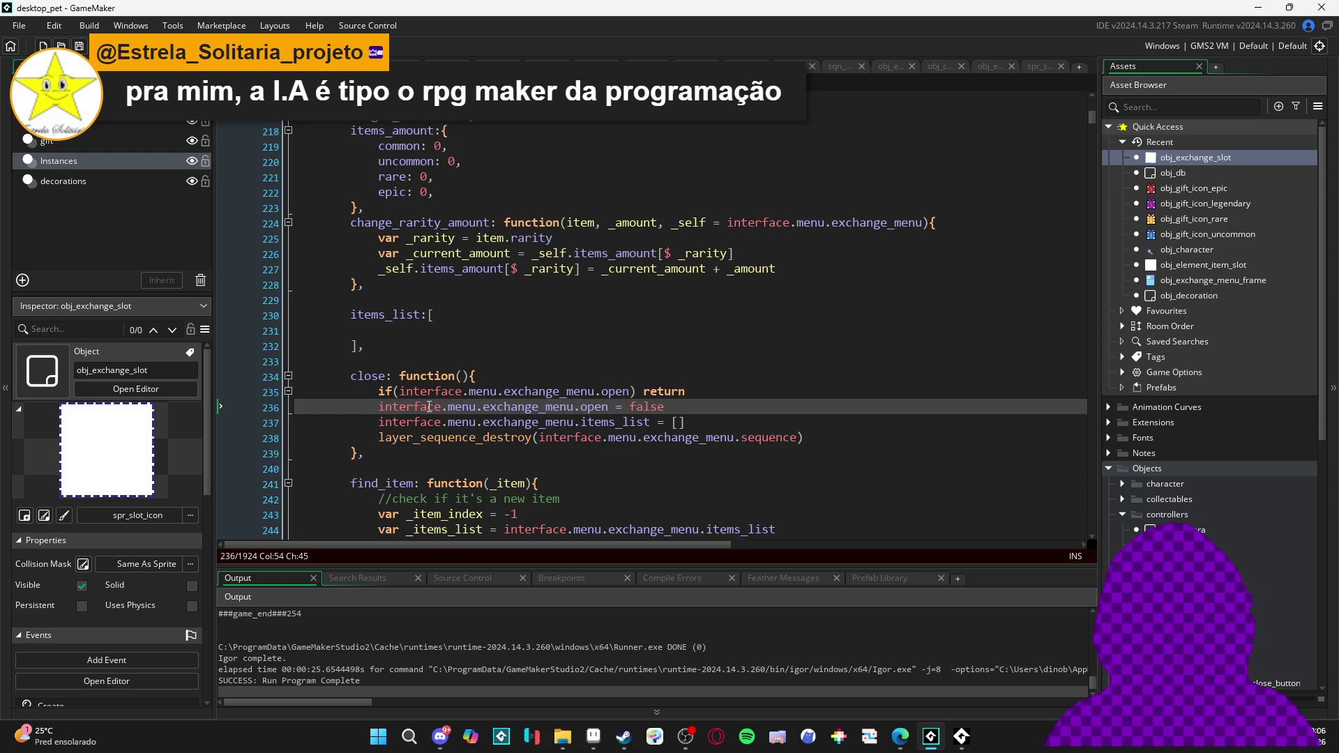
pyautogui.scroll(1, 497, 387)
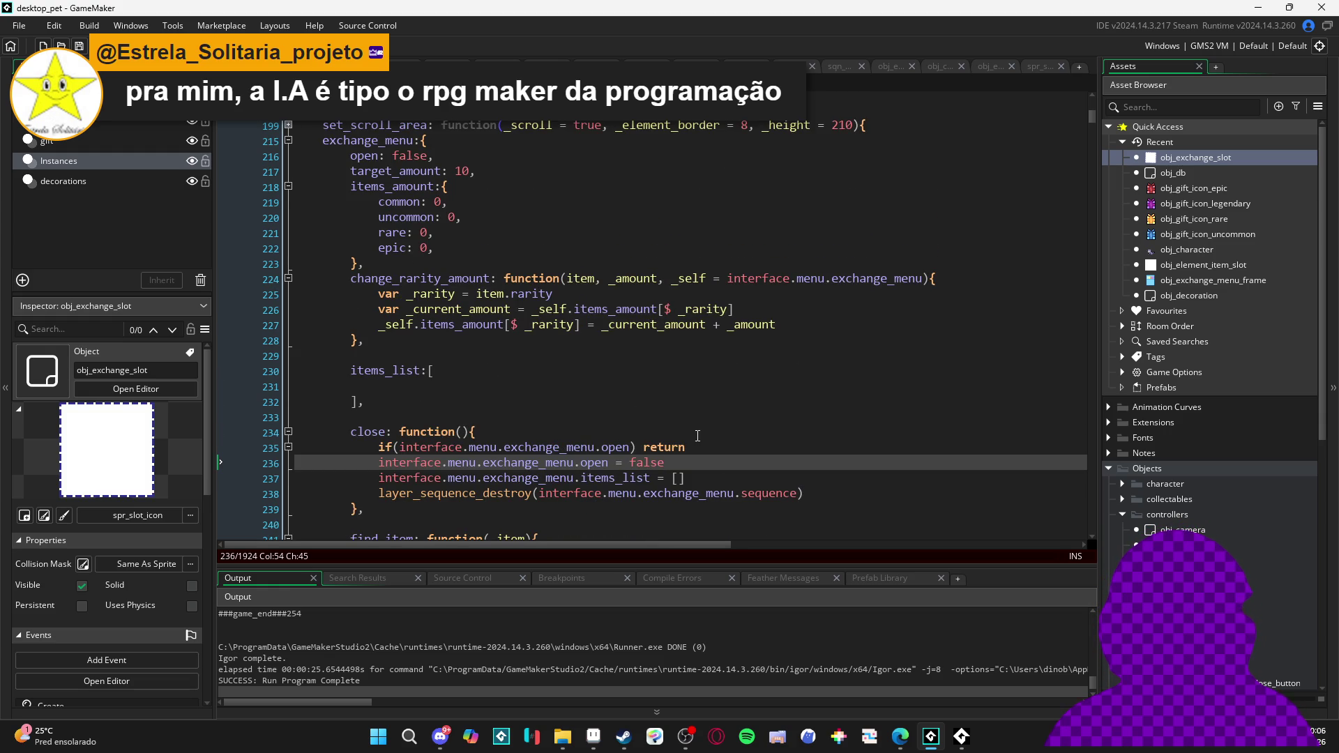
pyautogui.scroll(-2, 663, 424)
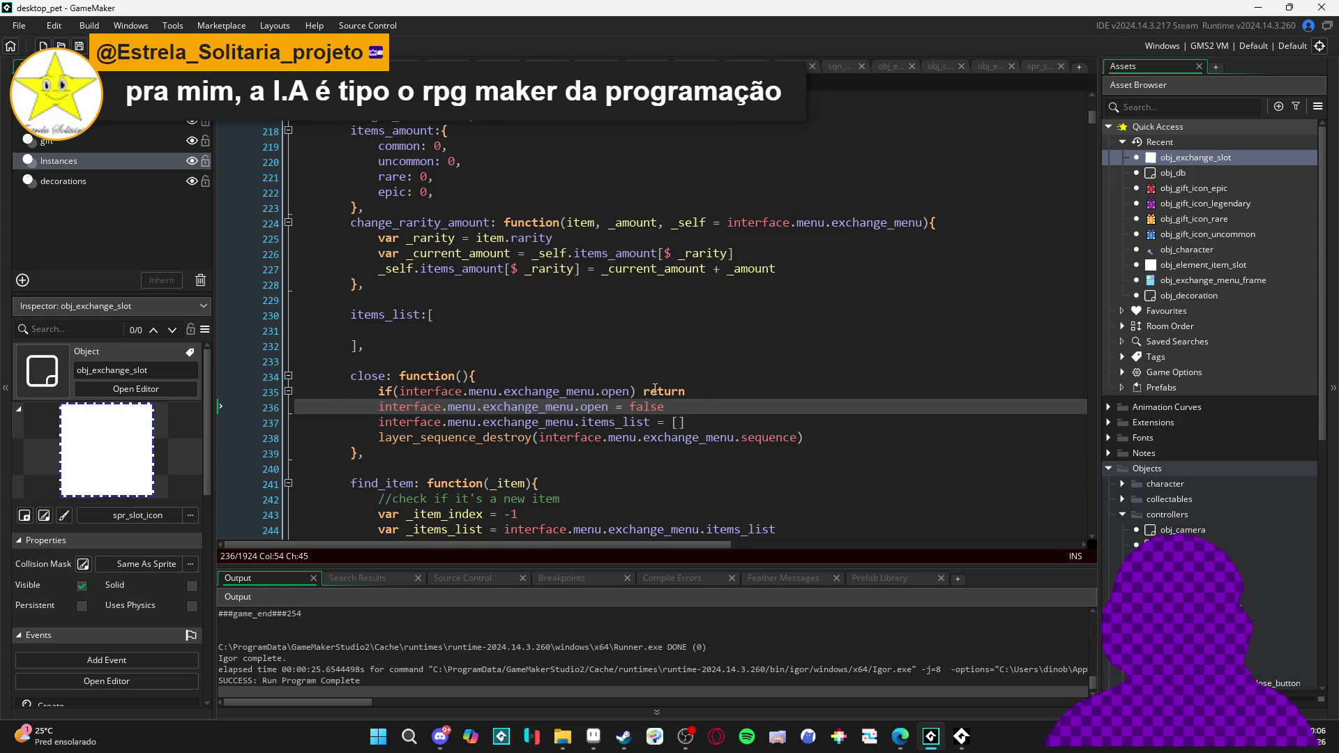
pyautogui.click(707, 391)
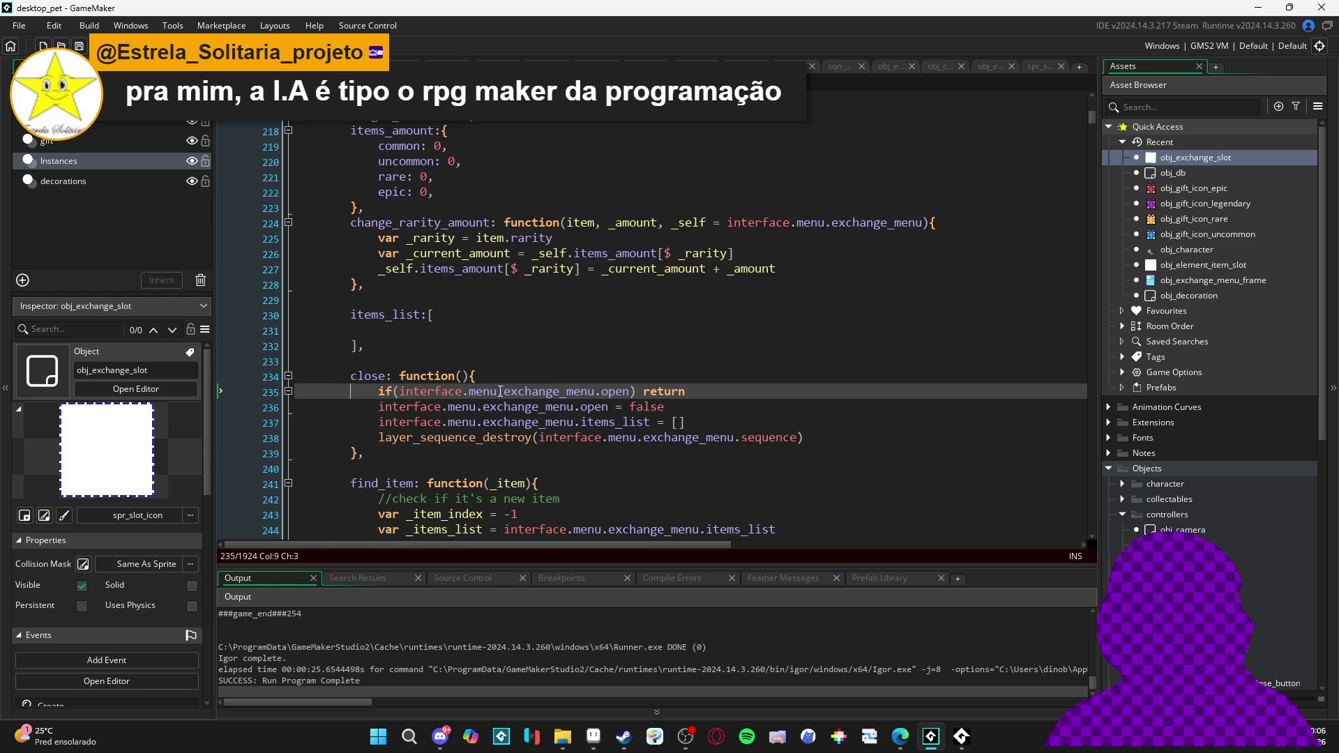
# Select and delete line 235, 'if(interface.menu.exchange_menu.open) return'
pyautogui.click(632, 391)
pyautogui.click(611, 392)
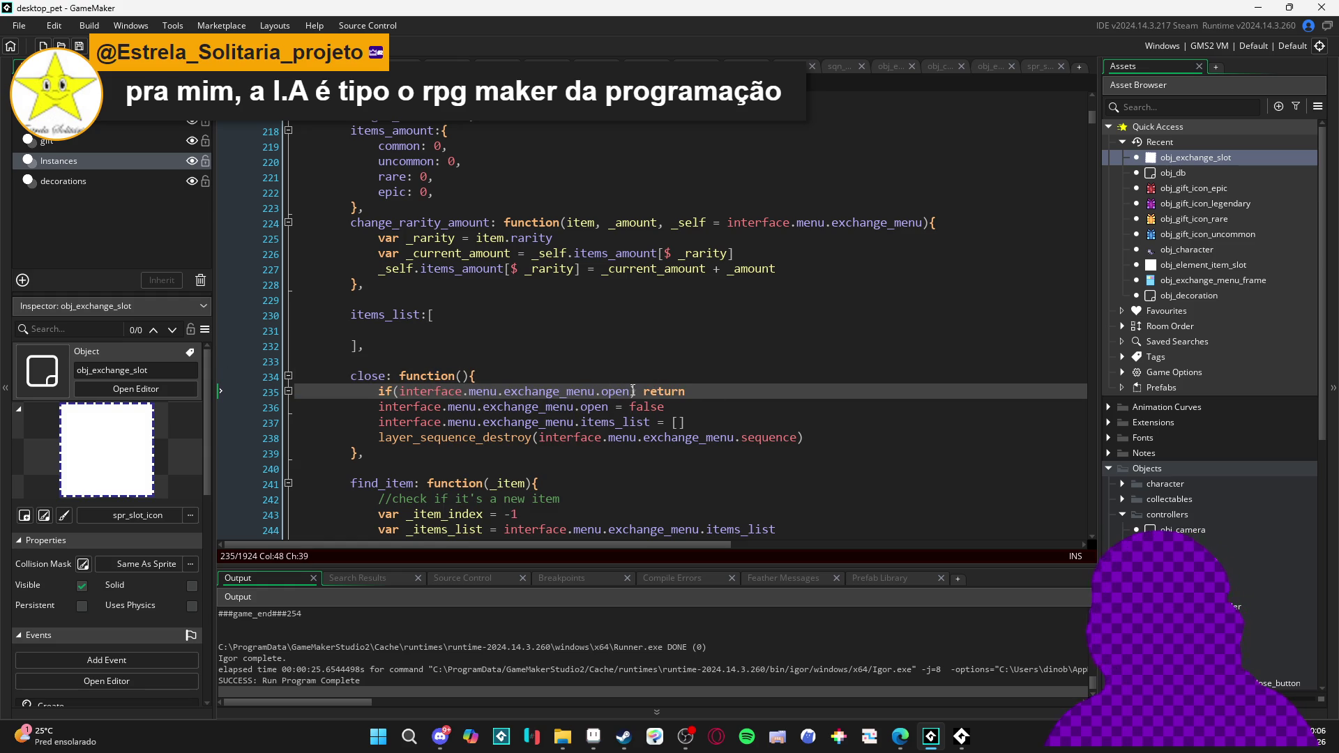
pyautogui.hotkey('ctrl', 'Left')
pyautogui.hotkey('ctrl', 'Left')
pyautogui.moveTo(692, 391); pyautogui.dragTo(353, 399)
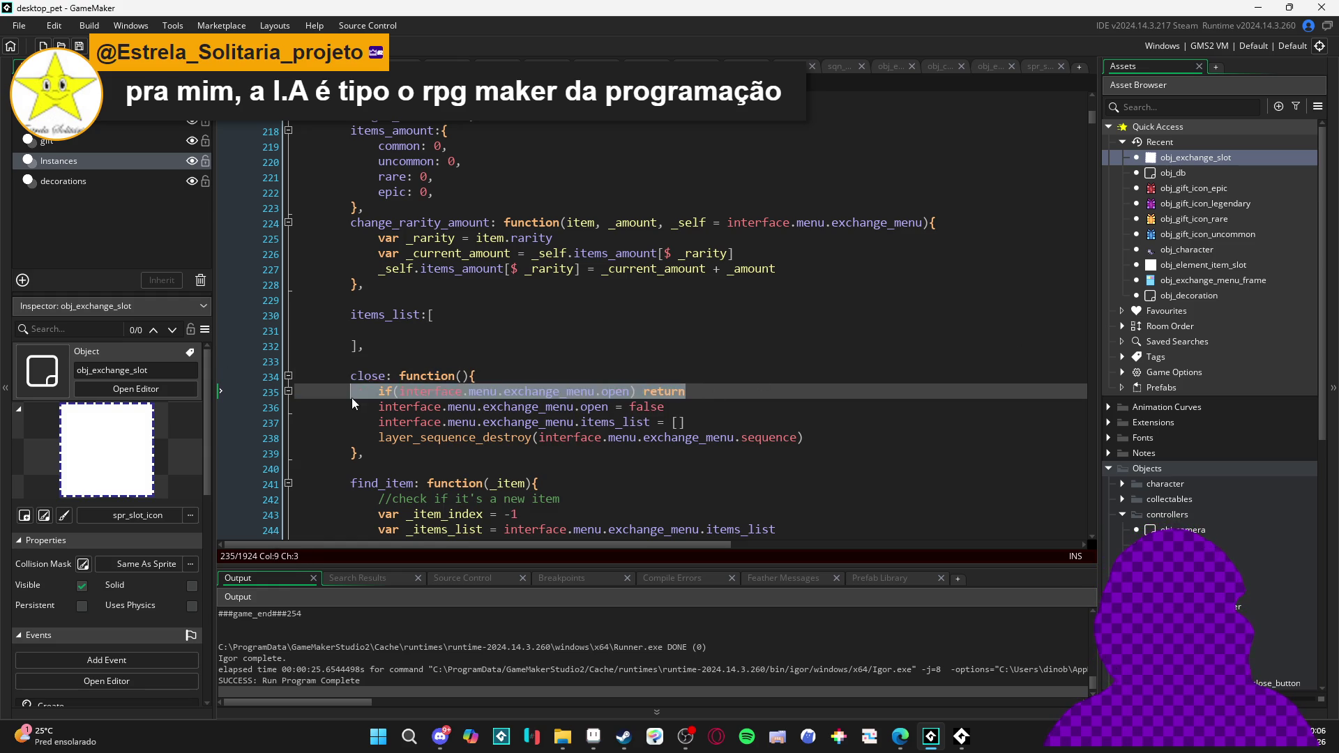
pyautogui.press('Delete')
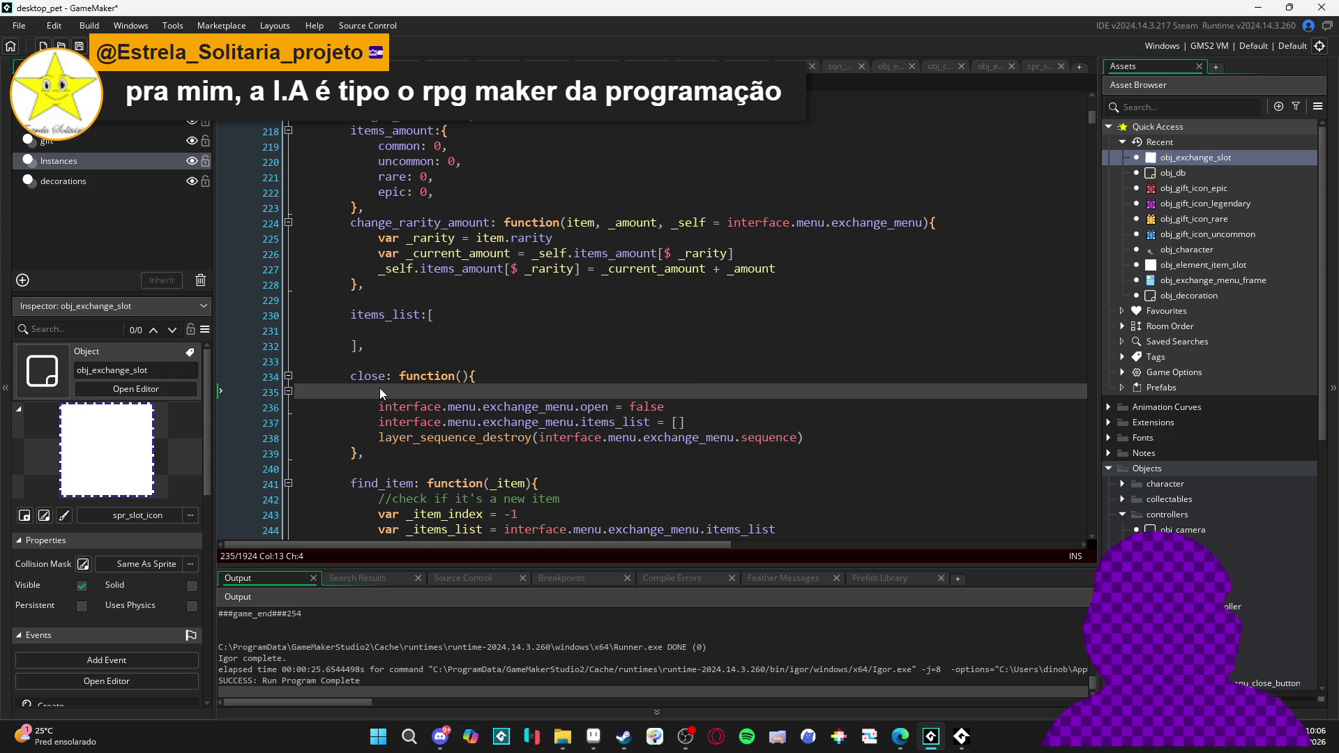
# Select and cut the find_item function block, removing the leftover blank line
pyautogui.scroll(-6, 391, 389)
pyautogui.scroll(4, 419, 363)
pyautogui.scroll(-5, 456, 328)
pyautogui.scroll(-3, 456, 328)
pyautogui.scroll(5, 401, 362)
pyautogui.click(288, 261)
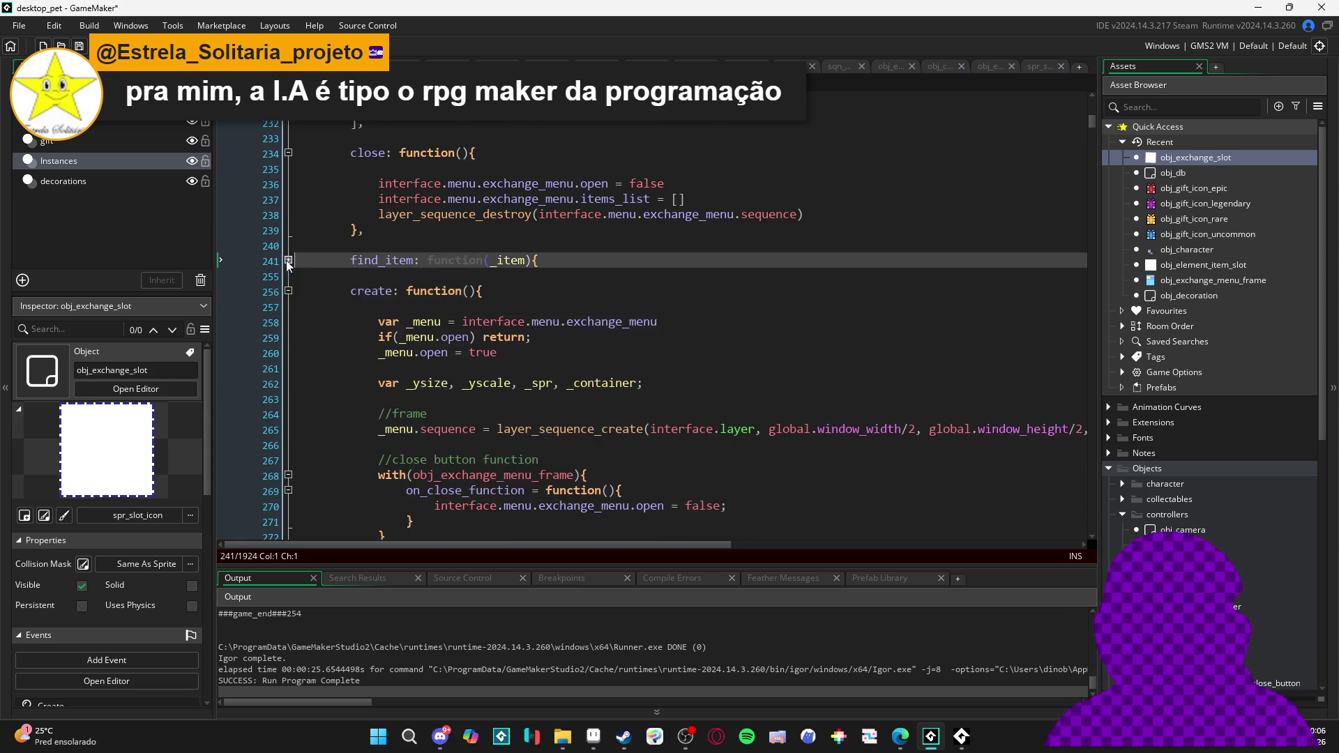
pyautogui.click(290, 291)
pyautogui.click(288, 291)
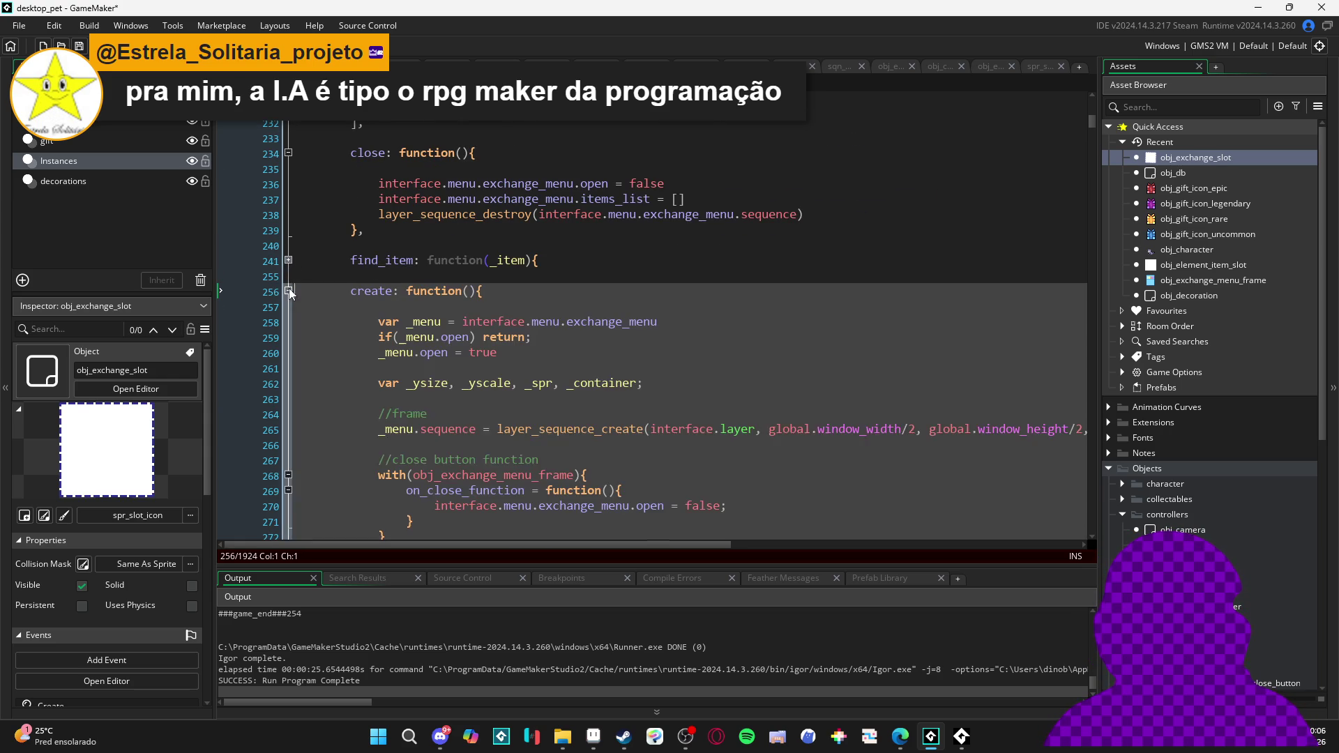
pyautogui.click(288, 260)
pyautogui.moveTo(362, 460); pyautogui.dragTo(223, 261)
pyautogui.press('BackSpace')
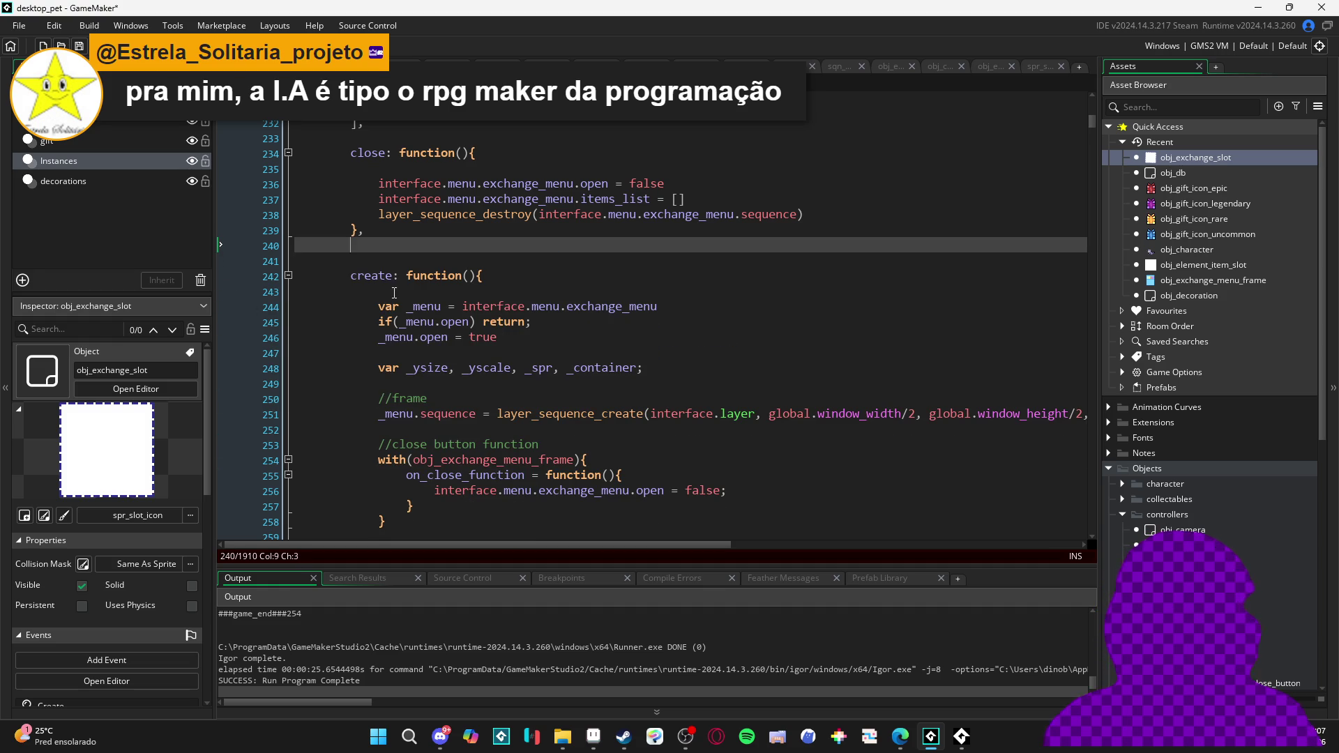
pyautogui.press('Delete')
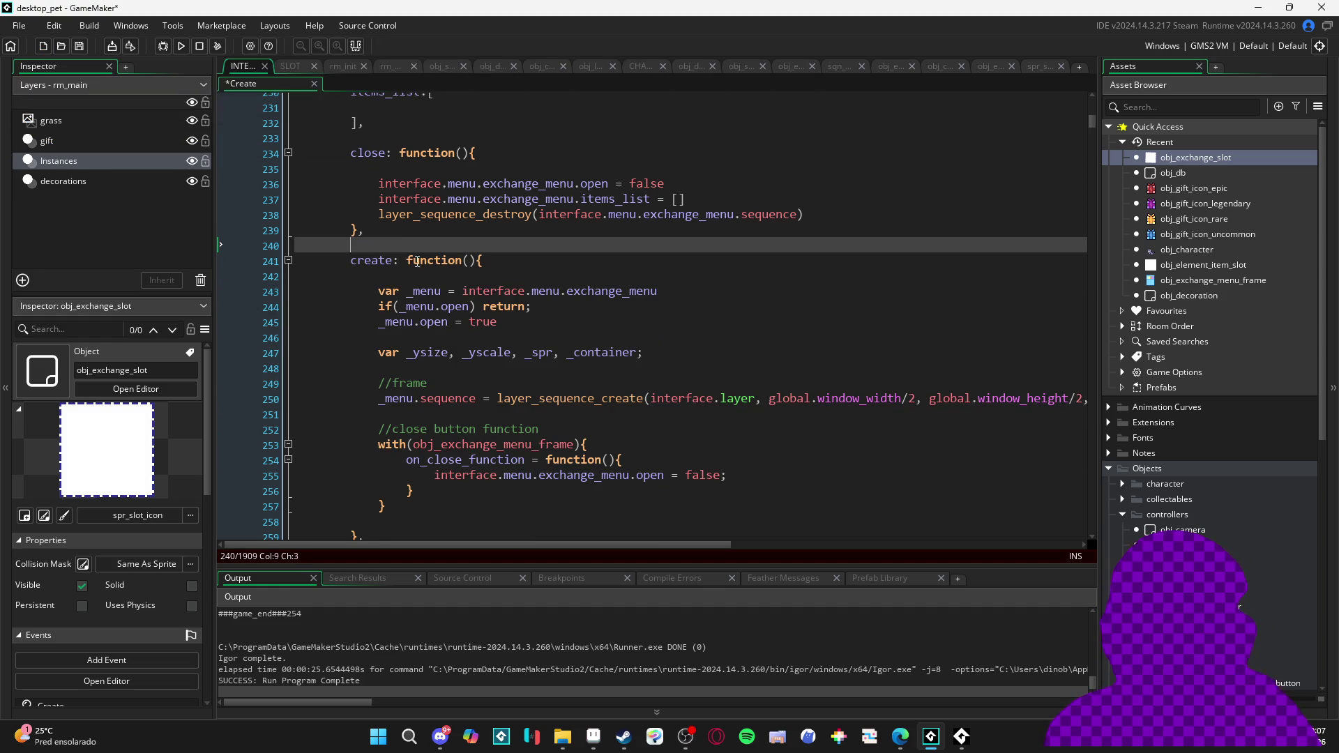
# Paste find_item after the create block and fix its indentation
pyautogui.click(288, 260)
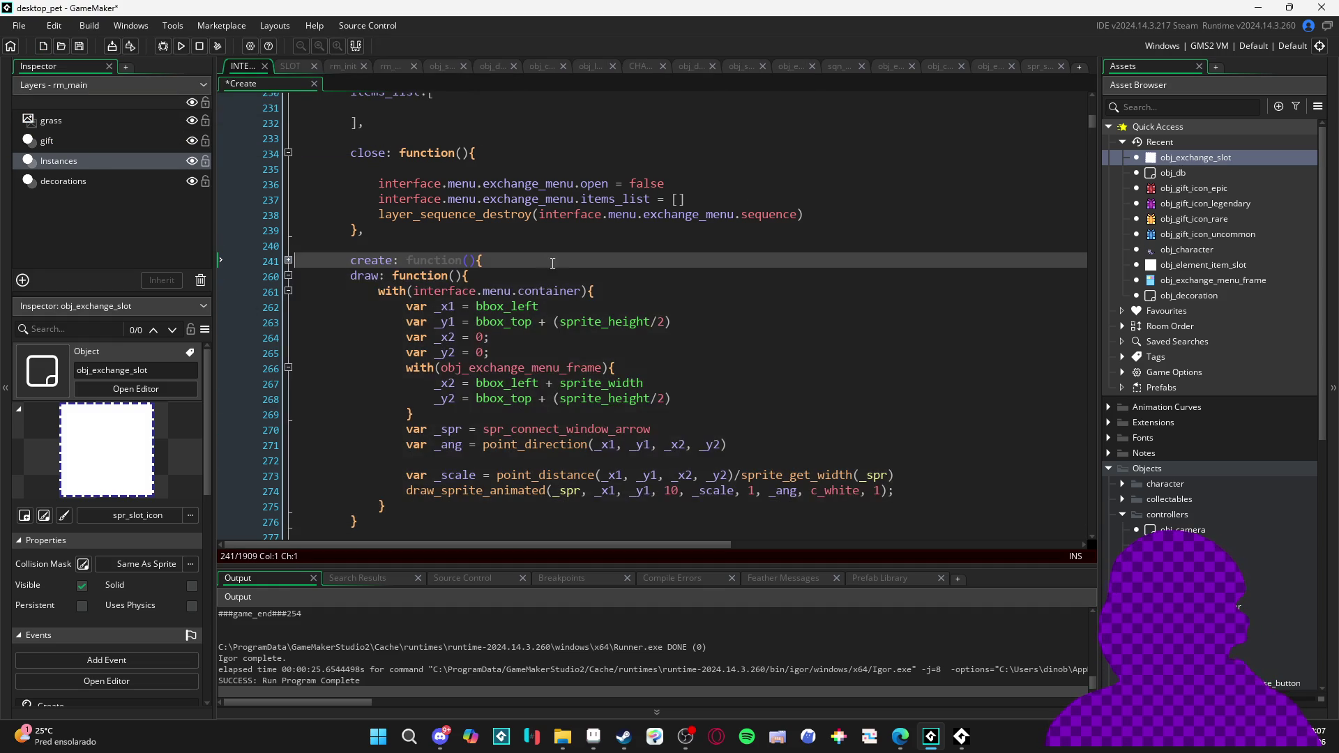
pyautogui.click(288, 260)
pyautogui.scroll(-2, 453, 348)
pyautogui.click(453, 481)
pyautogui.press('Return')
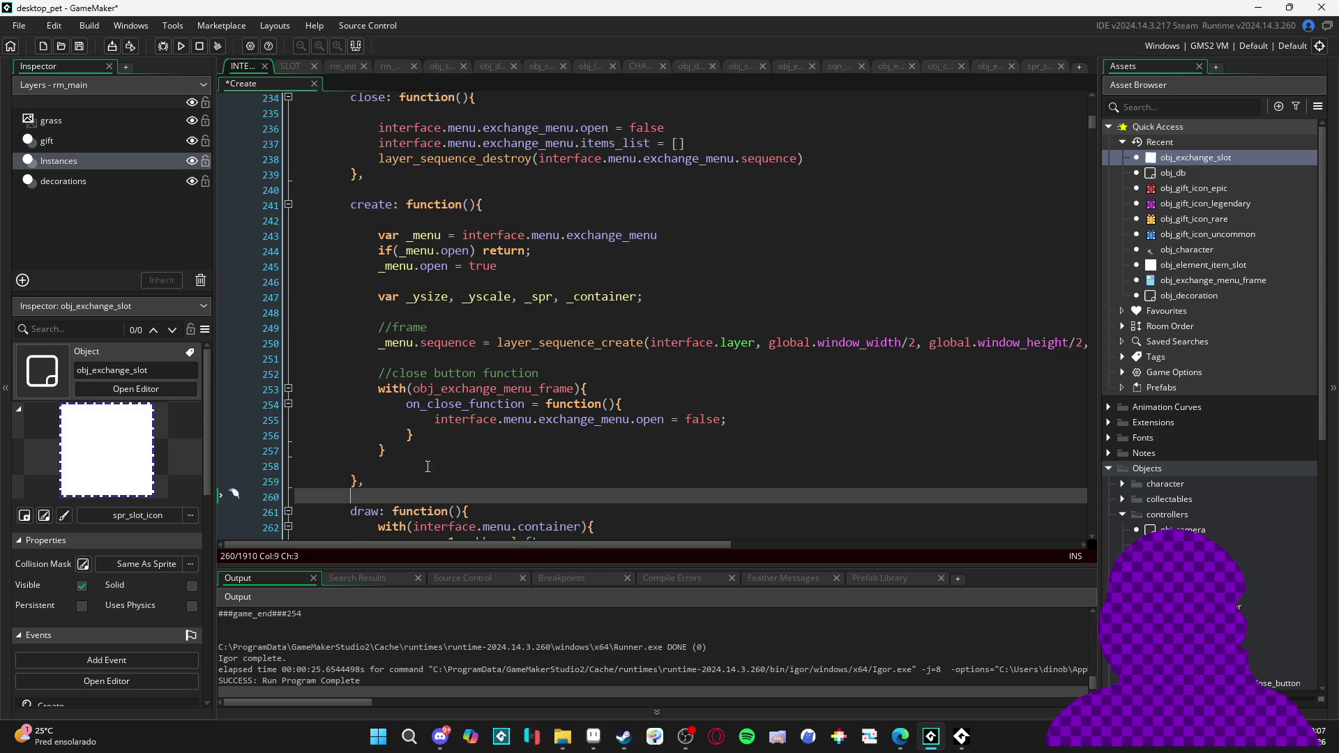
pyautogui.write("find_item: function(_item){ \t\t\t//check if it's a new item \t\t\tvar _item_index = -1 \t\t\tvar _items_list = interface.menu.exchange_menu.items_list  \t\t\tfor(var i = 0; i < array_length(_items_list); i++){ \t\t\t\tvar _item_name = _items_list[i].name \t\t\t\tif(_item_name == _item.name){ \t\t\t\t\t_item_index = i \t\t\t\t\tbreak; \t\t\t\t} \t\t\t} \t\t\treturn _item_index \t\t},")
pyautogui.click(409, 329)
pyautogui.press('BackSpace')
pyautogui.press('BackSpace')
pyautogui.press('Return')
pyautogui.press('Up')
pyautogui.scroll(-2, 421, 356)
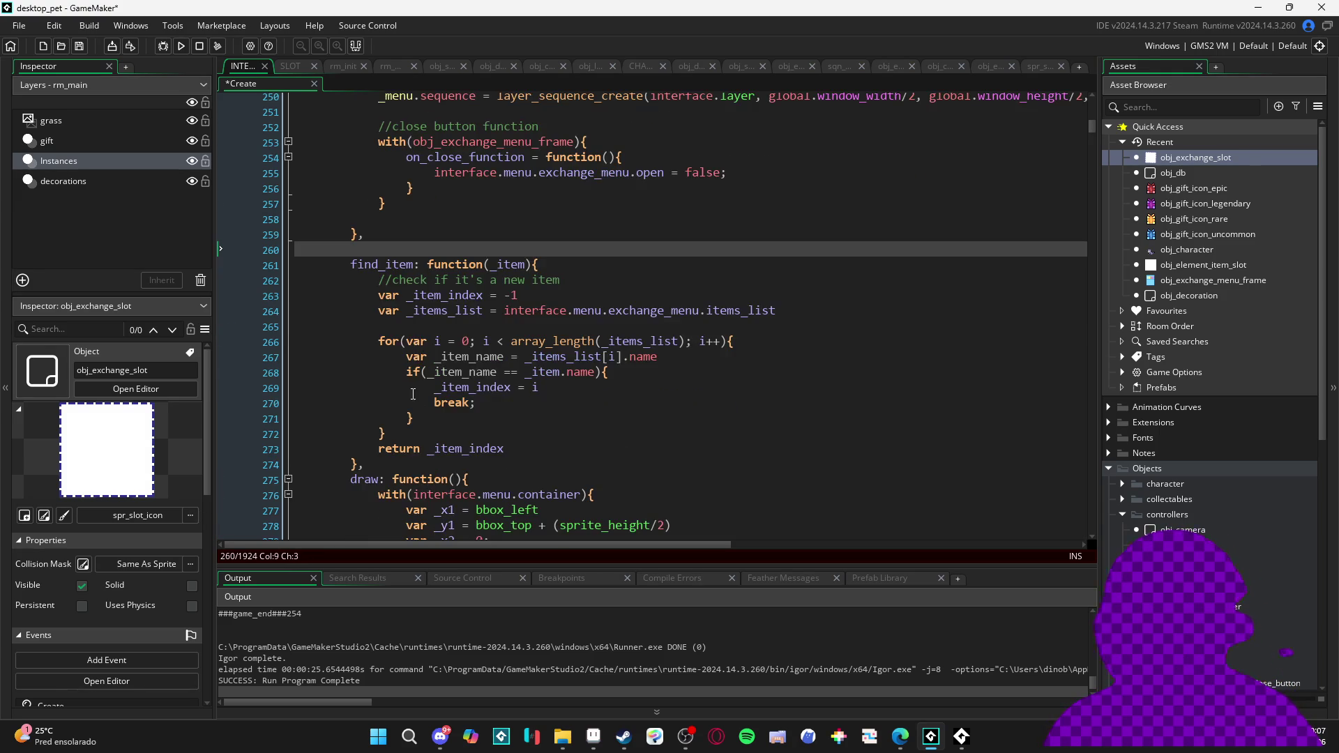
pyautogui.scroll(8, 377, 308)
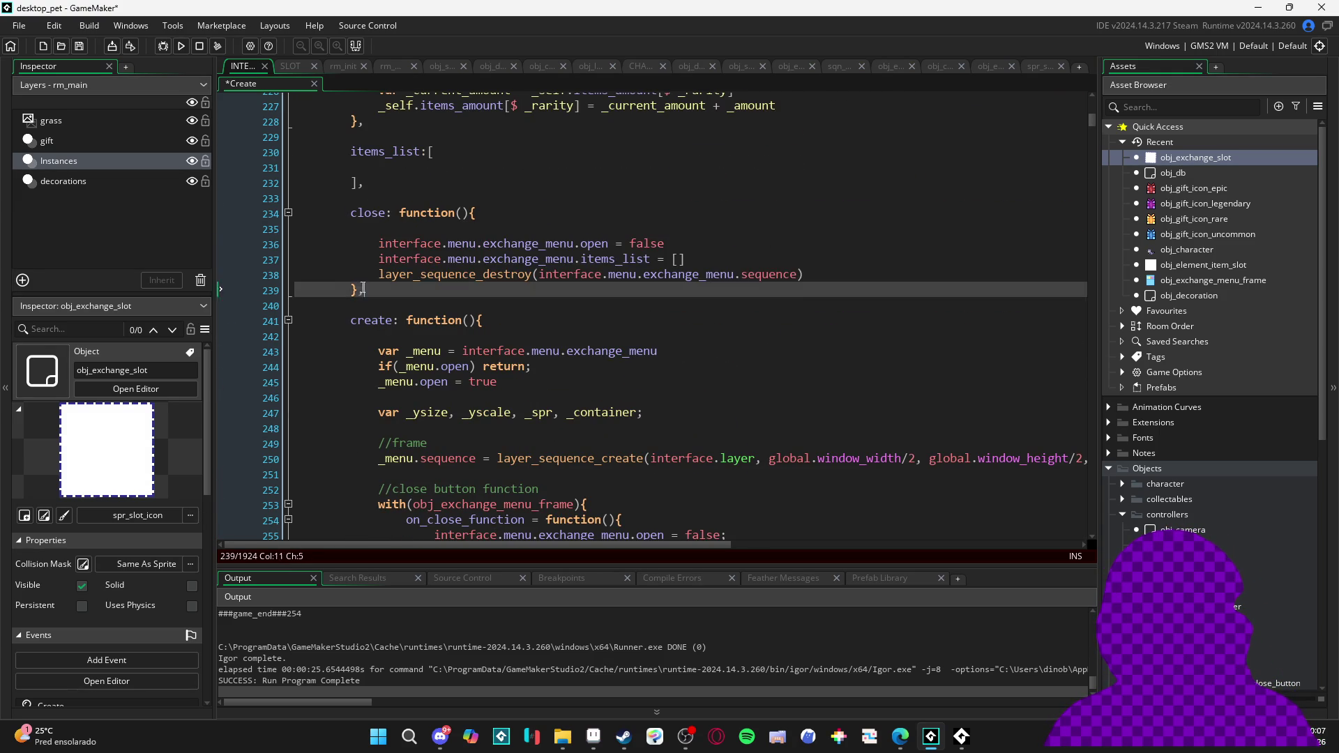
# Cut the close function block and paste it right after create
pyautogui.moveTo(371, 292); pyautogui.dragTo(270, 216)
pyautogui.click(505, 290)
pyautogui.scroll(-5, 505, 303)
pyautogui.scroll(5, 505, 302)
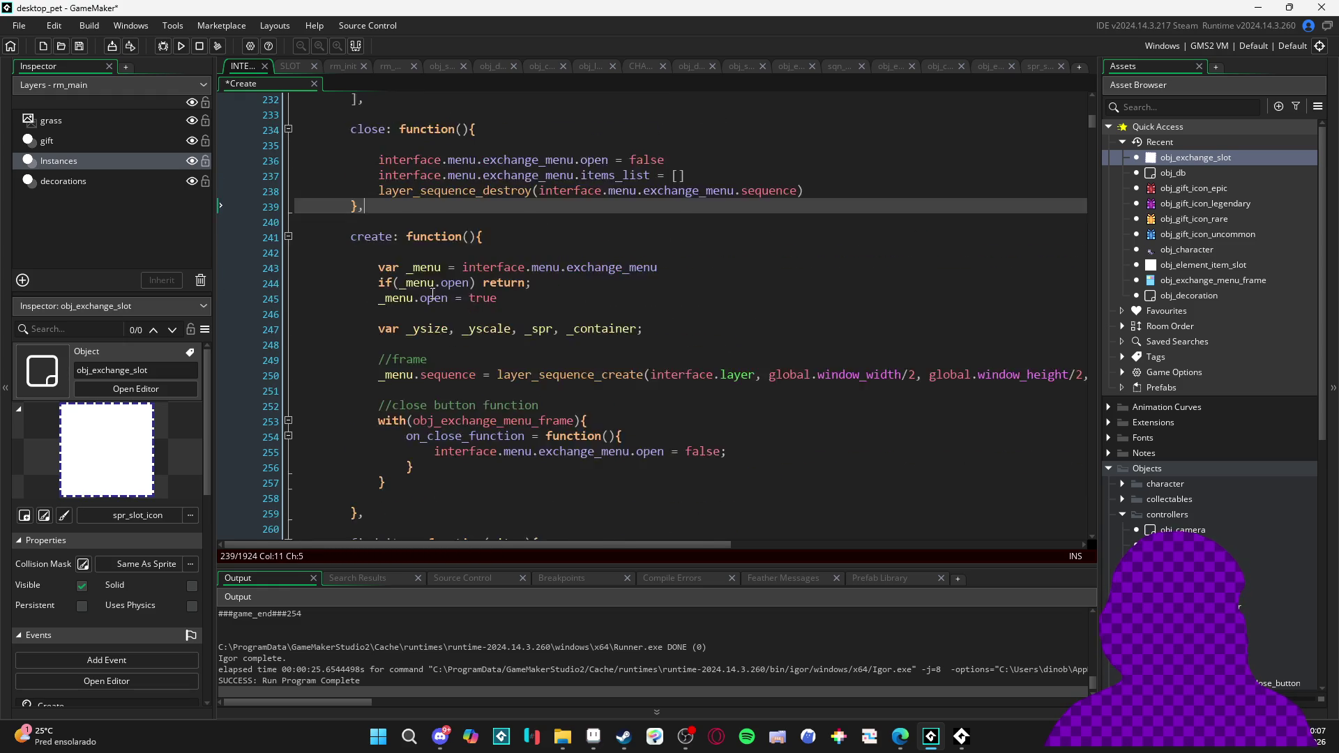
pyautogui.moveTo(379, 305); pyautogui.dragTo(288, 215)
pyautogui.hotkey('ctrl', 'c')
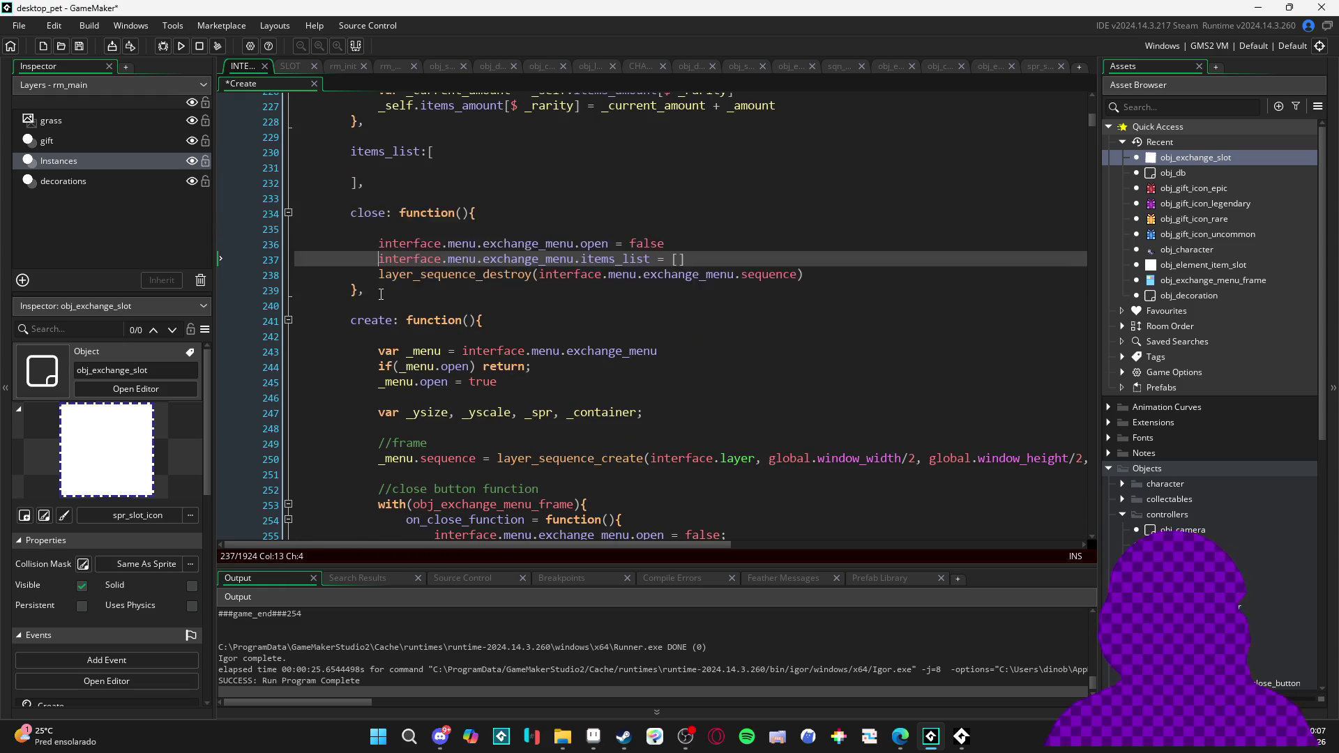
pyautogui.press('Delete')
pyautogui.press('Delete')
pyautogui.press('Delete')
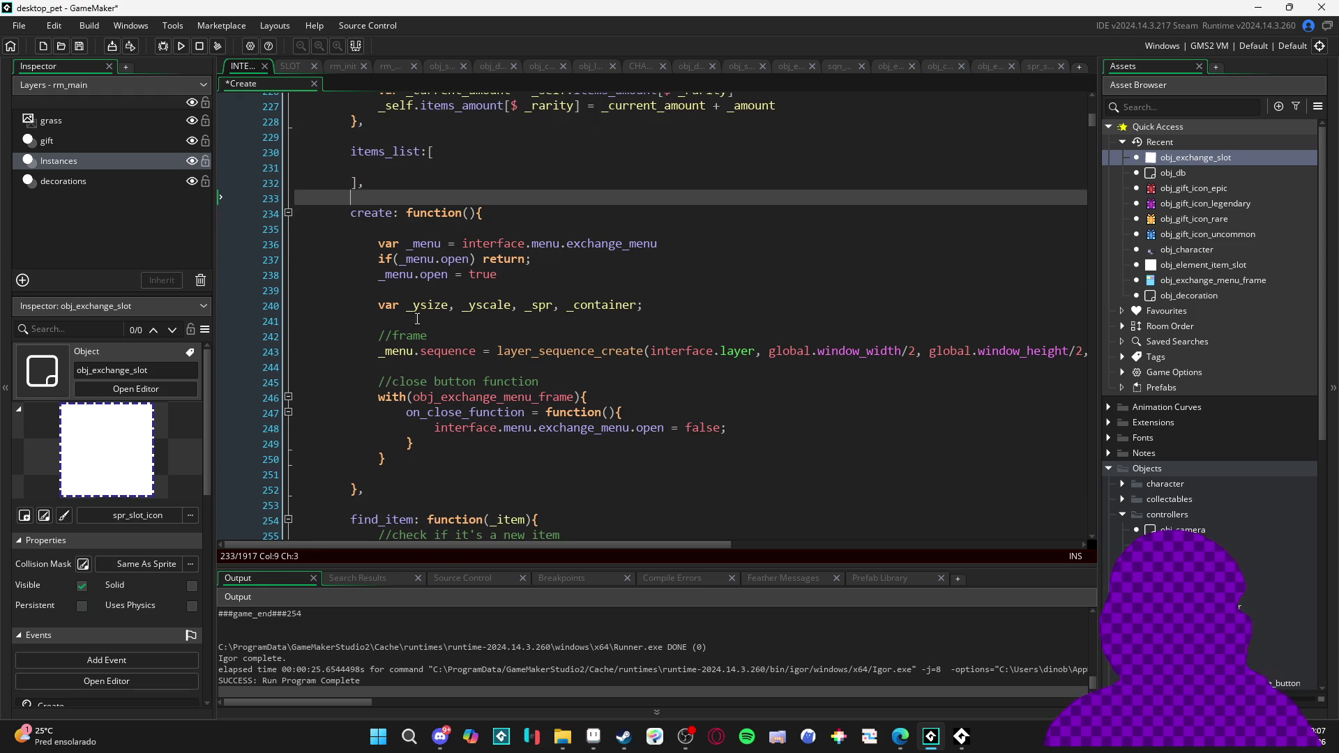
pyautogui.click(390, 487)
pyautogui.press('Return')
pyautogui.hotkey('ctrl', 'v')
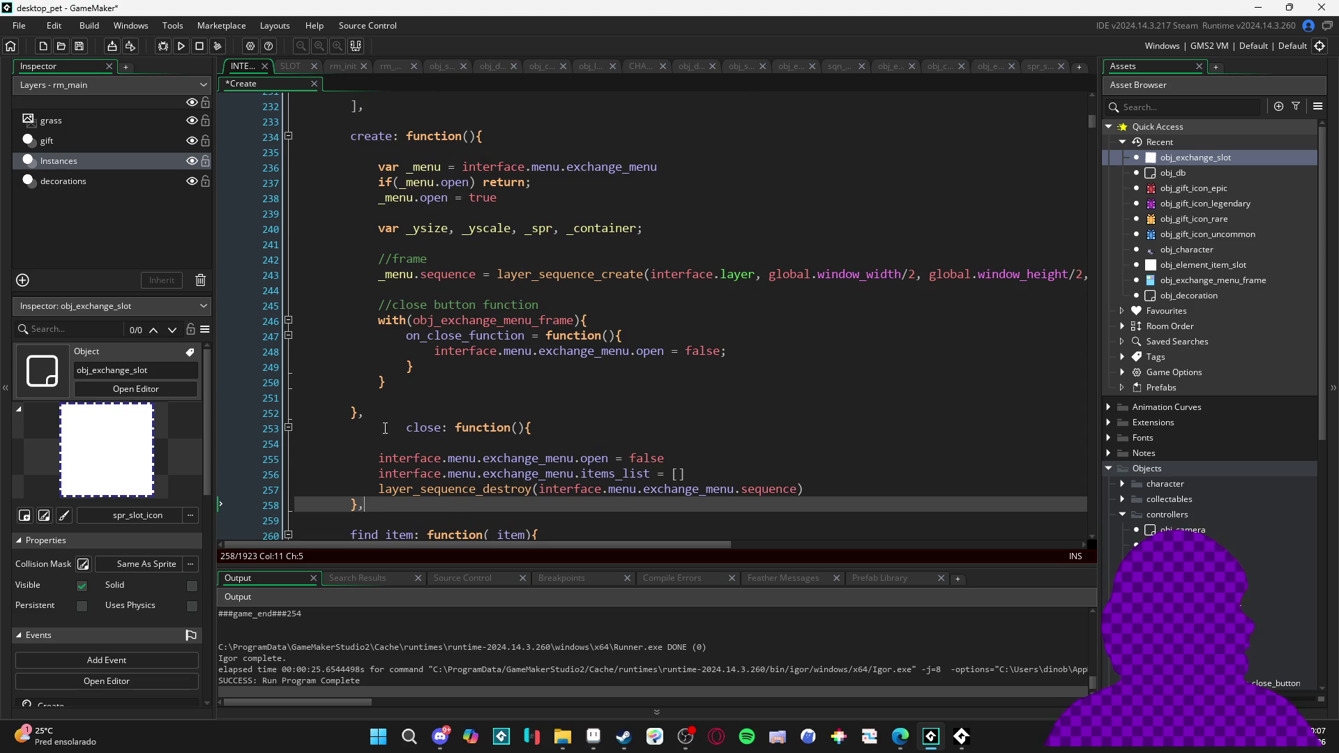
# Unindent the pasted close line and add blank lines after create and before draw
pyautogui.click(231, 422)
pyautogui.hotkey('shift', 'Tab')
pyautogui.hotkey('shift', 'Tab')
pyautogui.click(429, 413)
pyautogui.press('Return')
pyautogui.press('Down')
pyautogui.press('Down')
pyautogui.press('Down')
pyautogui.scroll(-3, 408, 450)
pyautogui.click(379, 503)
pyautogui.press('Return')
pyautogui.scroll(-5, 380, 503)
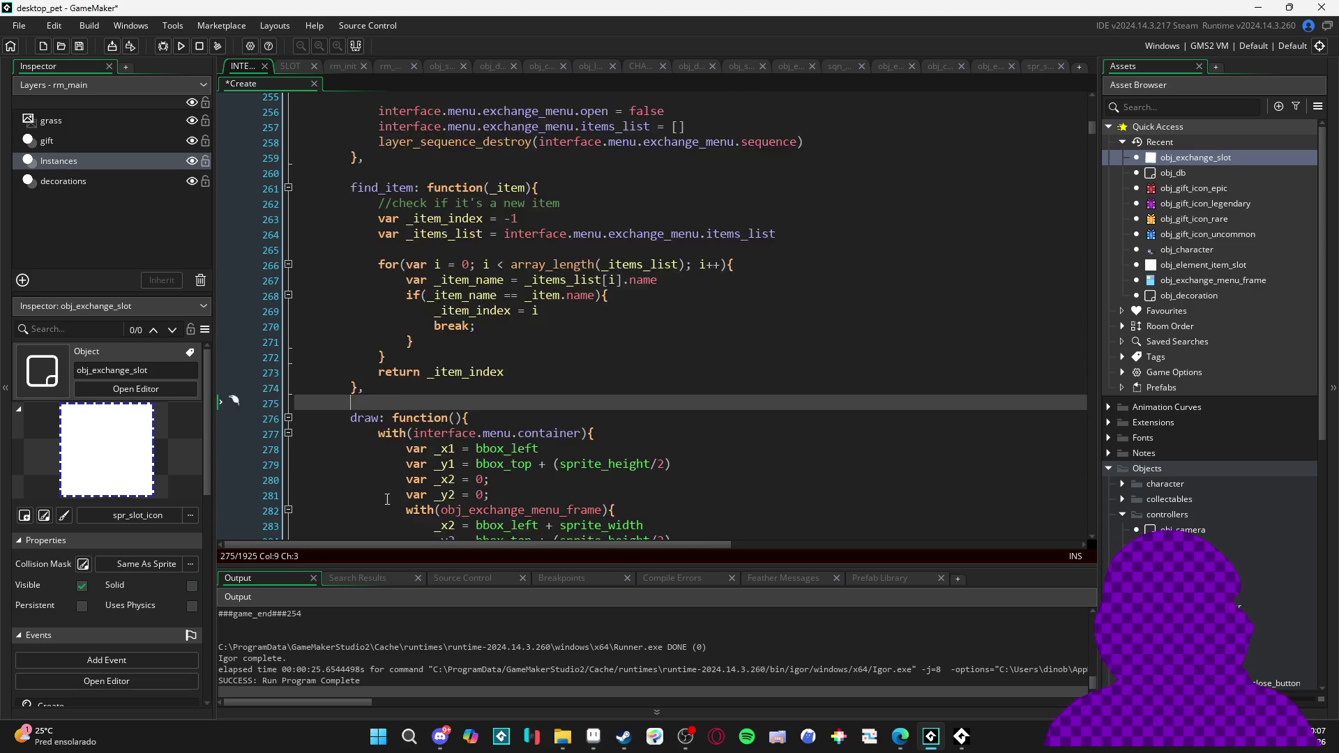
# Delete the stray blank line inside the close function
pyautogui.scroll(9, 396, 472)
pyautogui.scroll(7, 396, 472)
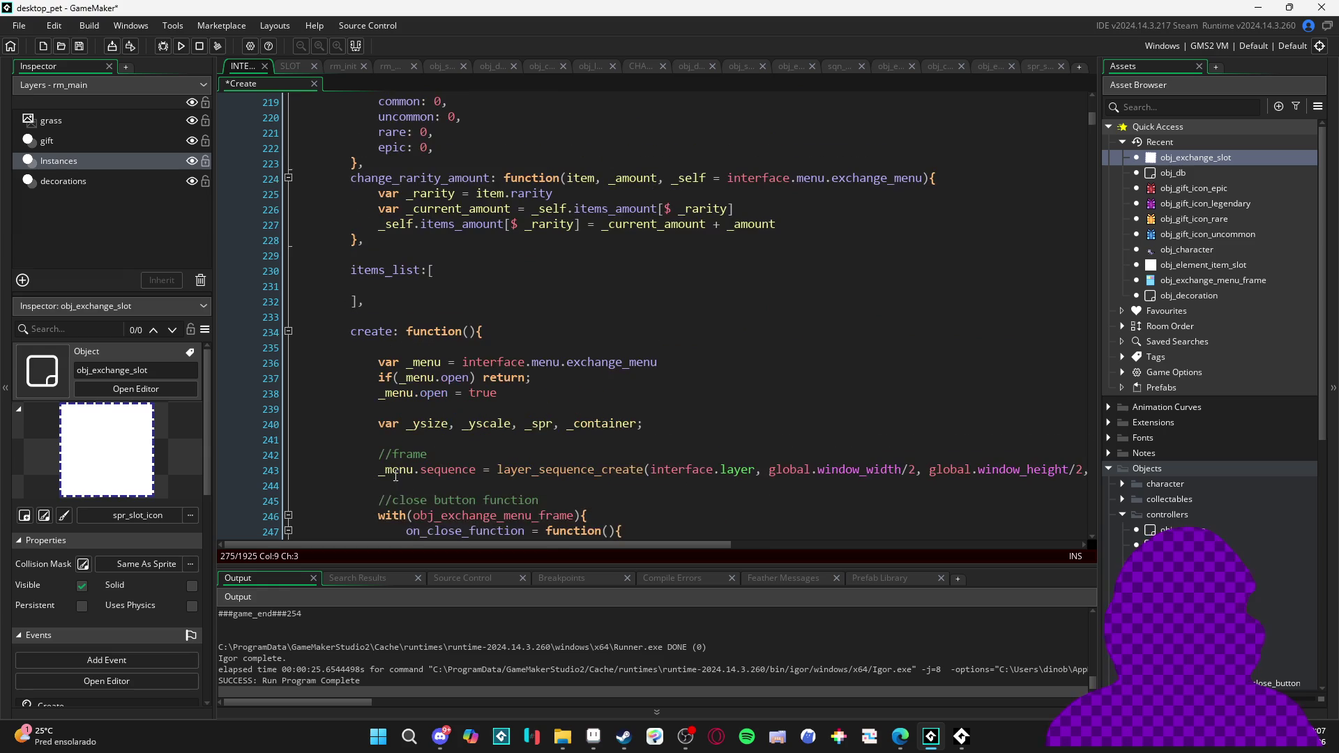
pyautogui.scroll(-3, 404, 363)
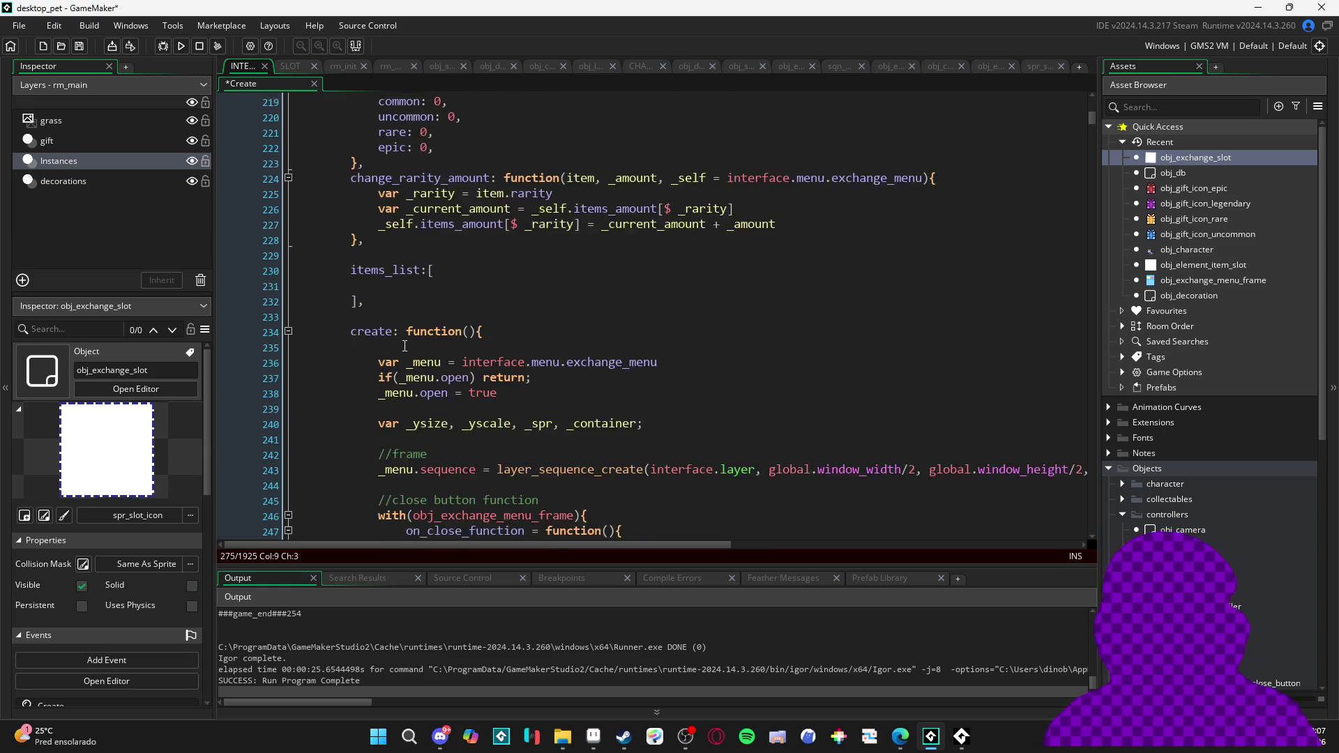
pyautogui.scroll(1, 440, 279)
pyautogui.click(436, 262)
pyautogui.scroll(-4, 380, 396)
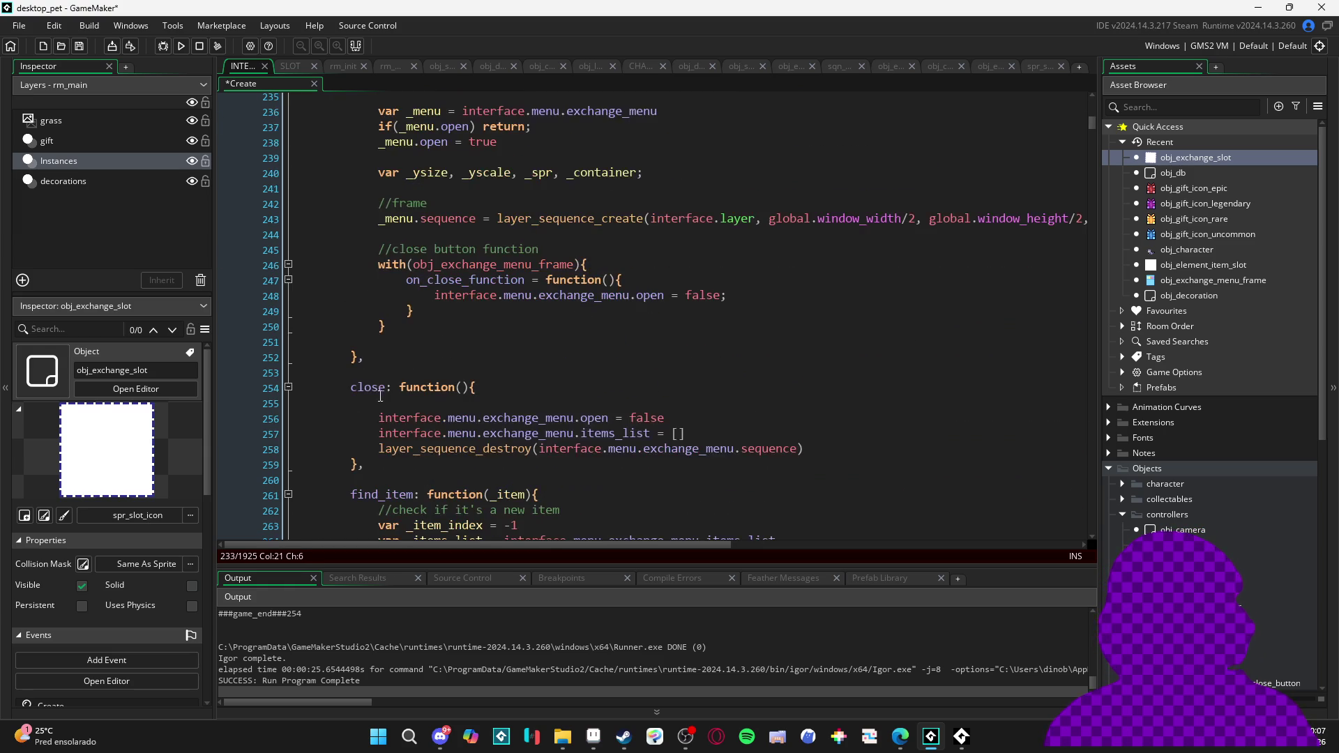
pyautogui.scroll(2, 458, 364)
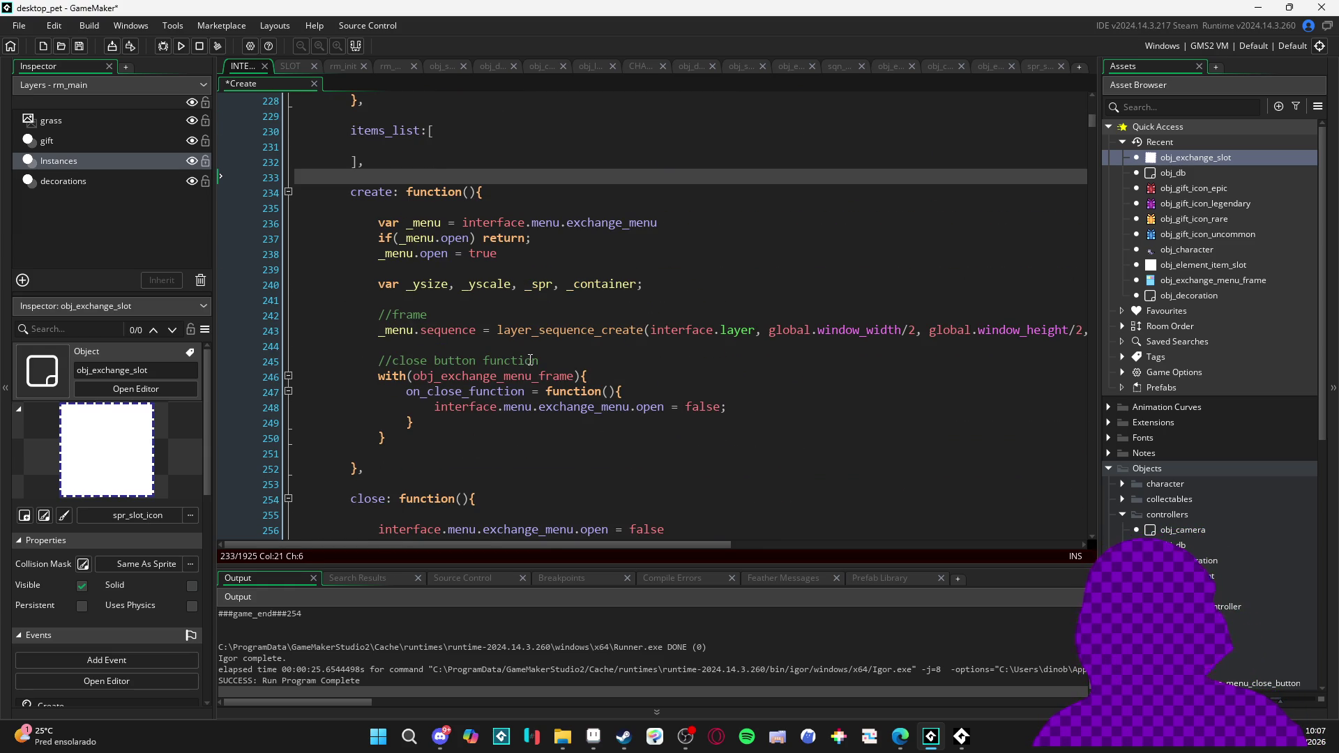
pyautogui.scroll(-1, 420, 457)
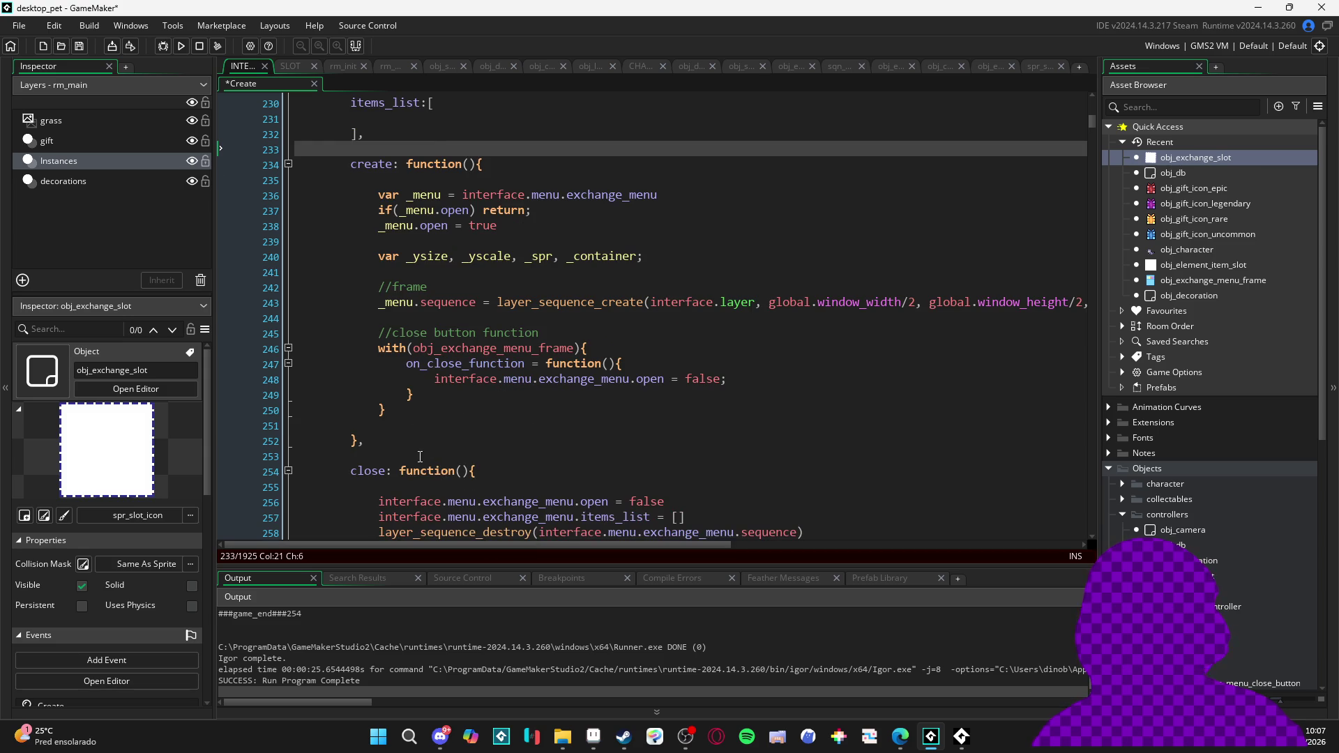
pyautogui.scroll(1, 422, 342)
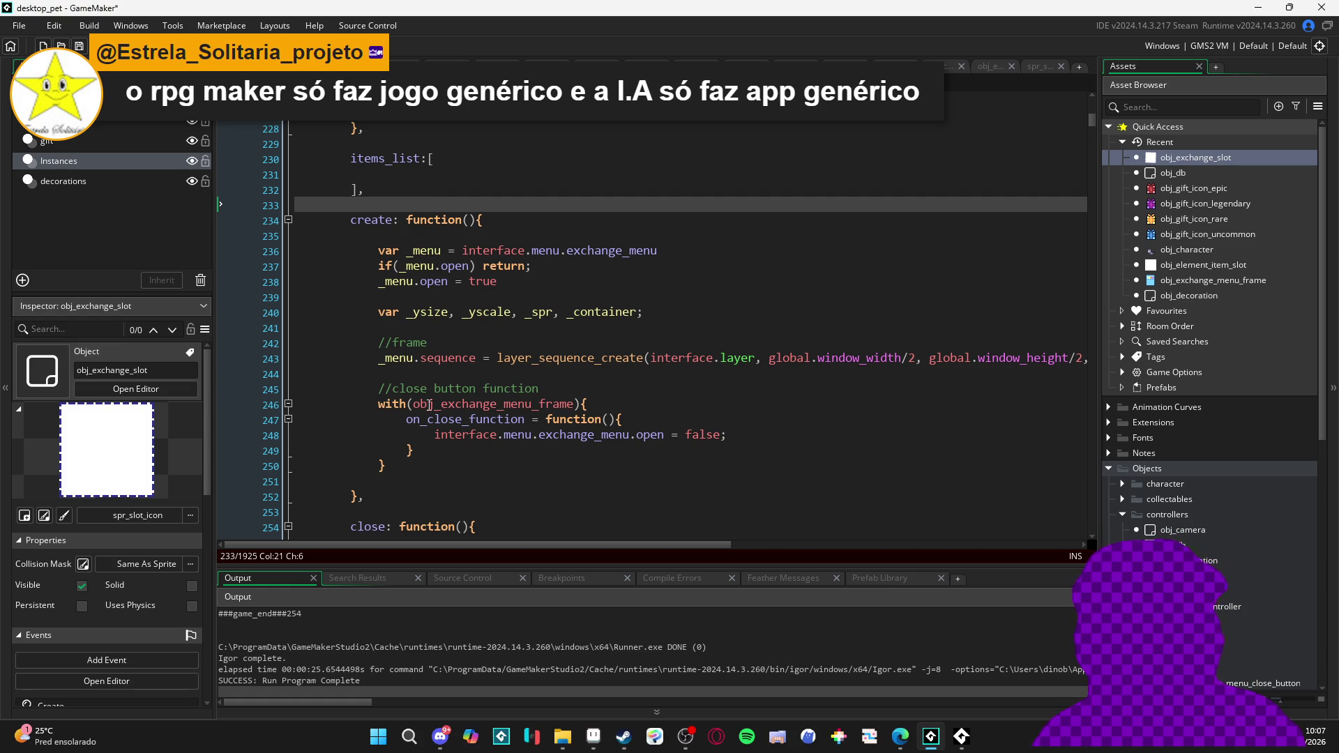
pyautogui.click(346, 205)
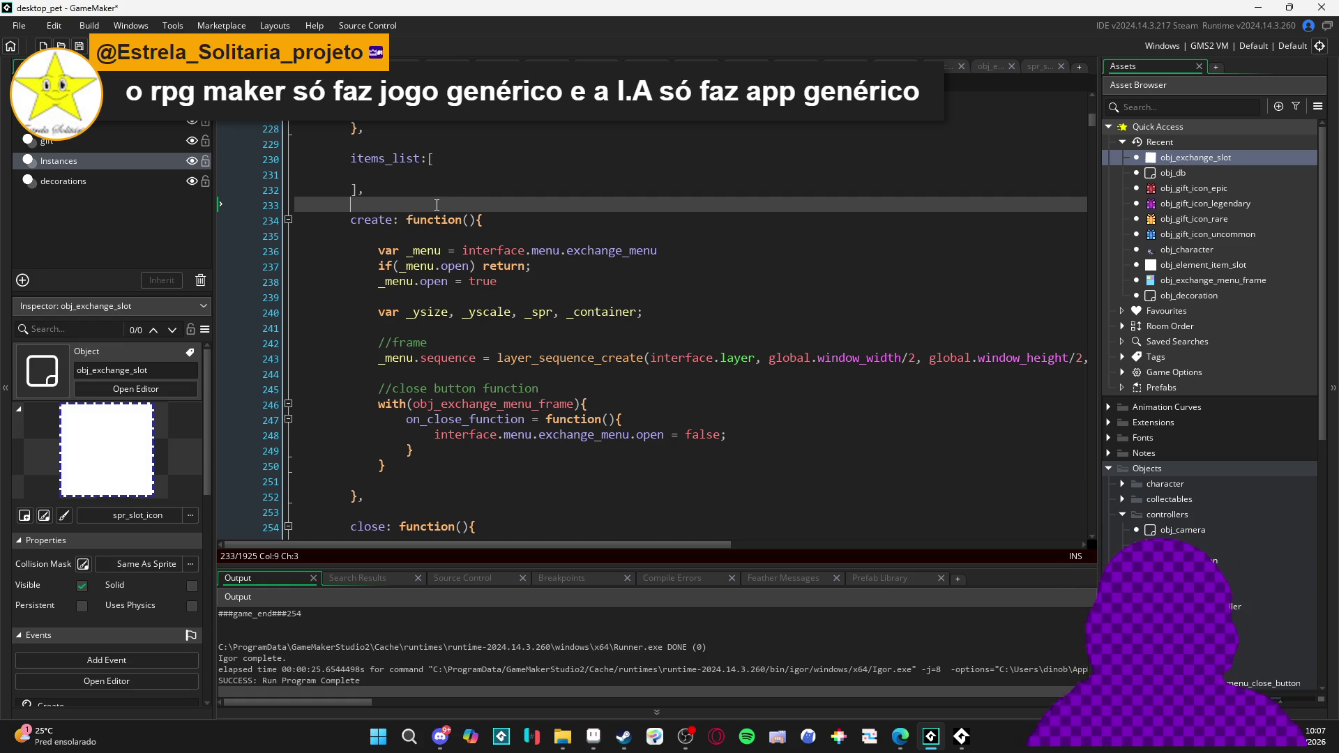
pyautogui.scroll(-1, 431, 459)
pyautogui.click(431, 459)
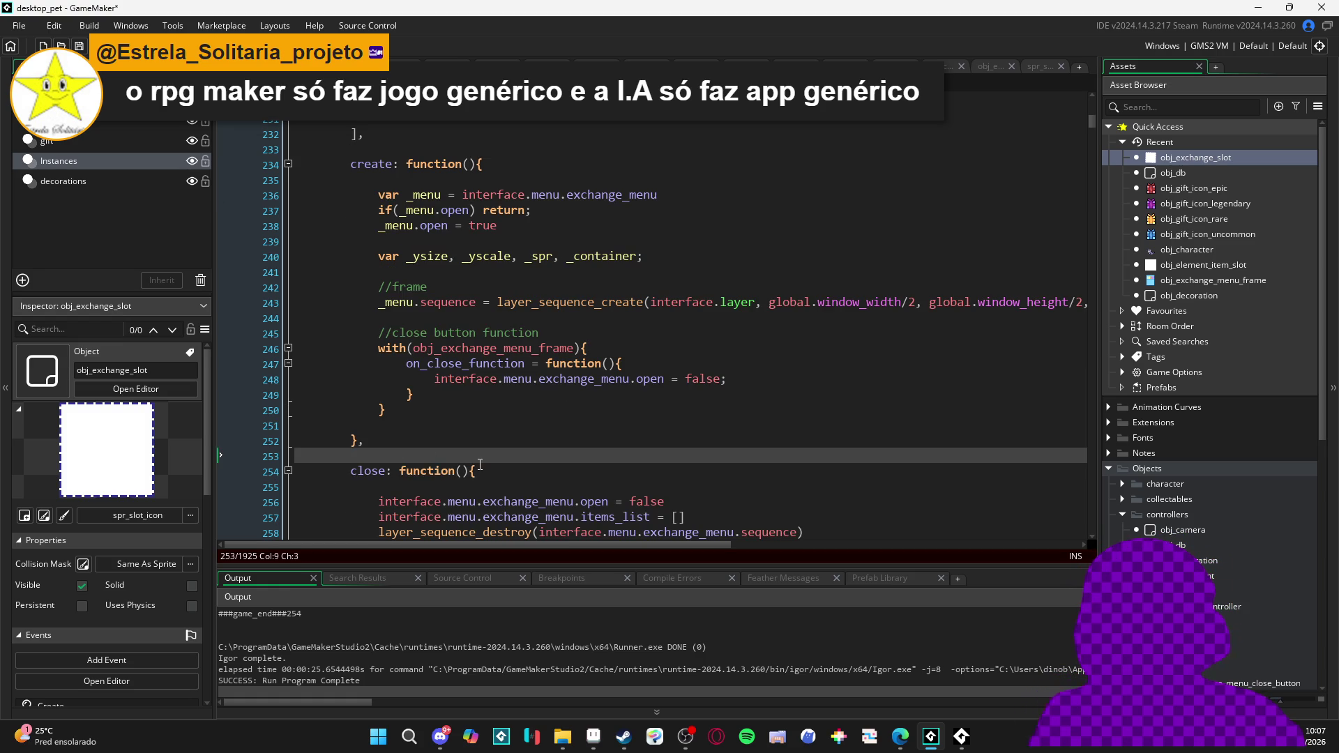
pyautogui.scroll(-2, 480, 465)
pyautogui.moveTo(394, 372); pyautogui.dragTo(249, 366)
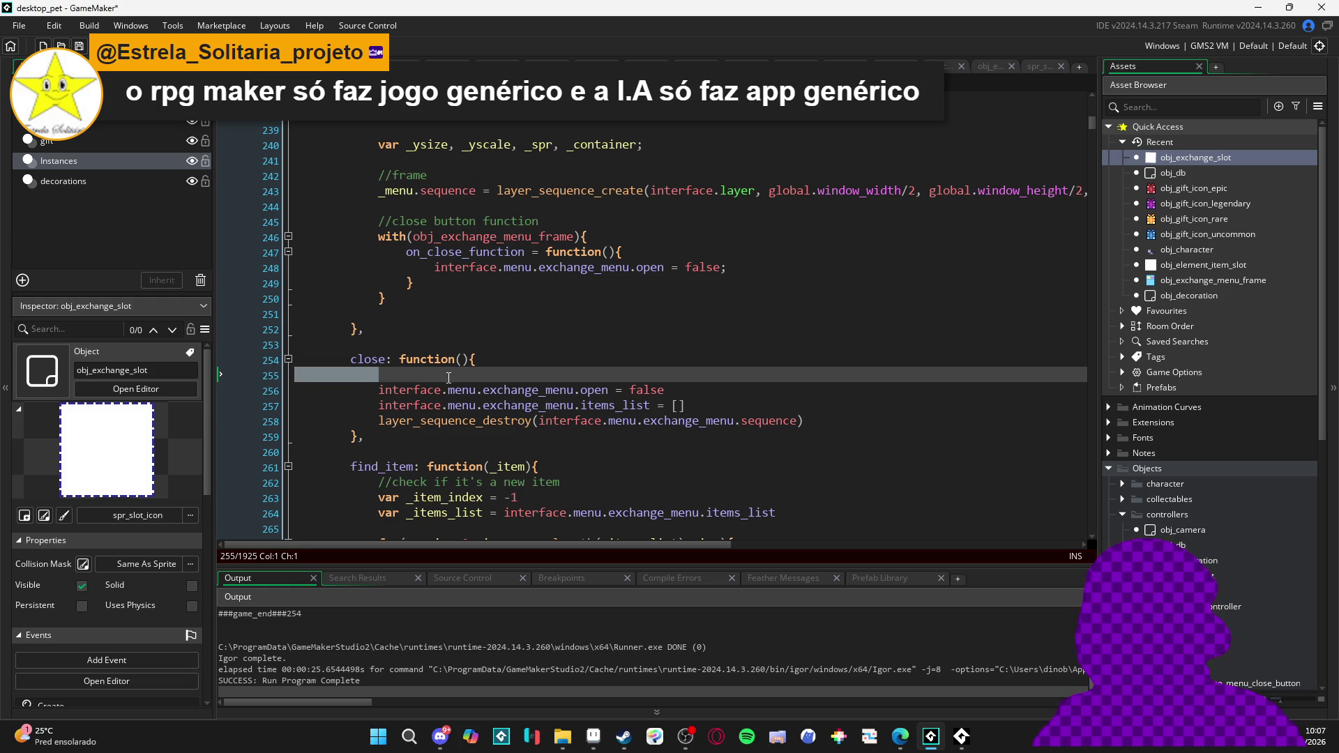
pyautogui.press('BackSpace')
pyautogui.press('BackSpace')
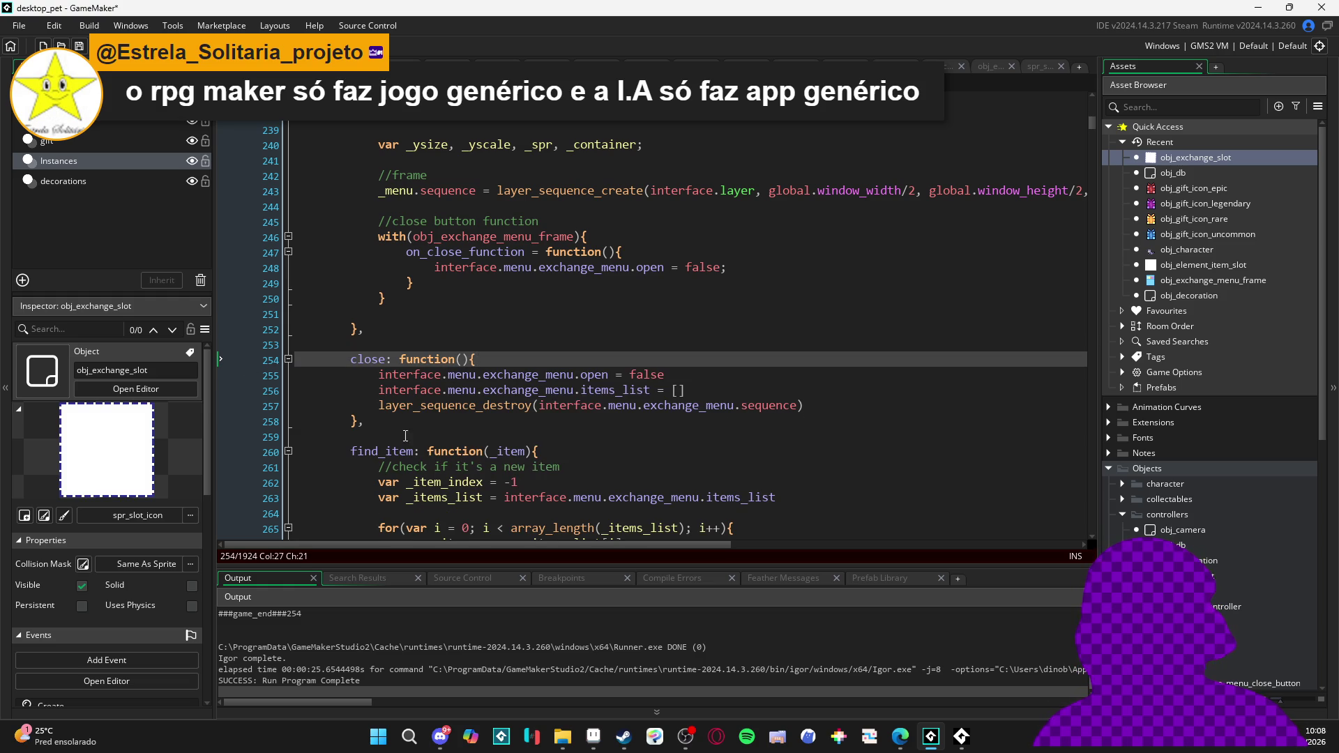
# Remove the blank line at the top of the create function
pyautogui.click(392, 433)
pyautogui.click(401, 329)
pyautogui.scroll(2, 401, 335)
pyautogui.scroll(2, 401, 335)
pyautogui.click(323, 267)
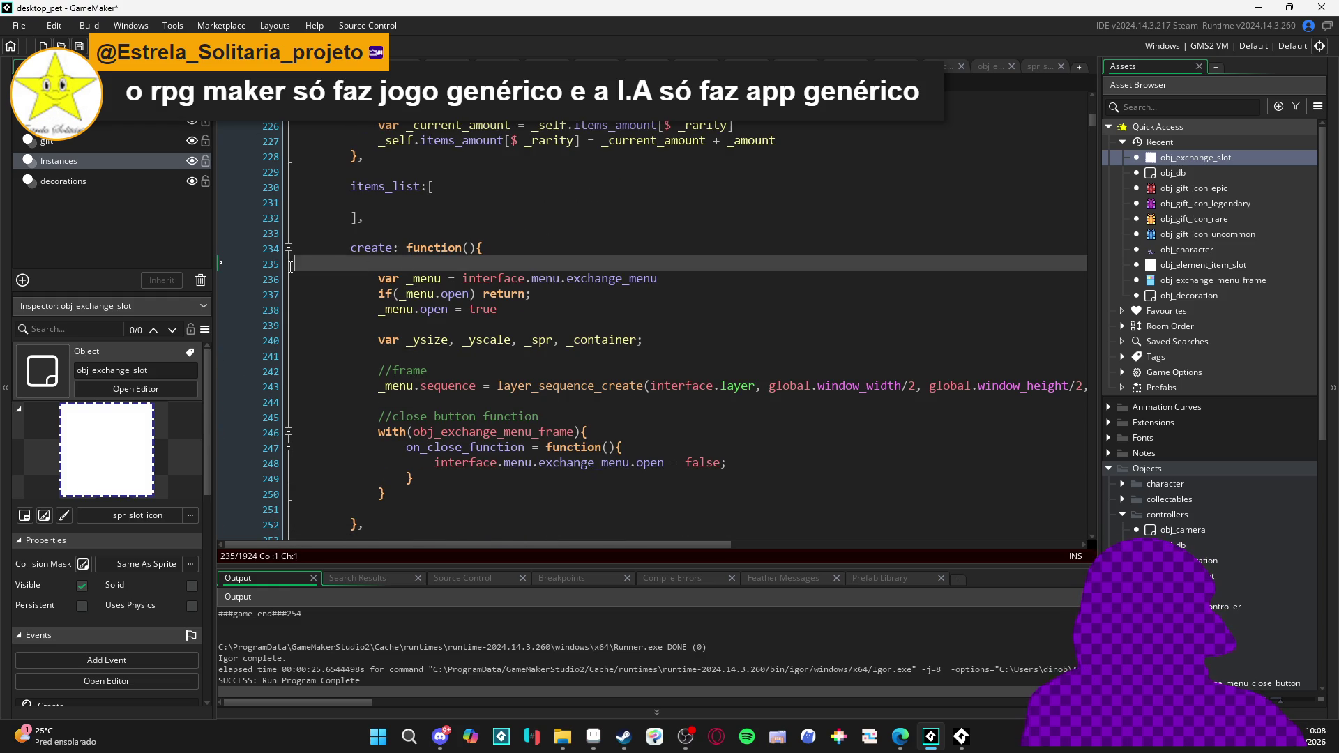
pyautogui.press('BackSpace')
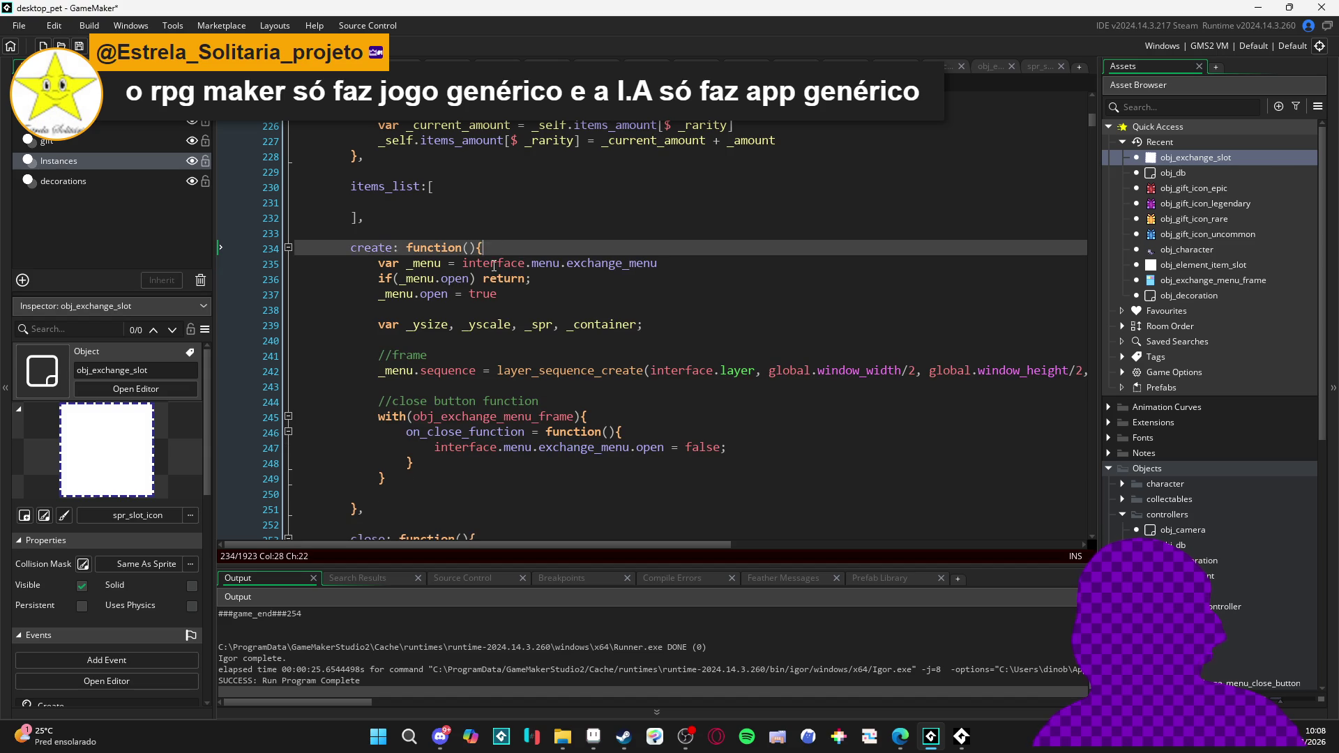
# Add a blank line after the items_amount rarity counts block
pyautogui.scroll(-2, 437, 243)
pyautogui.click(411, 442)
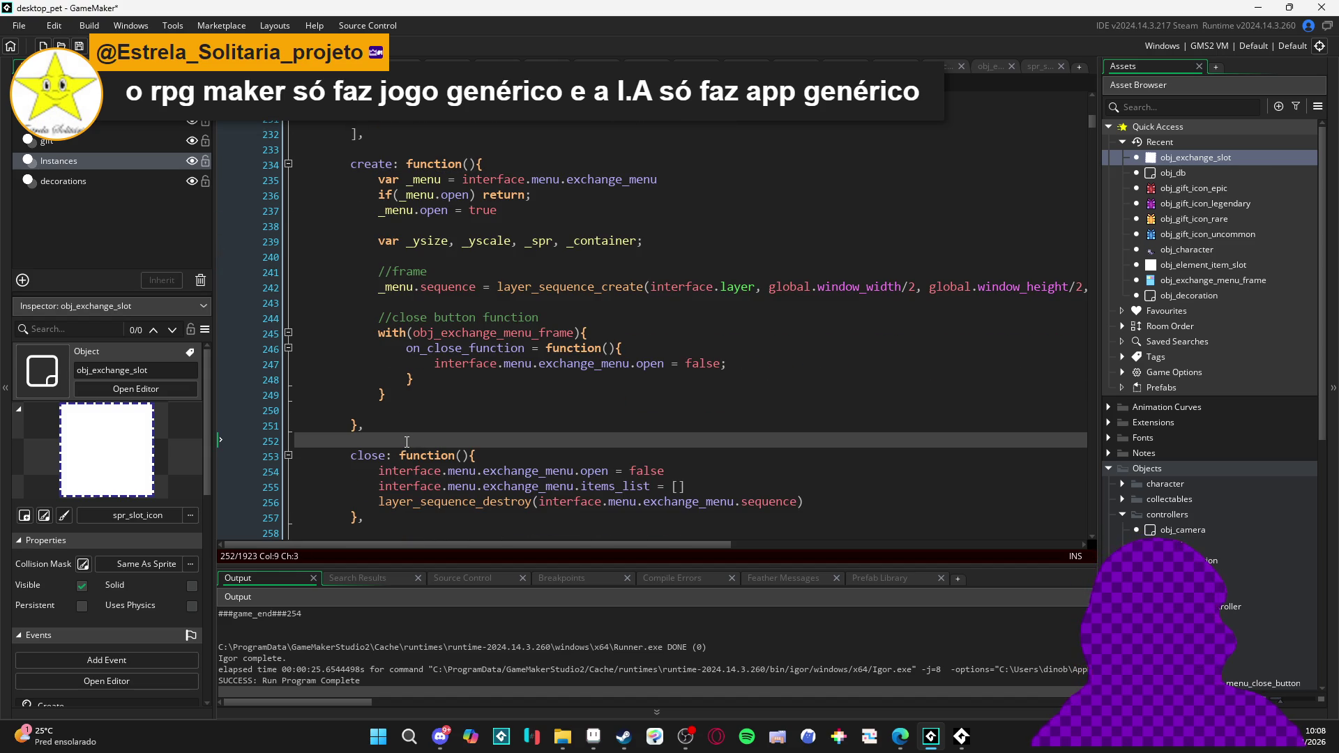
pyautogui.scroll(3, 418, 390)
pyautogui.click(369, 219)
pyautogui.press('Return')
# Review the spacing around create's closing brace and close, then switch to Discord
pyautogui.scroll(-4, 400, 253)
pyautogui.click(392, 442)
pyautogui.scroll(-8, 393, 443)
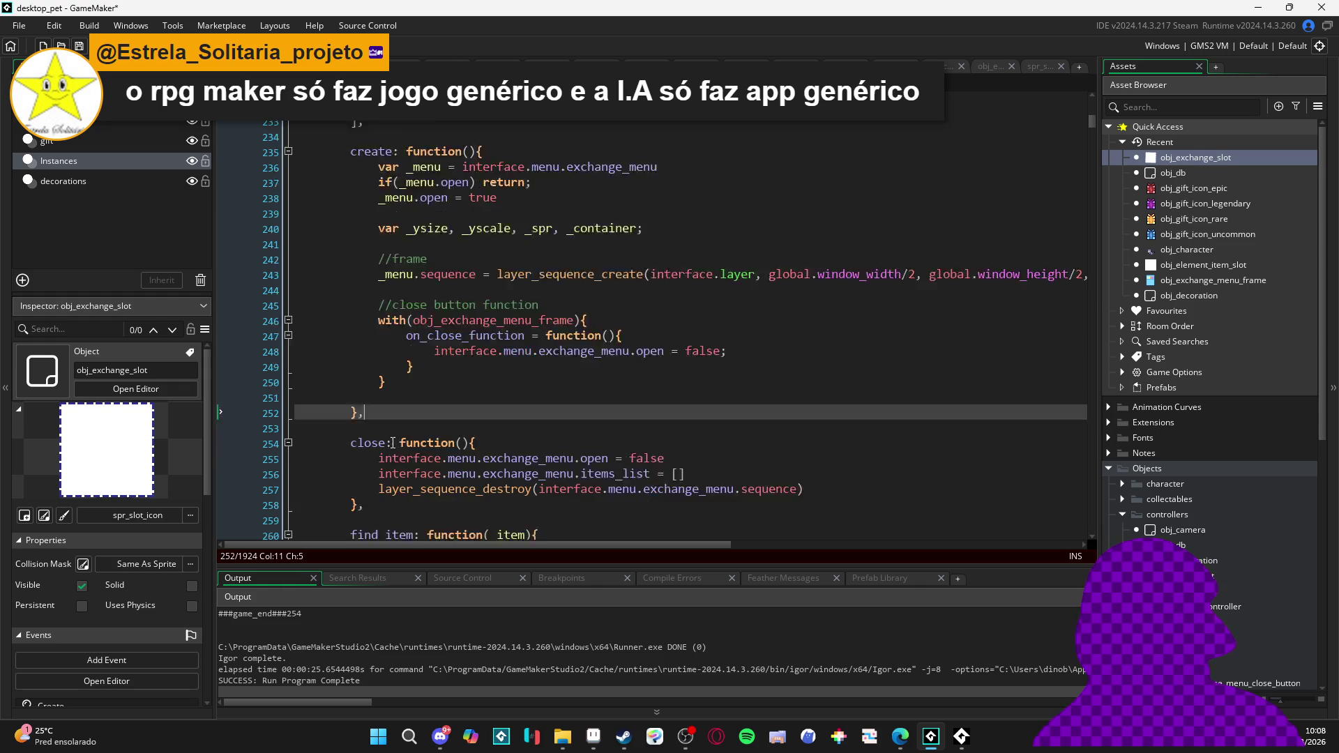
pyautogui.scroll(9, 401, 438)
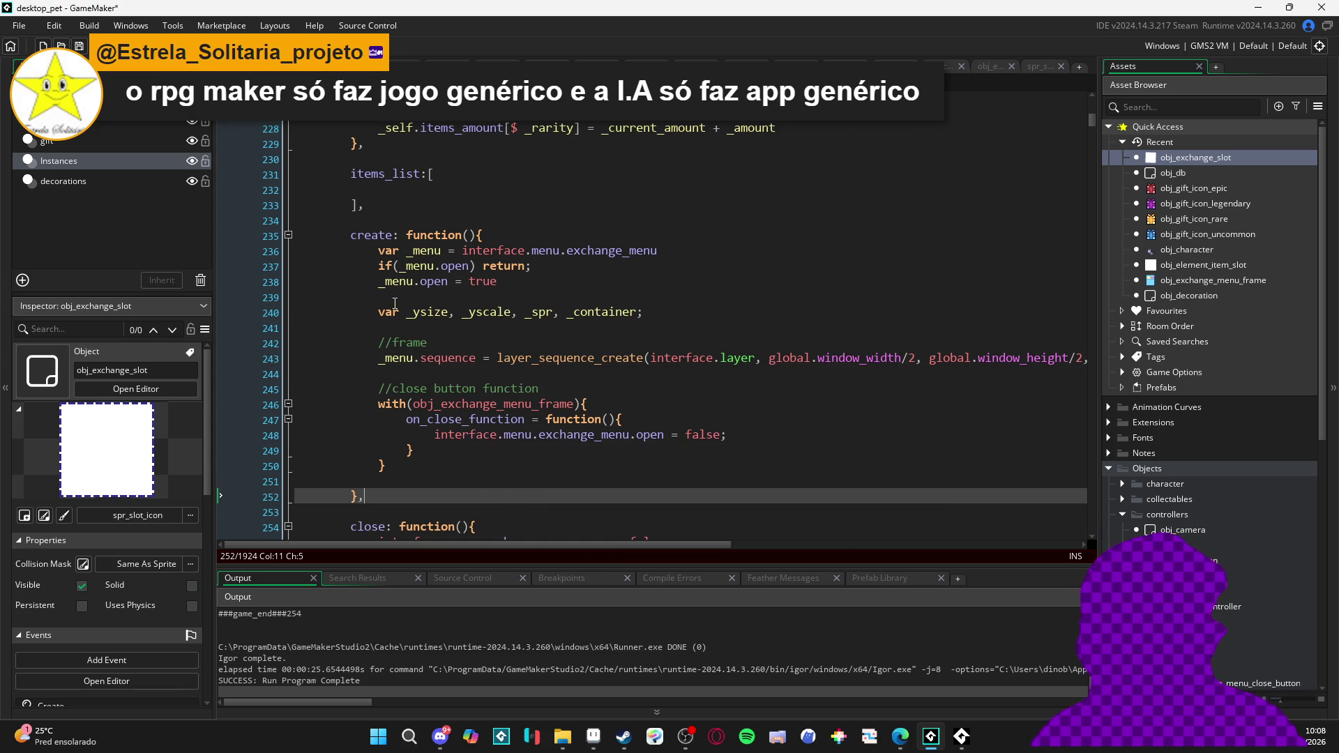
pyautogui.scroll(2, 446, 417)
pyautogui.scroll(-3, 418, 422)
pyautogui.scroll(-1, 413, 421)
pyautogui.scroll(-2, 419, 391)
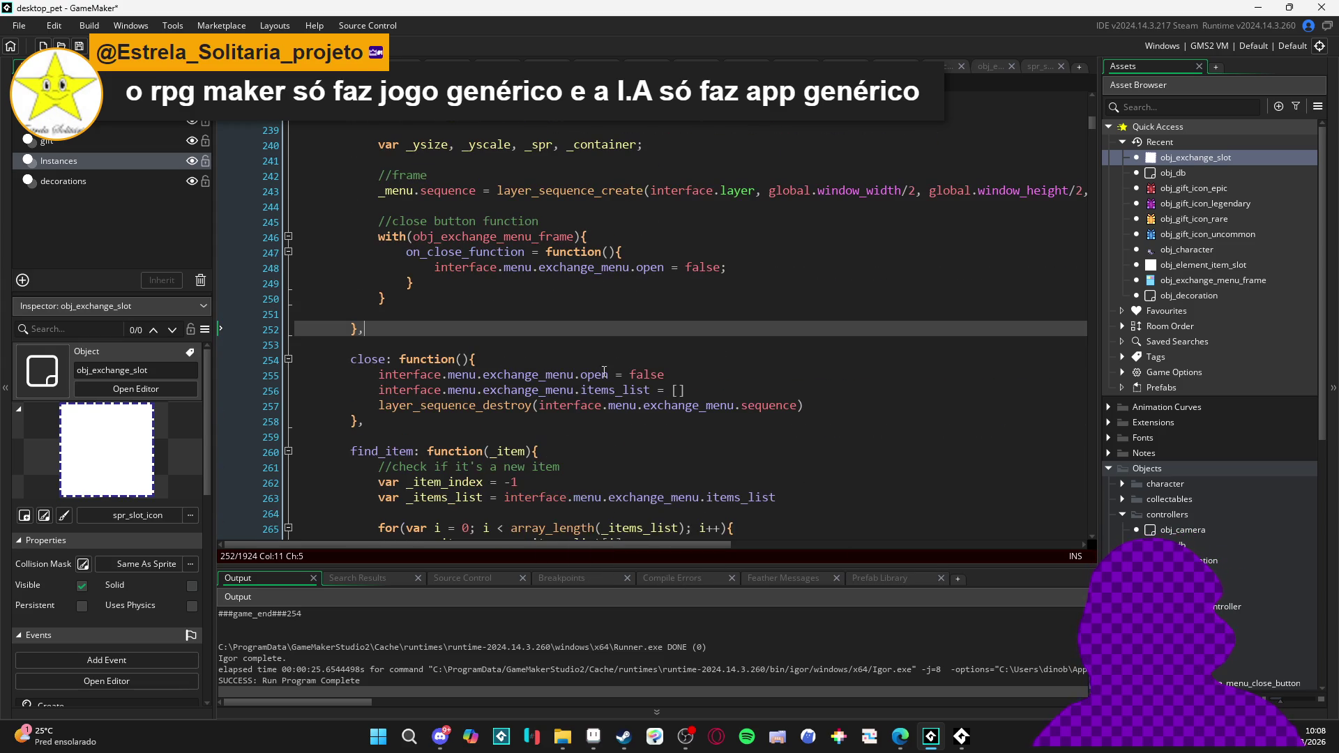
pyautogui.scroll(1, 432, 318)
pyautogui.scroll(1, 432, 318)
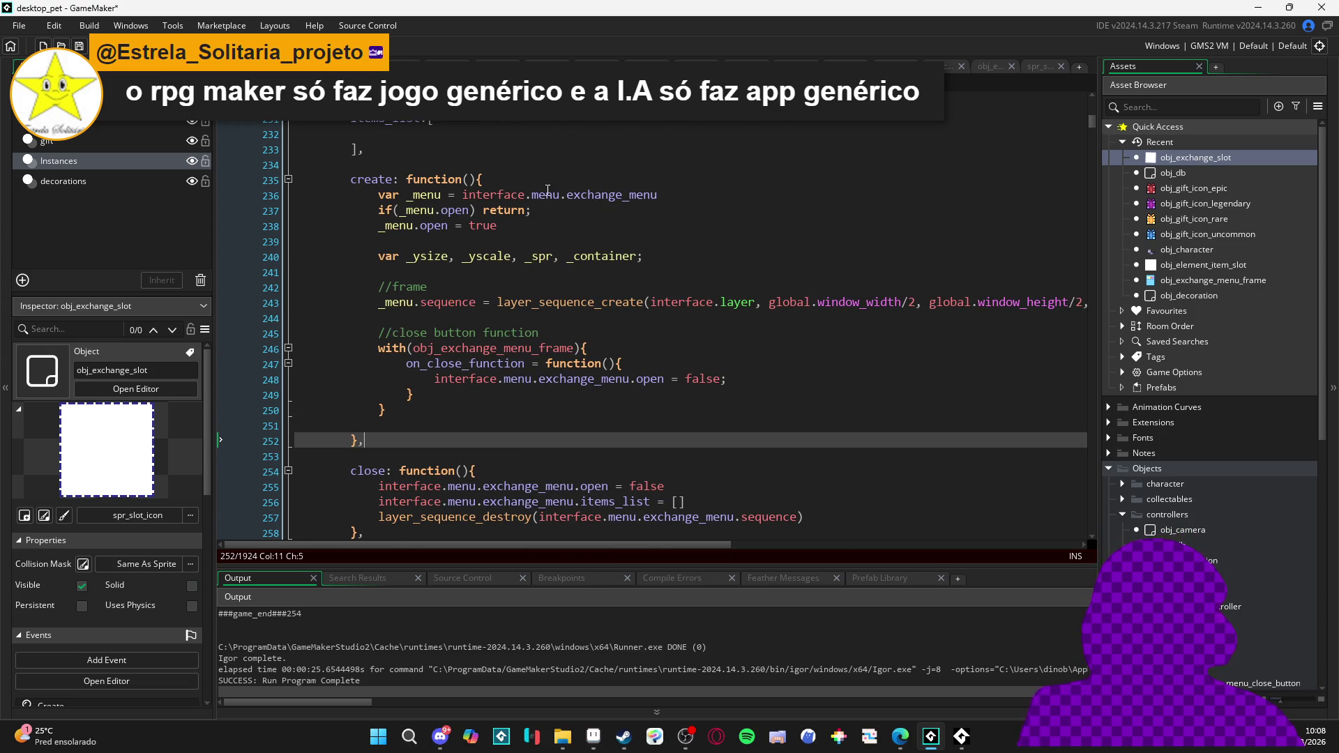
pyautogui.scroll(-4, 500, 361)
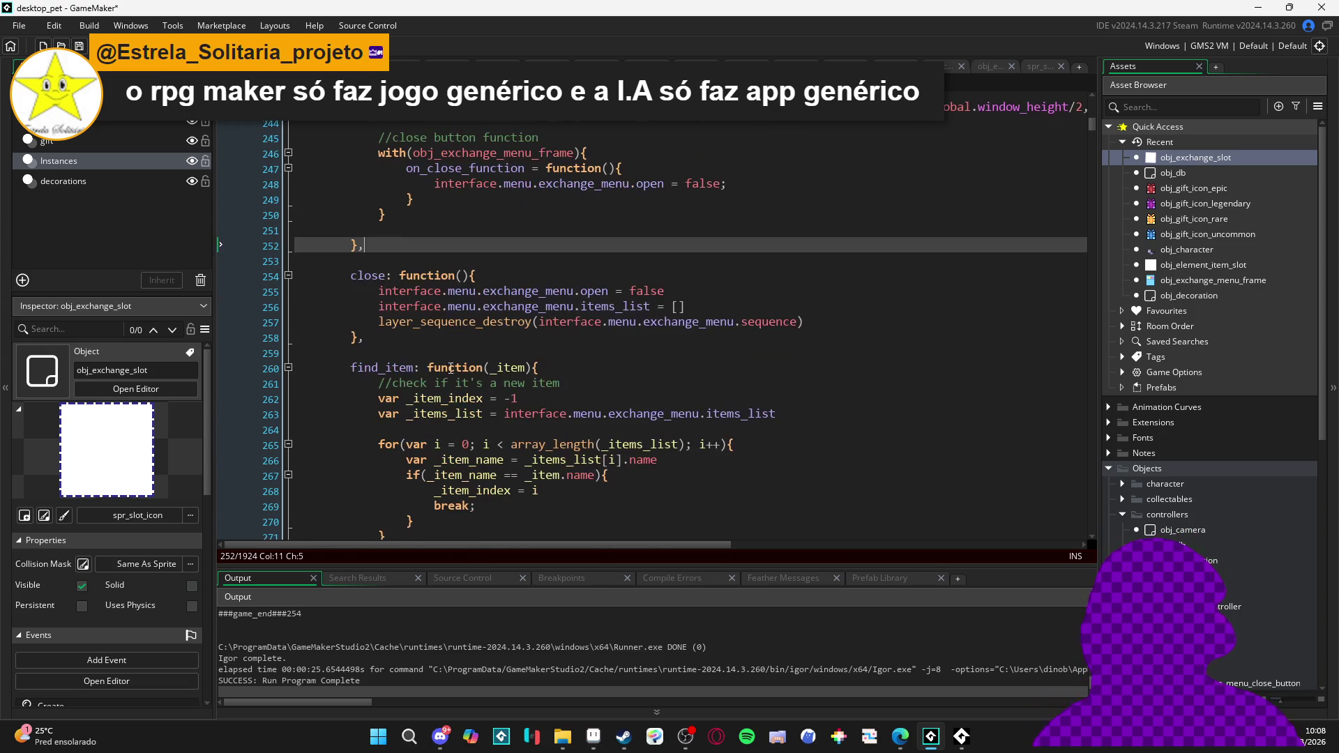
pyautogui.click(352, 352)
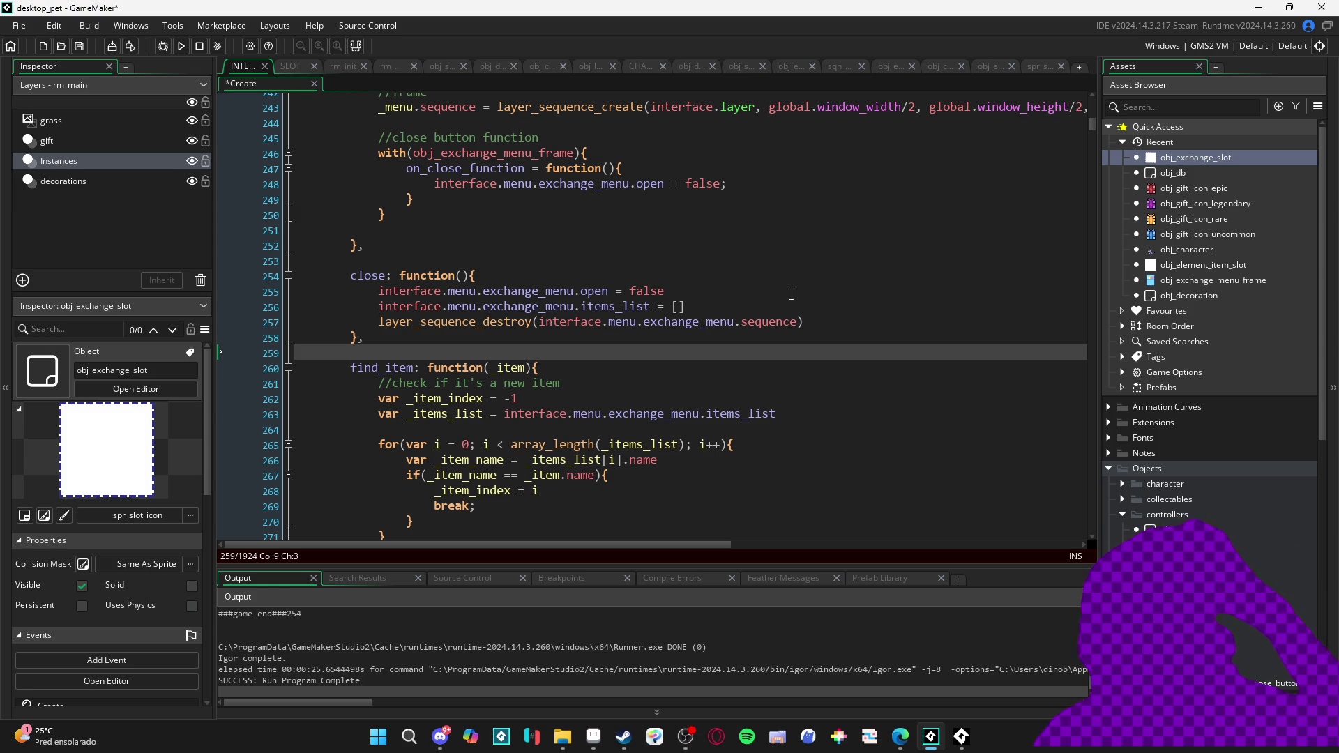
pyautogui.scroll(7, 792, 294)
pyautogui.scroll(-8, 499, 309)
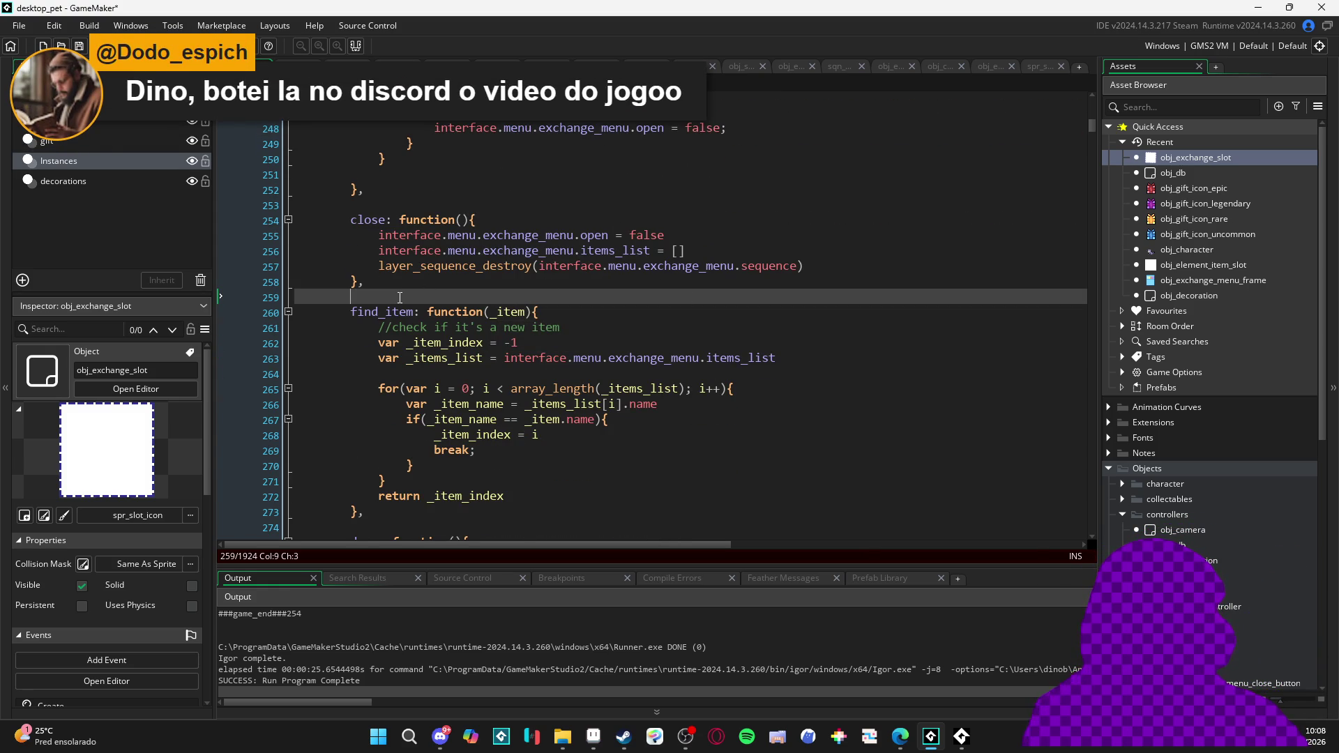
pyautogui.click(351, 278)
pyautogui.scroll(-12, 417, 334)
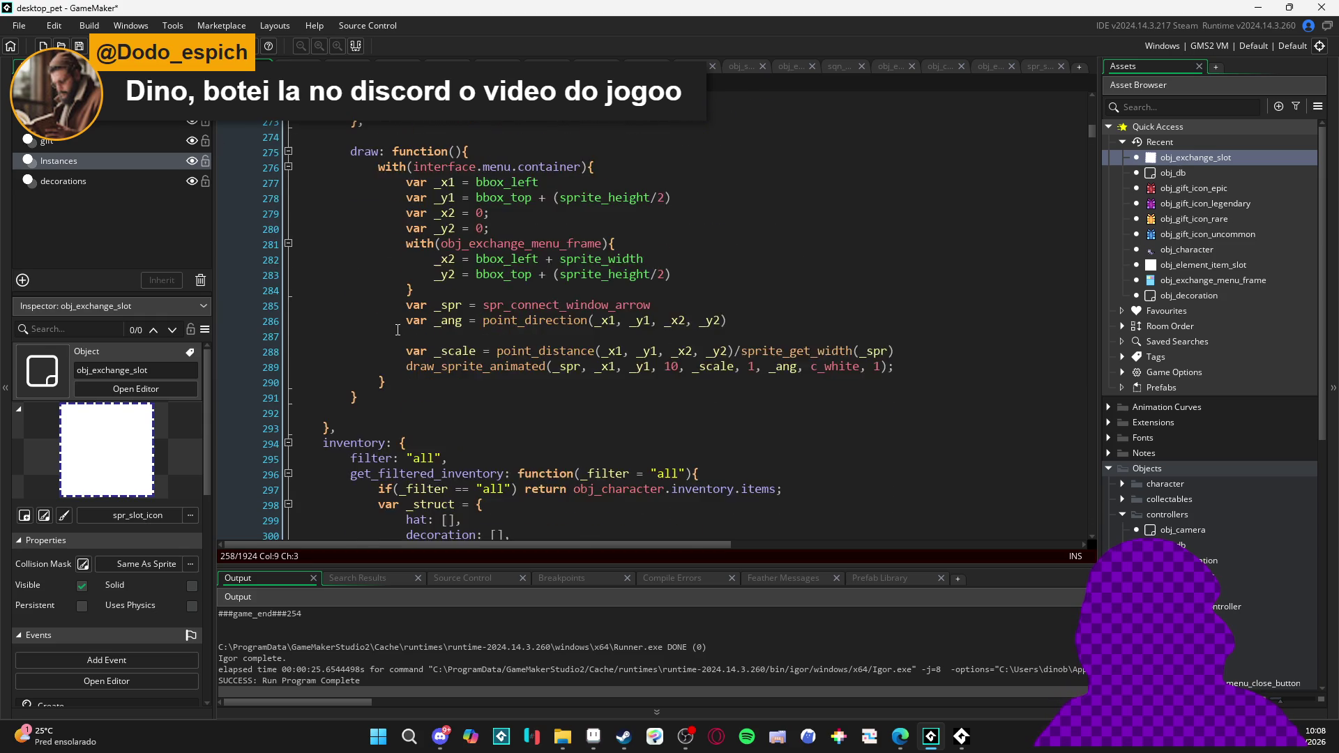
pyautogui.scroll(-1, 417, 335)
pyautogui.scroll(6, 417, 335)
pyautogui.scroll(-5, 418, 335)
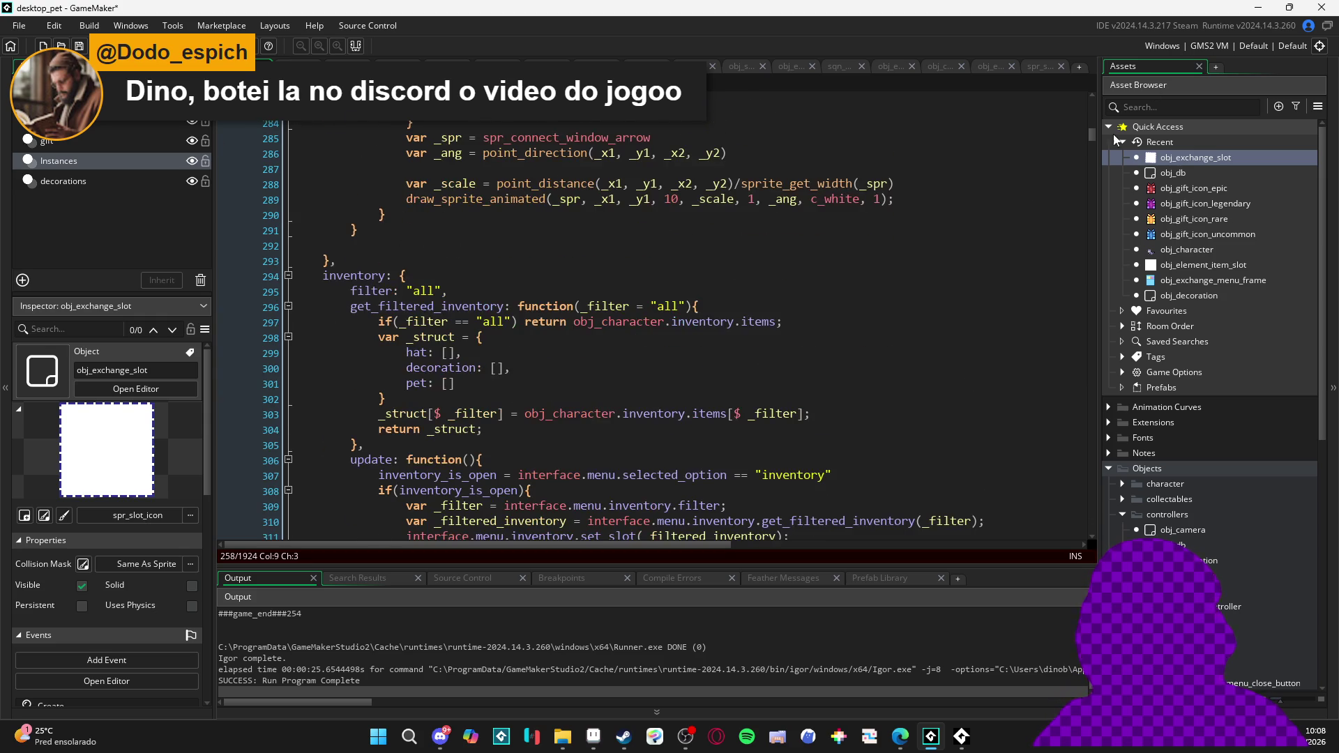
pyautogui.moveTo(1094, 134)
pyautogui.mouseDown()
pyautogui.moveTo(1095, 539)
pyautogui.moveTo(1086, 117)
pyautogui.mouseUp()
pyautogui.scroll(5, 494, 361)
pyautogui.scroll(-5, 495, 361)
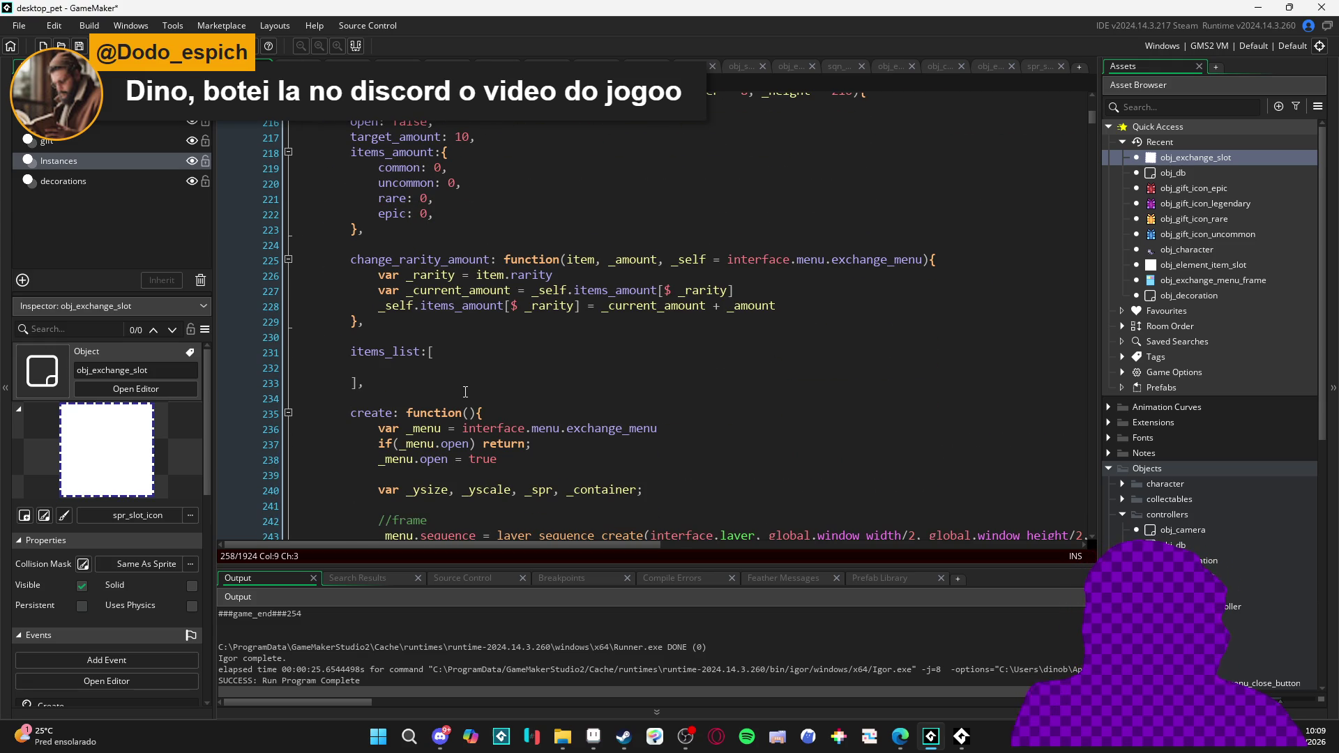
pyautogui.scroll(-3, 713, 362)
pyautogui.scroll(5, 713, 362)
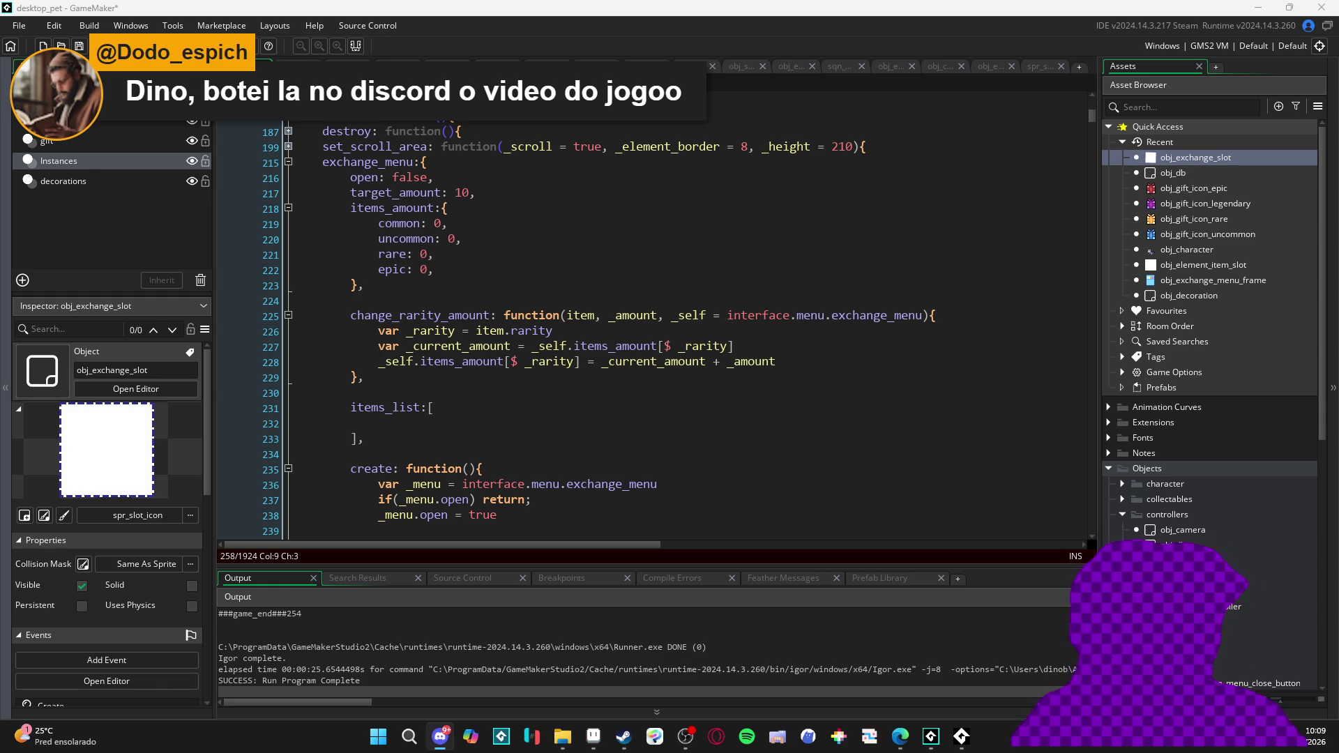
pyautogui.click(441, 736)
pyautogui.scroll(5, 538, 440)
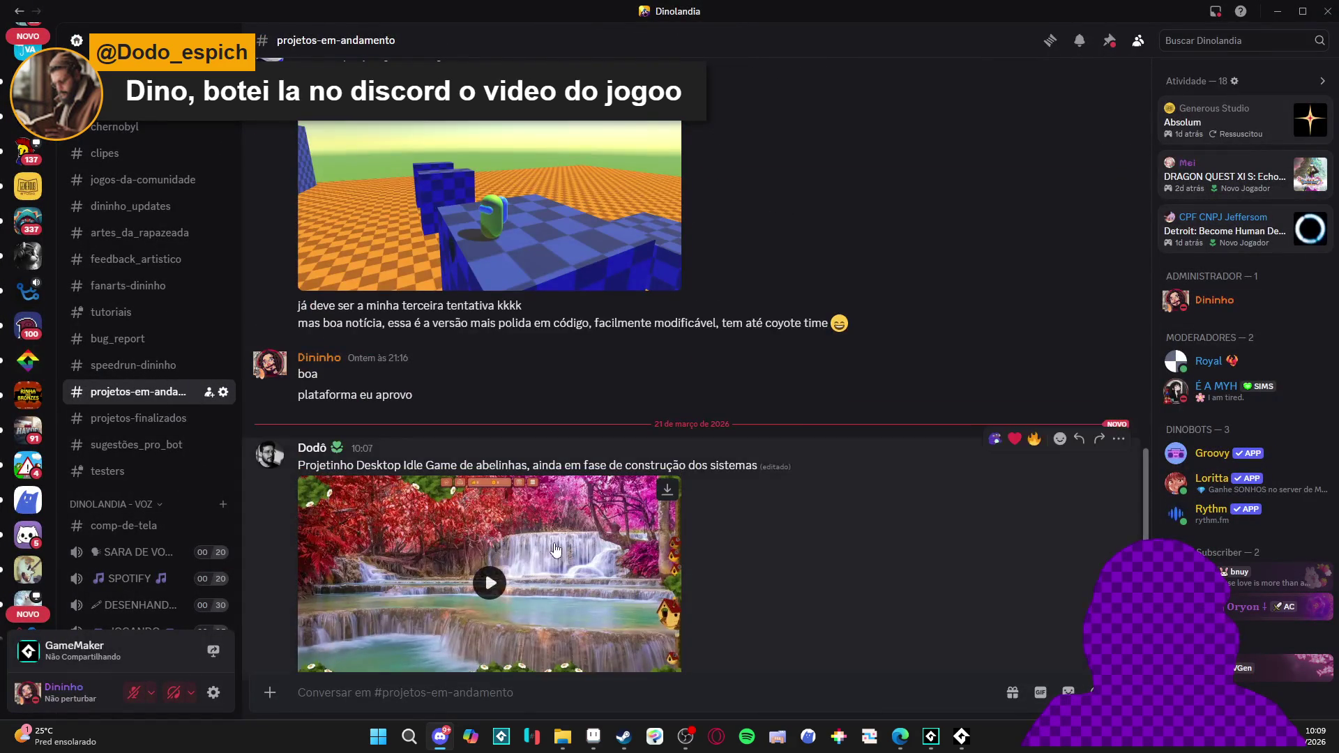
# Play the first bee idle-game clip in projetos-em-andamento full screen, then exit full screen
pyautogui.scroll(-2, 555, 552)
pyautogui.click(490, 444)
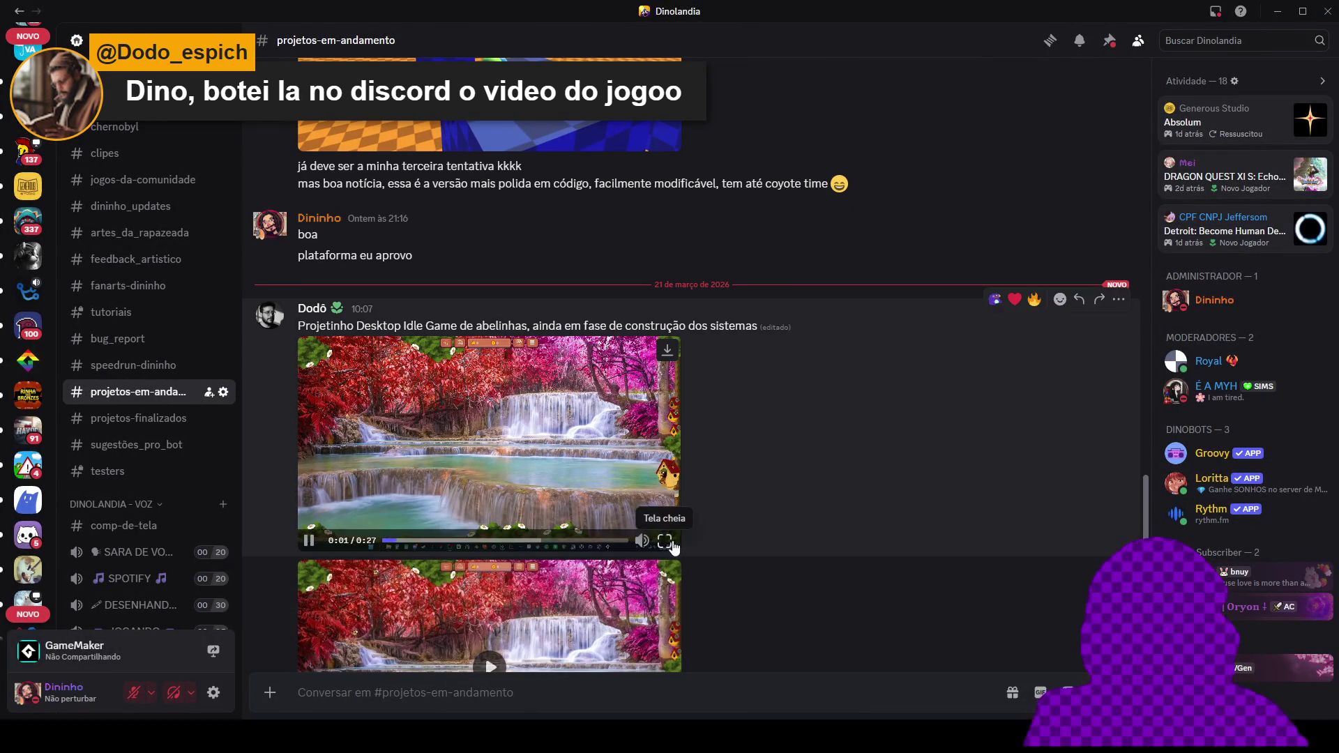
pyautogui.click(665, 542)
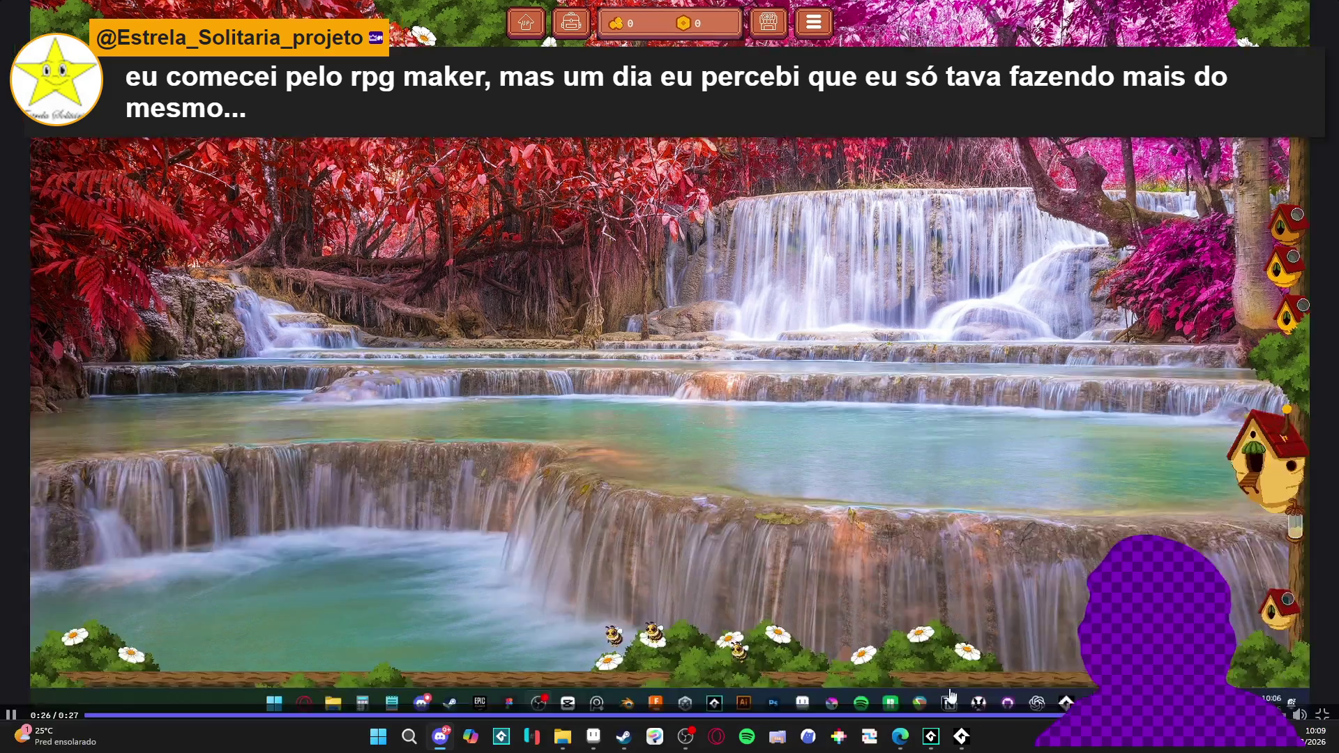
pyautogui.click(1323, 743)
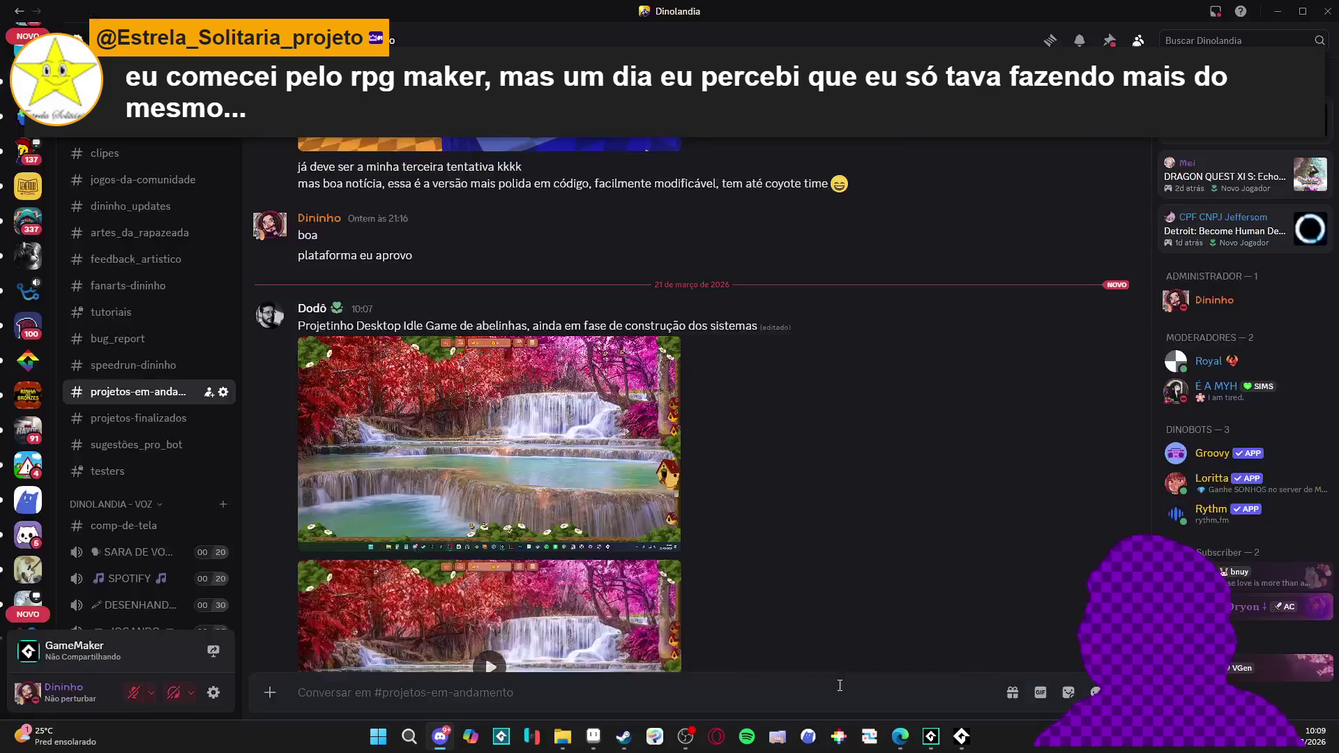
pyautogui.scroll(-5, 701, 499)
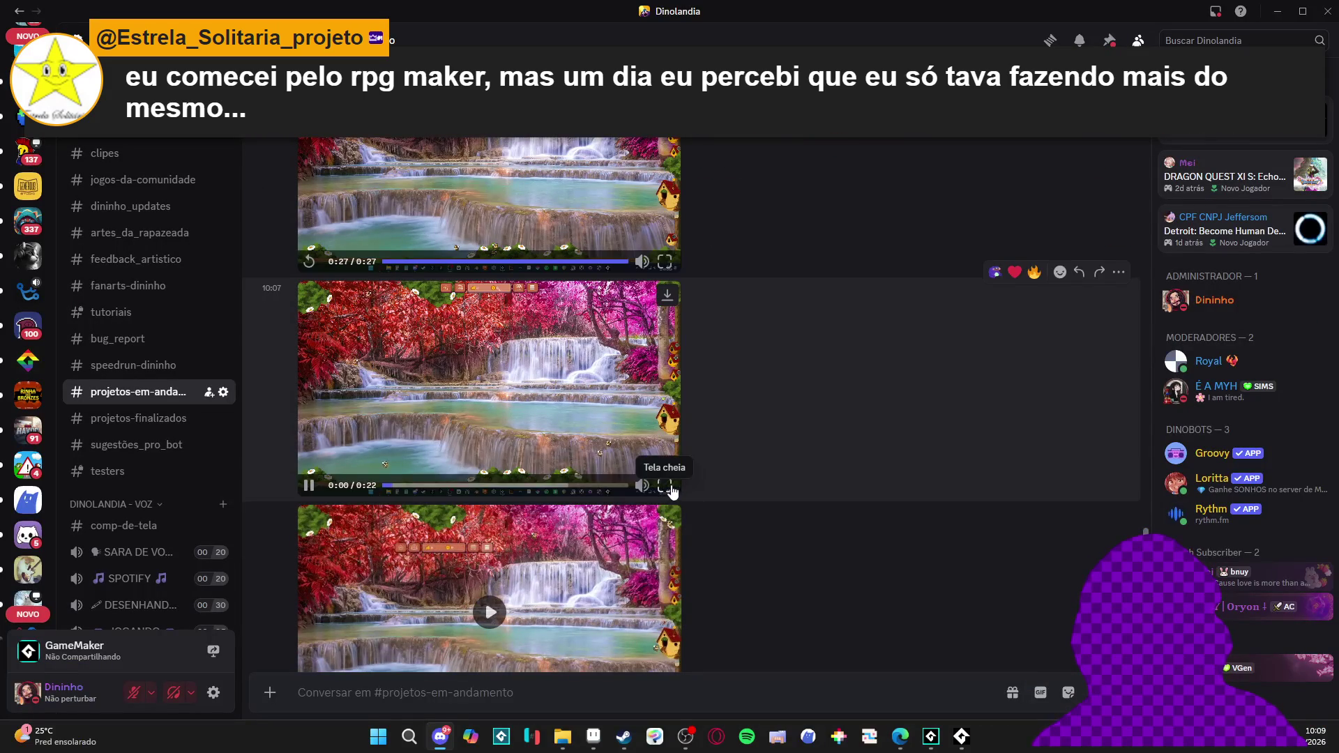
# Watch the second gameplay video full screen and return to the channel
pyautogui.click(665, 494)
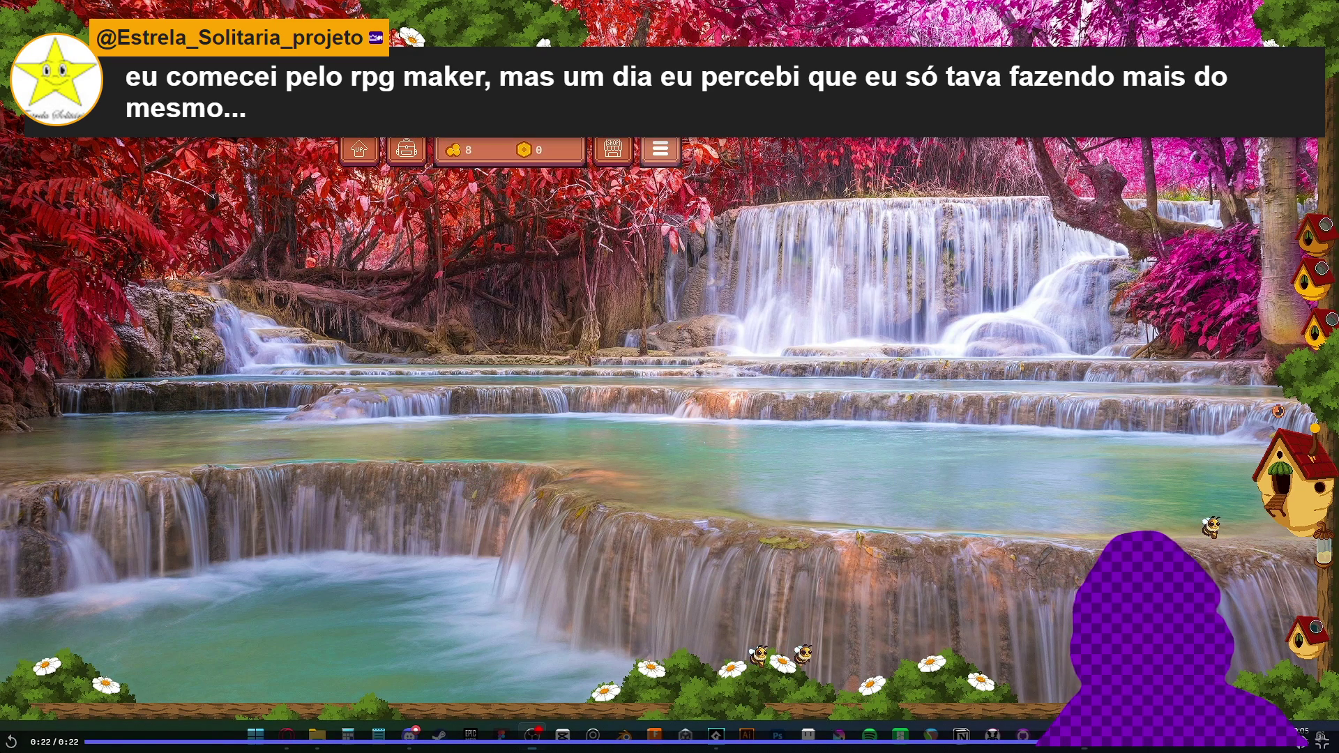
pyautogui.click(1321, 744)
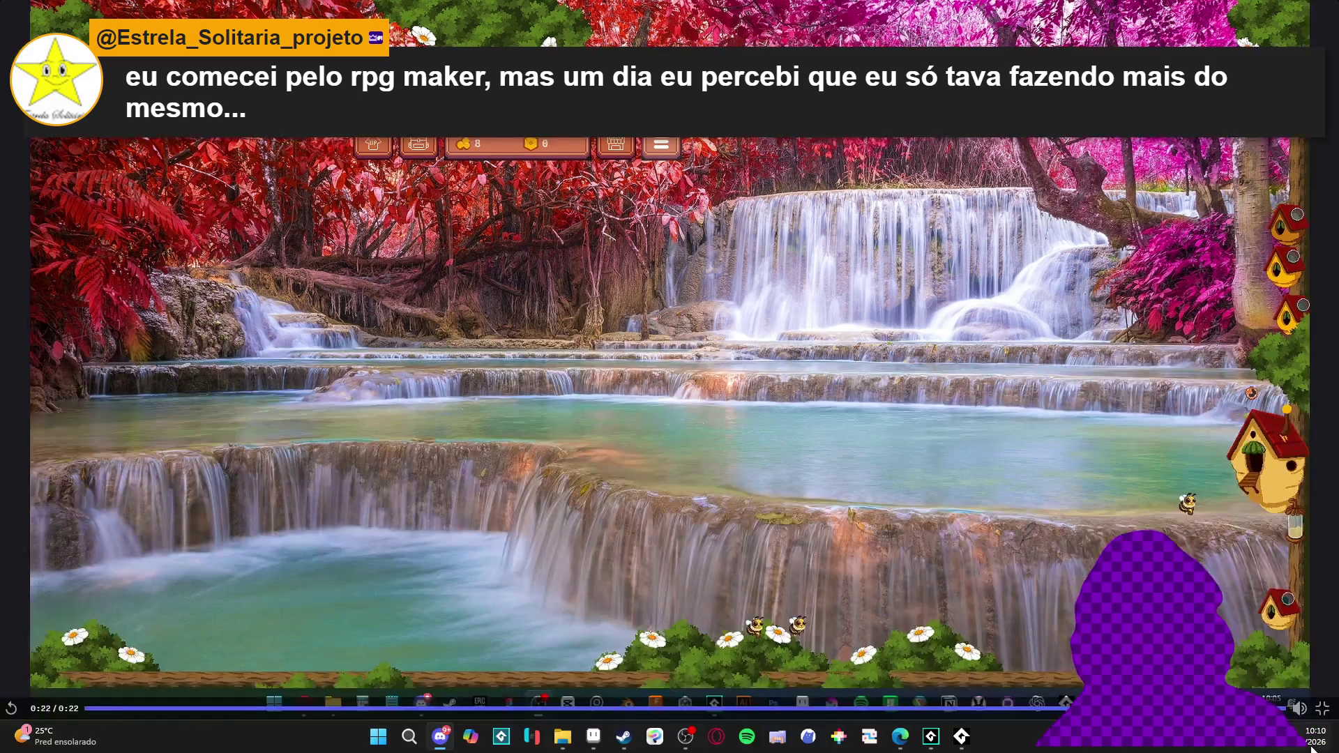
pyautogui.scroll(-2, 596, 563)
# Play the third video full screen, leave it with Esc, and minimize Discord
pyautogui.click(628, 558)
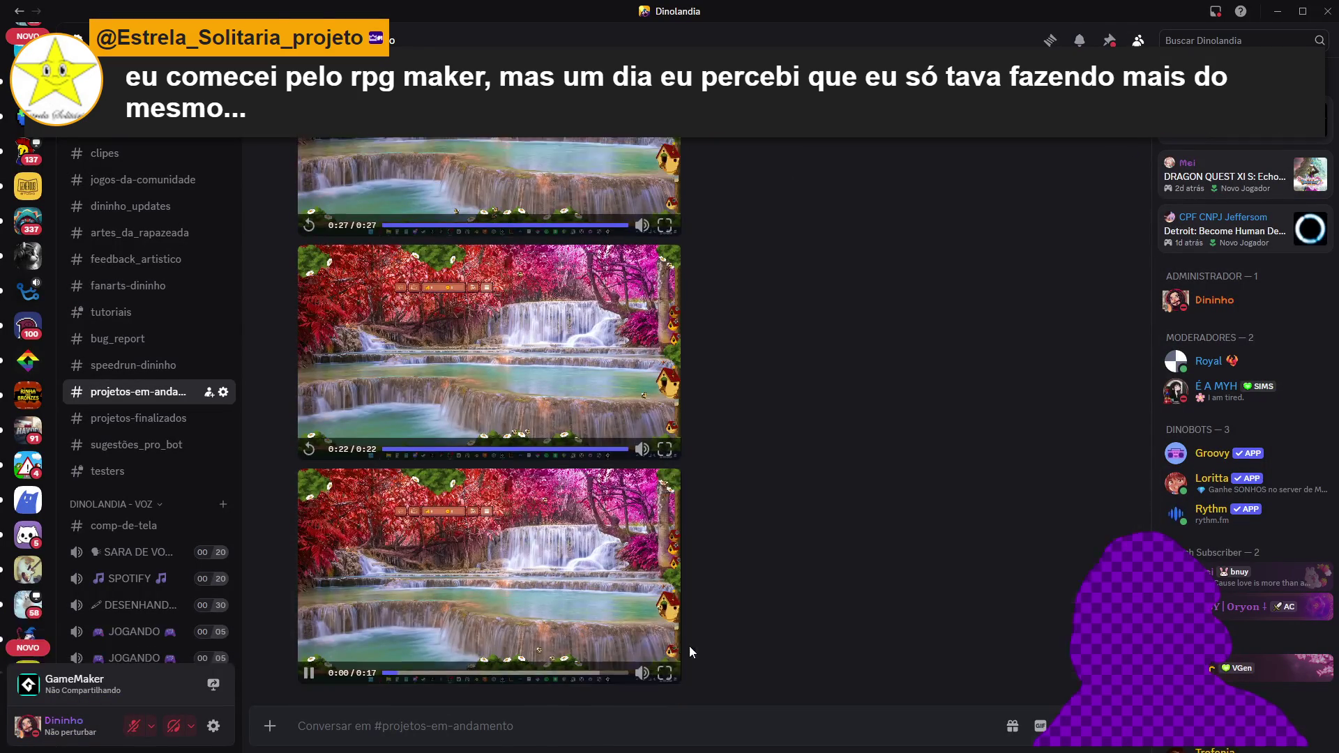
pyautogui.click(665, 673)
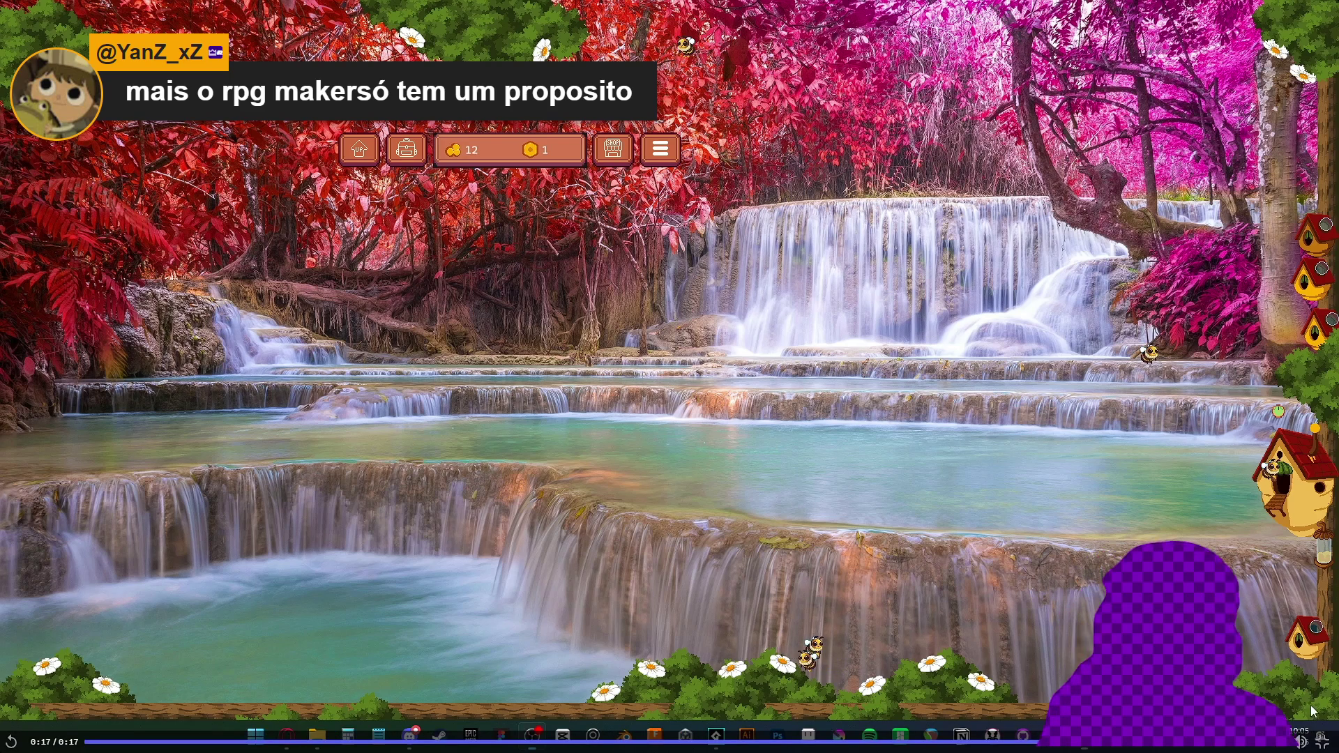
pyautogui.press('Escape')
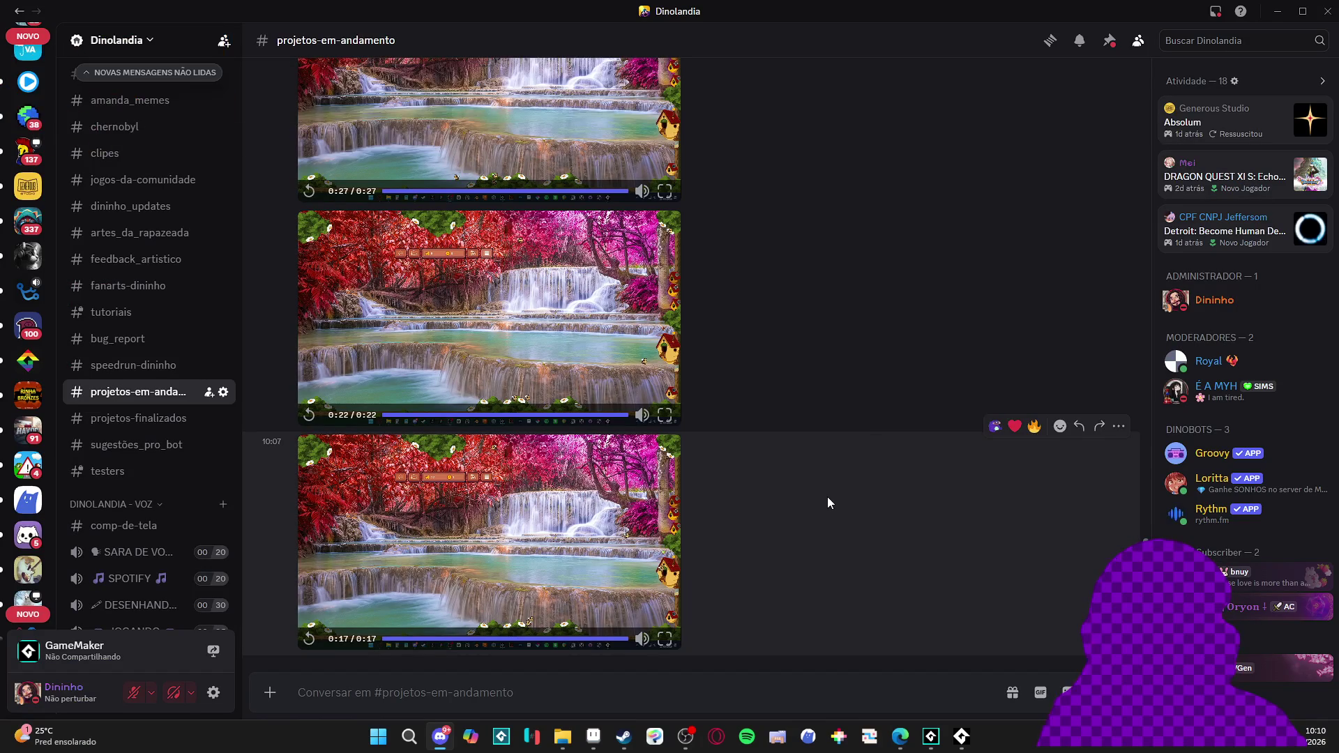
pyautogui.click(1278, 10)
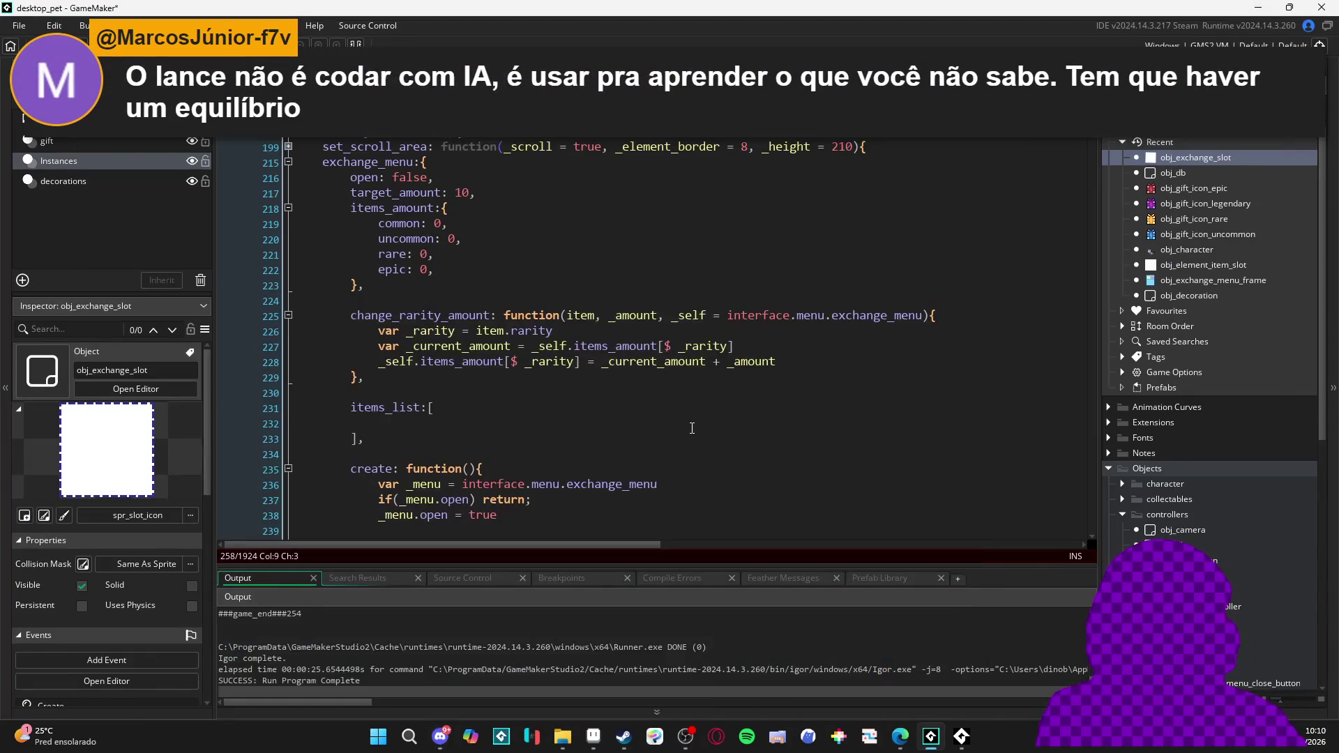
# Re-indent the items_amount closing brace with Tab and select the blank line above items_list
pyautogui.click(699, 406)
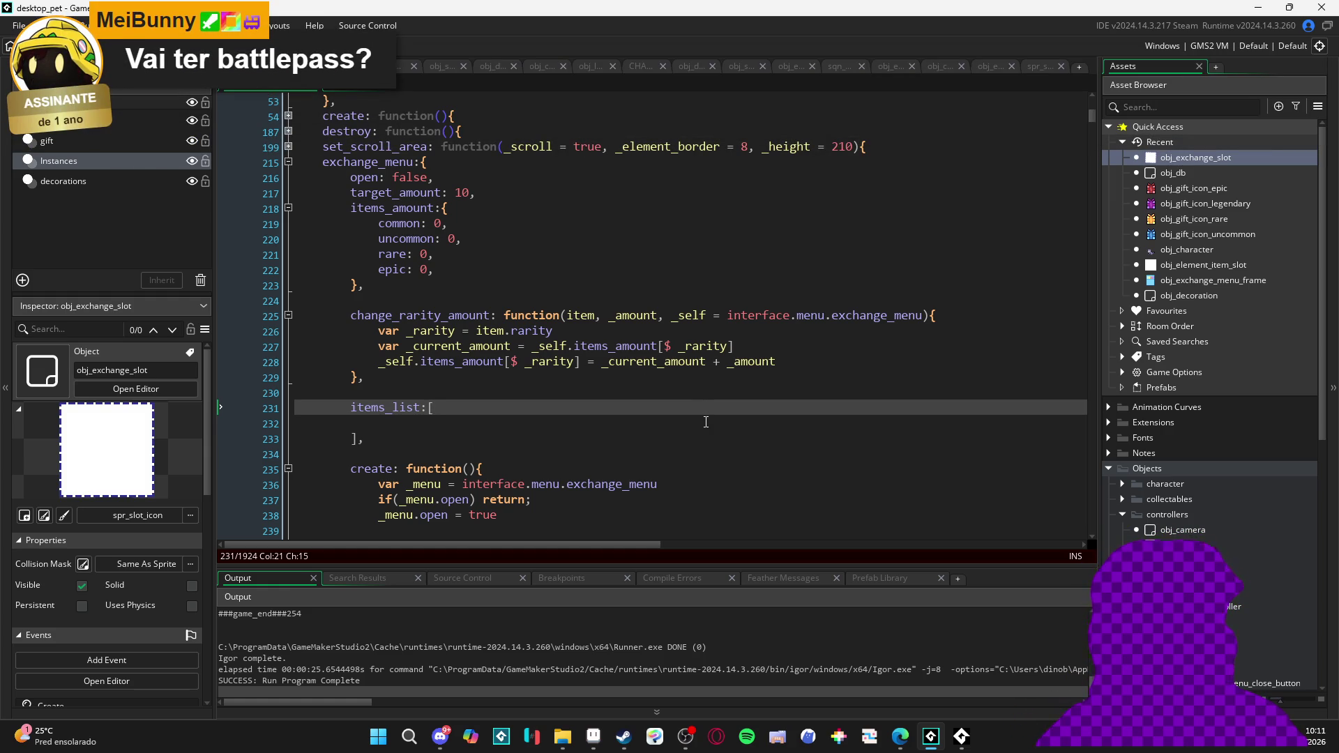
pyautogui.click(706, 422)
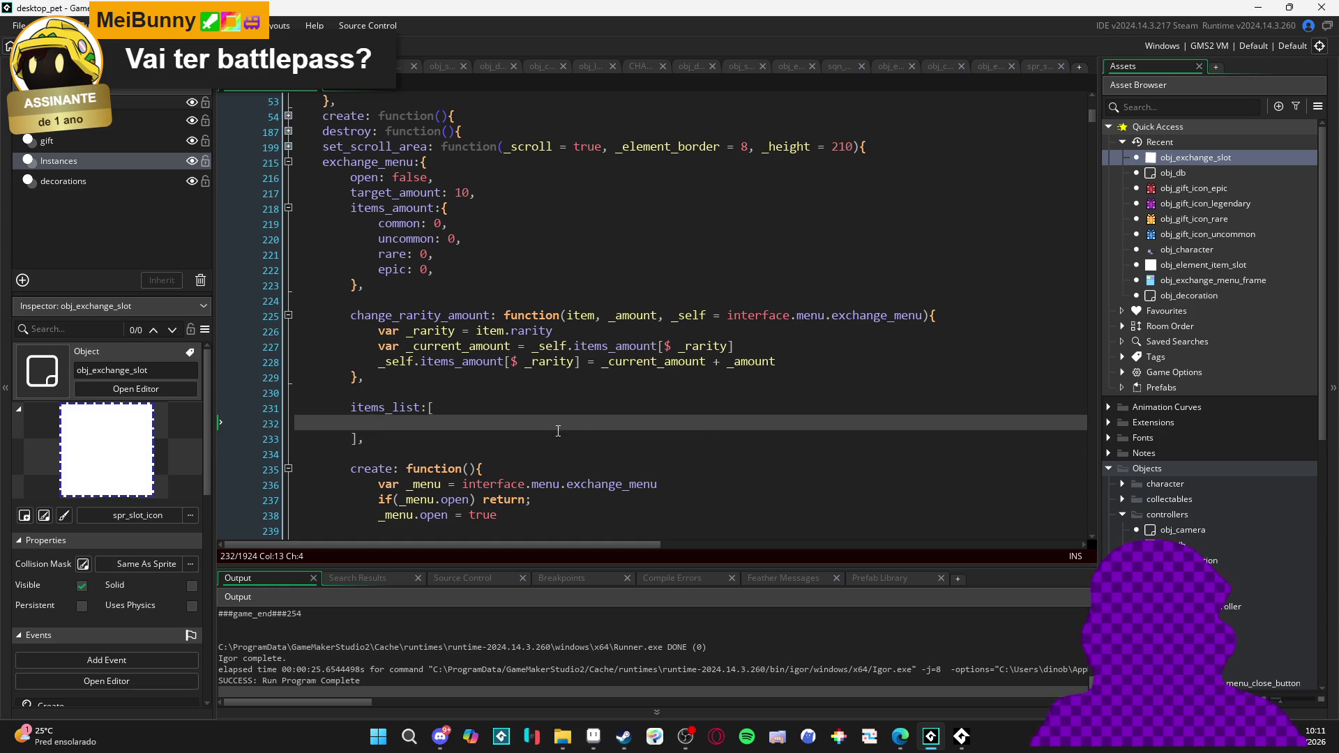
pyautogui.click(569, 379)
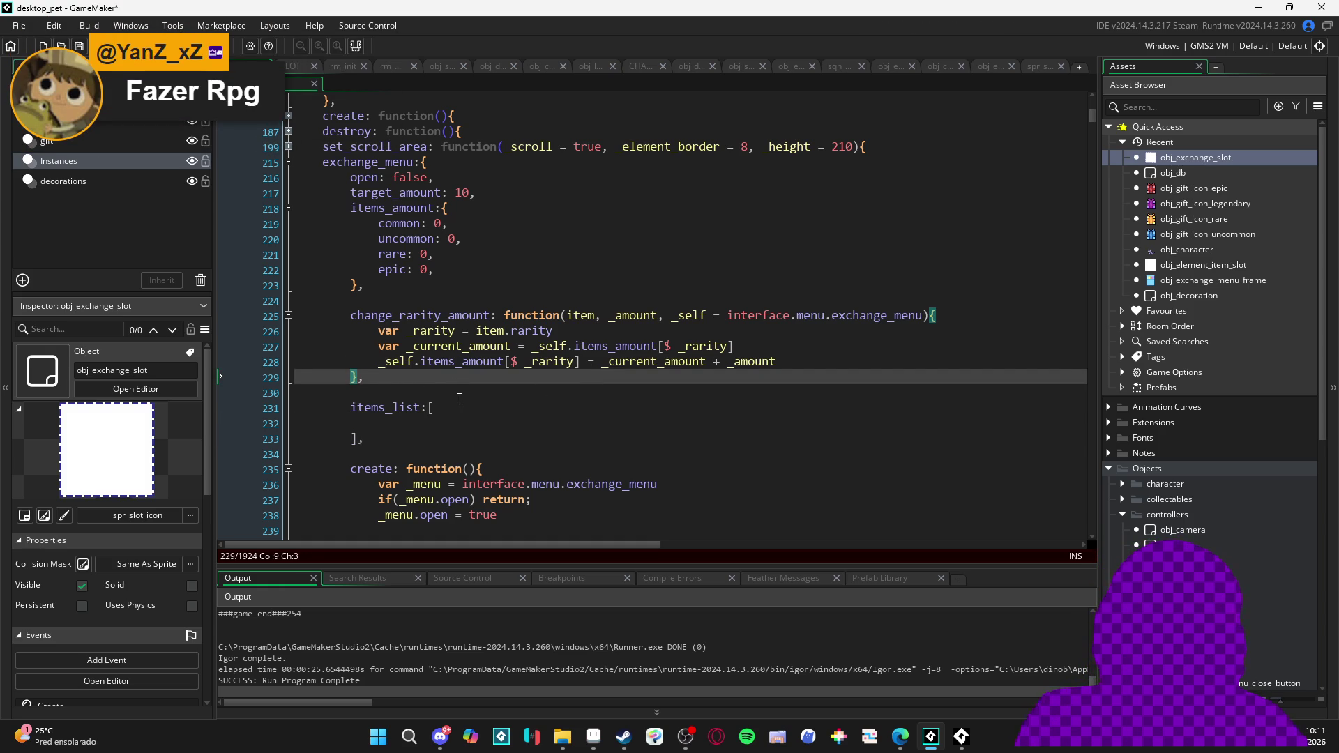
pyautogui.click(337, 291)
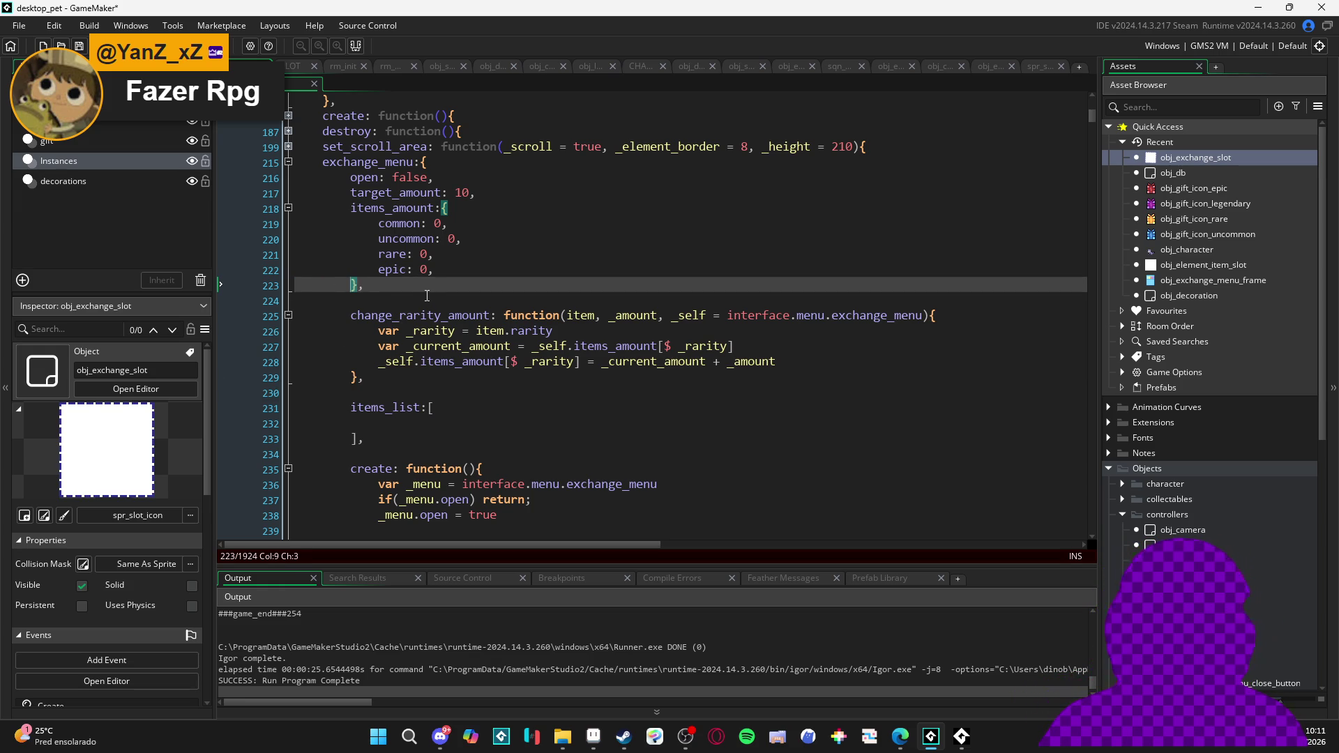
pyautogui.press('Tab')
pyautogui.click(379, 386)
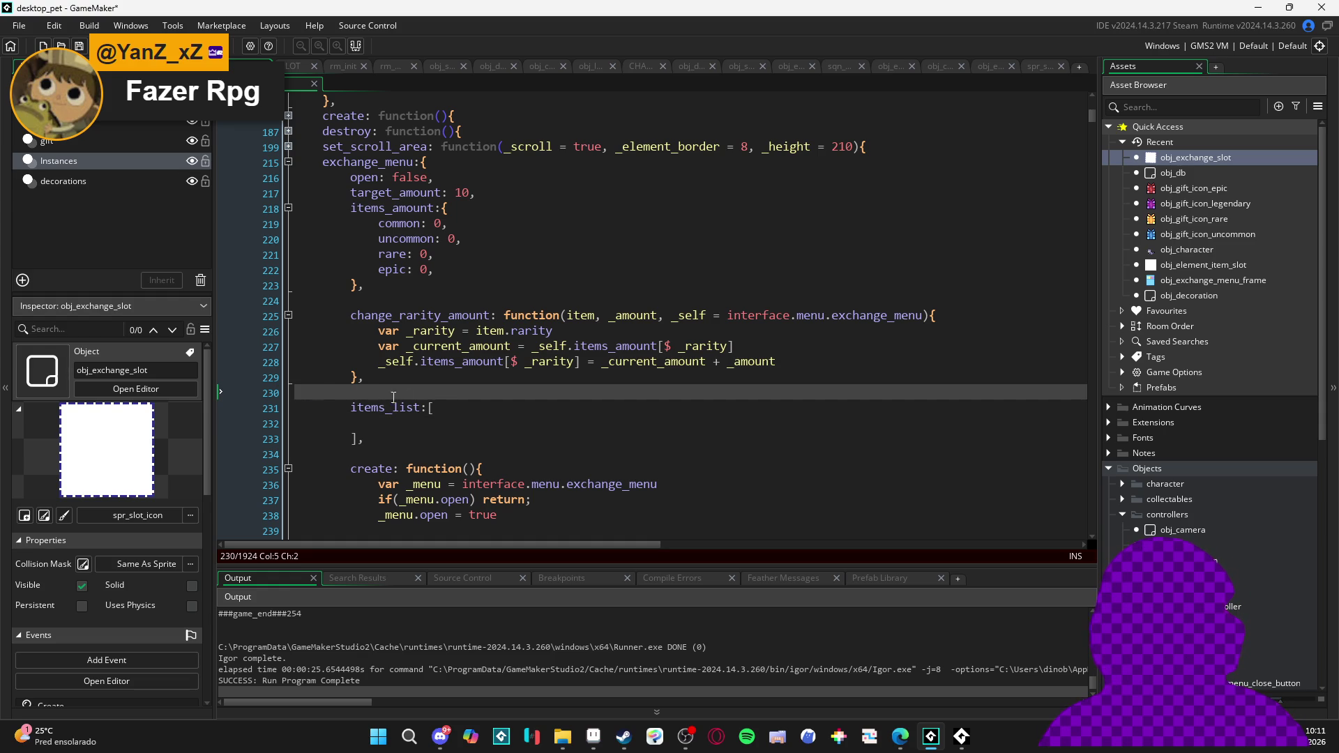
pyautogui.moveTo(322, 393)
pyautogui.mouseDown()
pyautogui.moveTo(274, 388)
pyautogui.moveTo(272, 401)
pyautogui.mouseUp()
pyautogui.scroll(-1, 300, 393)
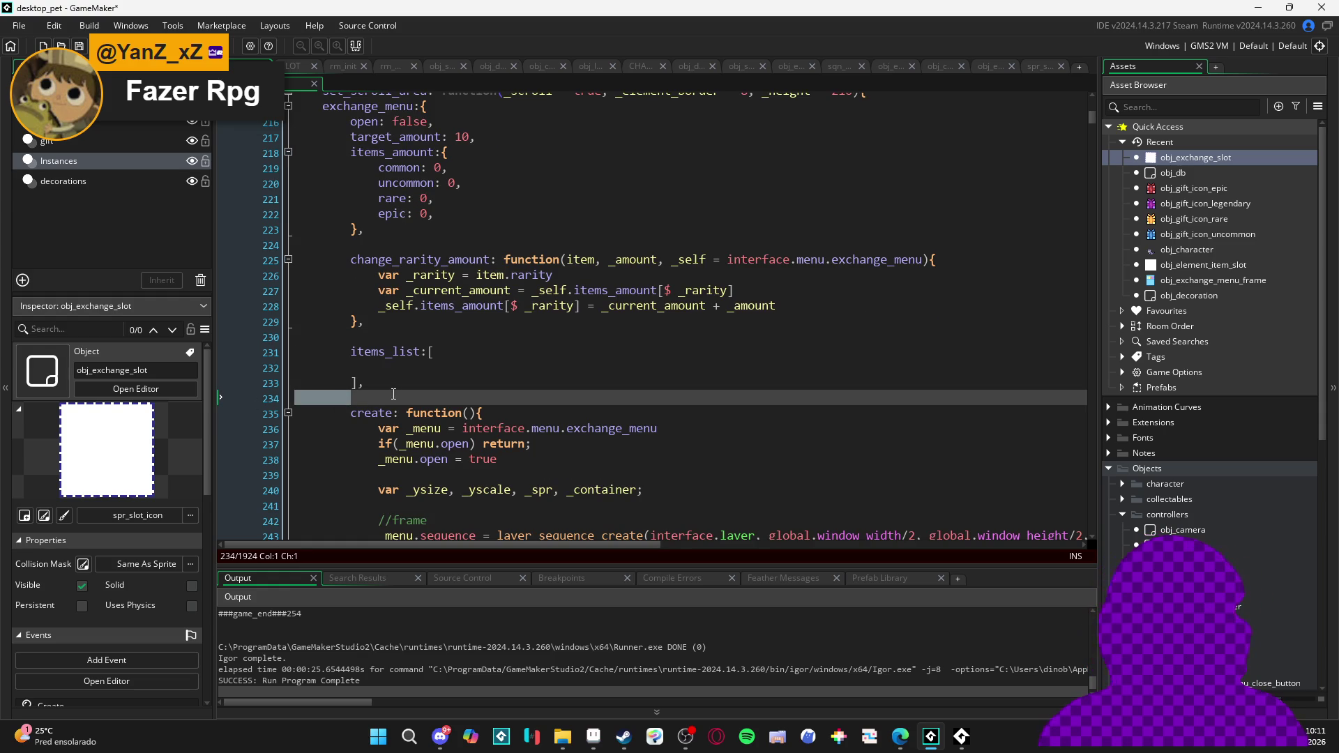
pyautogui.click(254, 404)
pyautogui.scroll(-5, 366, 469)
pyautogui.click(366, 469)
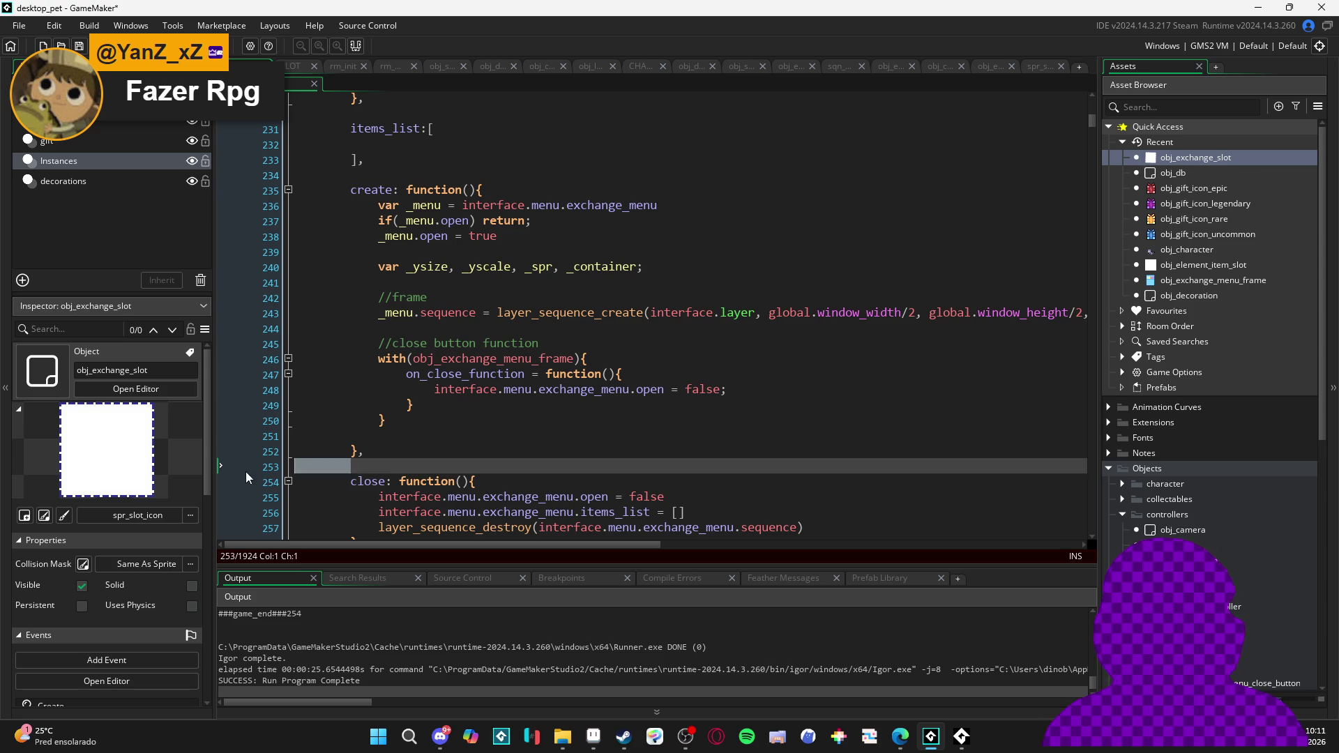
pyautogui.scroll(-4, 370, 466)
pyautogui.click(392, 394)
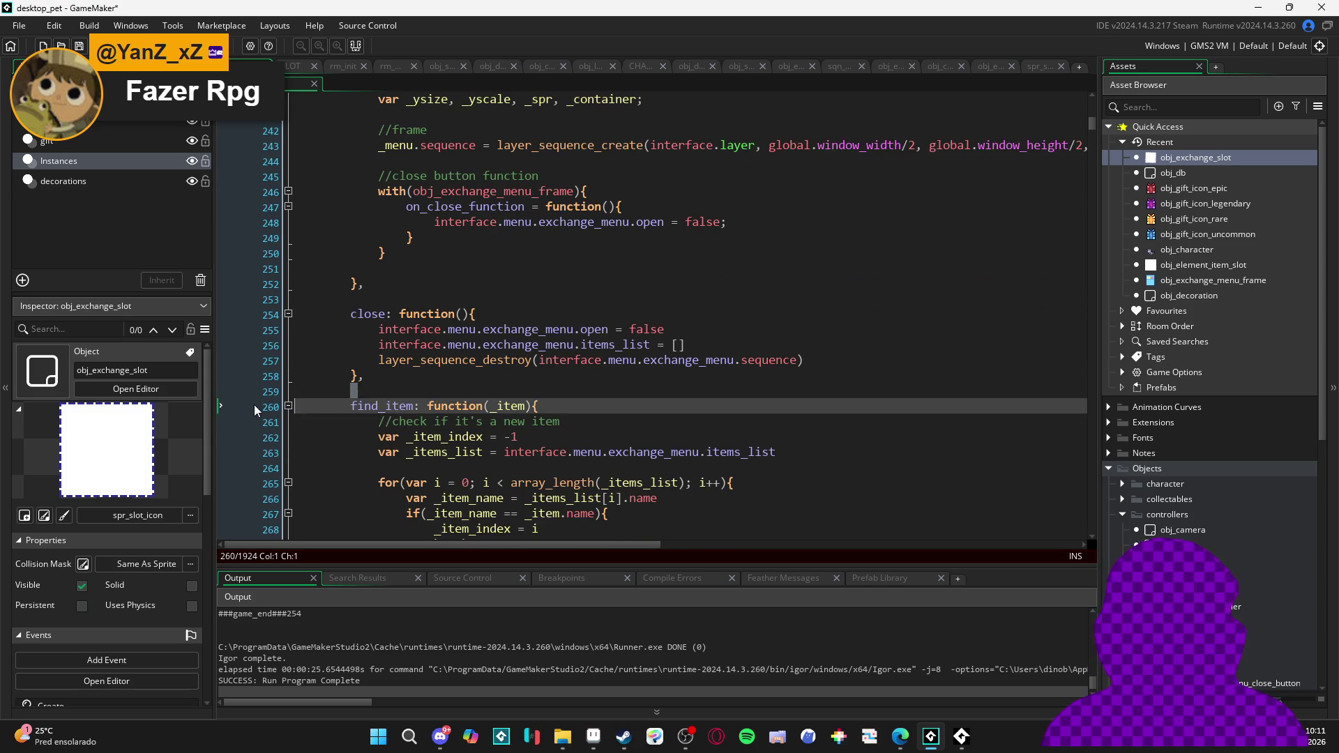
pyautogui.scroll(-4, 386, 410)
pyautogui.click(386, 425)
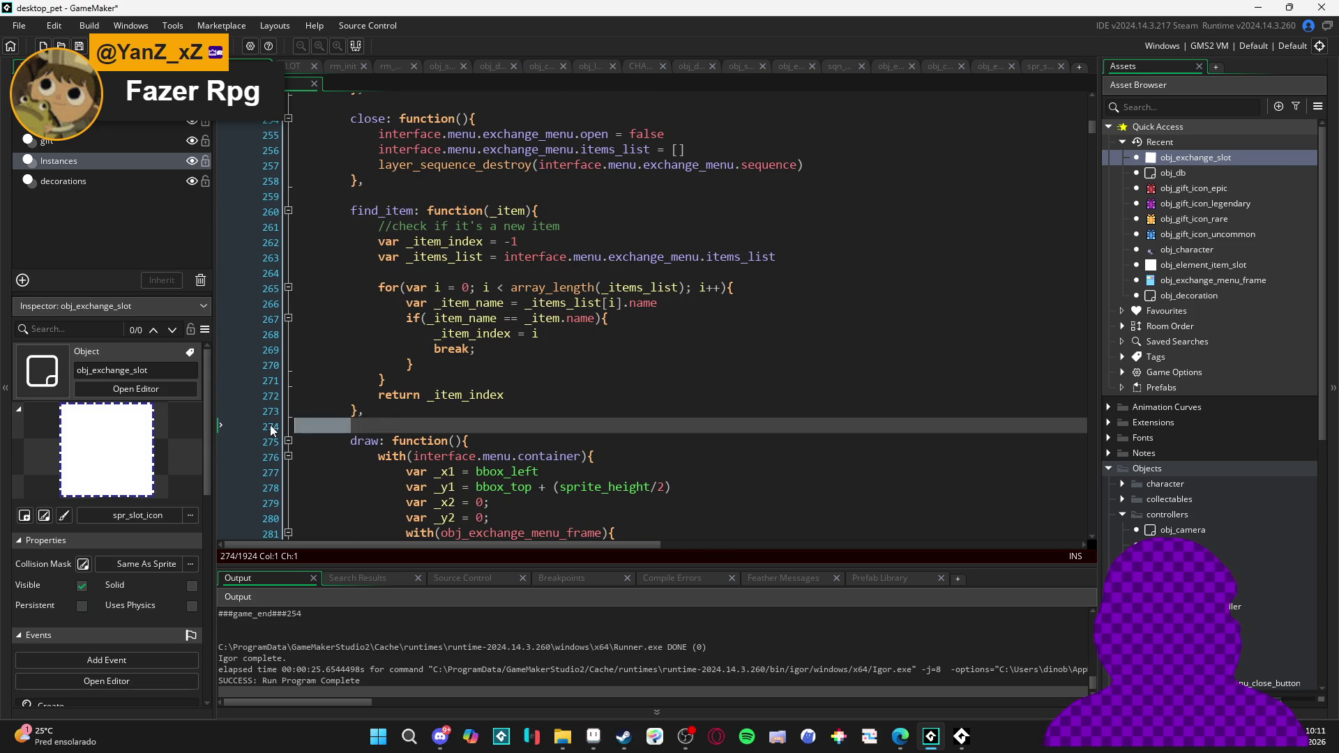
pyautogui.scroll(-6, 380, 427)
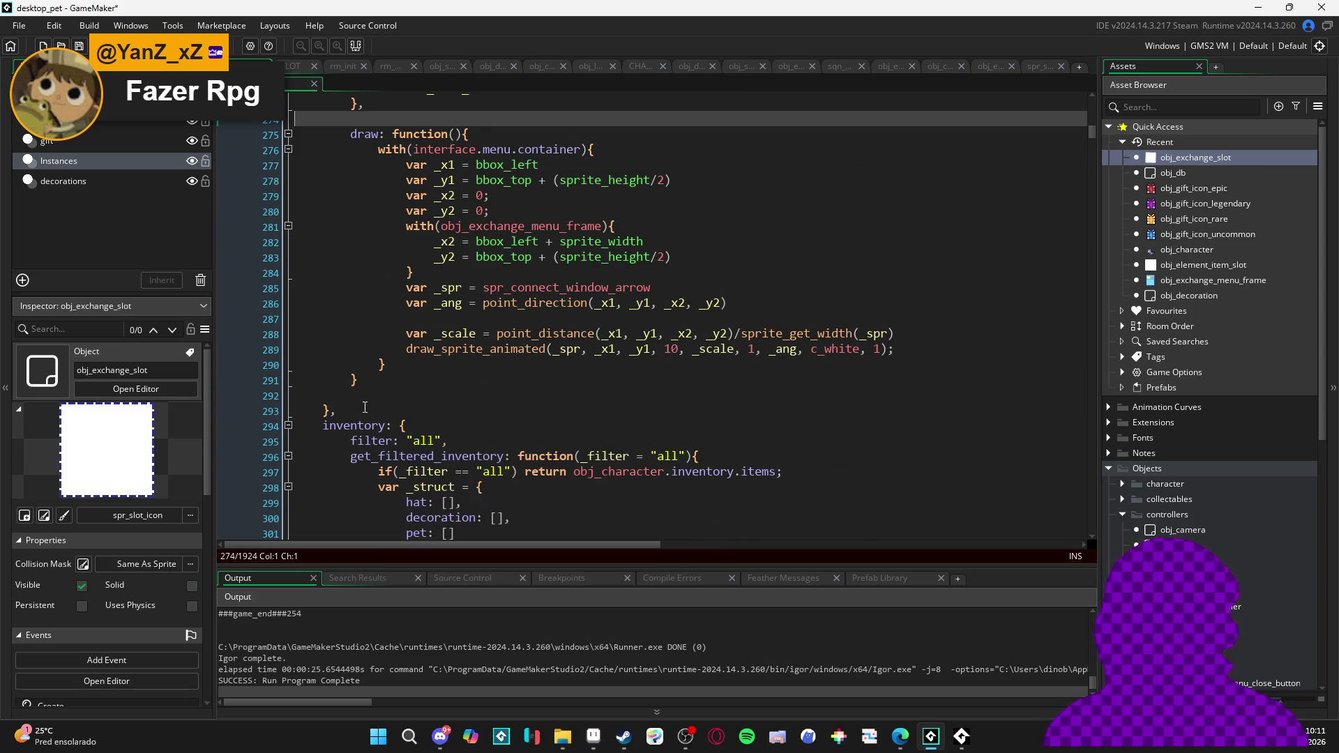
pyautogui.click(378, 392)
pyautogui.click(321, 413)
pyautogui.scroll(2, 335, 433)
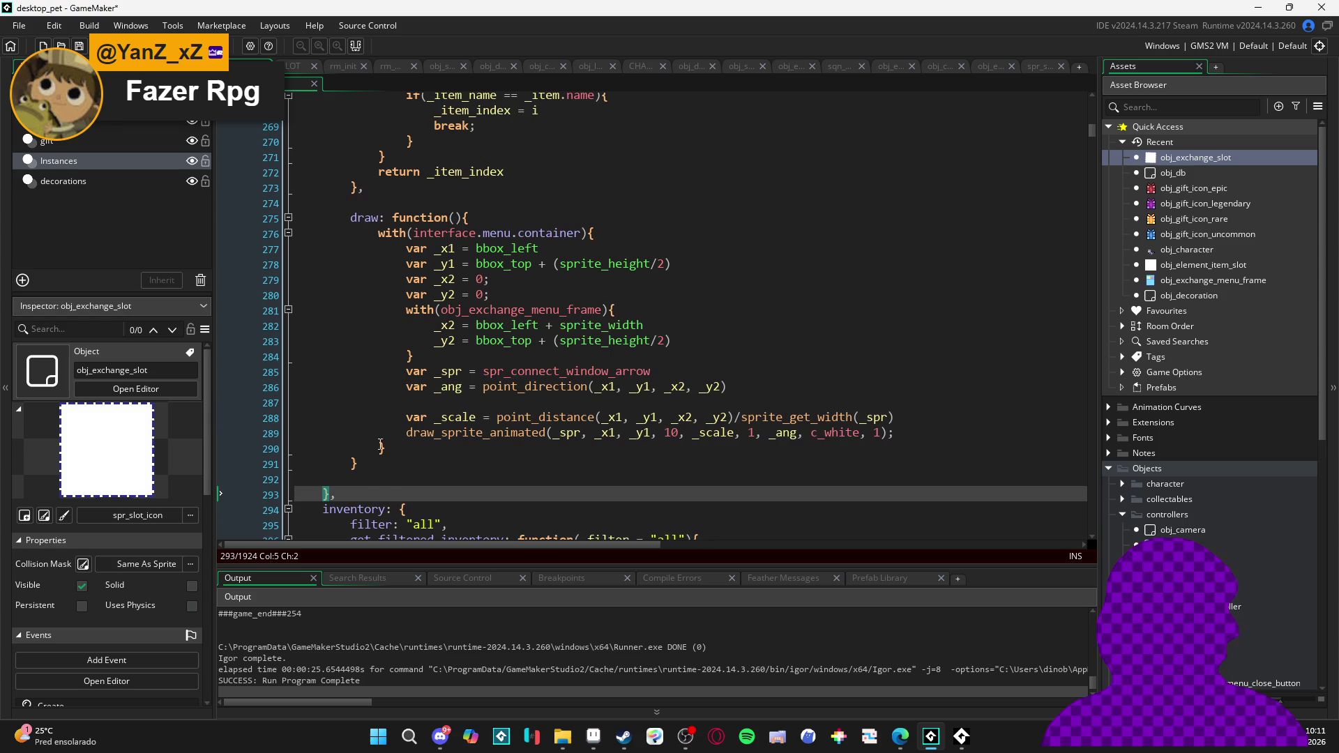
pyautogui.click(350, 464)
pyautogui.click(380, 477)
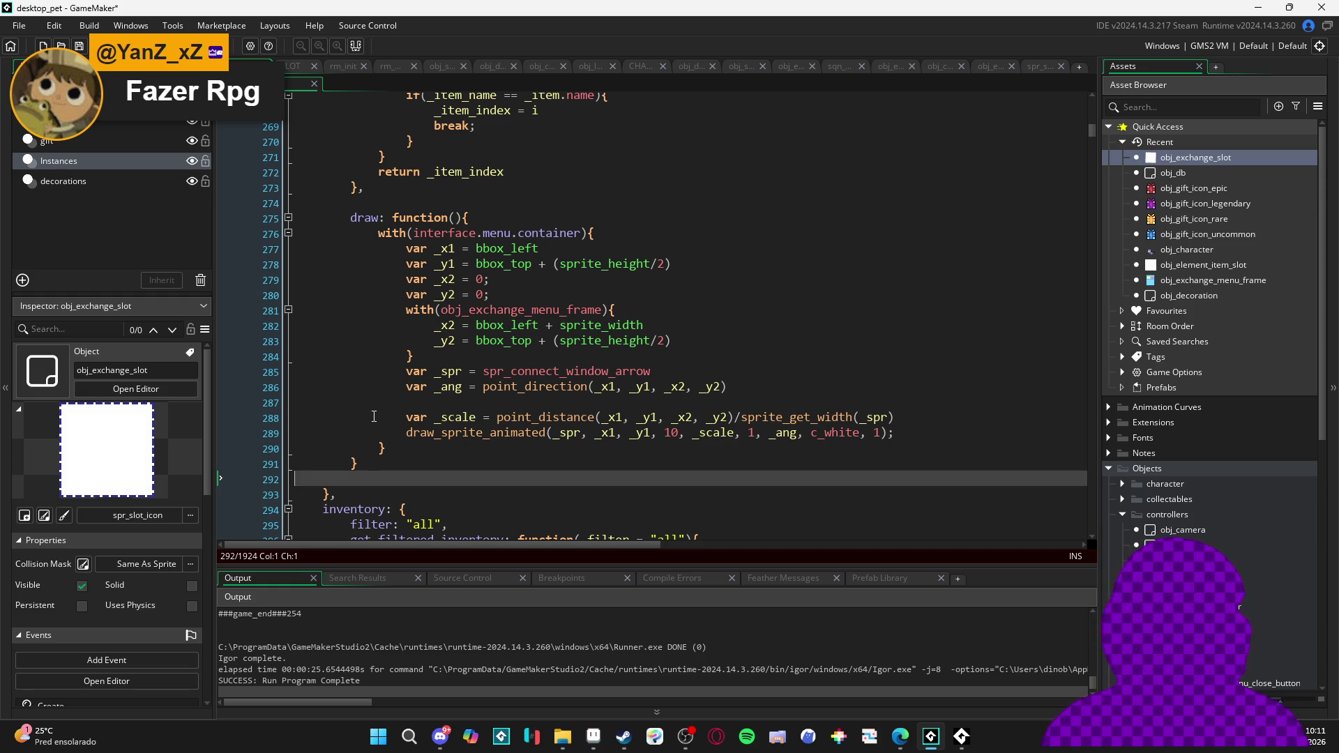
pyautogui.scroll(10, 374, 416)
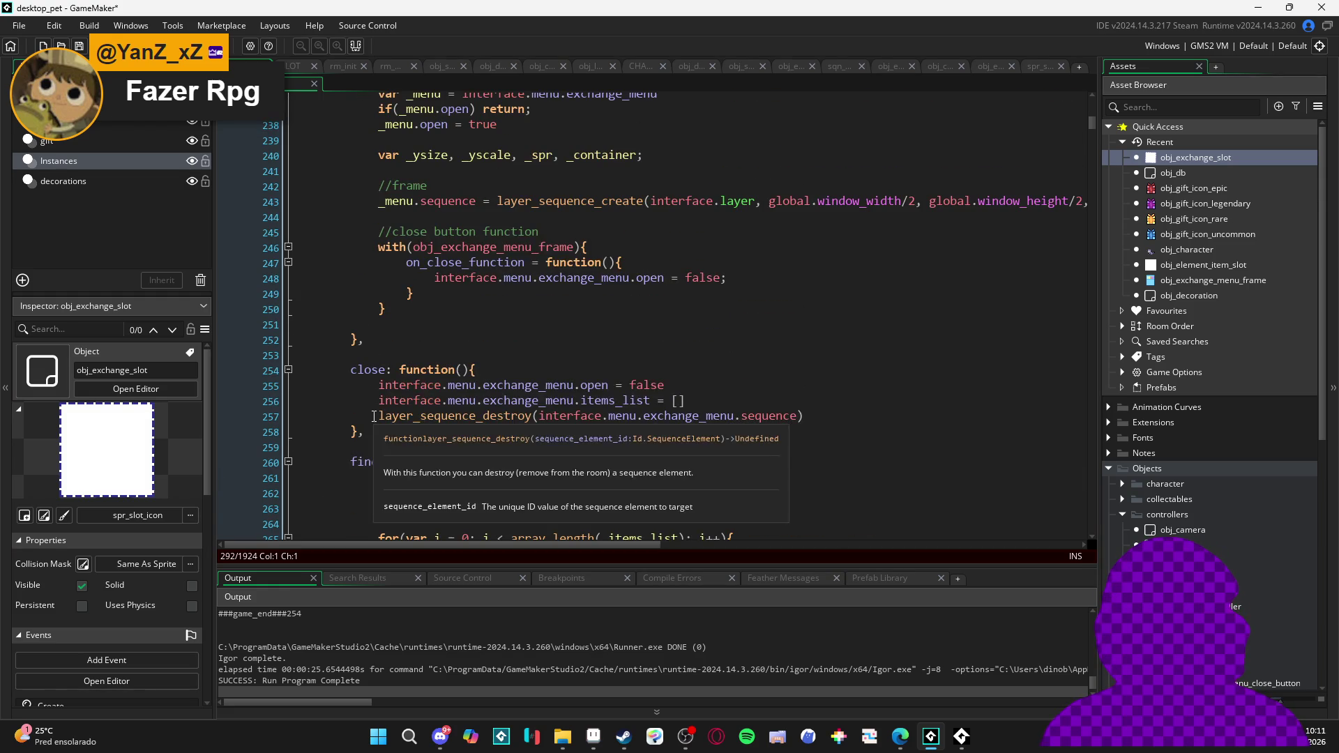
pyautogui.click(417, 461)
pyautogui.click(381, 446)
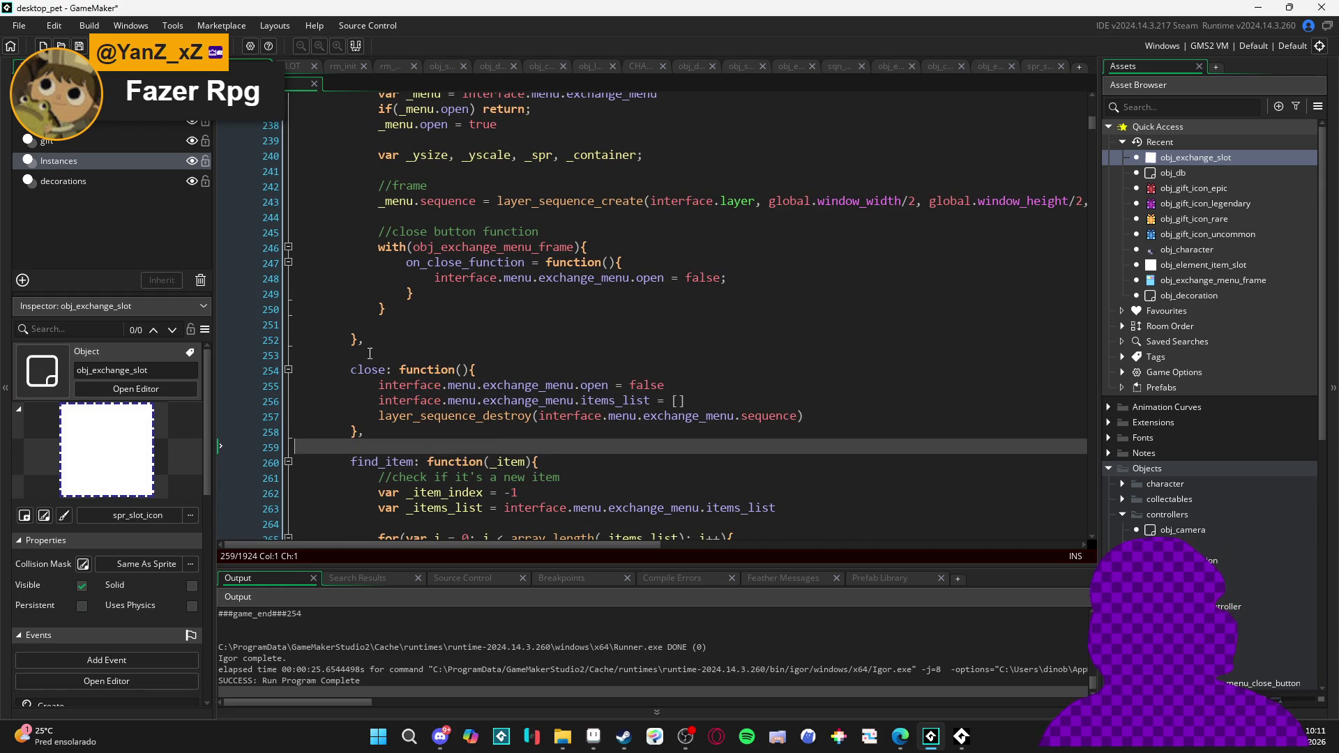
pyautogui.click(390, 341)
pyautogui.click(398, 357)
pyautogui.scroll(3, 412, 342)
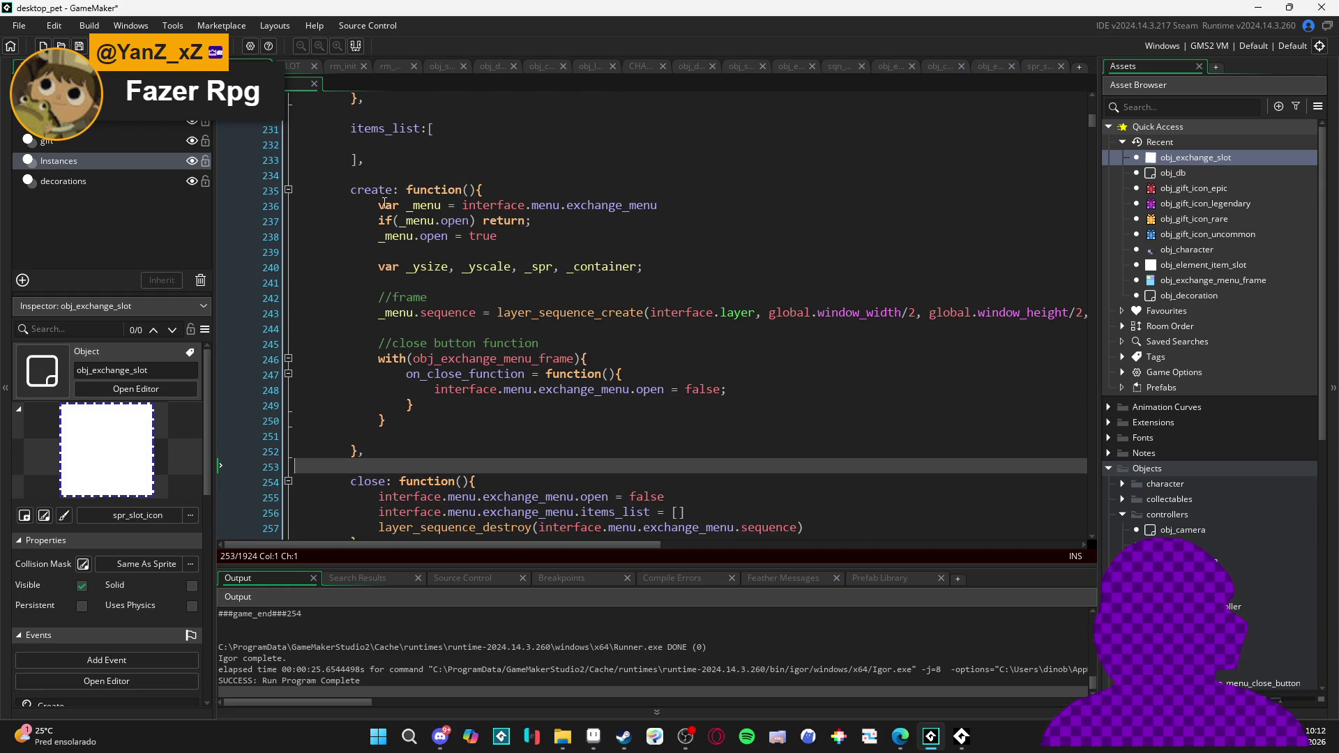
pyautogui.click(398, 172)
pyautogui.click(309, 480)
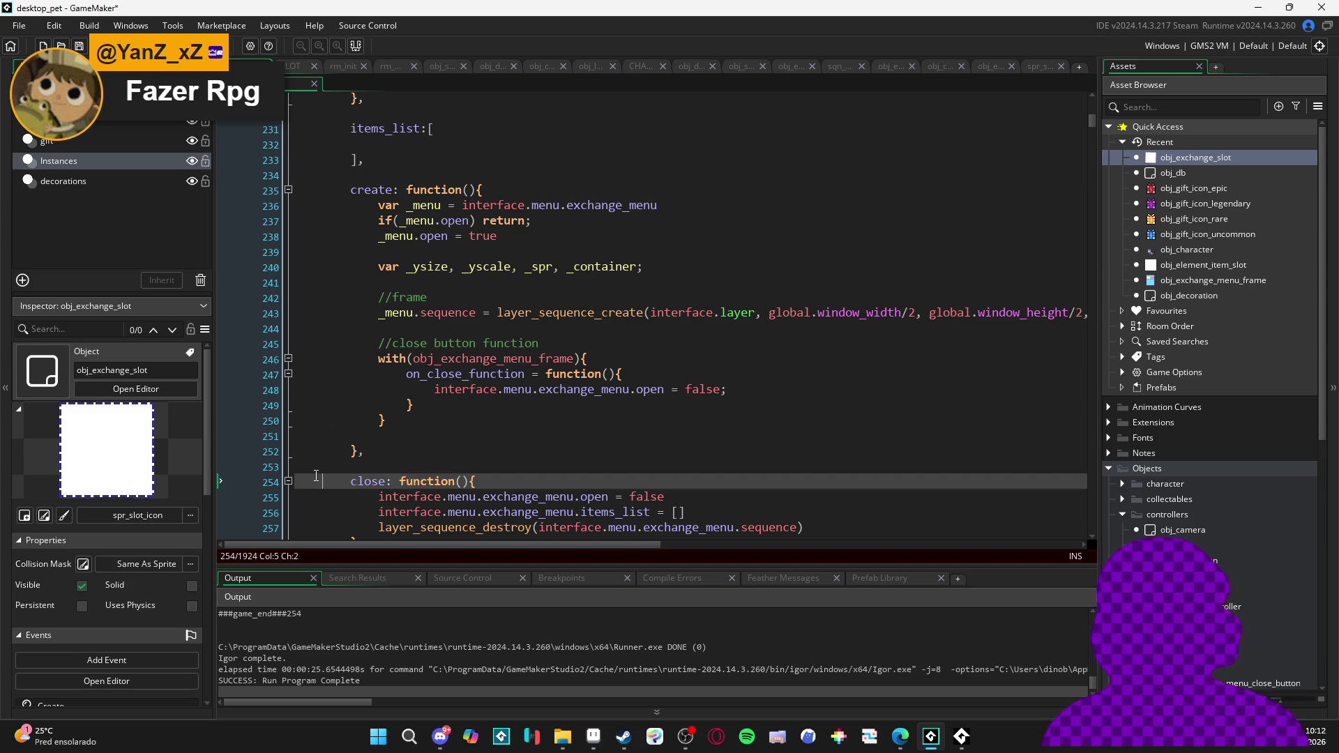
pyautogui.click(338, 465)
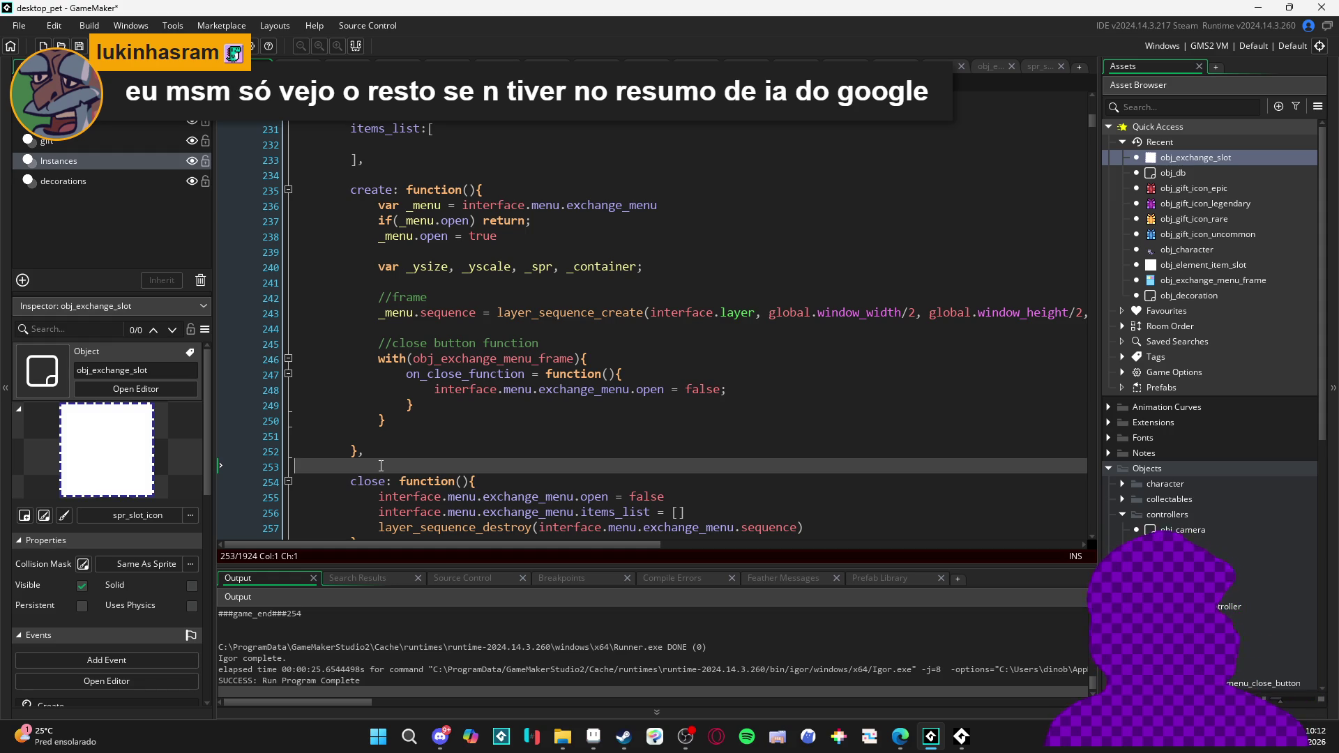
# Readjust create's closing-brace indentation, then delete the empty whitespace line 251
pyautogui.press('Up')
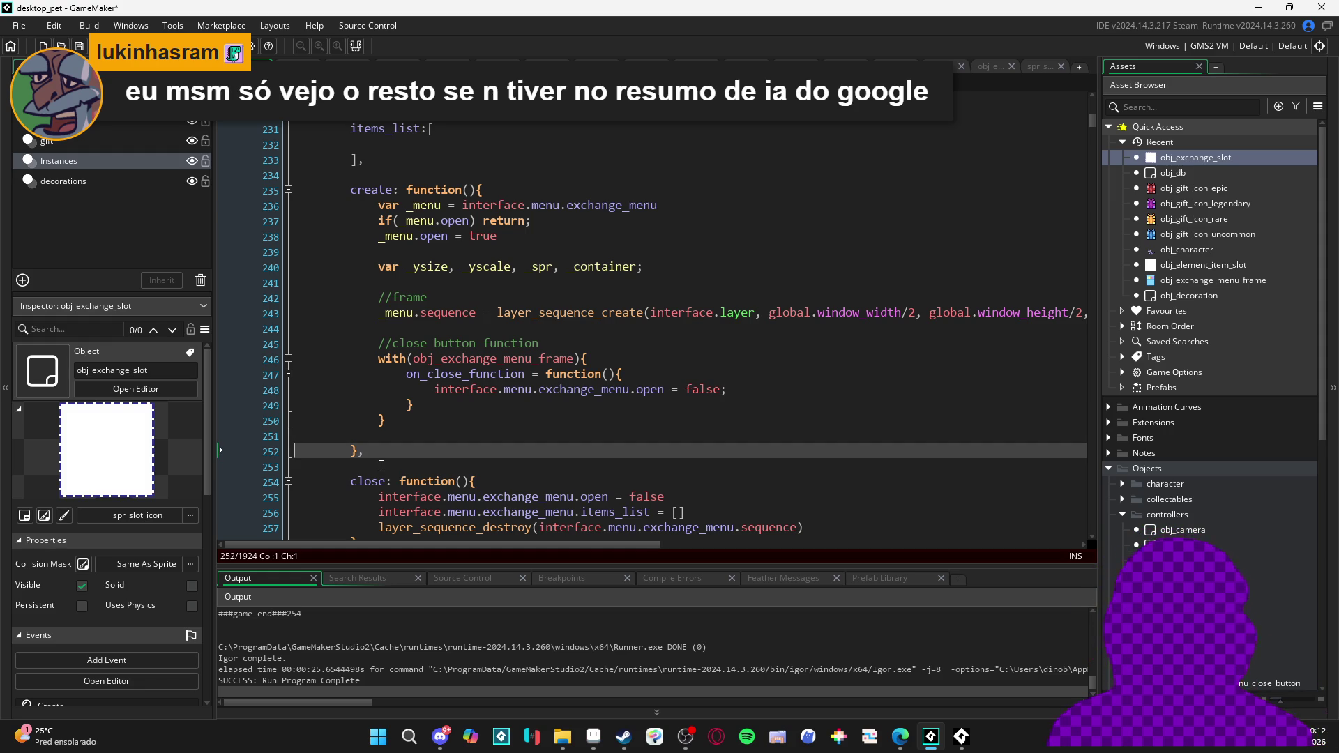
pyautogui.press('Home')
pyautogui.press('BackSpace')
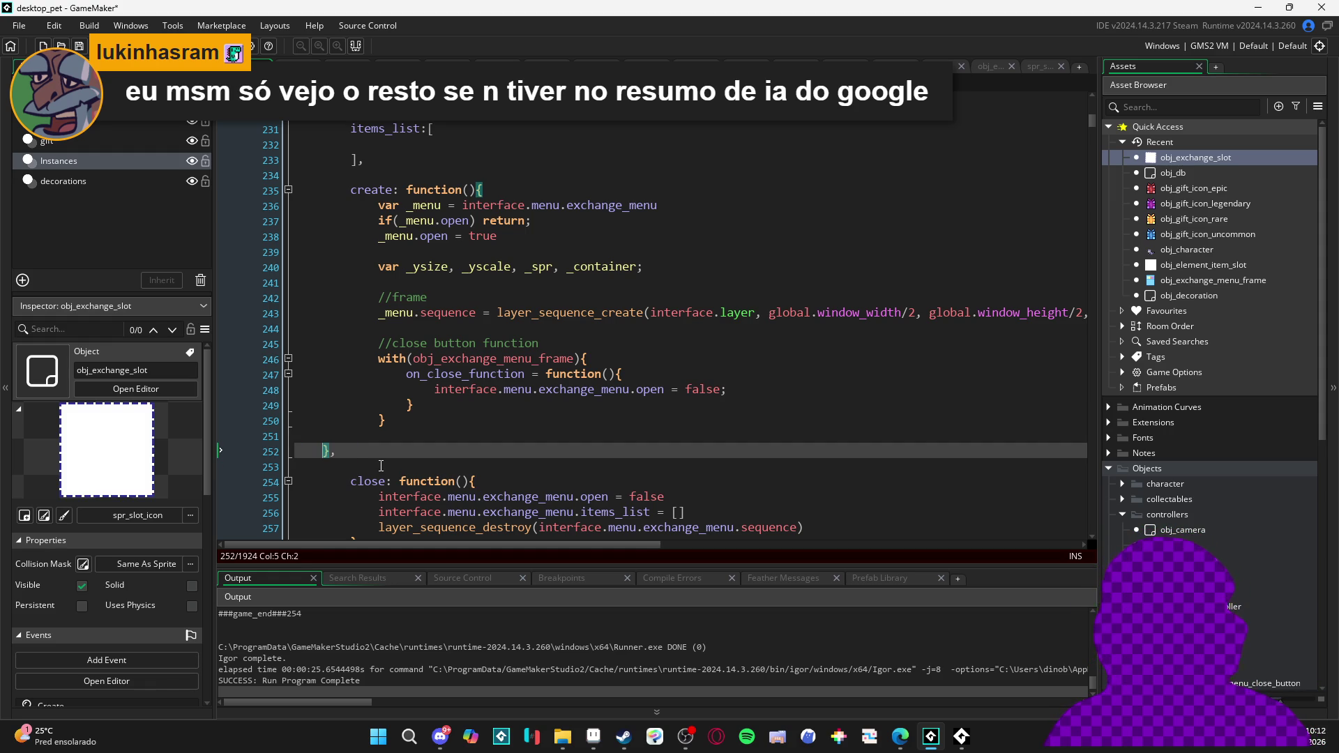
pyautogui.press('Tab')
pyautogui.moveTo(387, 436); pyautogui.dragTo(277, 436)
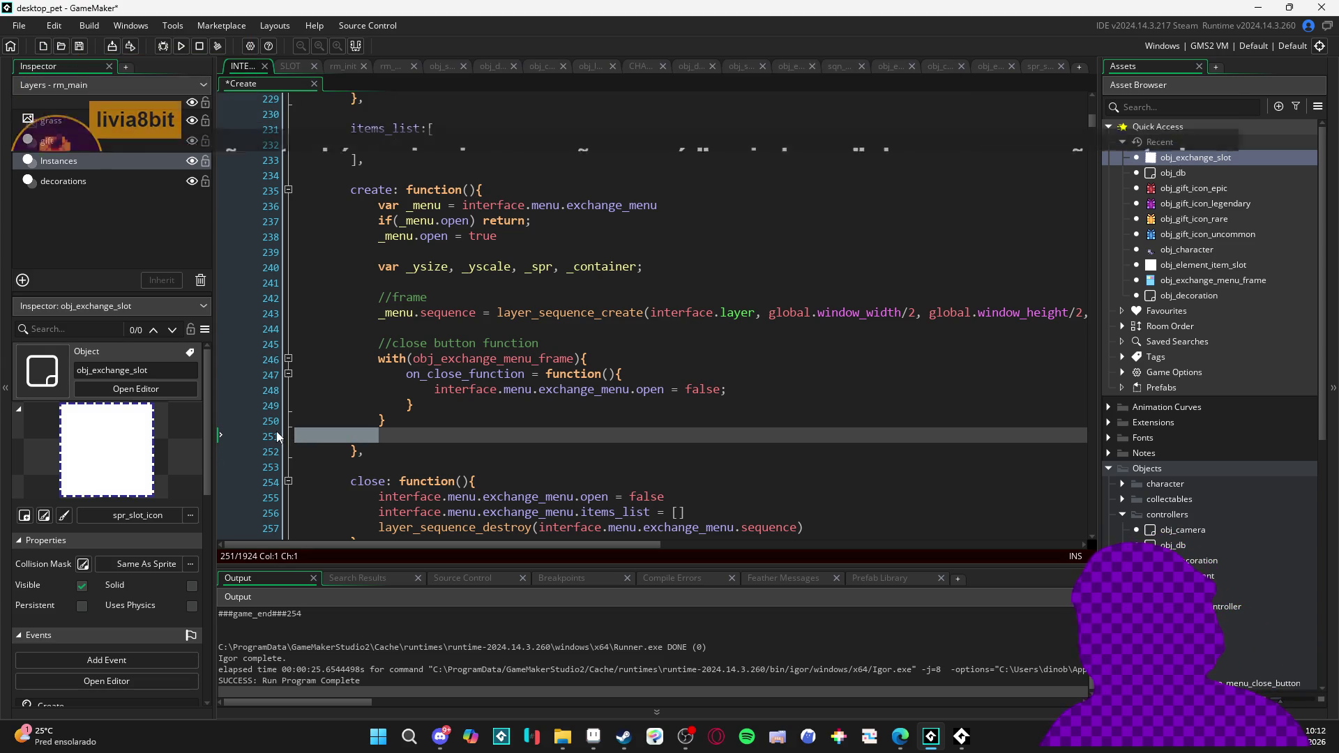
pyautogui.press('BackSpace')
pyautogui.press('BackSpace')
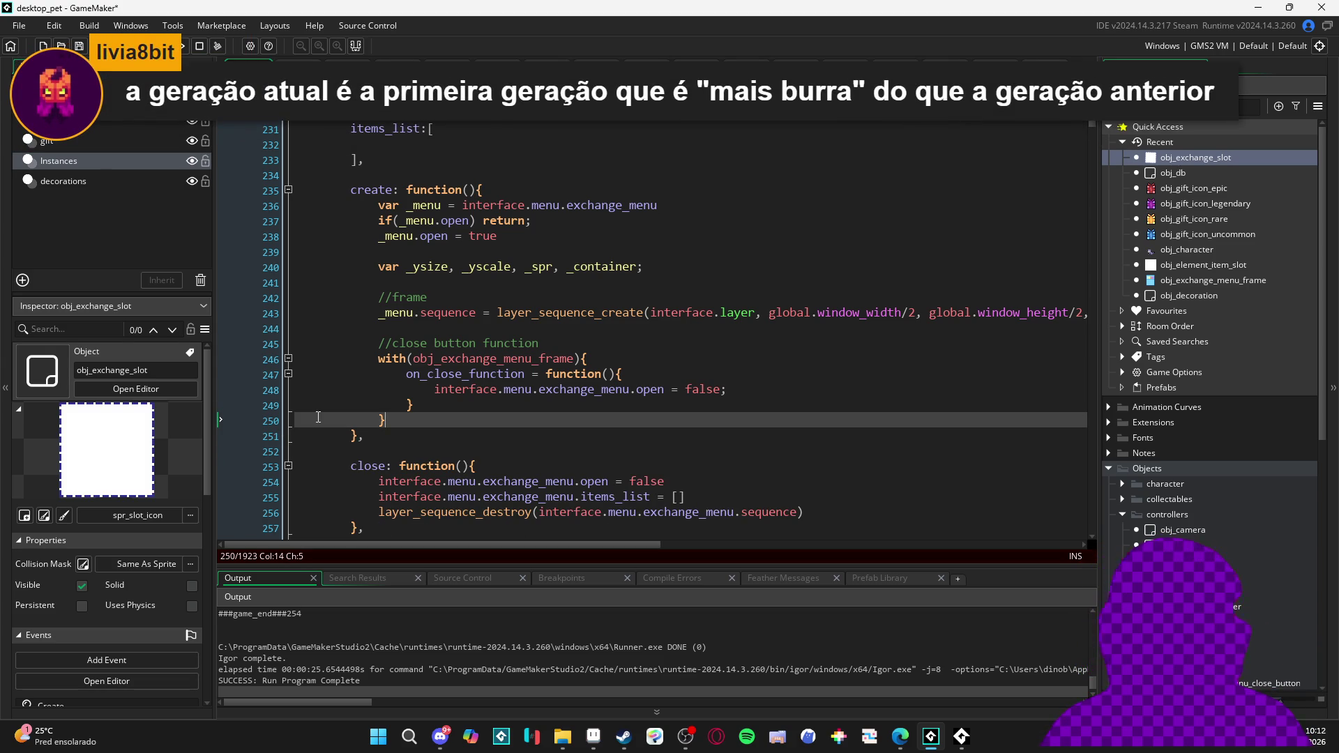
# Check the spacing between create's closing brace and the close function
pyautogui.click(350, 447)
pyautogui.click(354, 434)
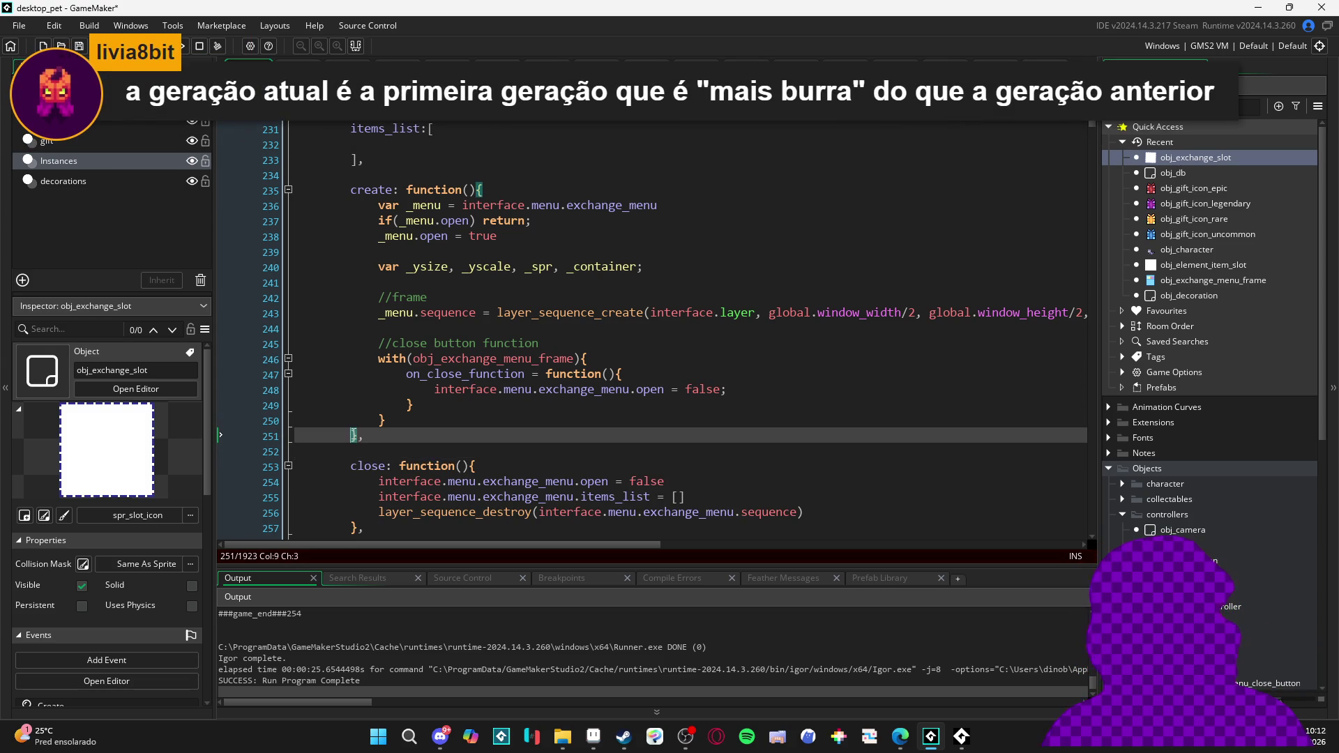
pyautogui.click(375, 438)
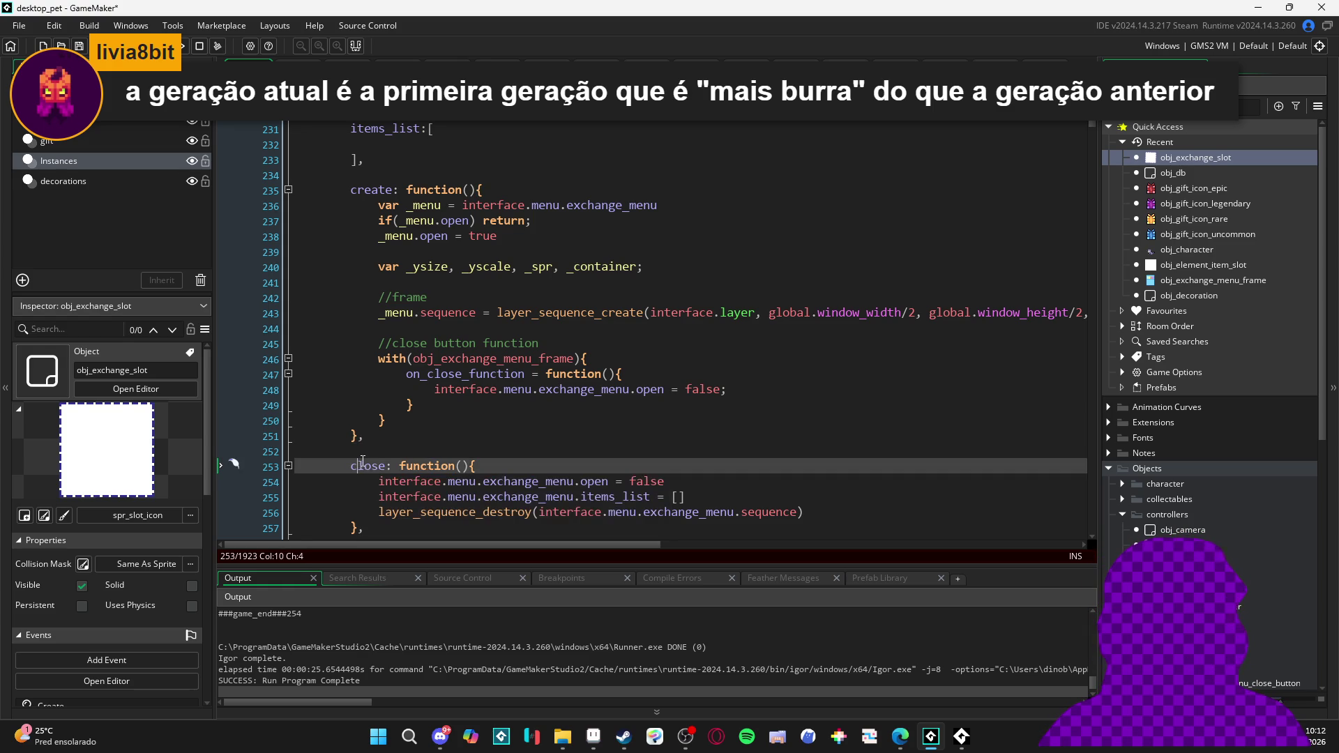
pyautogui.click(377, 455)
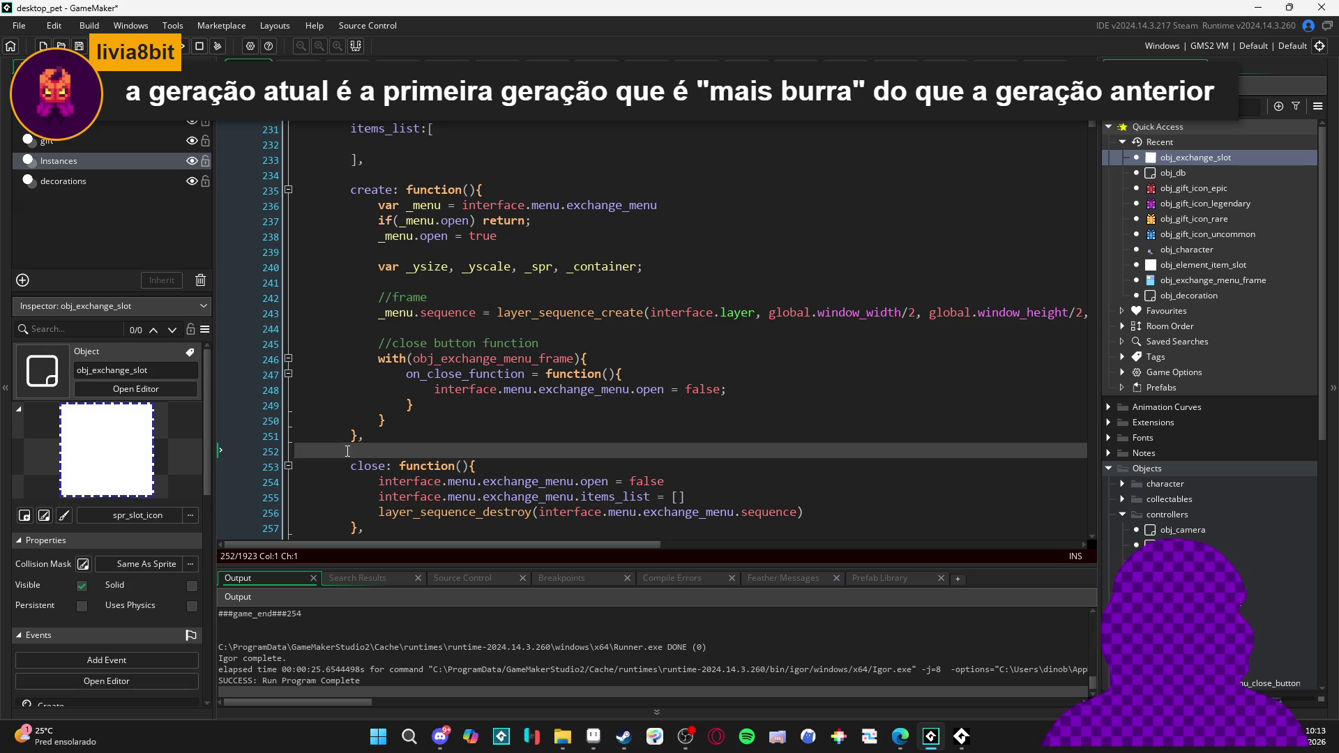
pyautogui.click(349, 439)
pyautogui.click(371, 452)
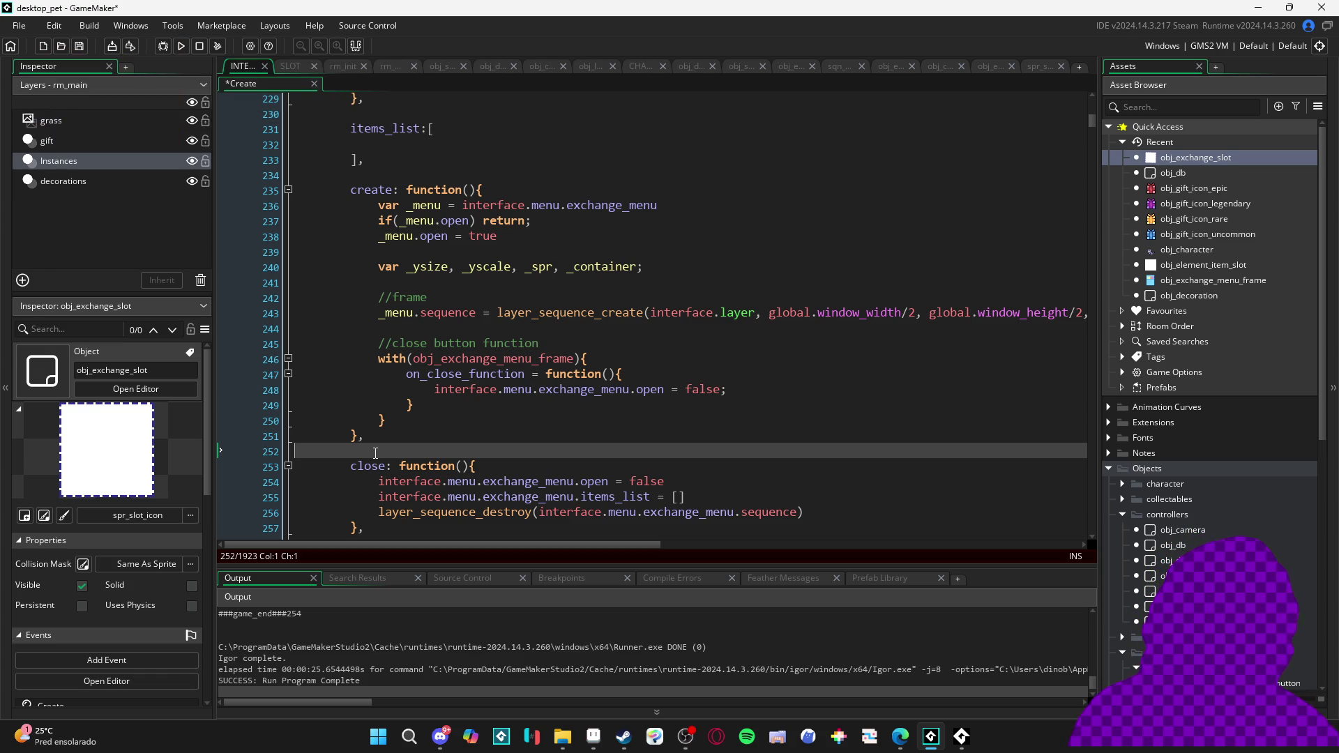
# Check lines 251–252 around create's closing brace, then build and run the game with F5
pyautogui.click(392, 438)
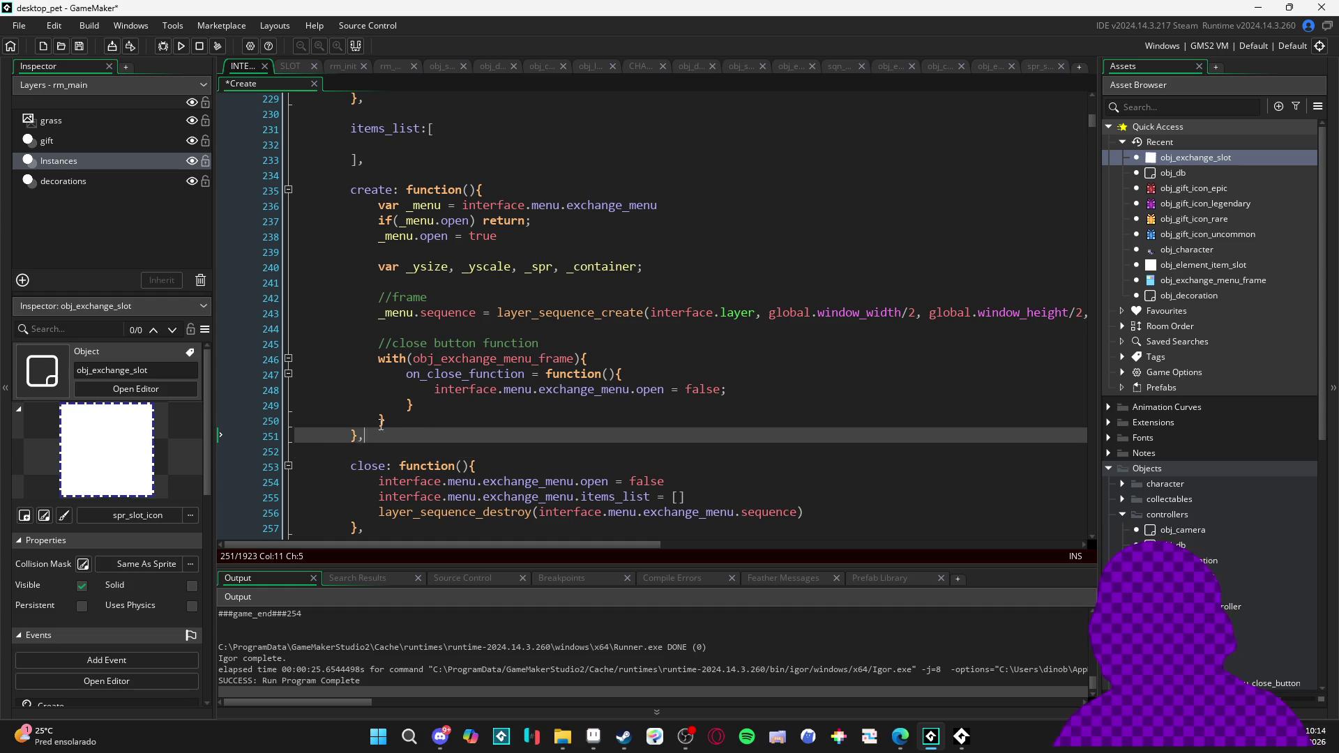
pyautogui.click(411, 450)
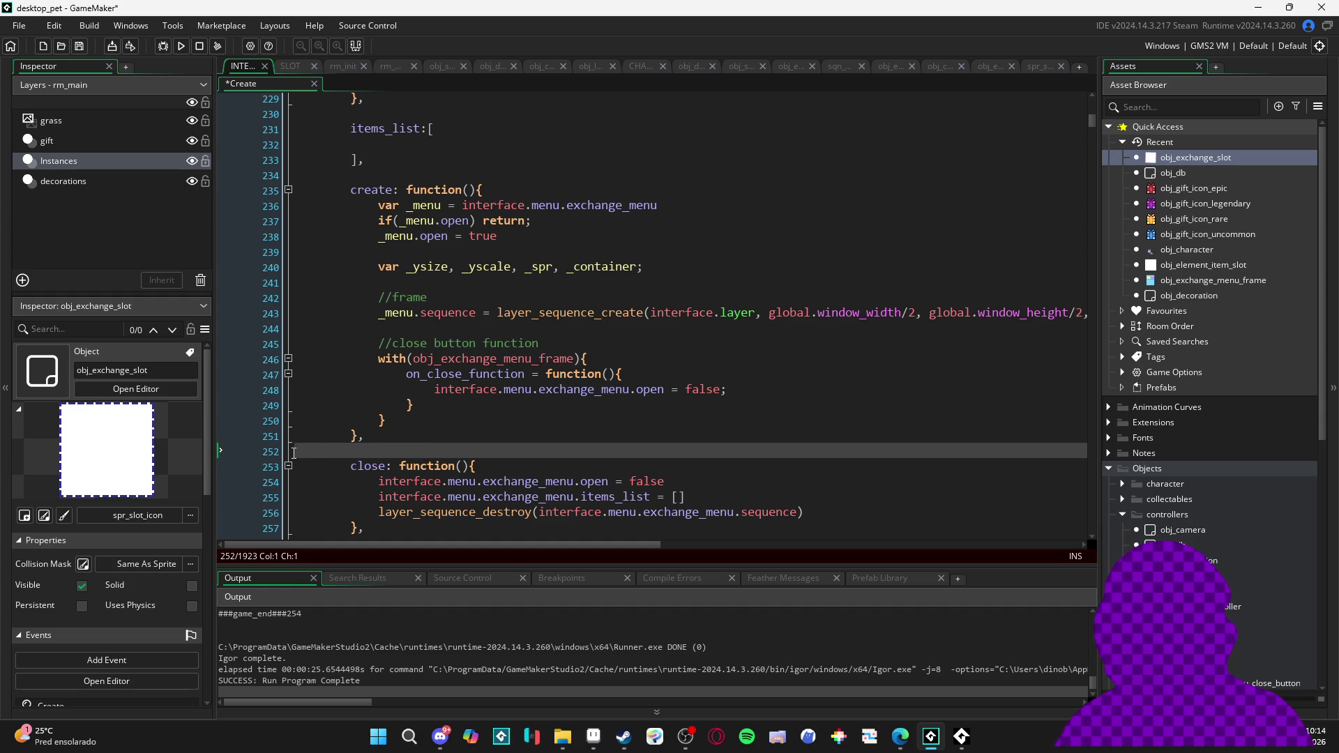
pyautogui.click(376, 441)
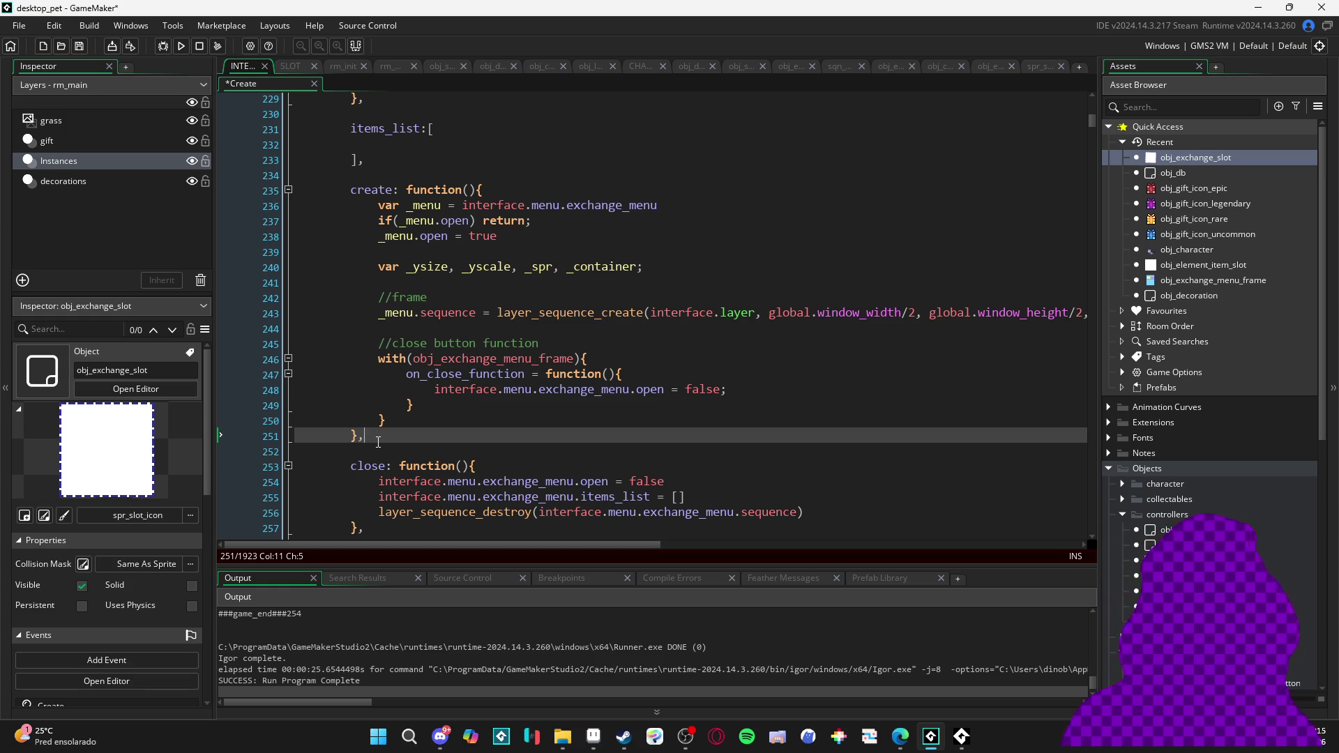
pyautogui.press('F5')
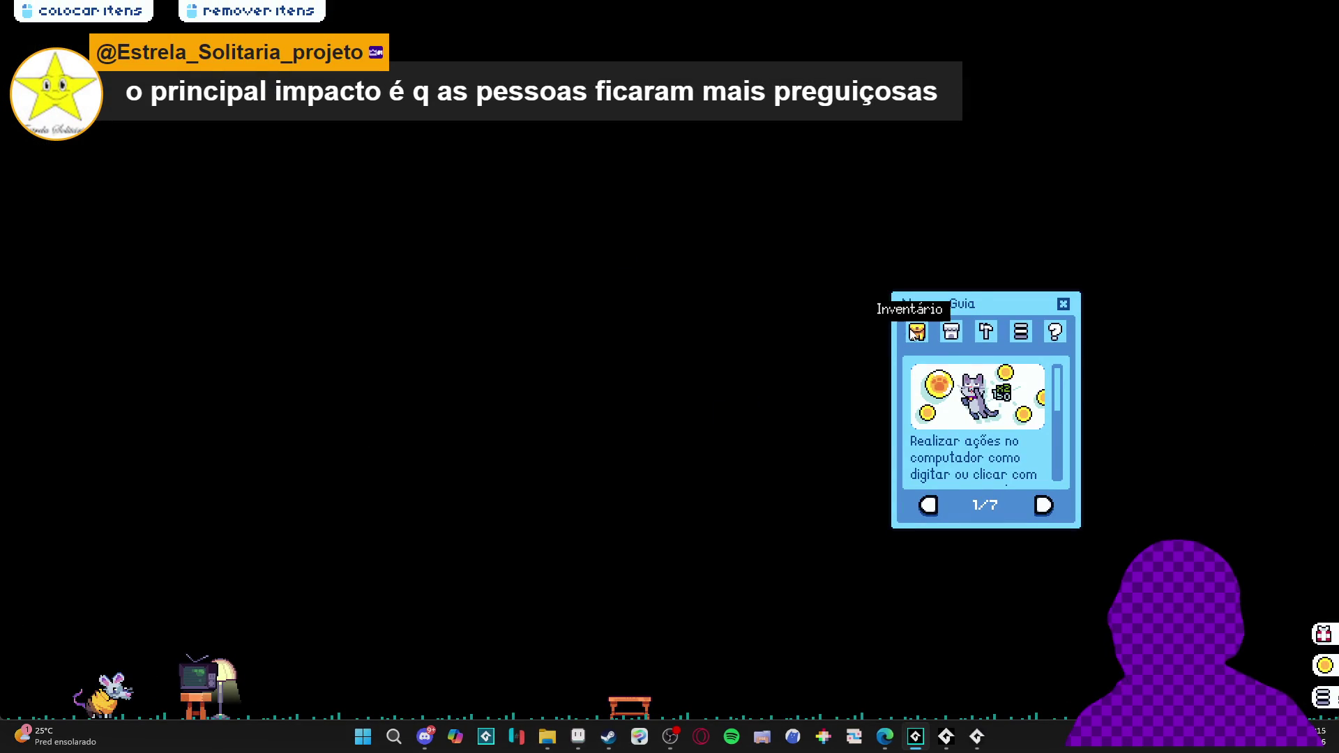
# Open the exchange menu from the inventory and add banana peels, the green console, tables and stools
pyautogui.click(917, 332)
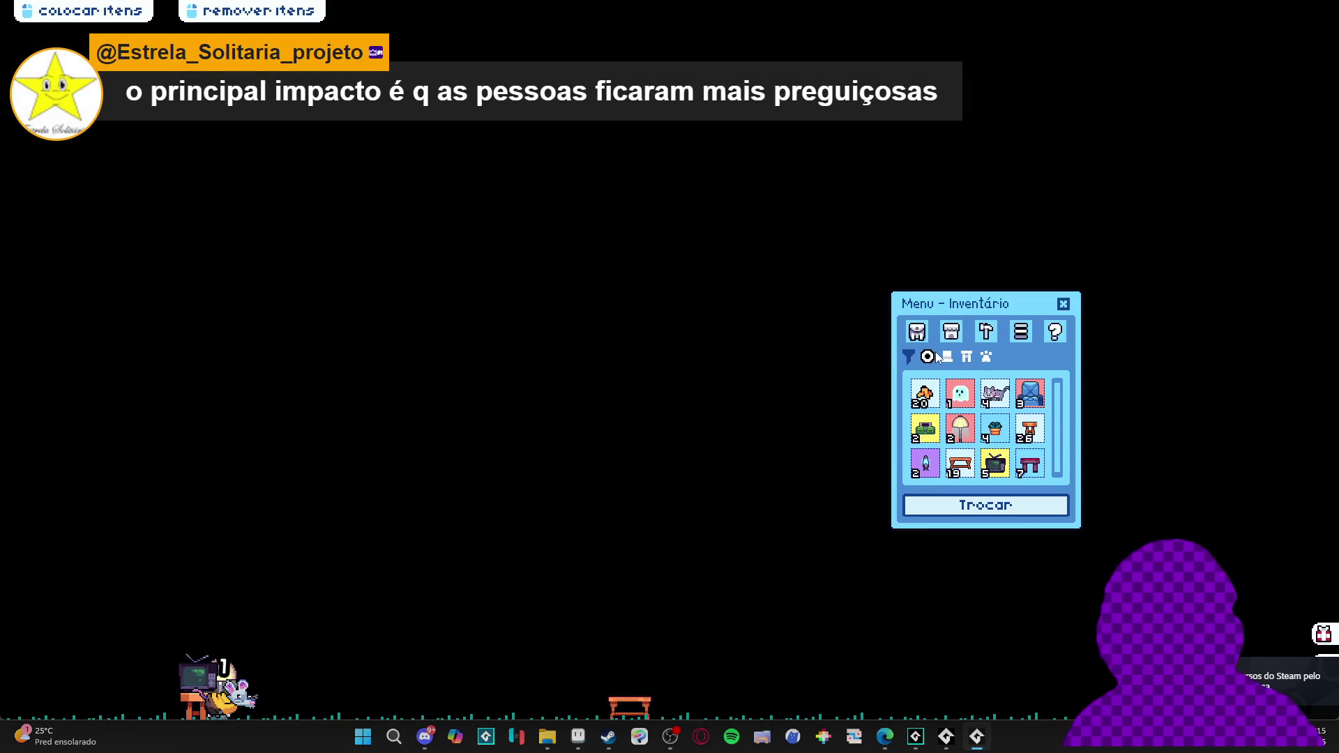
pyautogui.click(928, 503)
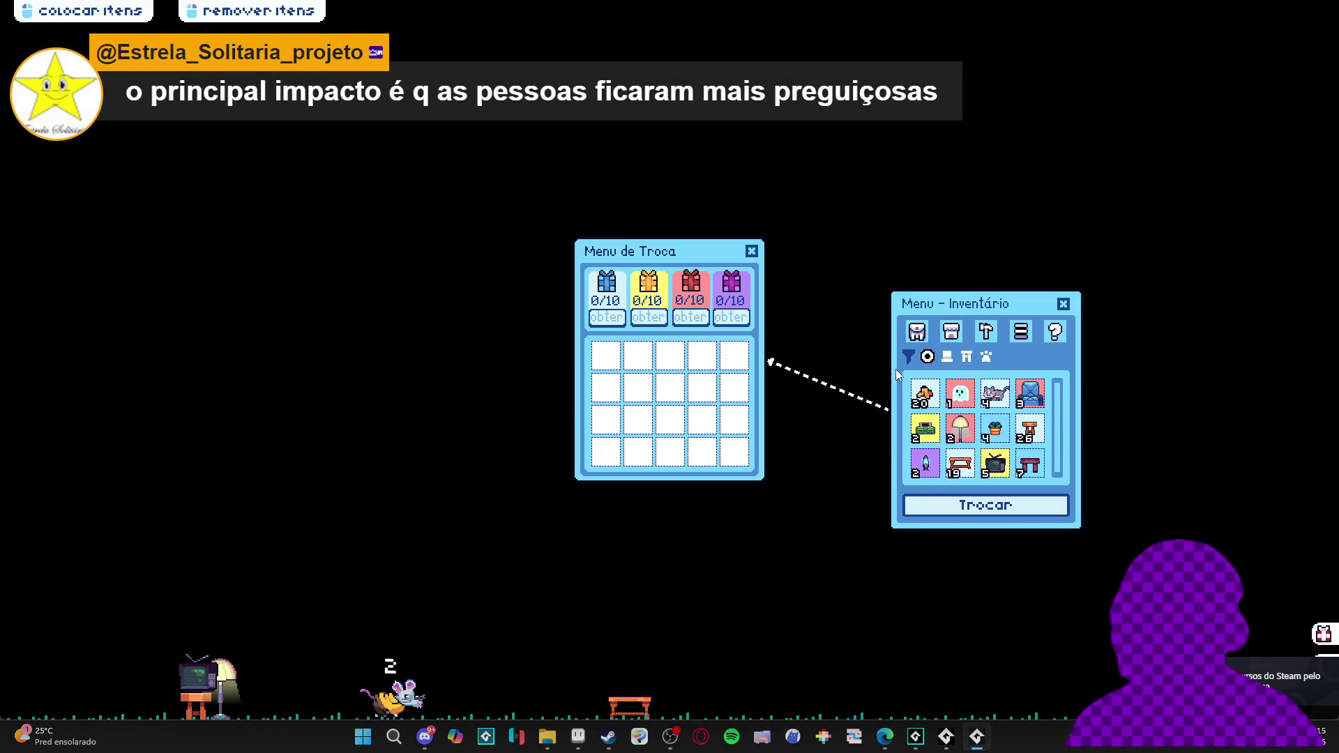
pyautogui.click(925, 395)
pyautogui.click(926, 396)
pyautogui.click(928, 397)
pyautogui.click(926, 396)
pyautogui.click(925, 429)
pyautogui.click(963, 463)
pyautogui.click(965, 465)
pyautogui.click(973, 469)
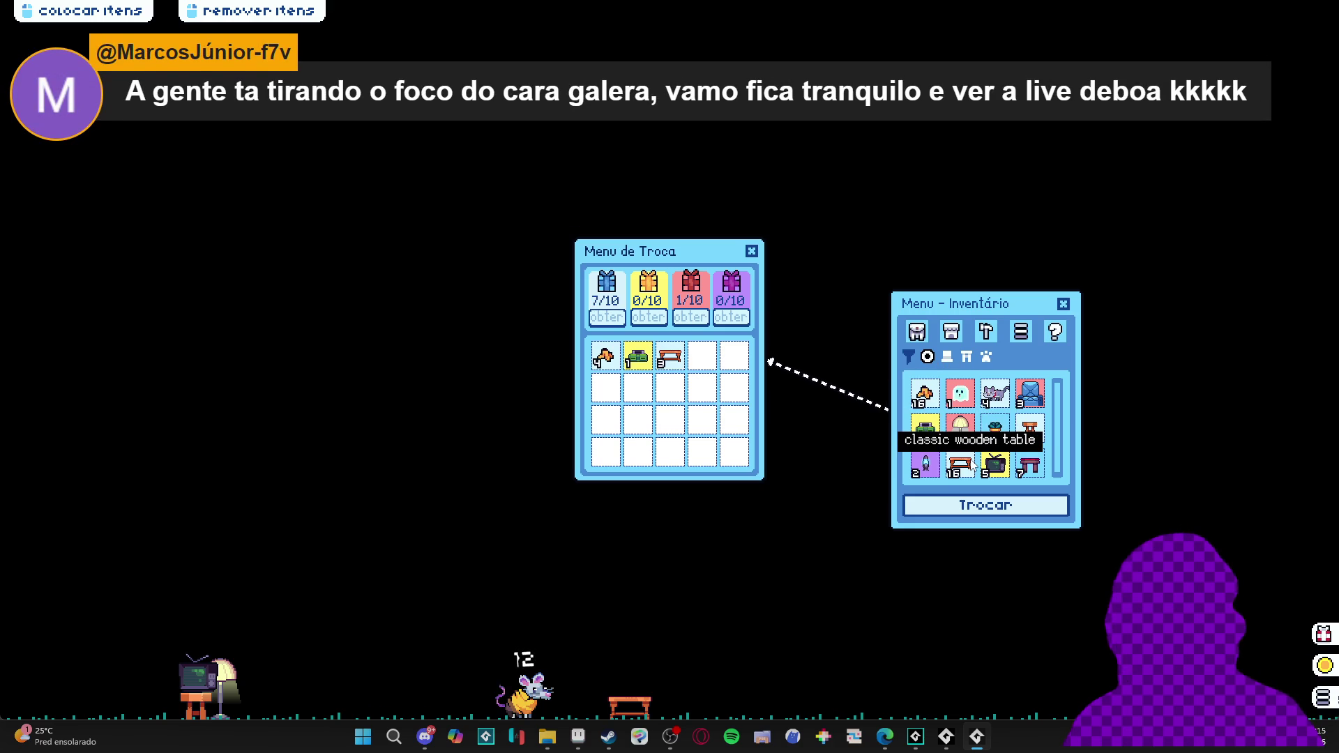
pyautogui.click(974, 469)
pyautogui.click(1038, 434)
pyautogui.click(1038, 434)
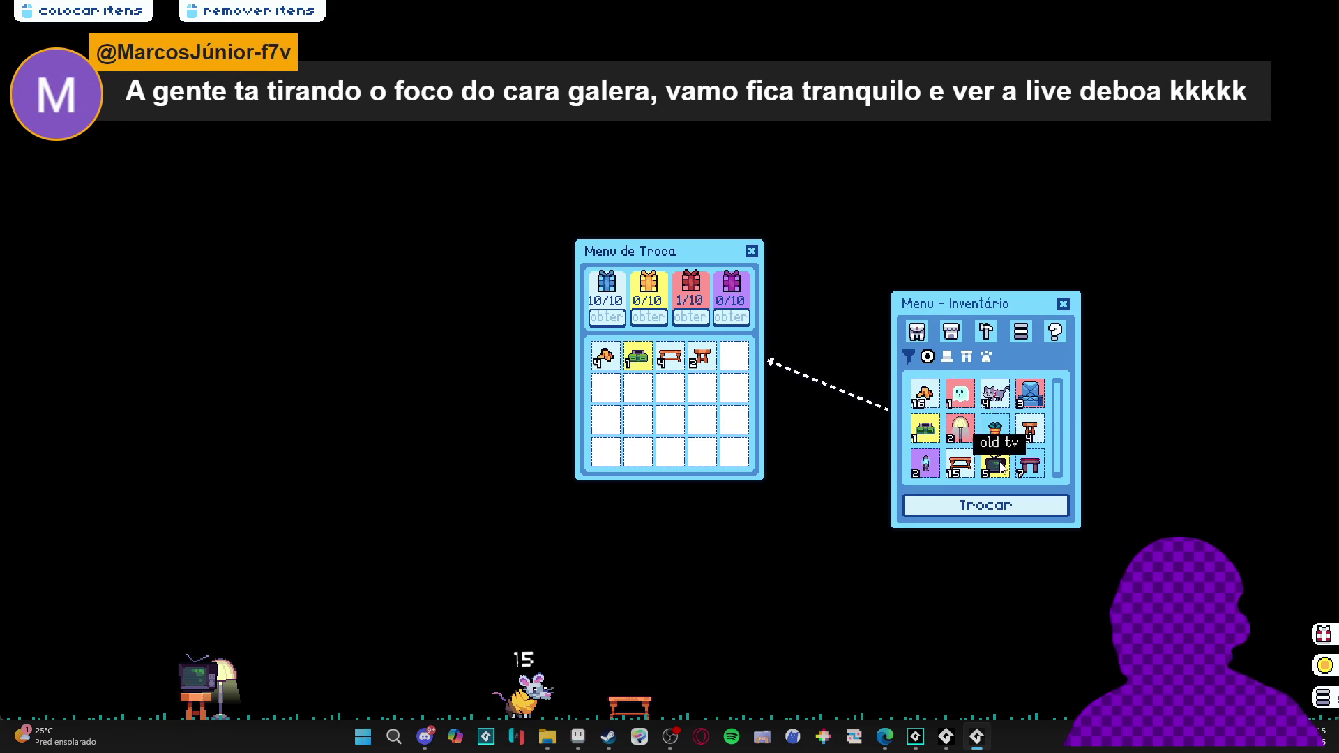
# Add plant pots, a mushroom lamp, armchair, cat and ghost, then close the exchange and inventory panels
pyautogui.click(997, 433)
pyautogui.click(998, 432)
pyautogui.click(998, 432)
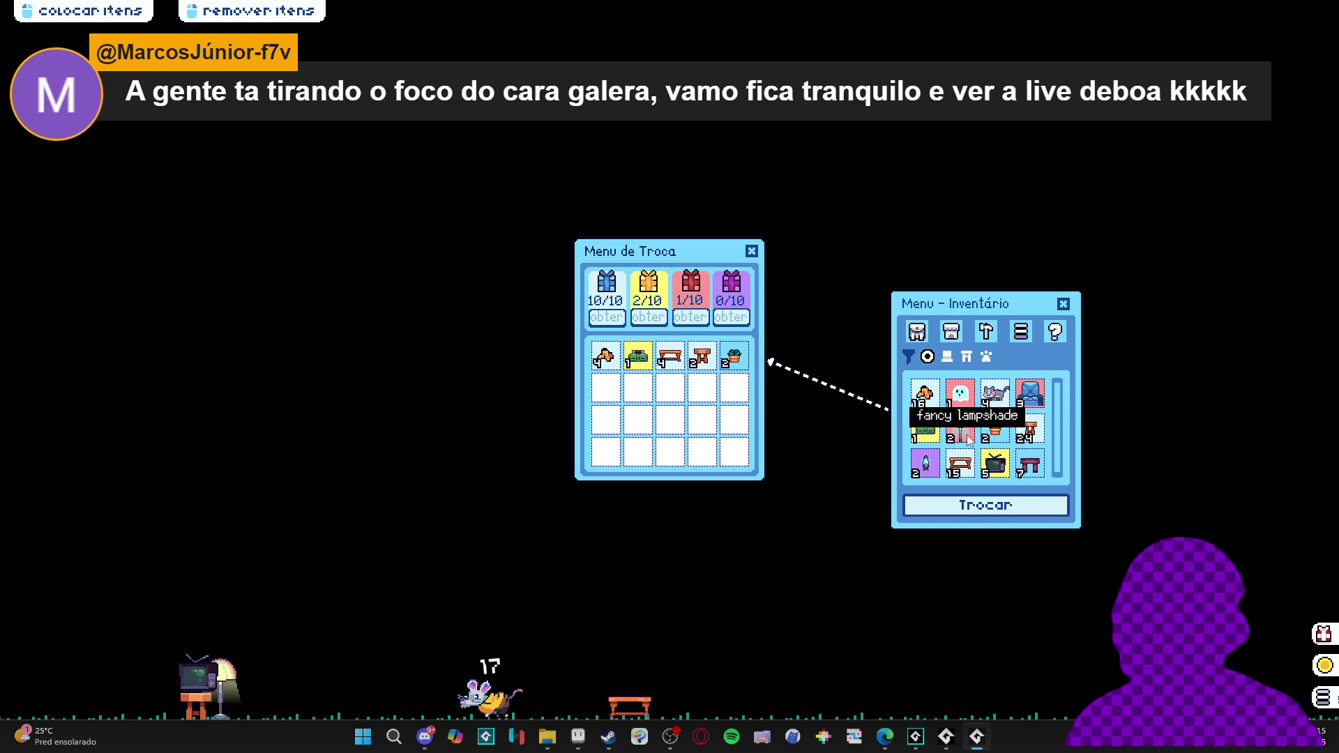
pyautogui.click(970, 436)
pyautogui.click(970, 438)
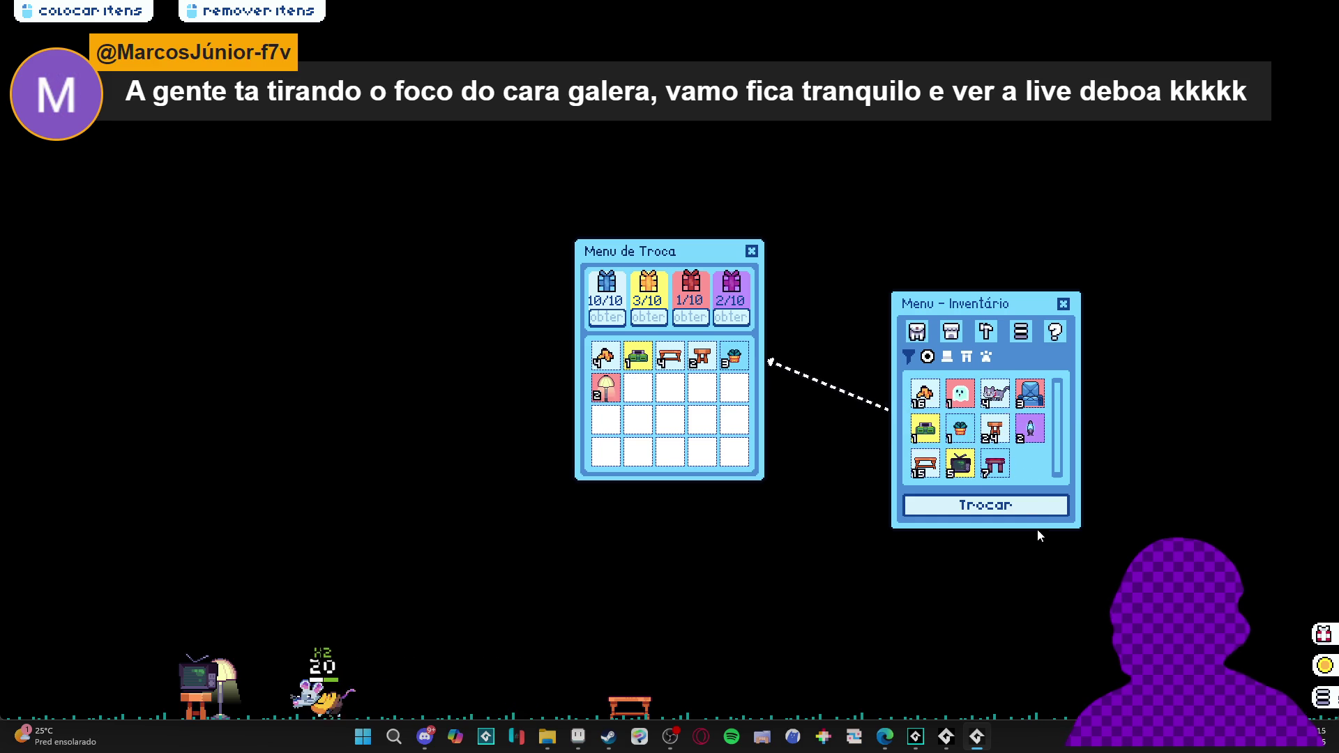
pyautogui.click(1028, 404)
pyautogui.click(1028, 405)
pyautogui.click(995, 394)
pyautogui.click(960, 395)
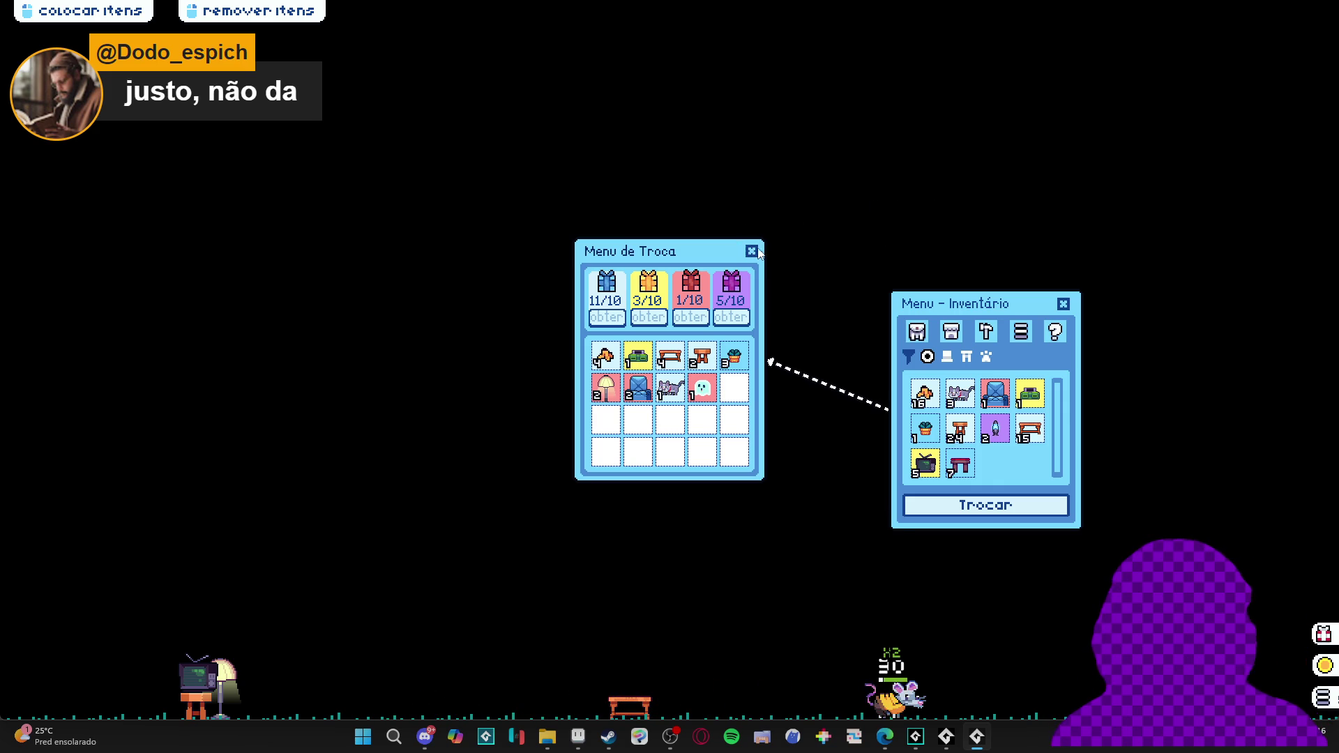
pyautogui.click(1065, 305)
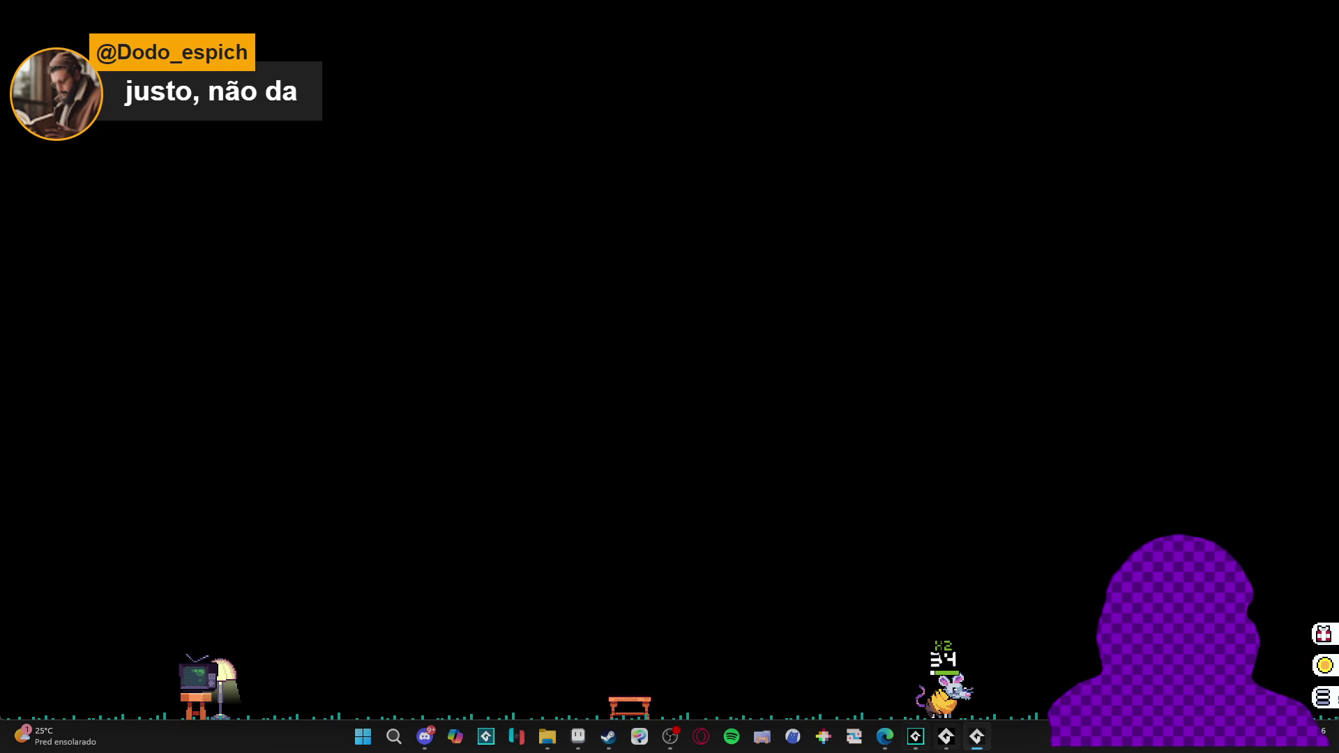
pyautogui.rightClick(977, 736)
# Quit the running game and open the exchange menu close button object
pyautogui.click(958, 698)
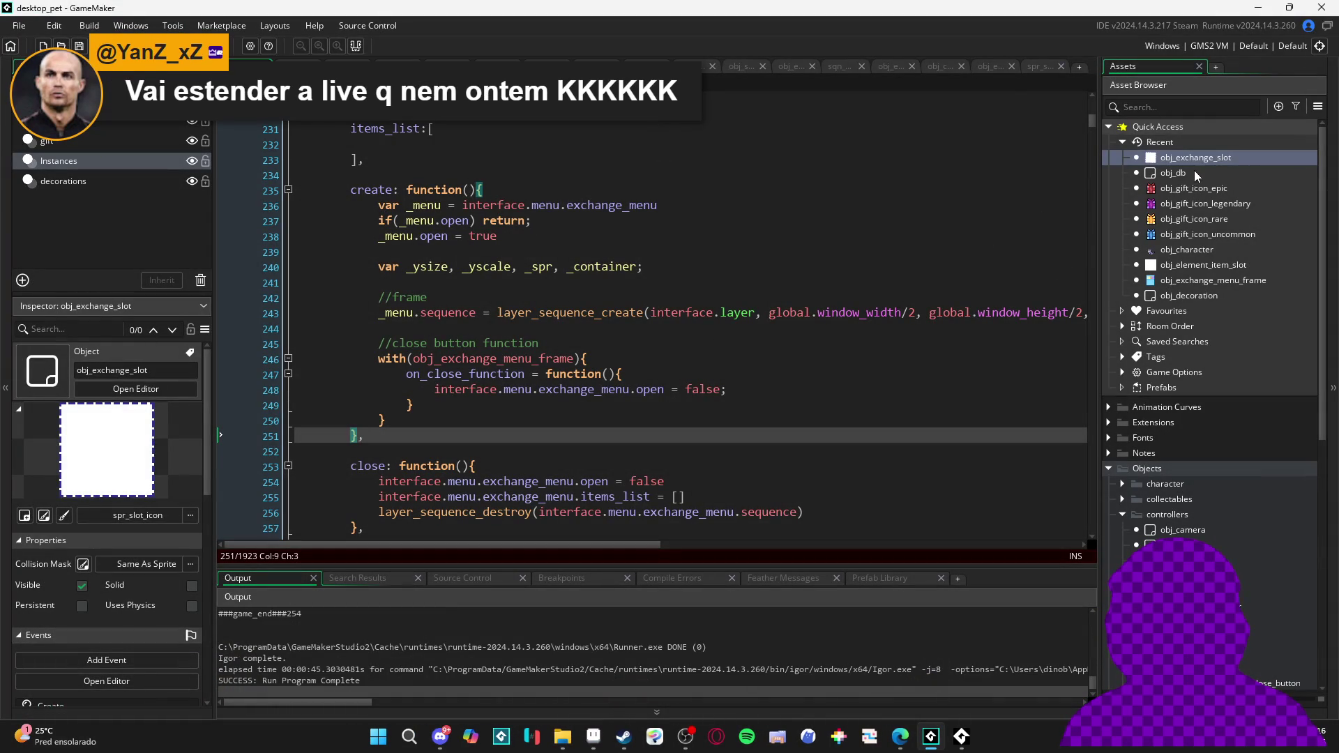
pyautogui.scroll(-5, 1224, 429)
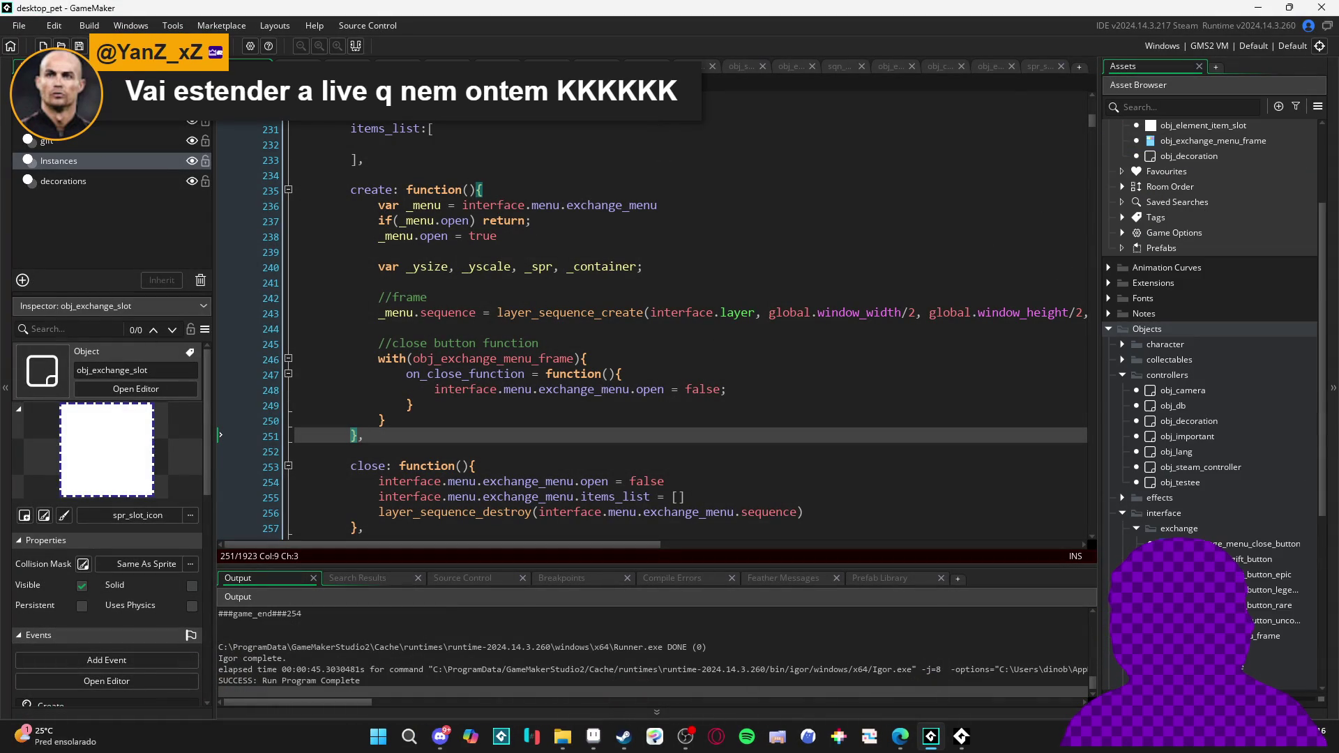
pyautogui.doubleClick(1229, 489)
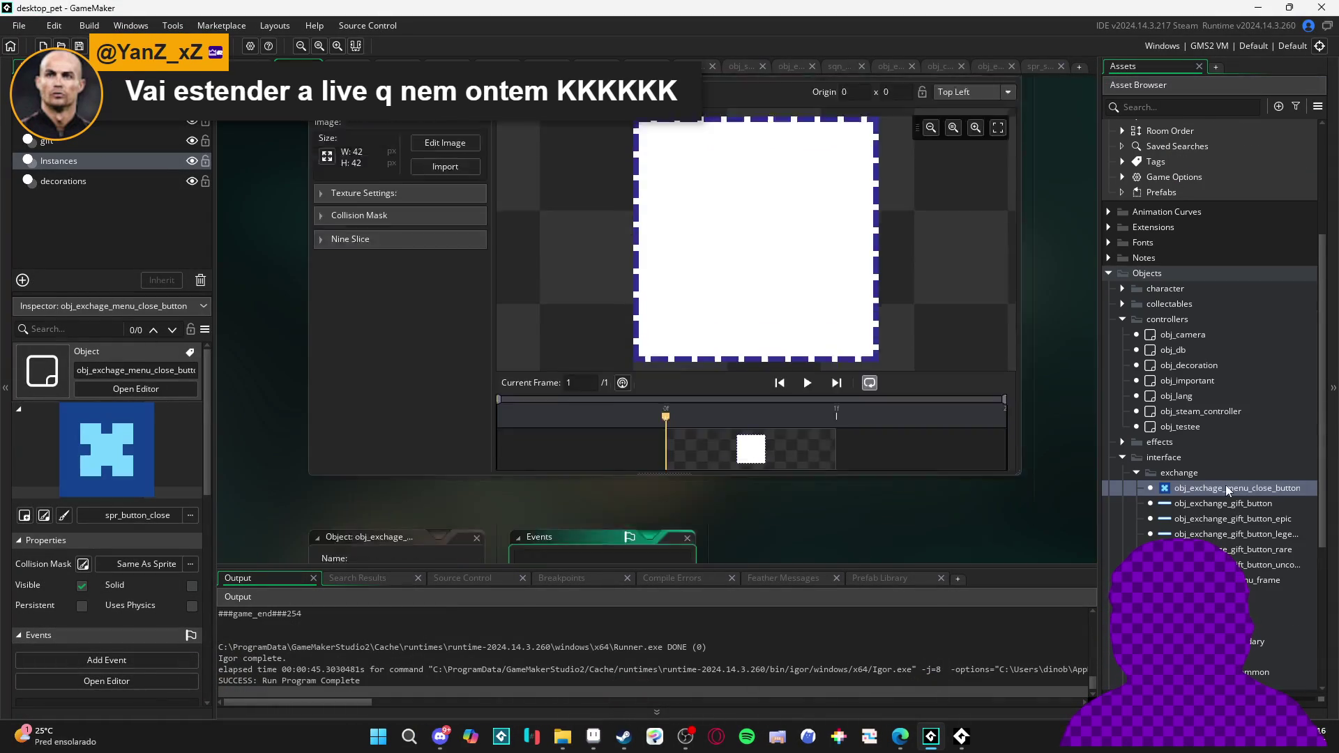
pyautogui.scroll(-2, 1229, 508)
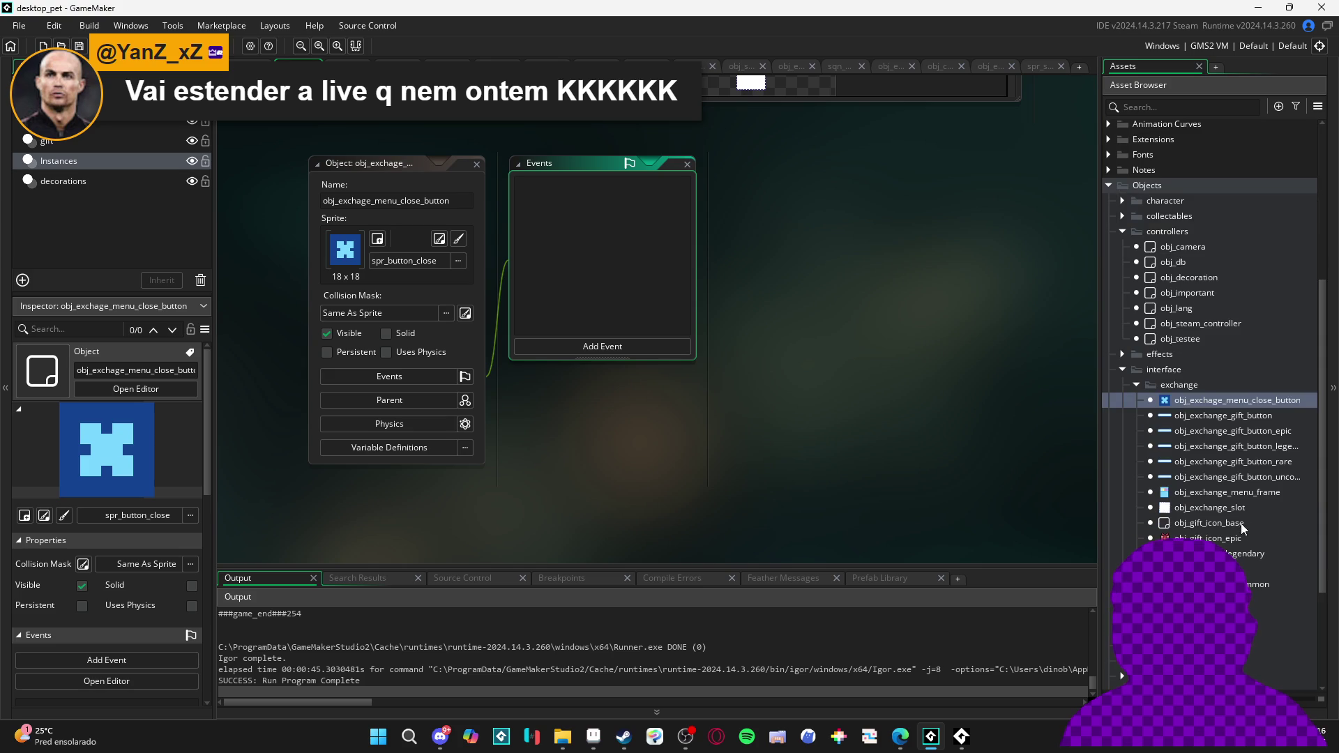
# Open obj_exchange_menu_frame's Step event and look over its click-detection line
pyautogui.doubleClick(1226, 491)
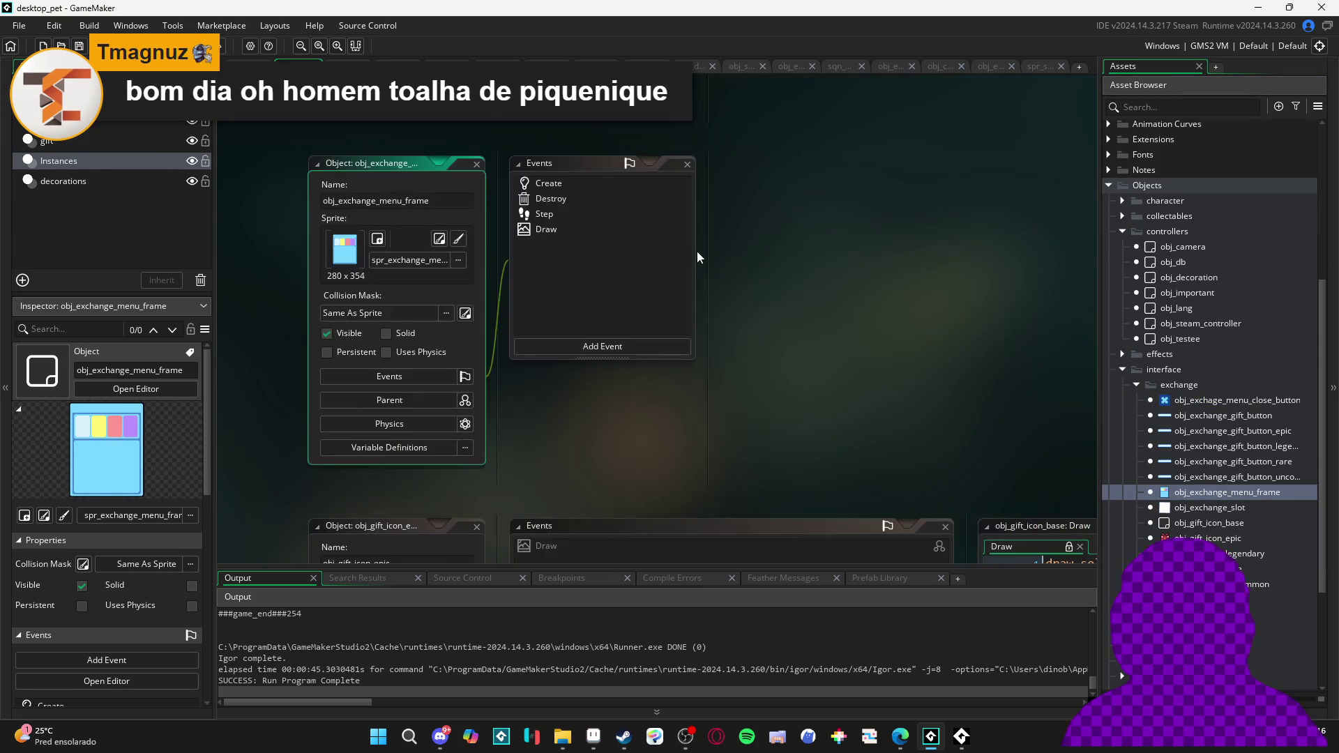
pyautogui.click(572, 204)
pyautogui.click(511, 133)
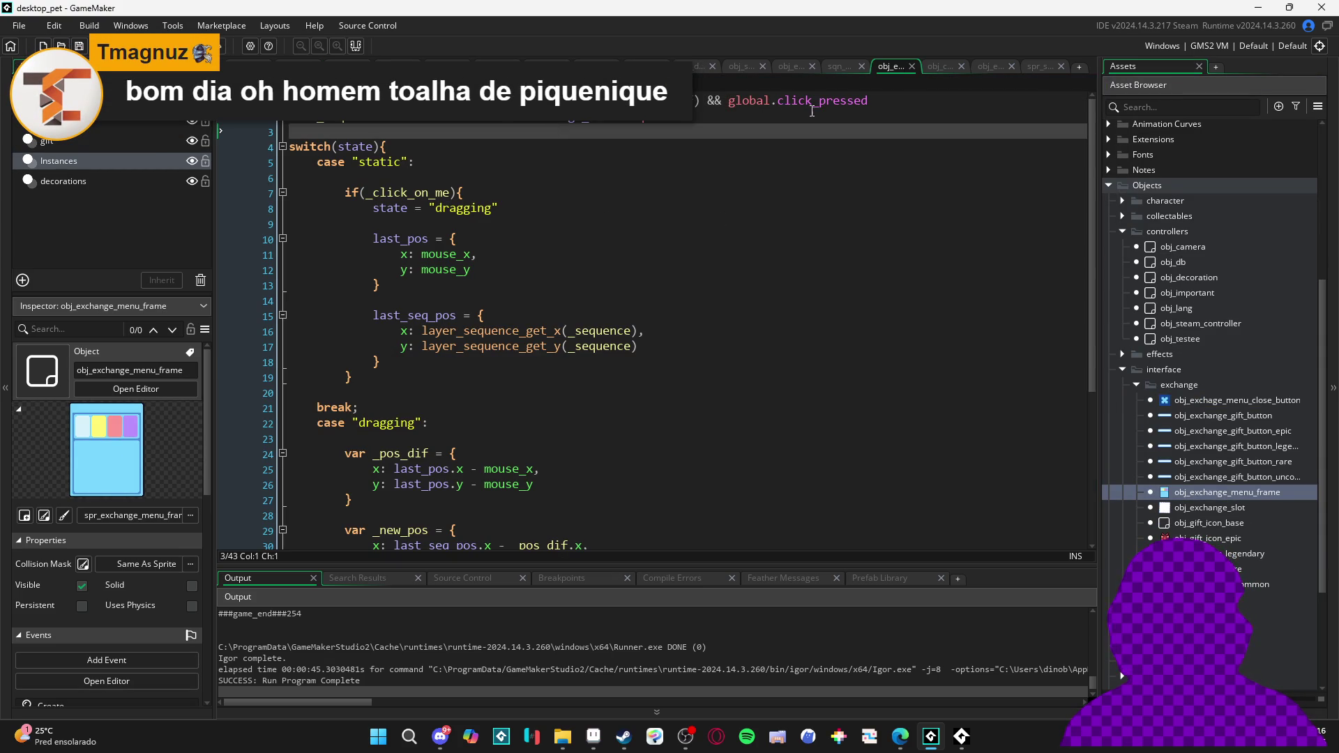
pyautogui.moveTo(900, 99); pyautogui.dragTo(290, 99)
pyautogui.click(707, 134)
pyautogui.scroll(-4, 788, 358)
pyautogui.scroll(3, 763, 300)
# Review the rest of the Step code, then bring up obj_exchange_menu_close_button's event type list
pyautogui.scroll(-5, 698, 314)
pyautogui.scroll(4, 655, 320)
pyautogui.scroll(2, 481, 254)
pyautogui.scroll(-2, 459, 321)
pyautogui.scroll(-2, 674, 340)
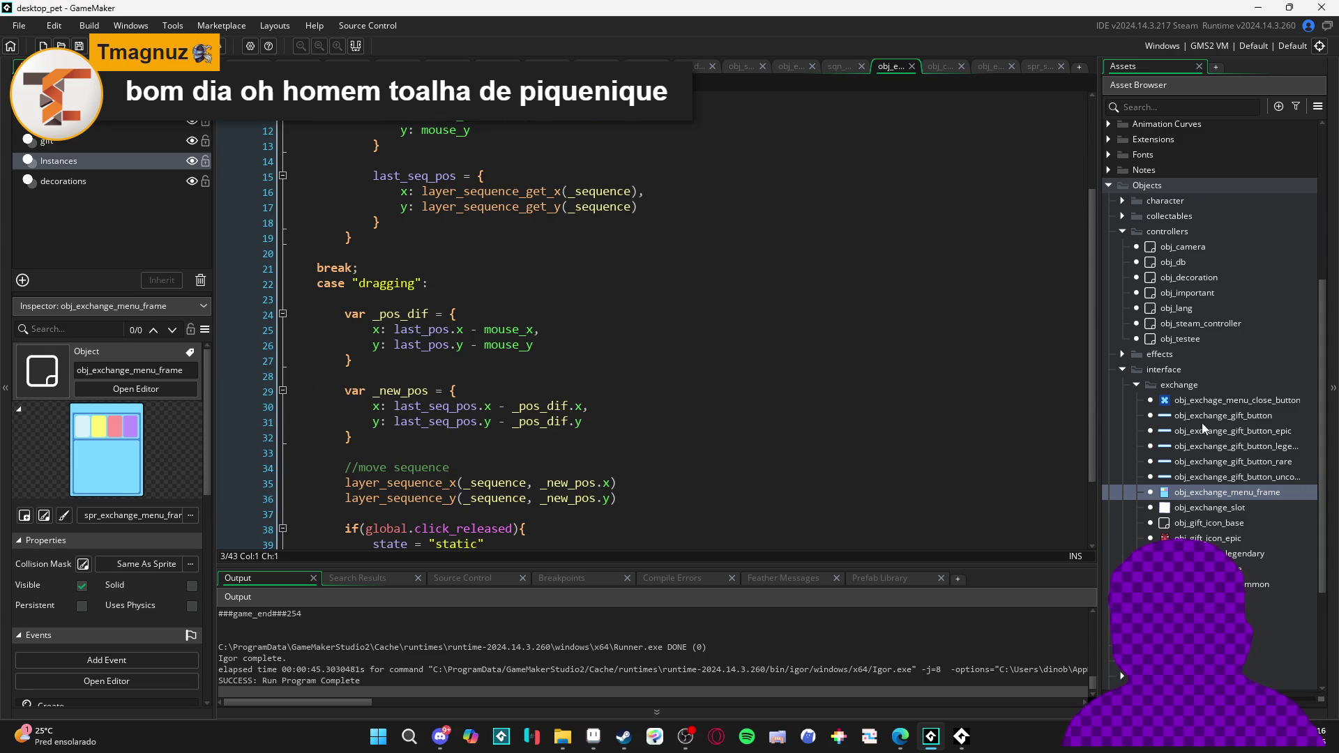
pyautogui.doubleClick(1227, 400)
pyautogui.click(611, 346)
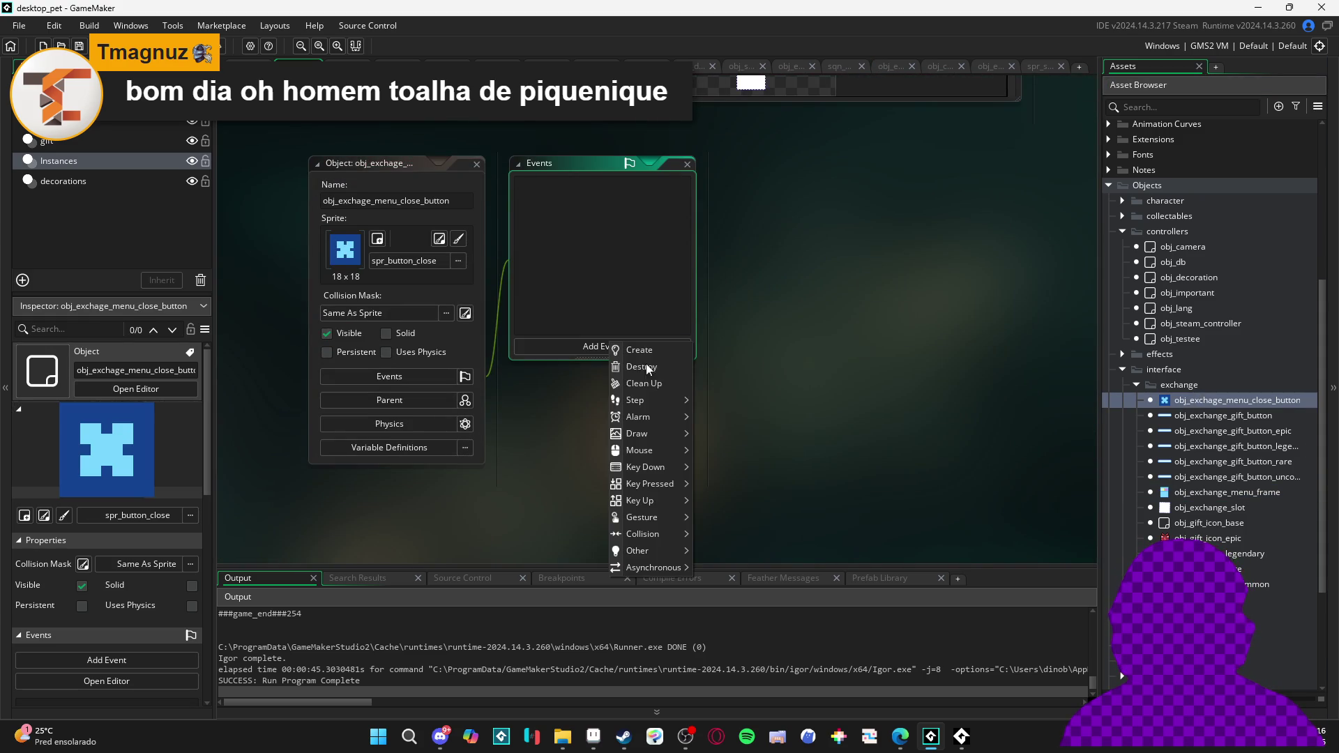
# Add a Step event to the close button with a 'var' global.click_released click-check line
pyautogui.click(663, 402)
pyautogui.hotkey('ctrl', 'v')
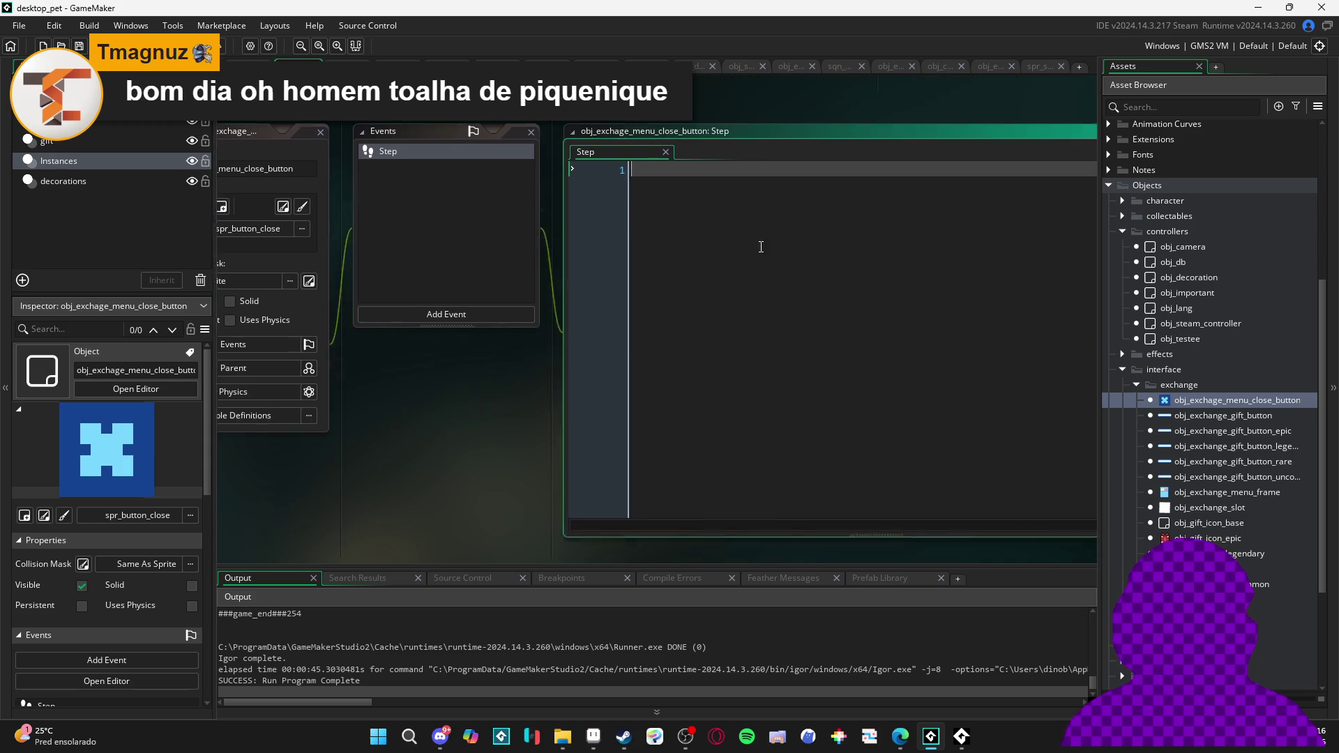
pyautogui.moveTo(1033, 149)
pyautogui.mouseDown()
pyautogui.moveTo(795, 148)
pyautogui.moveTo(976, 150)
pyautogui.mouseUp()
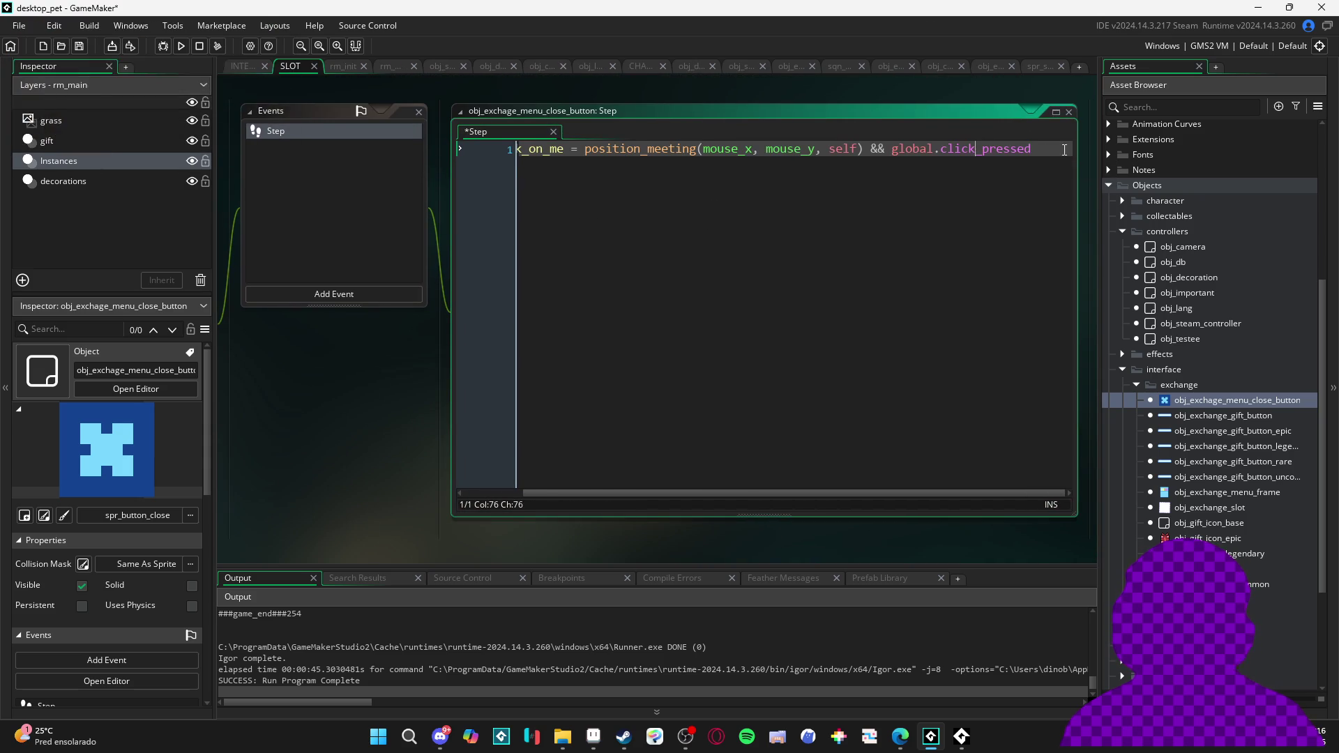
pyautogui.write('released')
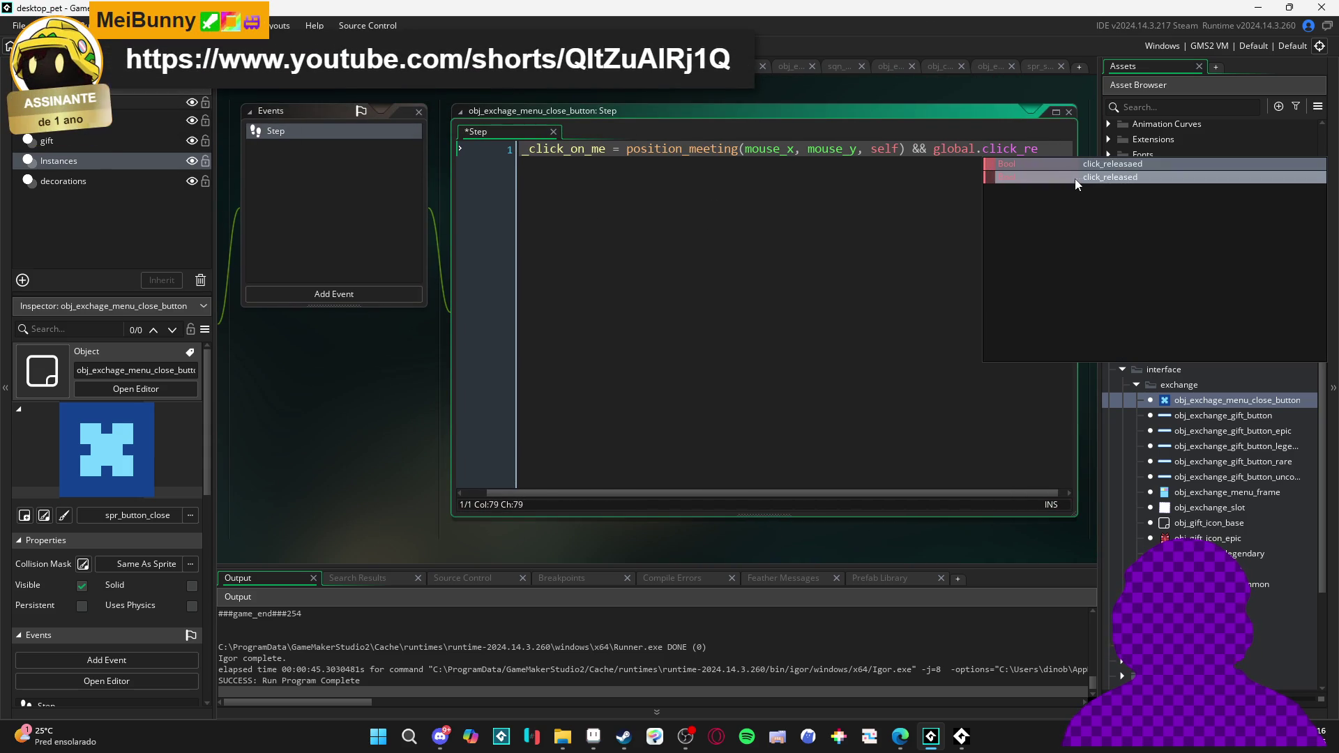
pyautogui.press('Home')
pyautogui.write('var')
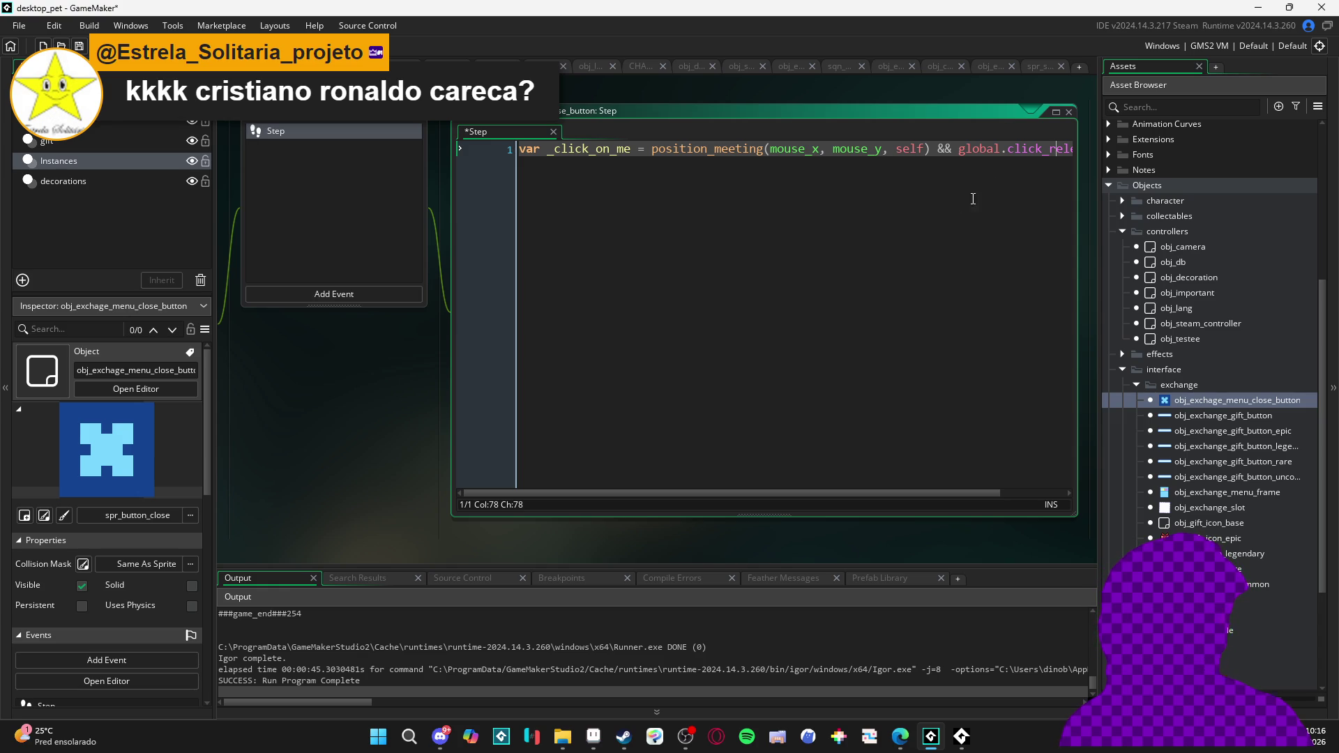
# Rearrange the editor windows and start an if (_click_on_me) block below the click check
pyautogui.moveTo(393, 408)
pyautogui.mouseDown()
pyautogui.moveTo(466, 422)
pyautogui.moveTo(385, 402)
pyautogui.mouseUp()
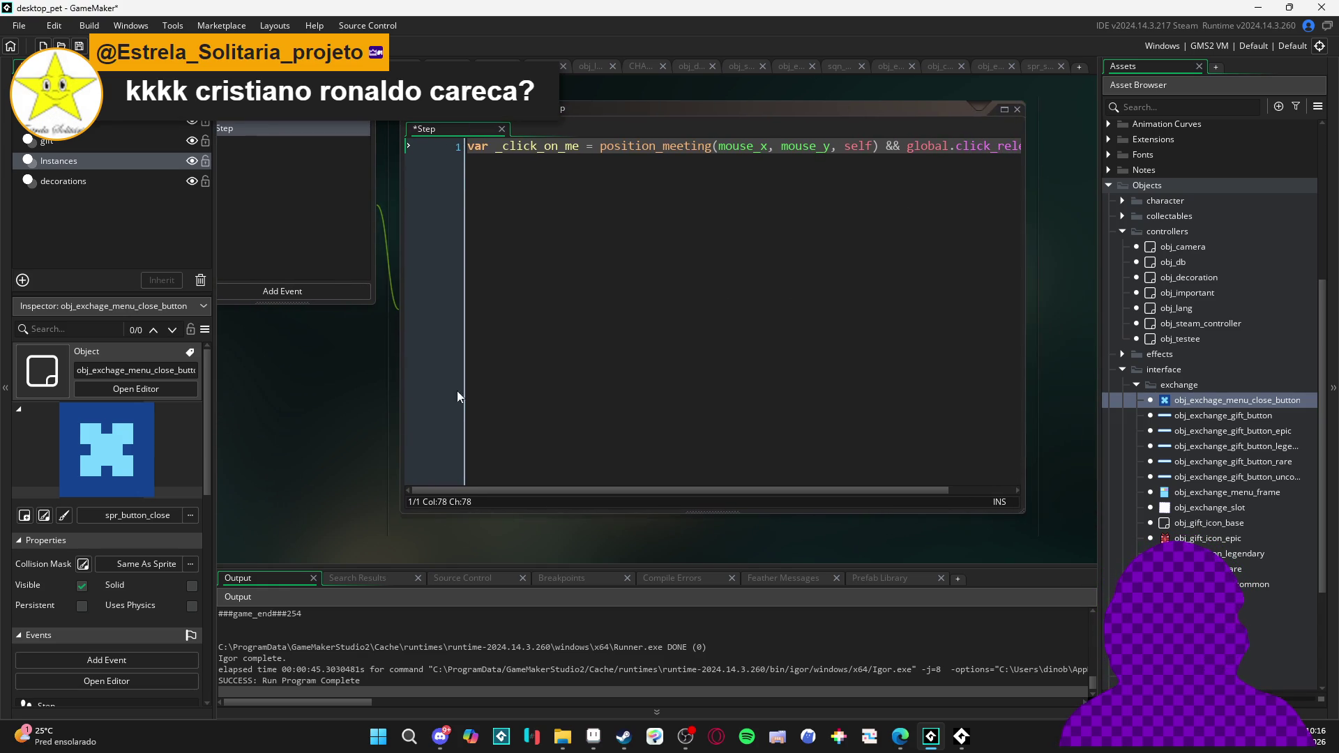
pyautogui.moveTo(700, 489)
pyautogui.mouseDown()
pyautogui.moveTo(847, 492)
pyautogui.moveTo(581, 407)
pyautogui.mouseUp()
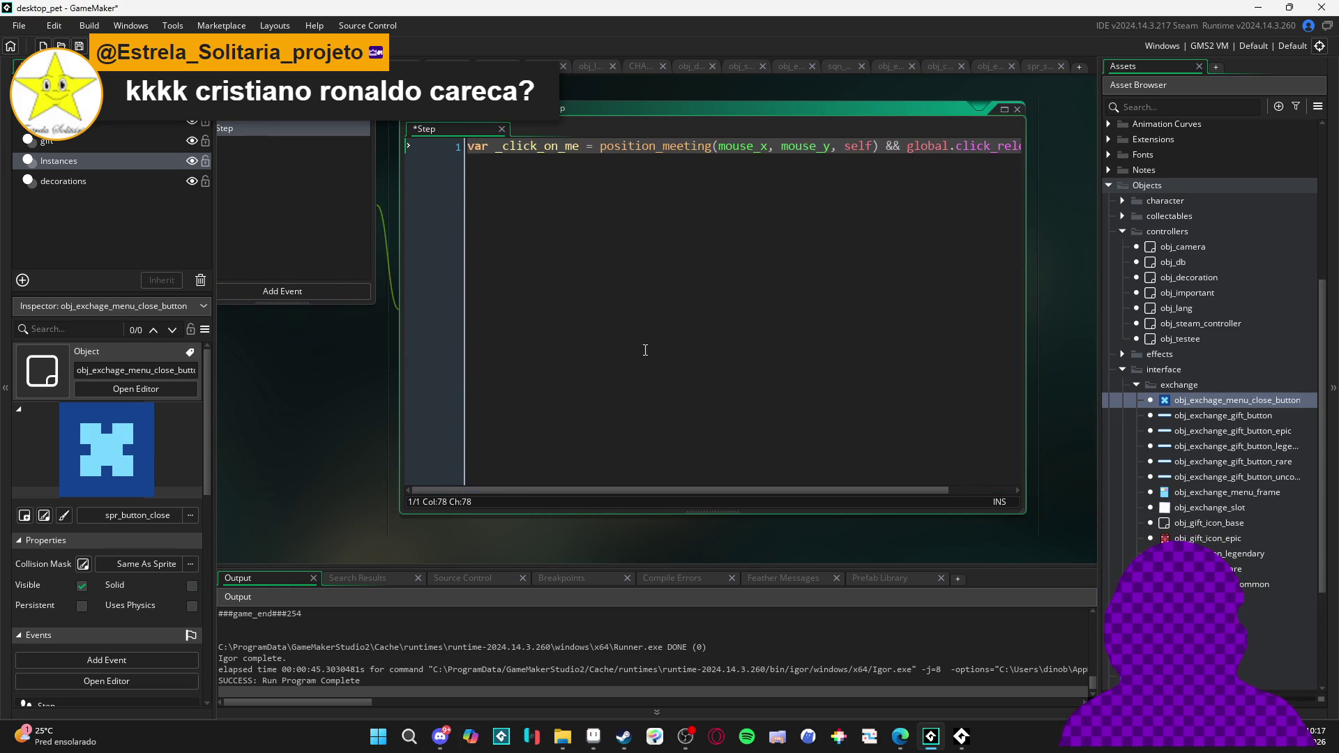
pyautogui.moveTo(789, 490)
pyautogui.mouseDown()
pyautogui.moveTo(947, 496)
pyautogui.moveTo(378, 384)
pyautogui.moveTo(396, 408)
pyautogui.moveTo(548, 303)
pyautogui.mouseUp()
pyautogui.moveTo(491, 452)
pyautogui.mouseDown()
pyautogui.moveTo(651, 466)
pyautogui.moveTo(570, 399)
pyautogui.moveTo(544, 414)
pyautogui.mouseUp()
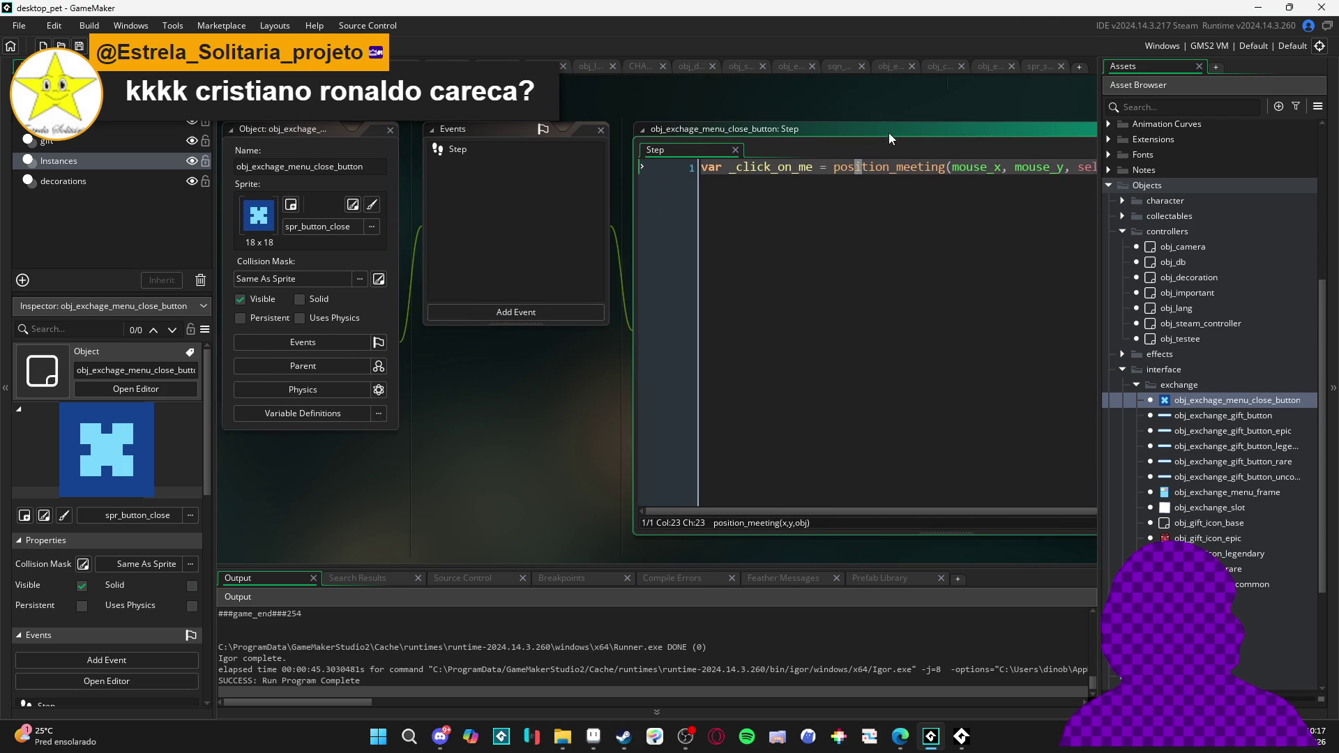
pyautogui.click(893, 131)
pyautogui.hscroll(3, 830, 513)
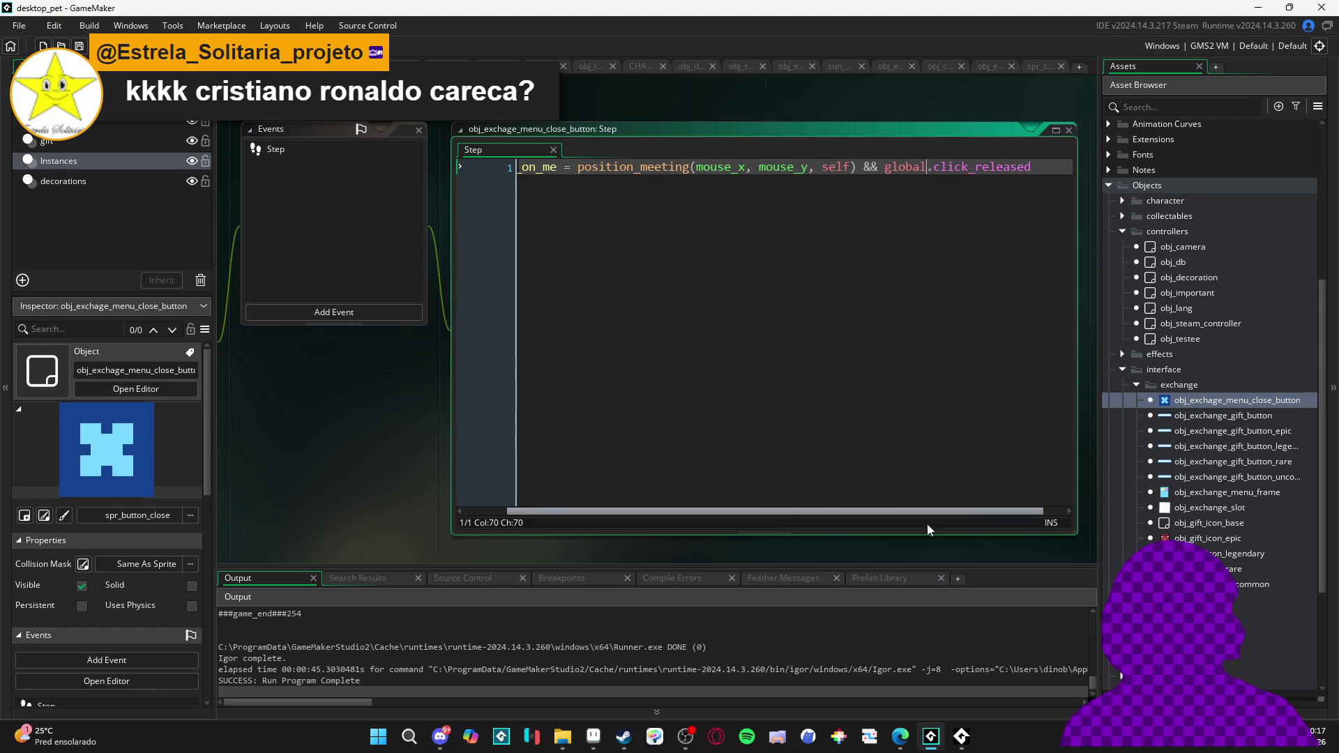
pyautogui.press('Return')
pyautogui.press('Return')
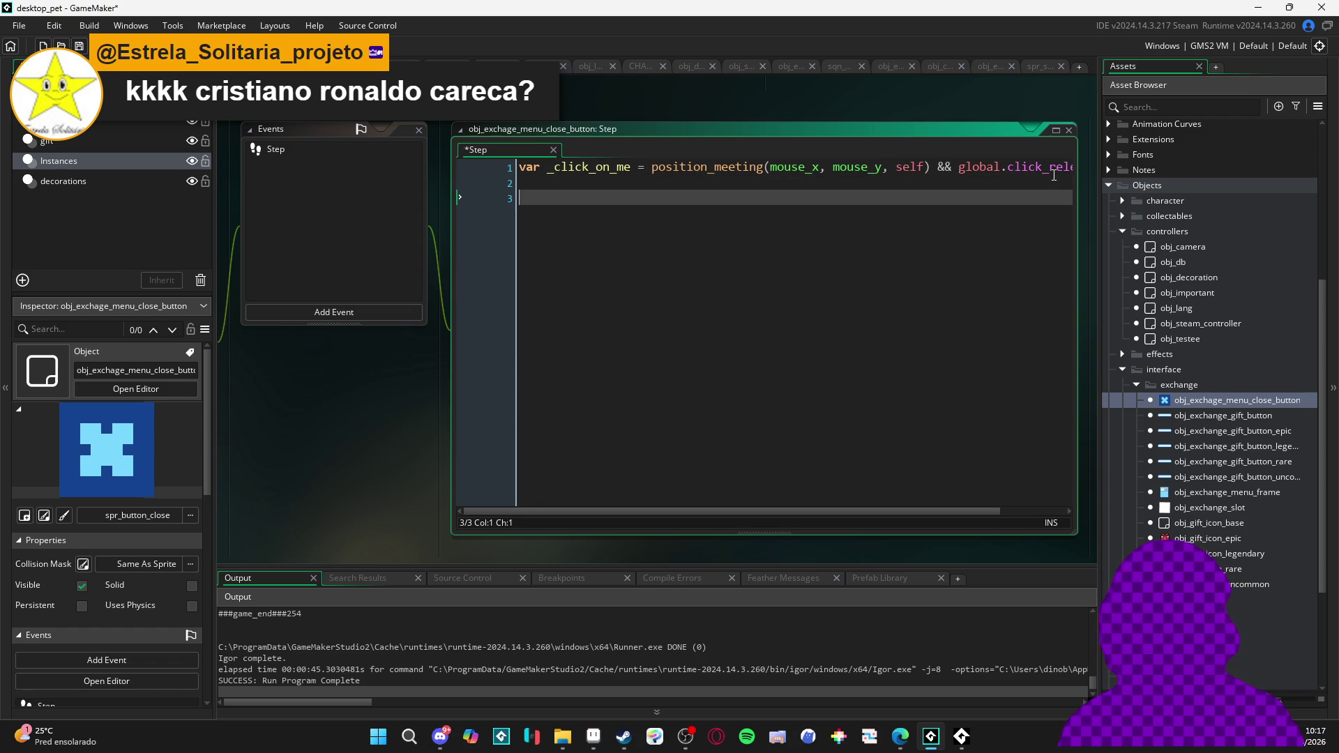
pyautogui.write('if(_cli')
pyautogui.press('Return')
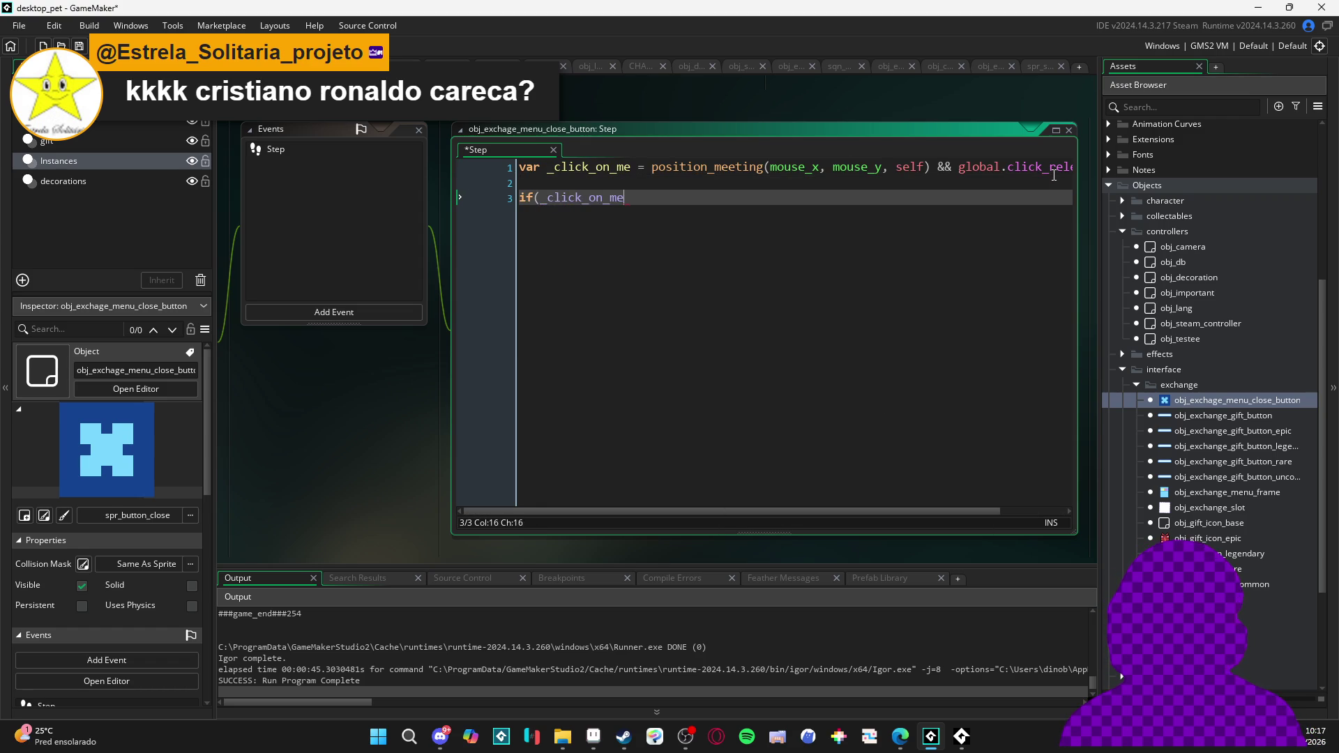
pyautogui.press('Return')
# Fill the if block with interface.menu.exchange_menu.close() and save the Step code
pyautogui.hotkey('ctrl', 'v')
pyautogui.hotkey('ctrl', 'shift', 'Left')
pyautogui.hotkey('ctrl', 'shift', 'Left')
pyautogui.hotkey('ctrl', 'shift', 'Left')
pyautogui.hotkey('ctrl', 'shift', 'Left')
pyautogui.hotkey('ctrl', 'shift', 'Left')
pyautogui.hotkey('ctrl', 'shift', 'Left')
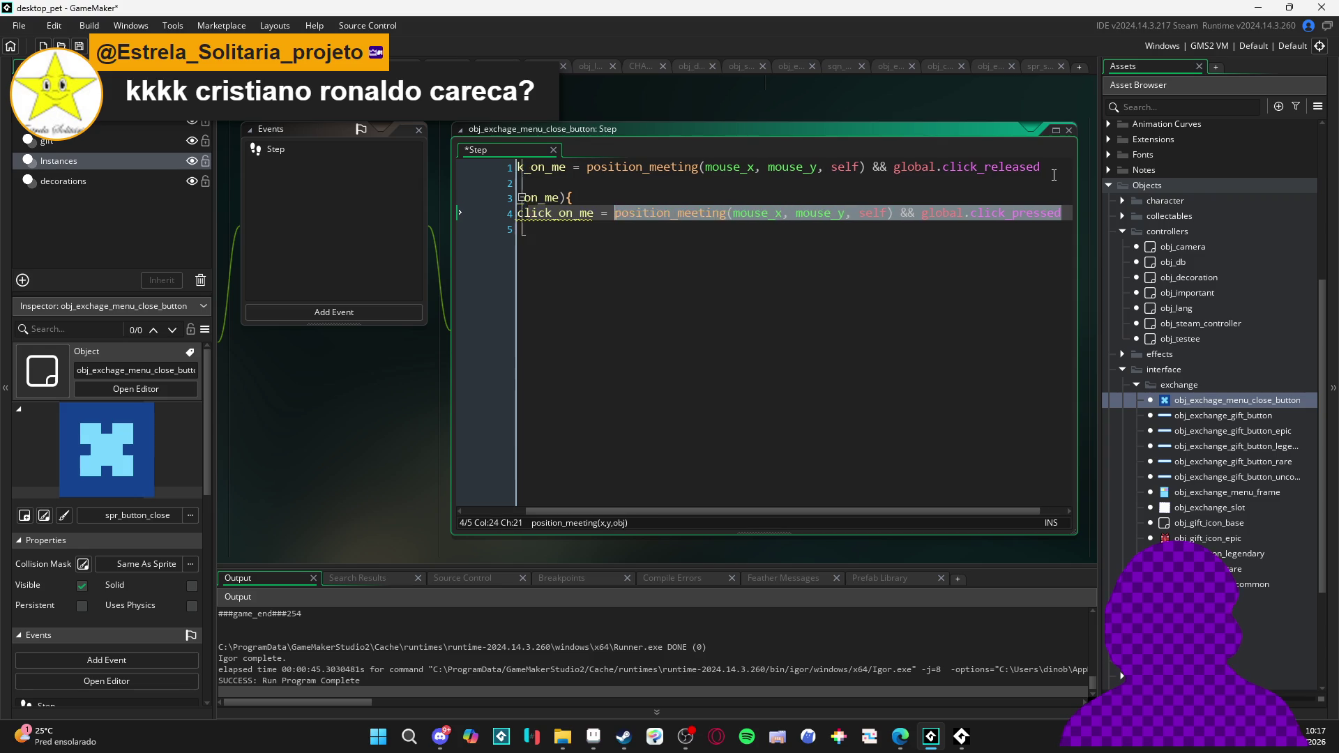
pyautogui.write('interfac')
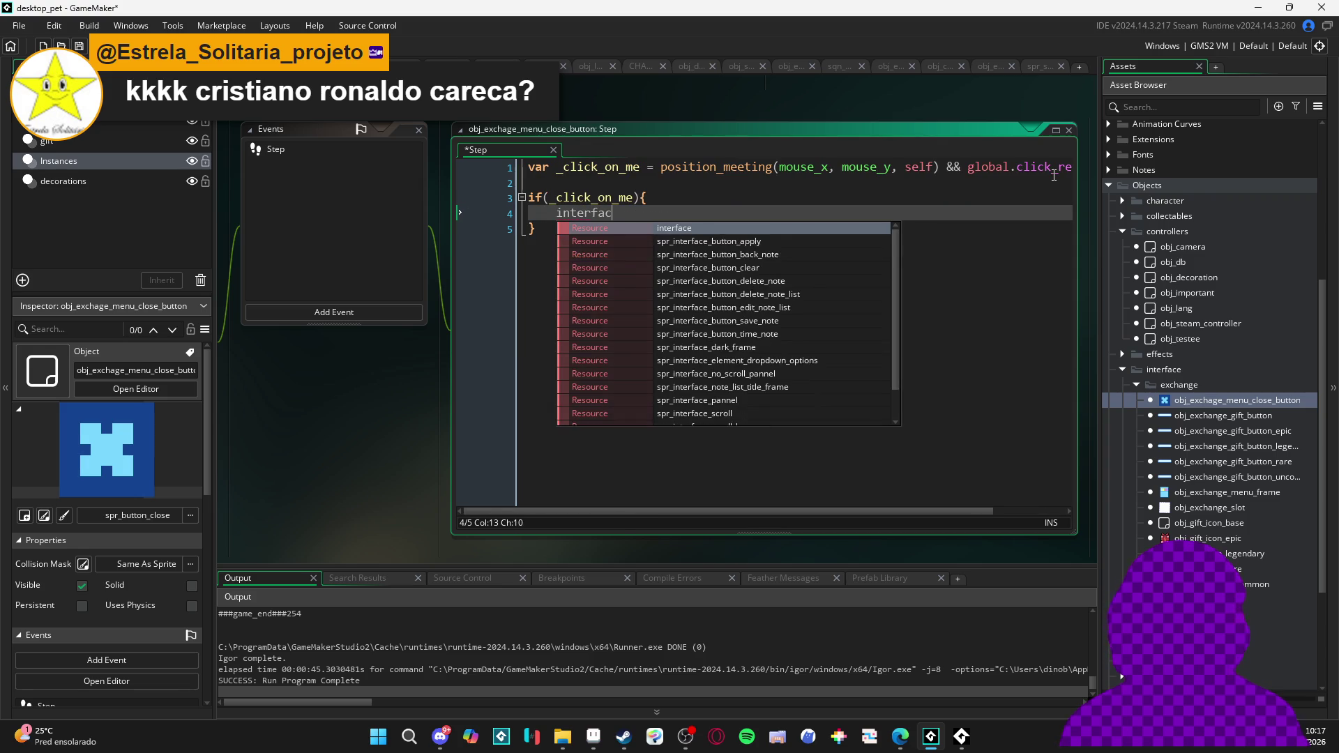
pyautogui.write('e.menu.')
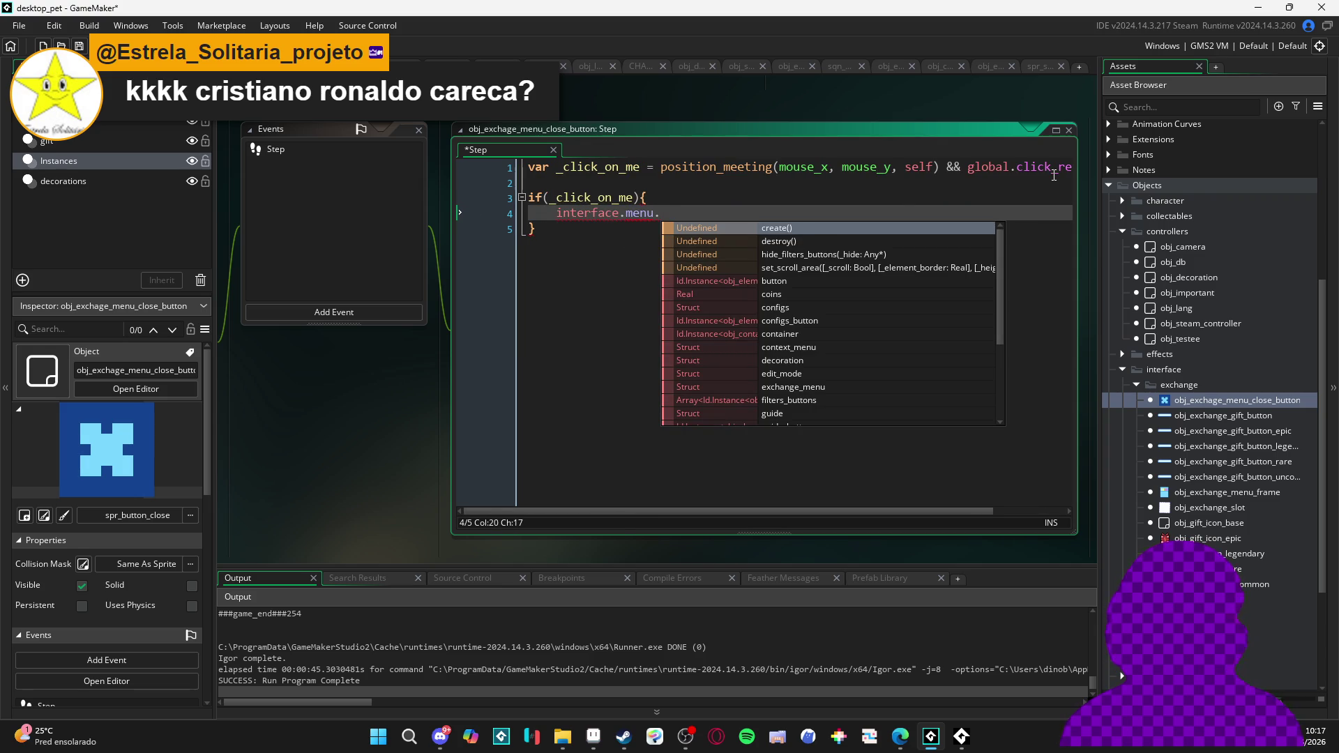
pyautogui.write('exch')
pyautogui.press('Return')
pyautogui.press('Return')
pyautogui.press('BackSpace')
pyautogui.press('BackSpace')
pyautogui.press('BackSpace')
pyautogui.write('.c')
pyautogui.press('Return')
pyautogui.hotkey('ctrl', 's')
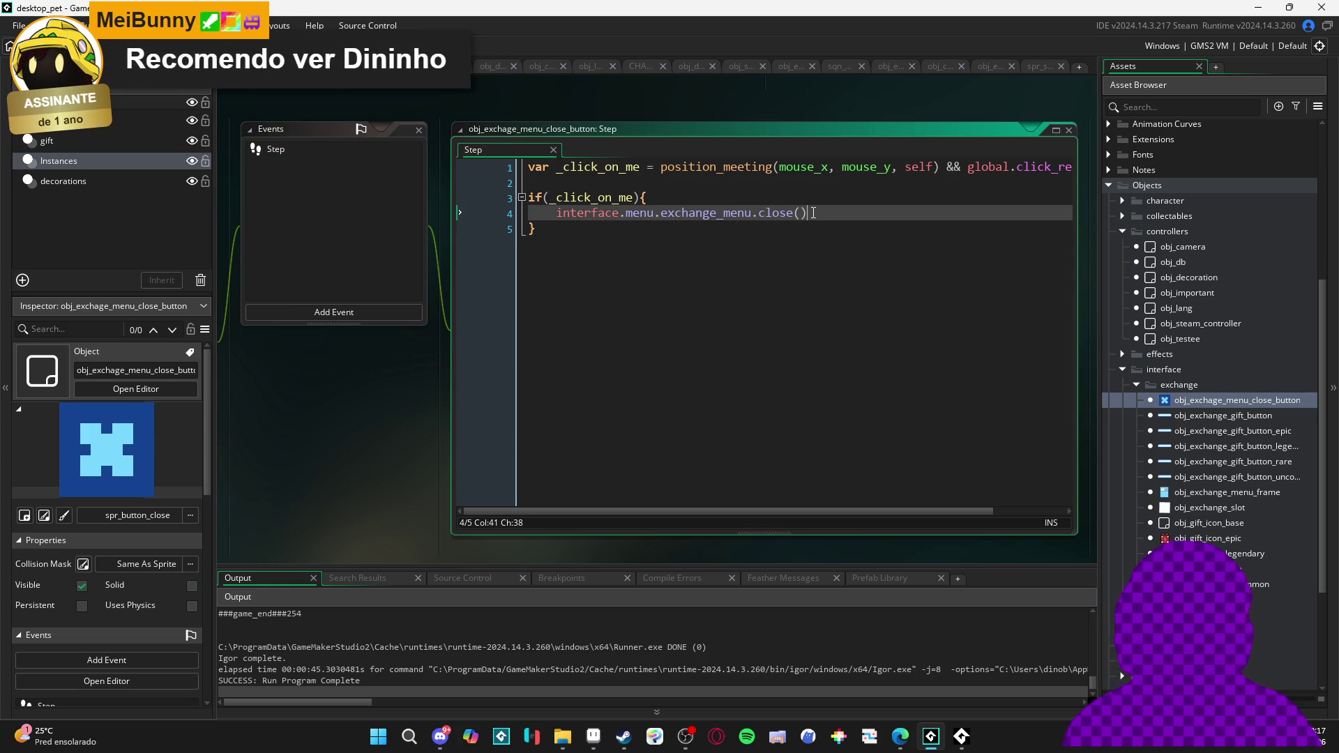
# Rewrite it as a one-line braced if calling interface.menu.exchange_menu.close(), then save
pyautogui.moveTo(809, 213); pyautogui.dragTo(530, 214)
pyautogui.press('BackSpace')
pyautogui.press('Down')
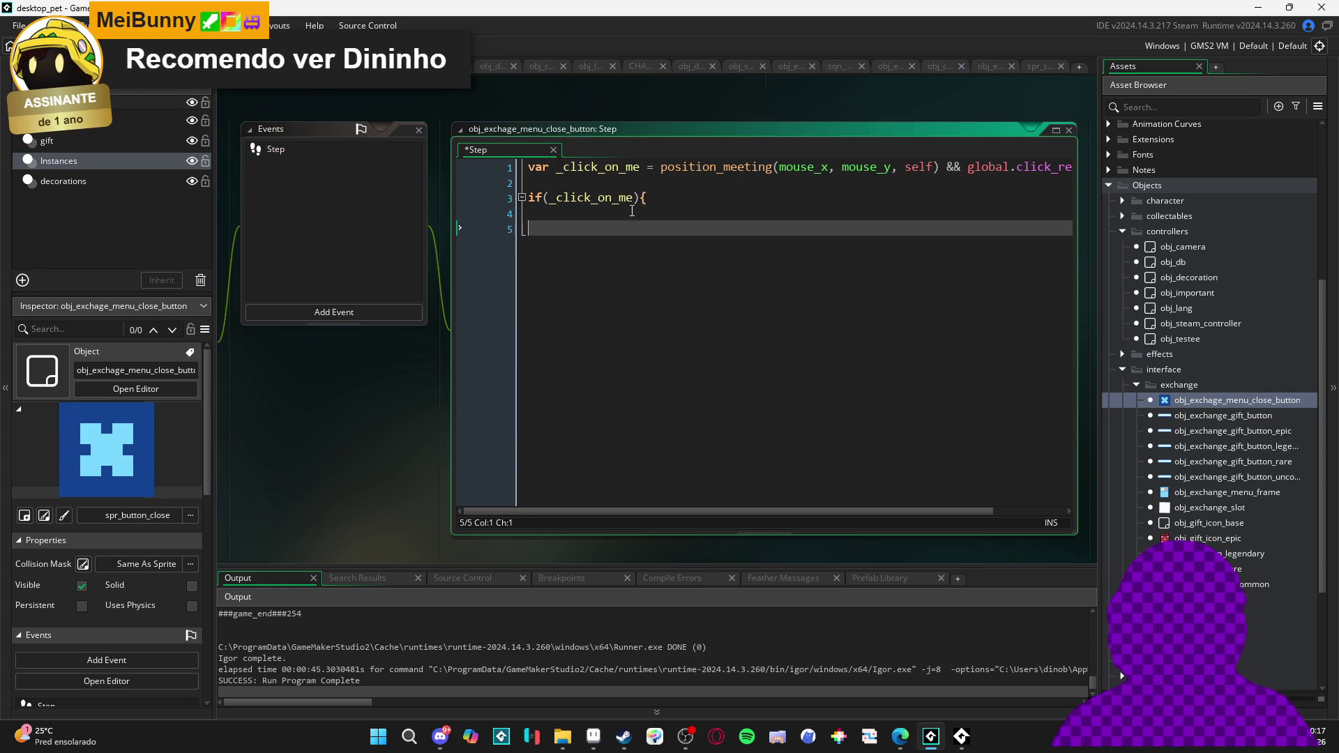
pyautogui.press('BackSpace')
pyautogui.click(666, 202)
pyautogui.press('BackSpace')
pyautogui.write('interface.menu.exchange_menu.close()')
pyautogui.hotkey('ctrl', 's')
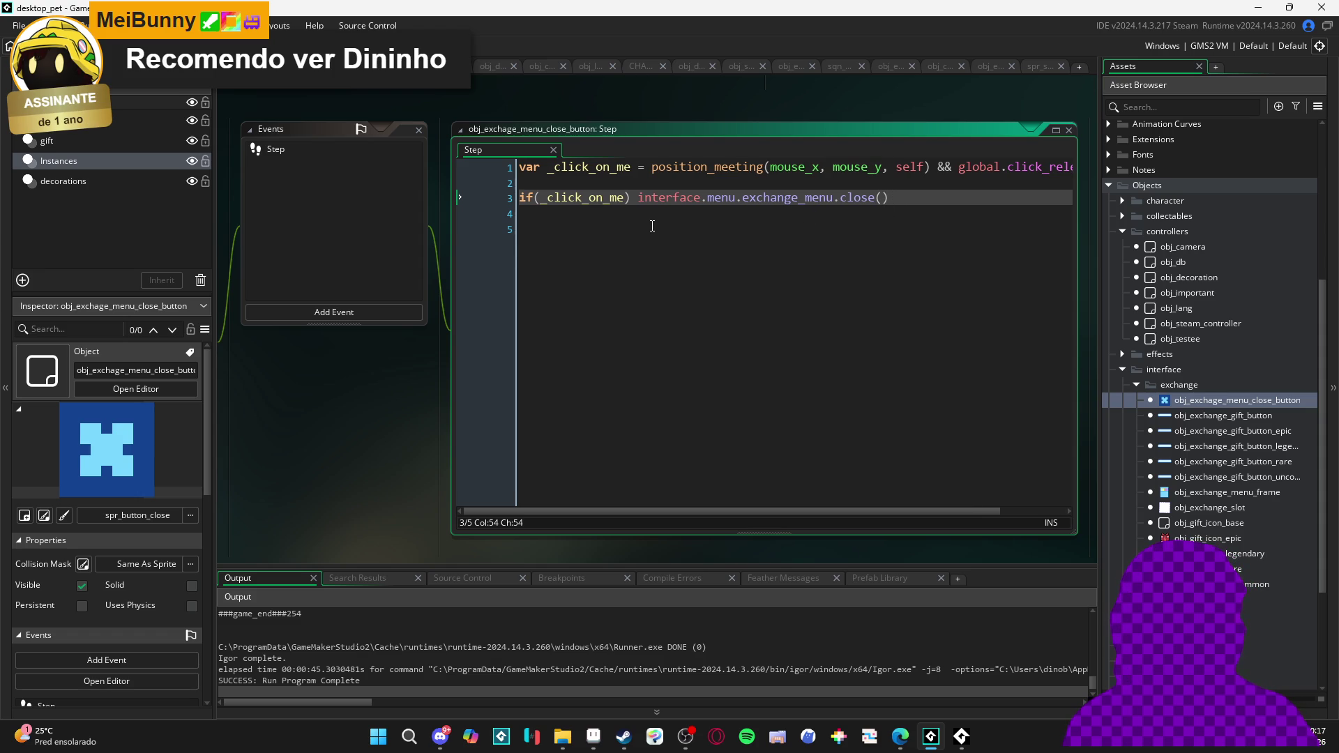
pyautogui.hotkey('ctrl', 'shift', 'Left')
pyautogui.hotkey('ctrl', 'shift', 'Left')
pyautogui.hotkey('ctrl', 'shift', 'Left')
pyautogui.write('{')
pyautogui.click(904, 257)
pyautogui.hotkey('ctrl', 's')
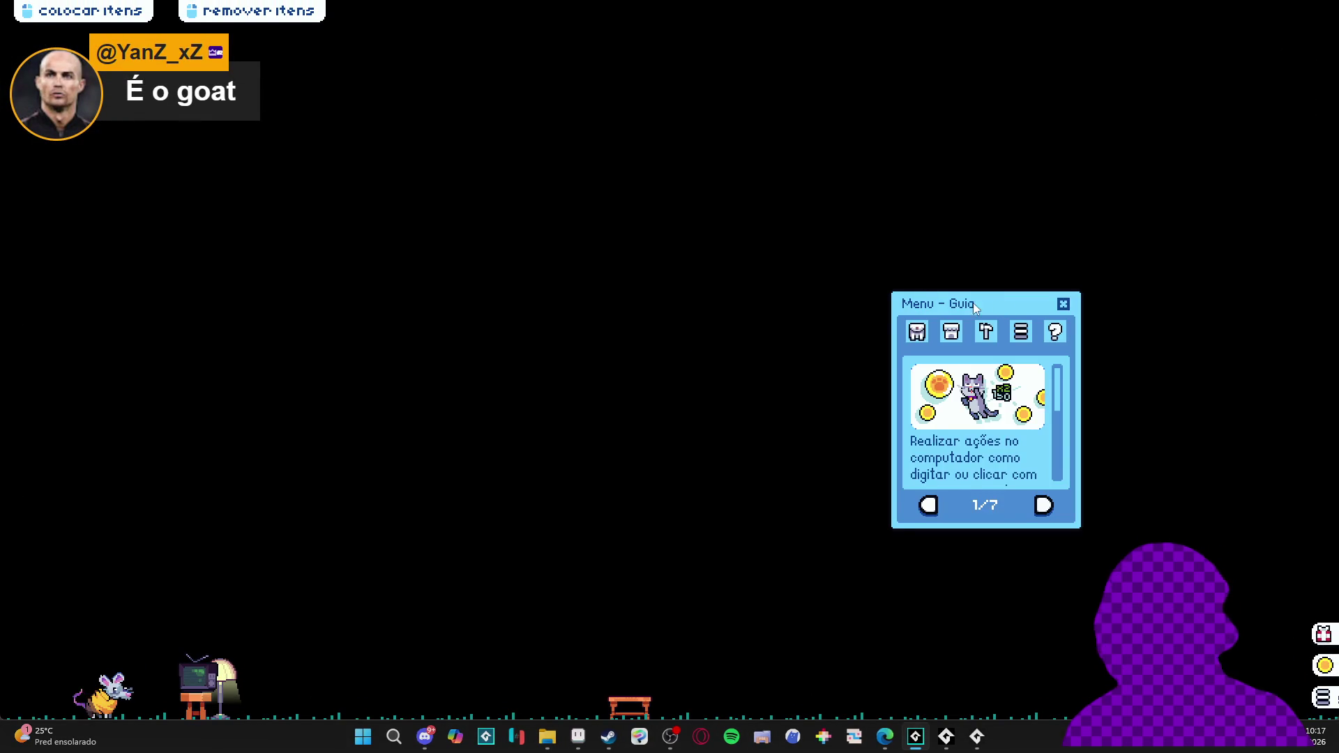
# Switch the pet menu to the inventory and pick the wooden table, plant pot and green console
pyautogui.click(918, 332)
pyautogui.click(980, 504)
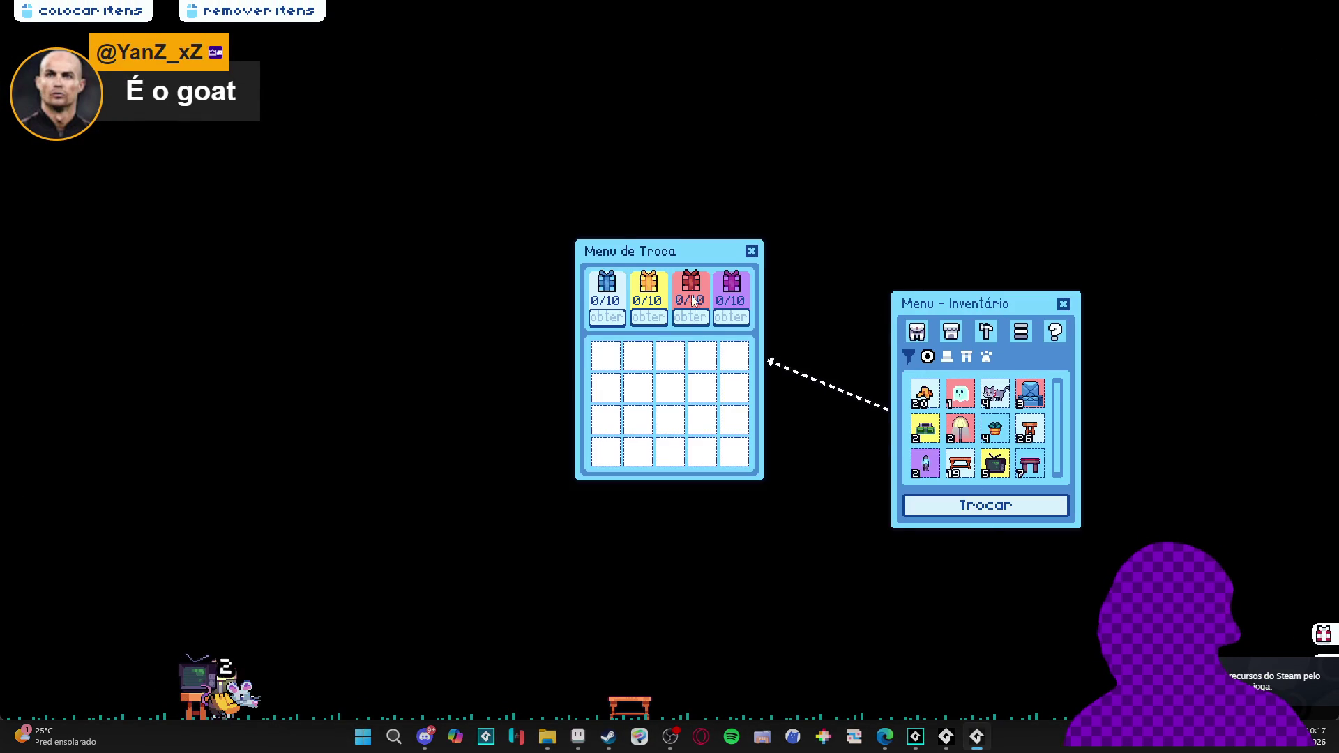
pyautogui.click(673, 259)
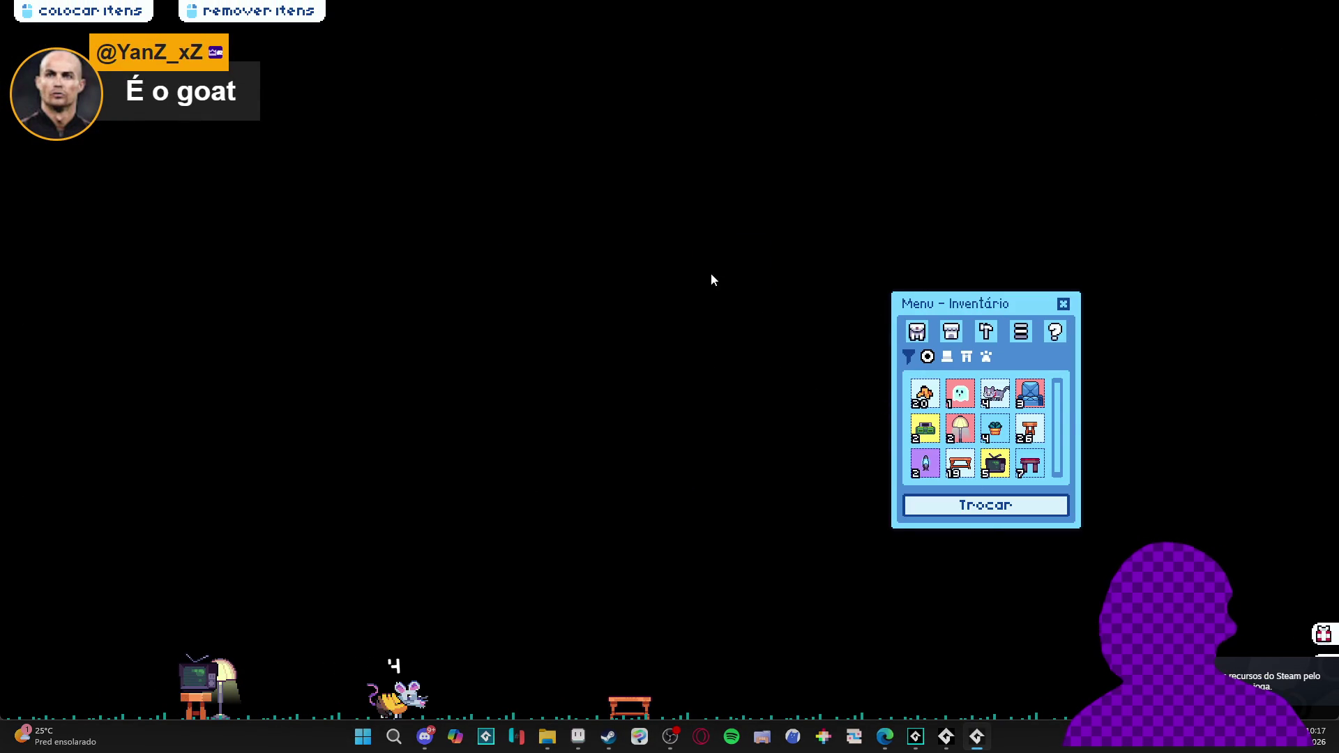
pyautogui.moveTo(1021, 309); pyautogui.dragTo(893, 318)
pyautogui.click(833, 472)
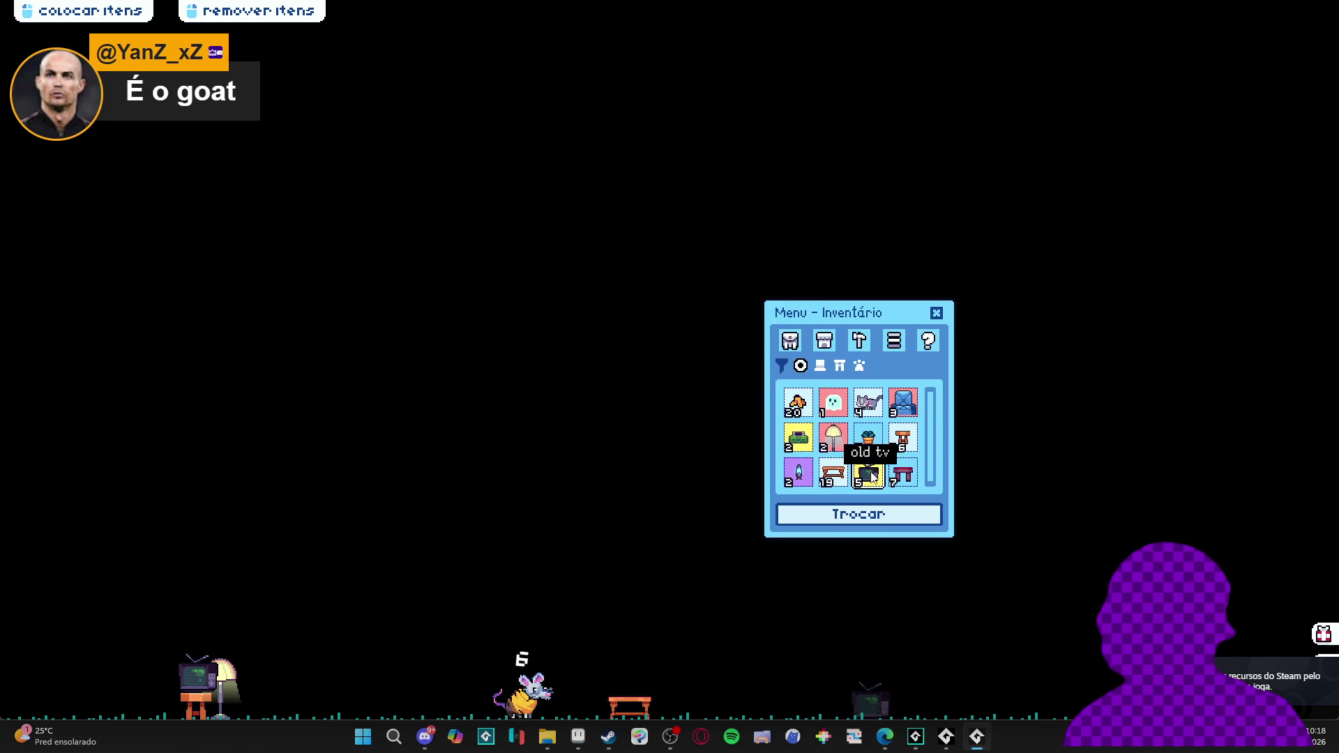
pyautogui.click(868, 438)
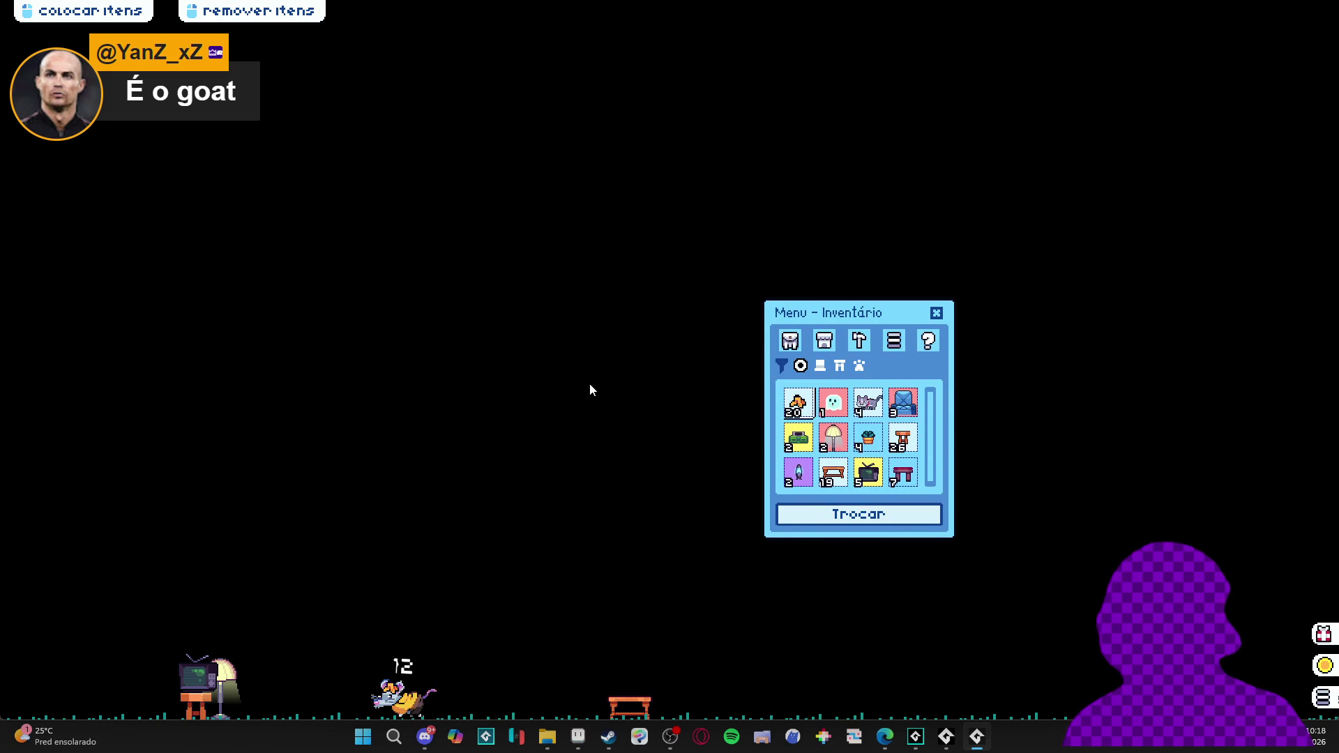
pyautogui.click(797, 438)
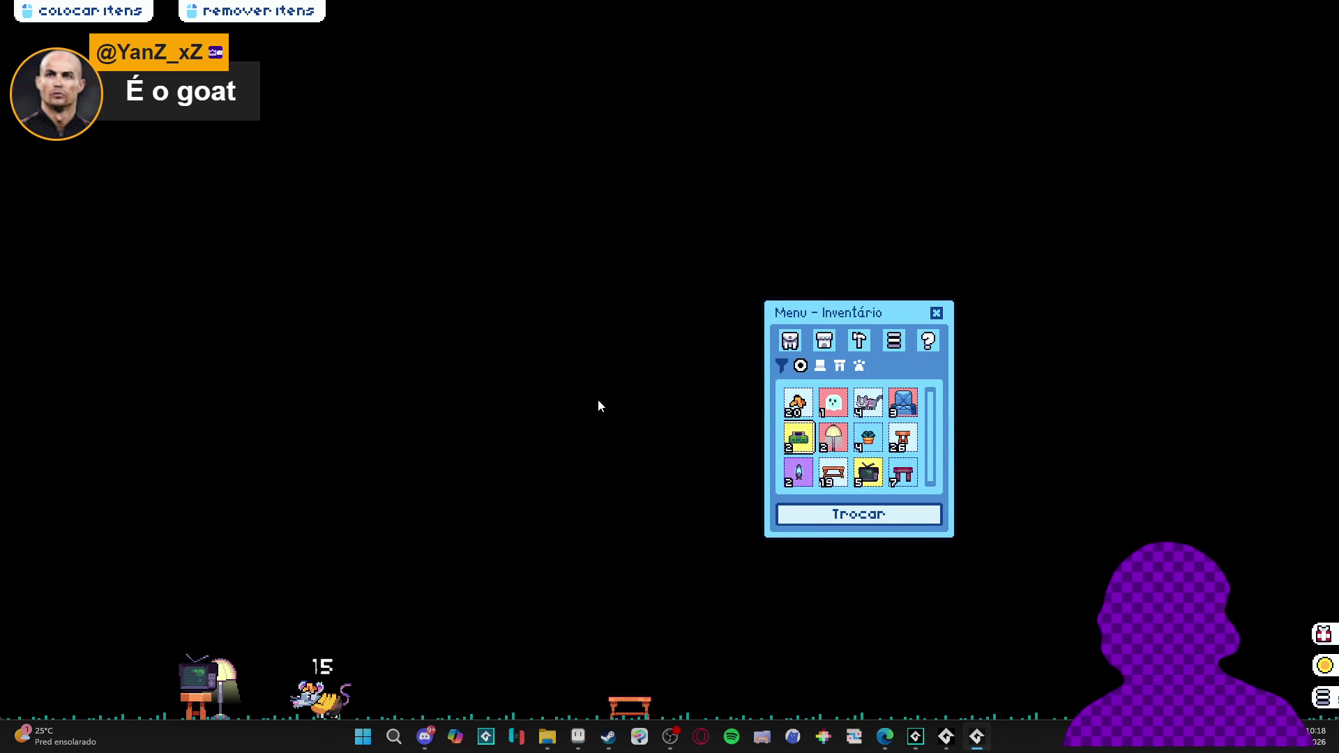
# Add two items to the exchange grid, then close and reopen the exchange menu twice to check its slots
pyautogui.click(827, 514)
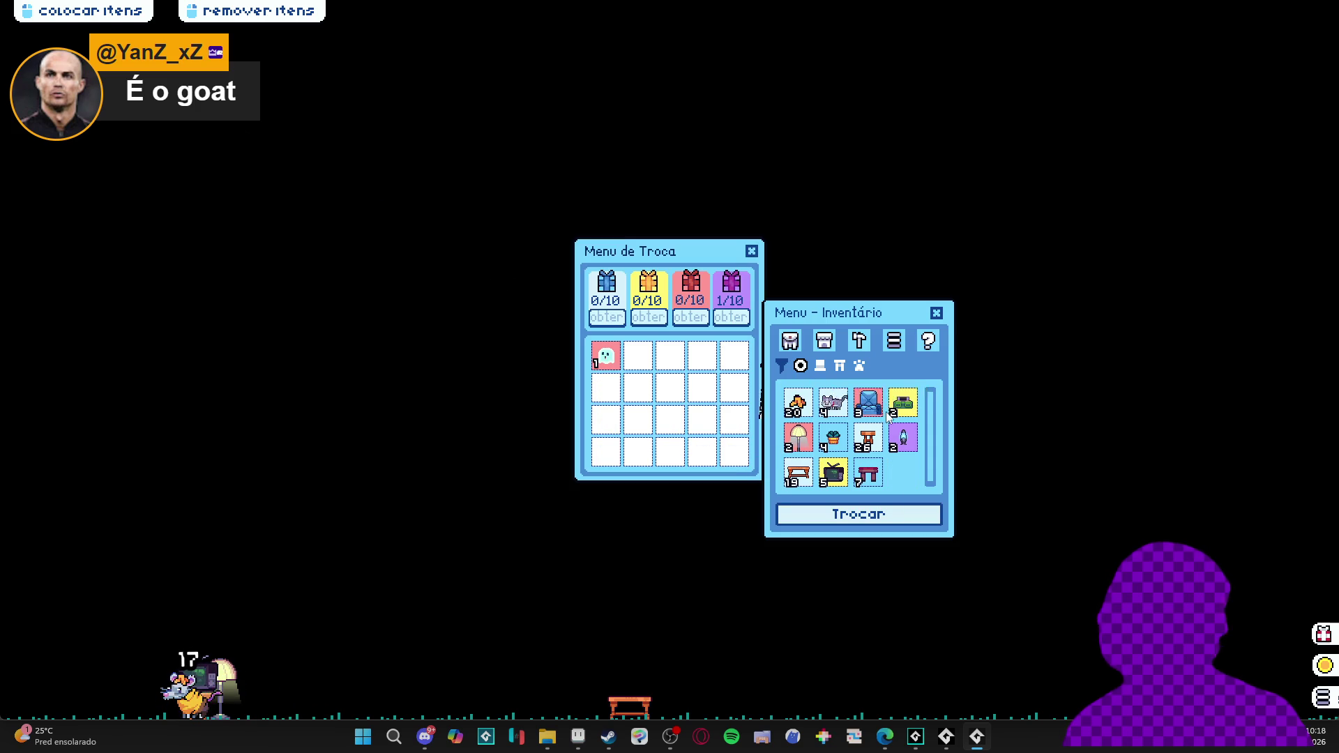
pyautogui.click(868, 403)
pyautogui.click(903, 403)
pyautogui.click(752, 253)
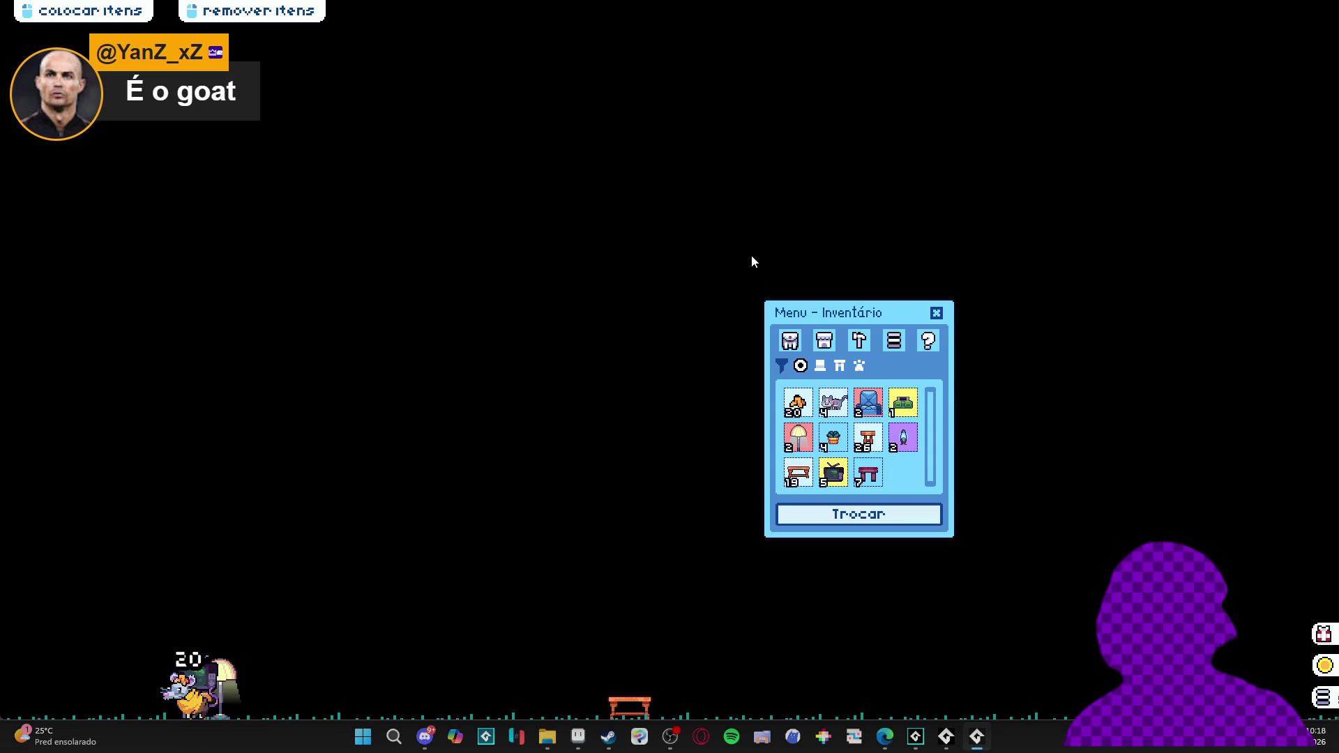
pyautogui.click(858, 515)
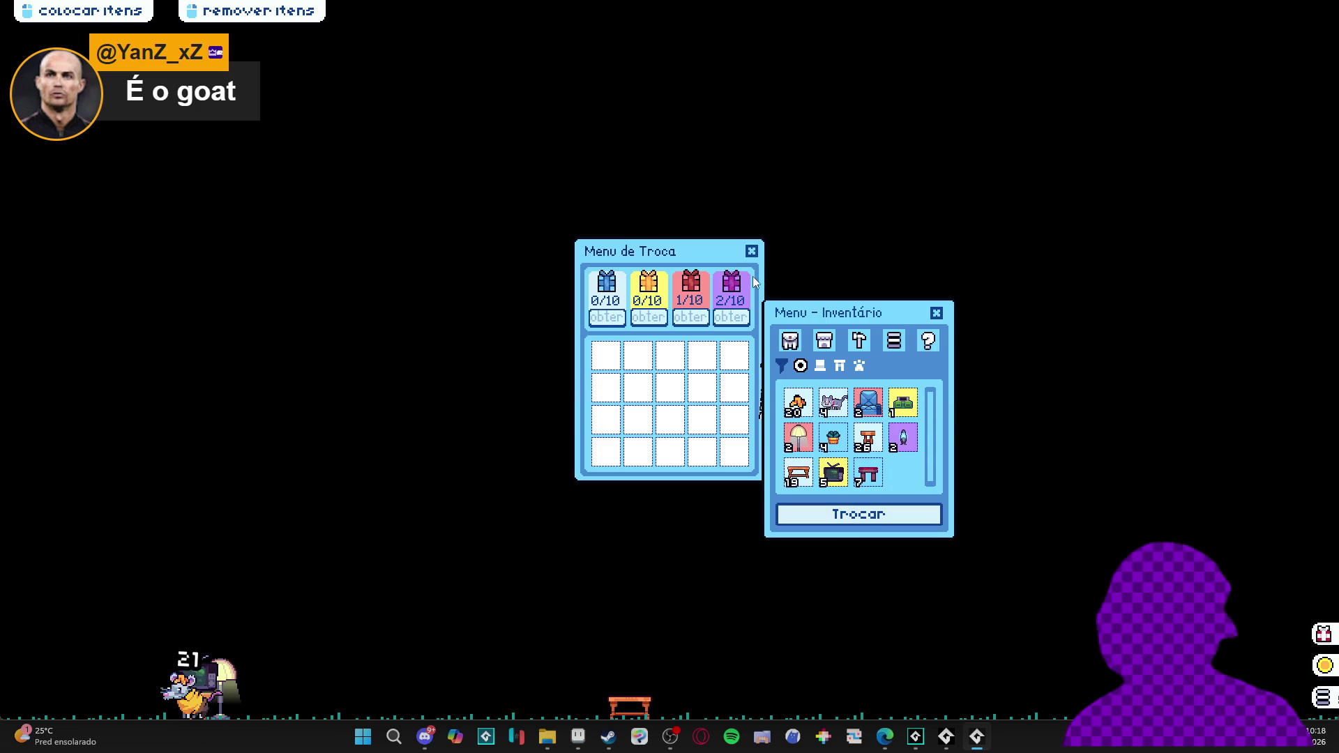
pyautogui.click(752, 251)
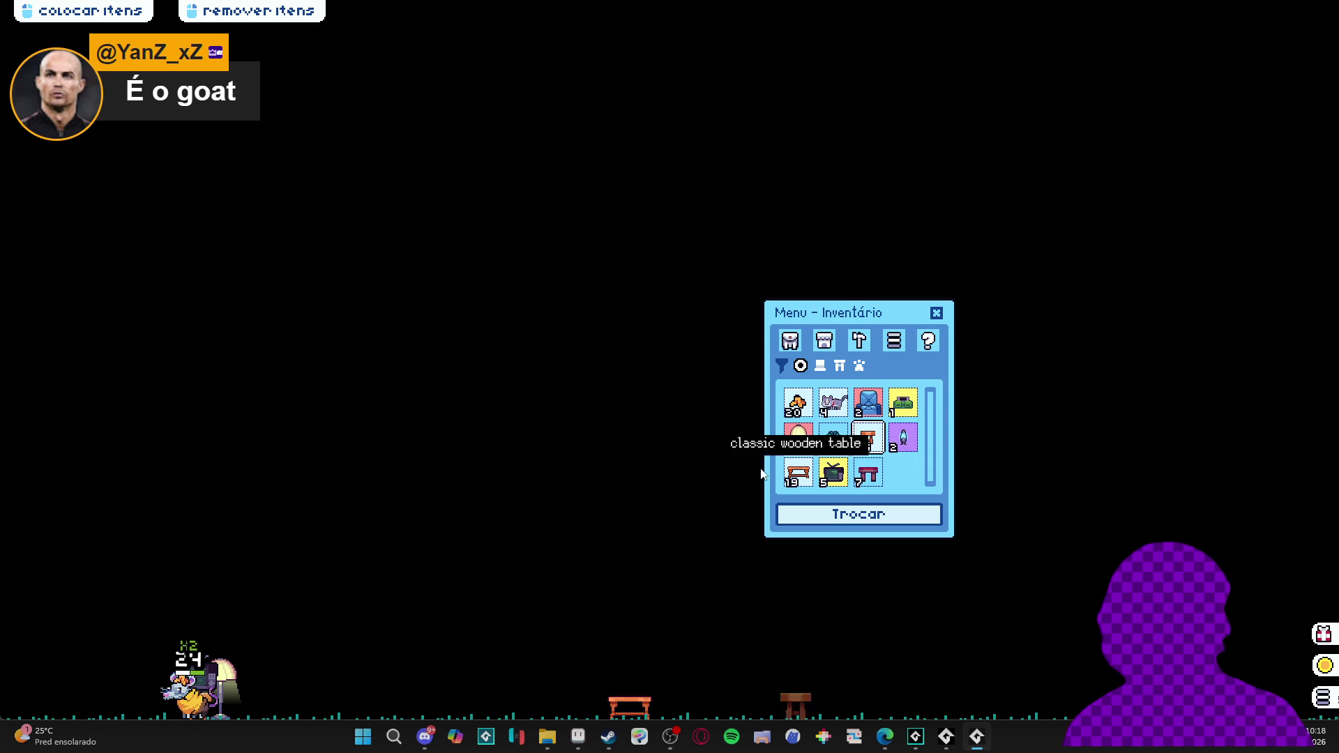
pyautogui.click(880, 515)
# Queue the wooden stool and banana peels, complete the trade, then close the running game window
pyautogui.click(869, 453)
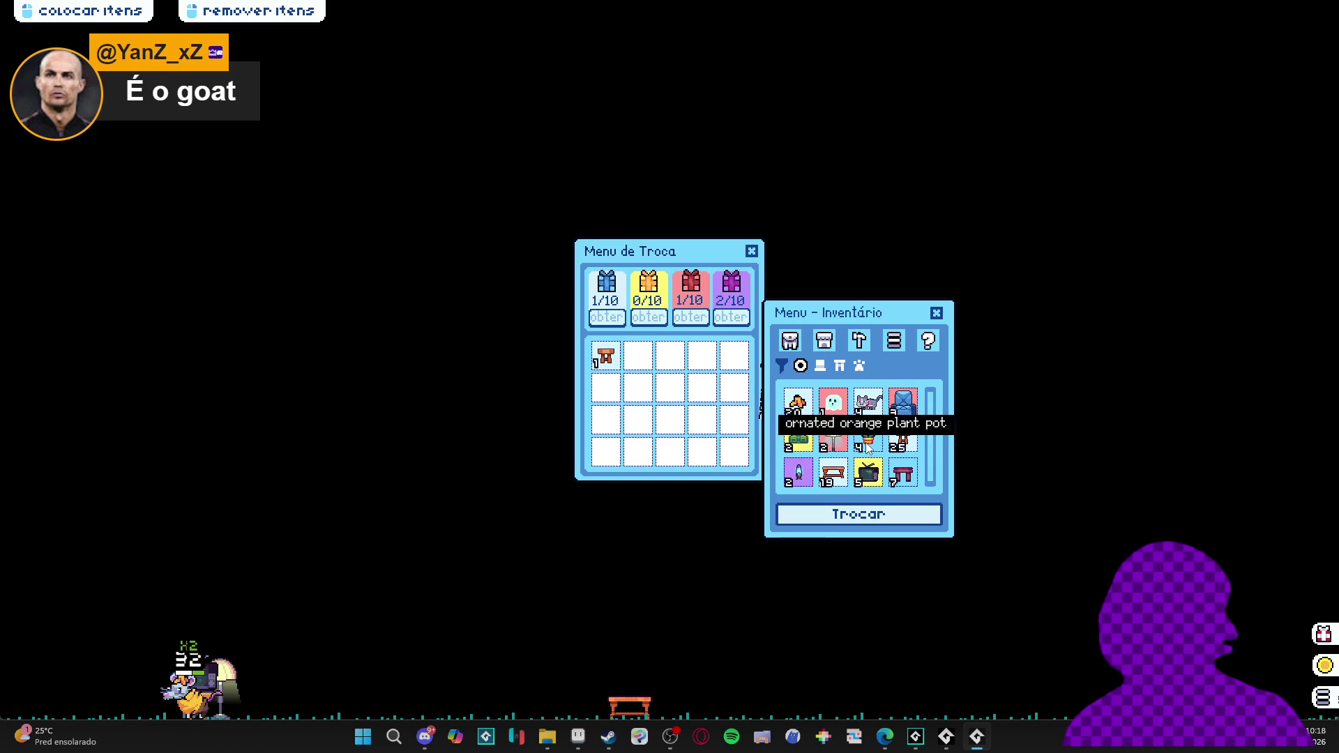
pyautogui.tripleClick(799, 404)
pyautogui.doubleClick(800, 404)
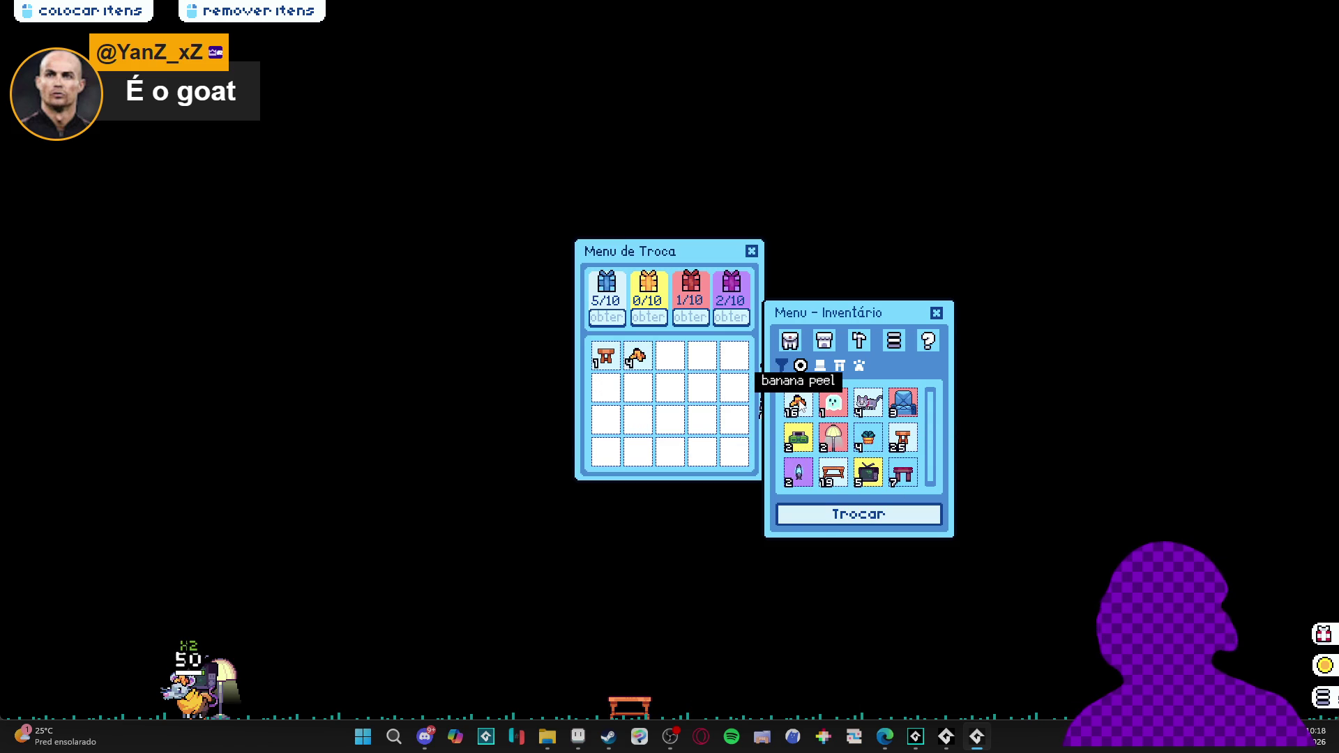
pyautogui.doubleClick(799, 404)
pyautogui.tripleClick(800, 404)
pyautogui.click(806, 395)
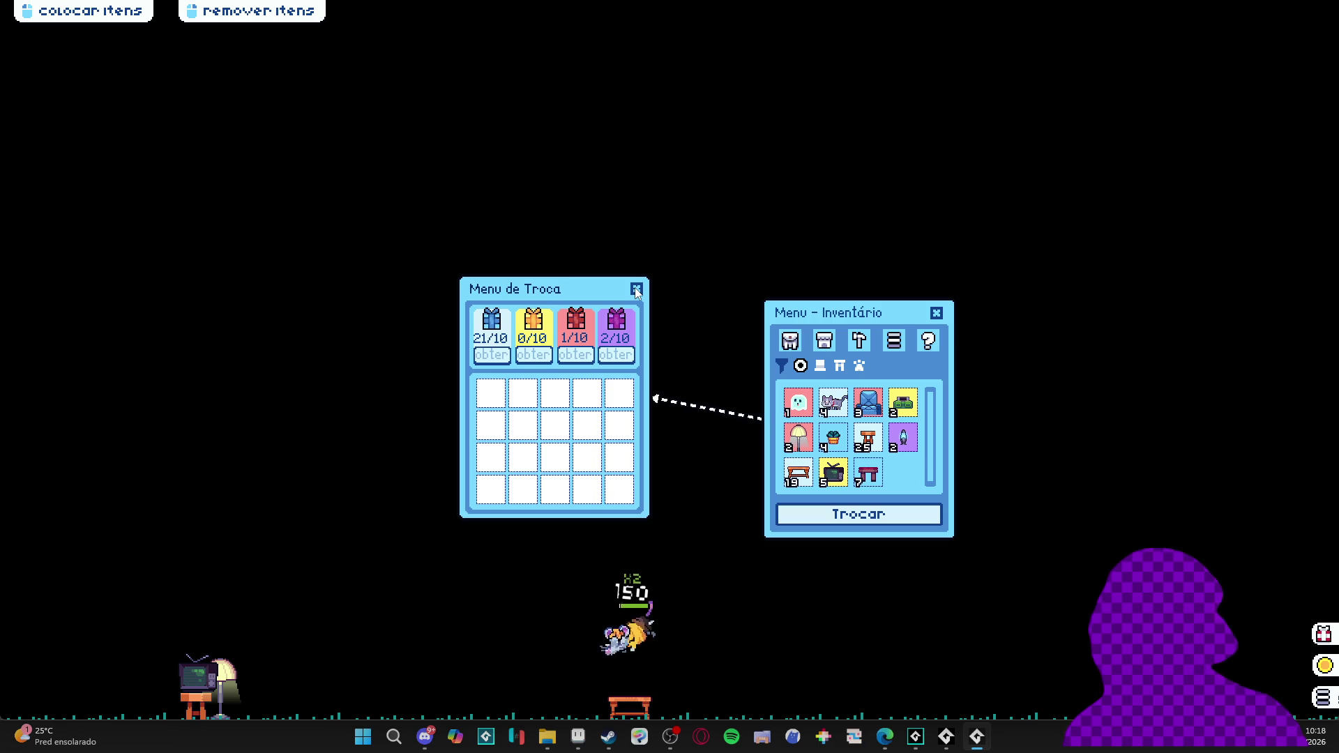
pyautogui.click(637, 289)
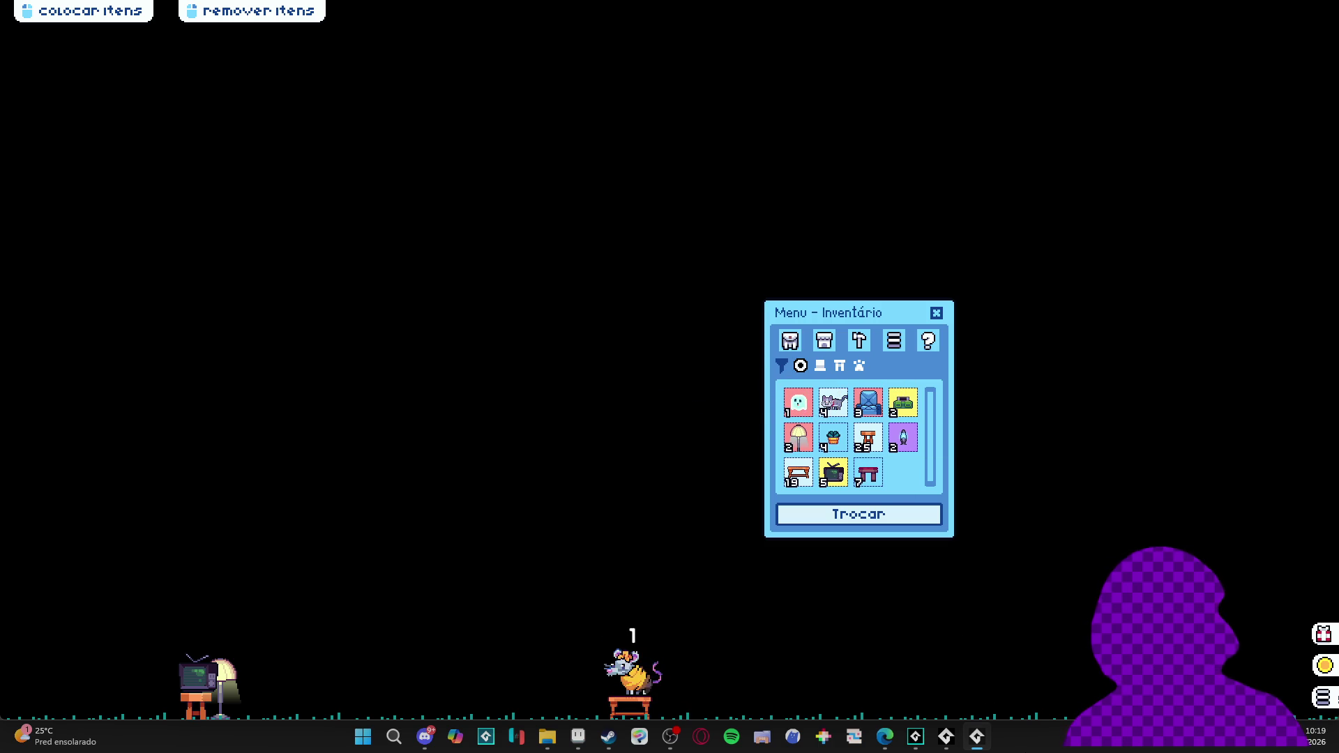
pyautogui.rightClick(977, 737)
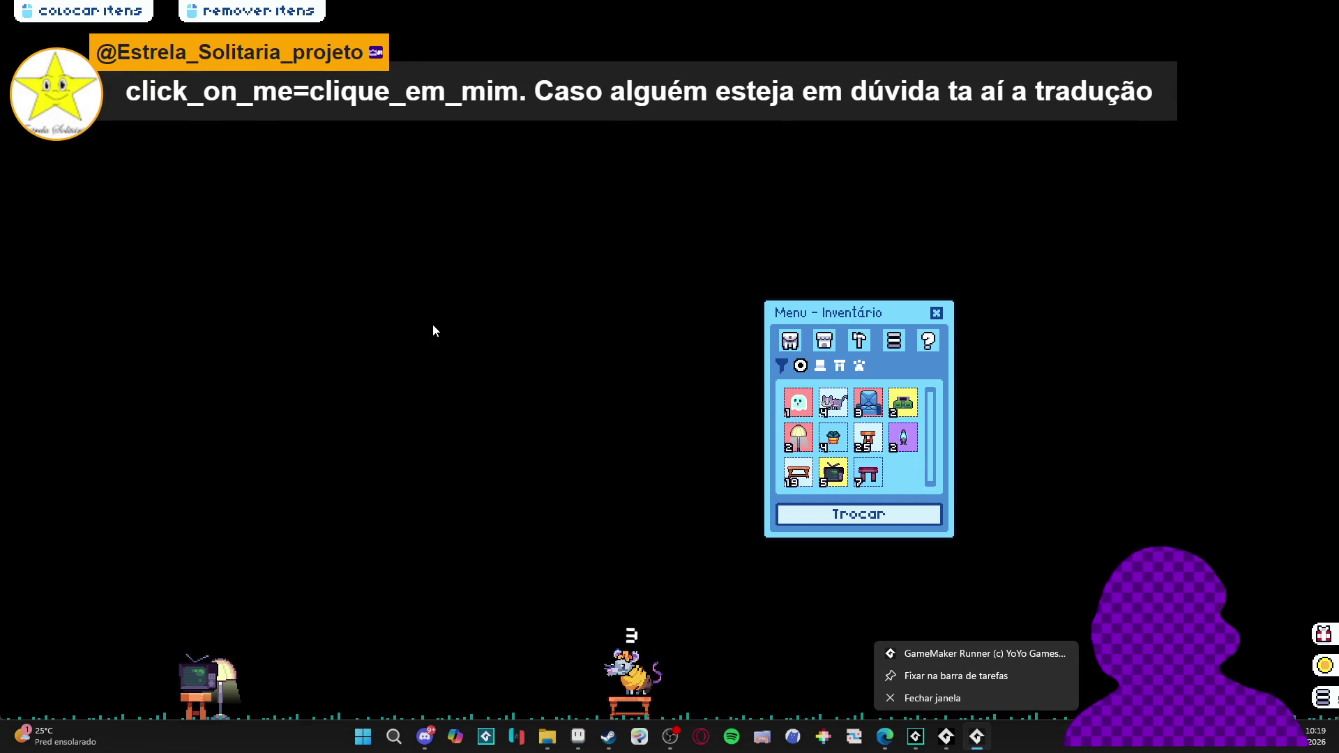
pyautogui.click(967, 700)
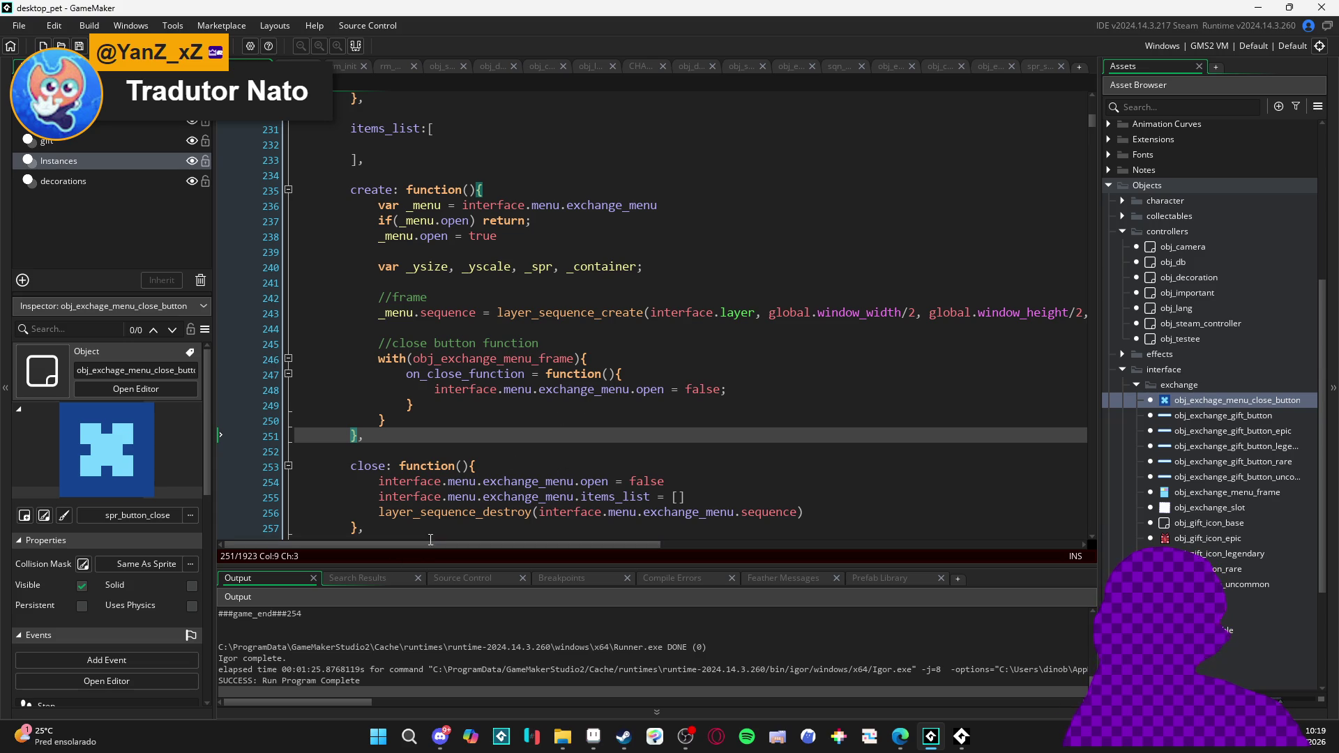
pyautogui.scroll(8, 736, 272)
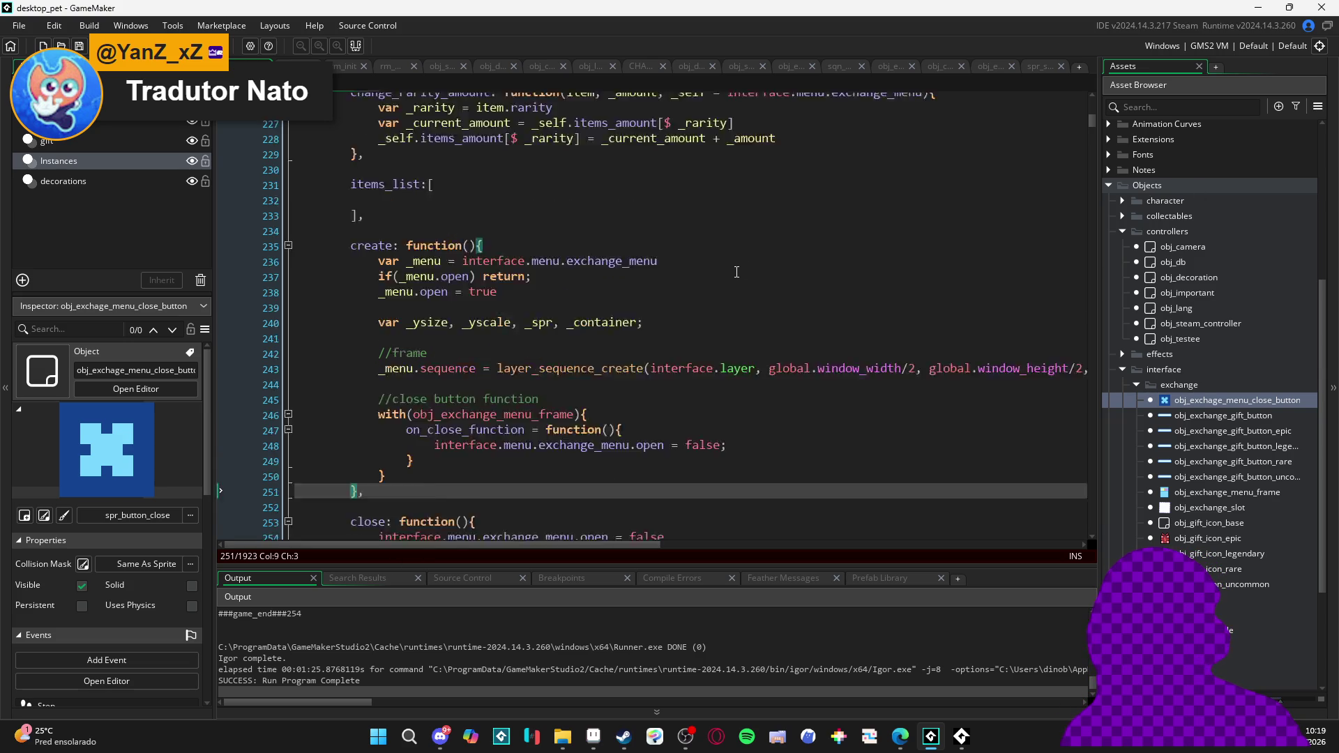
pyautogui.scroll(-10, 782, 297)
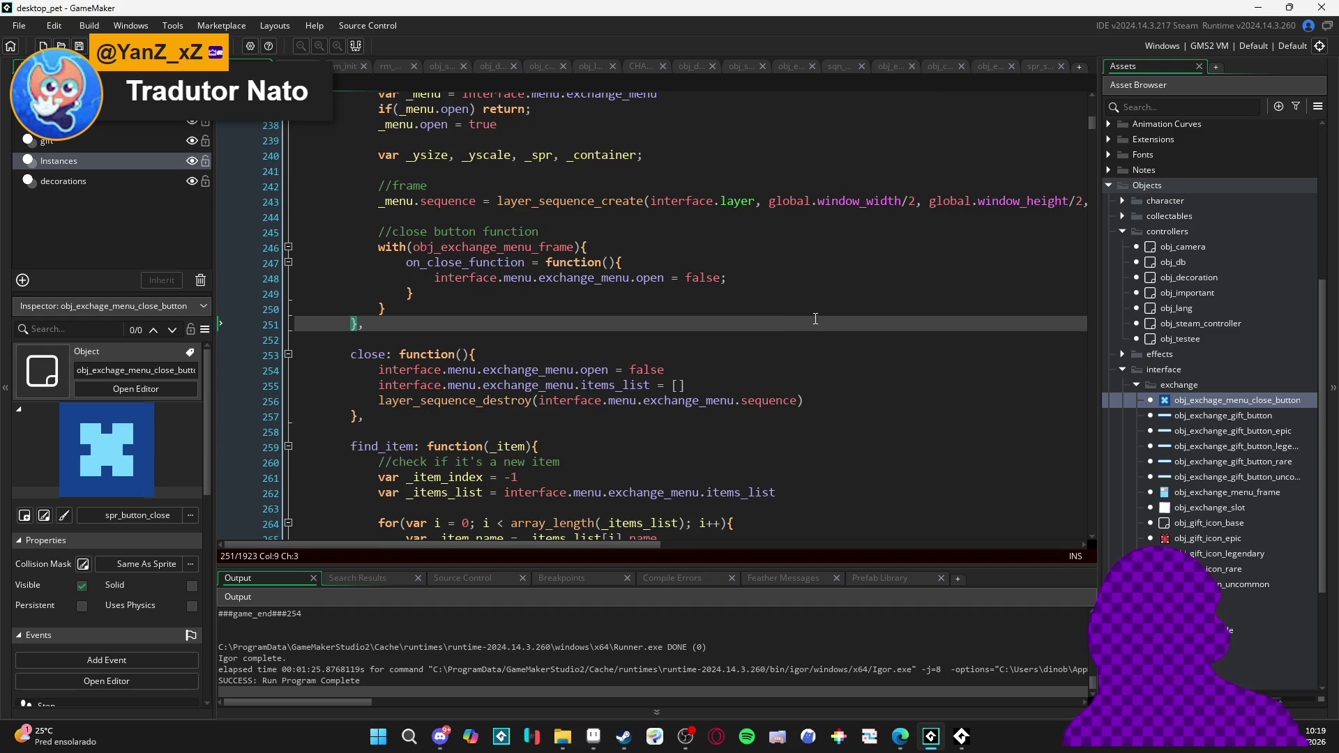
pyautogui.scroll(3, 803, 317)
pyautogui.scroll(-20, 520, 269)
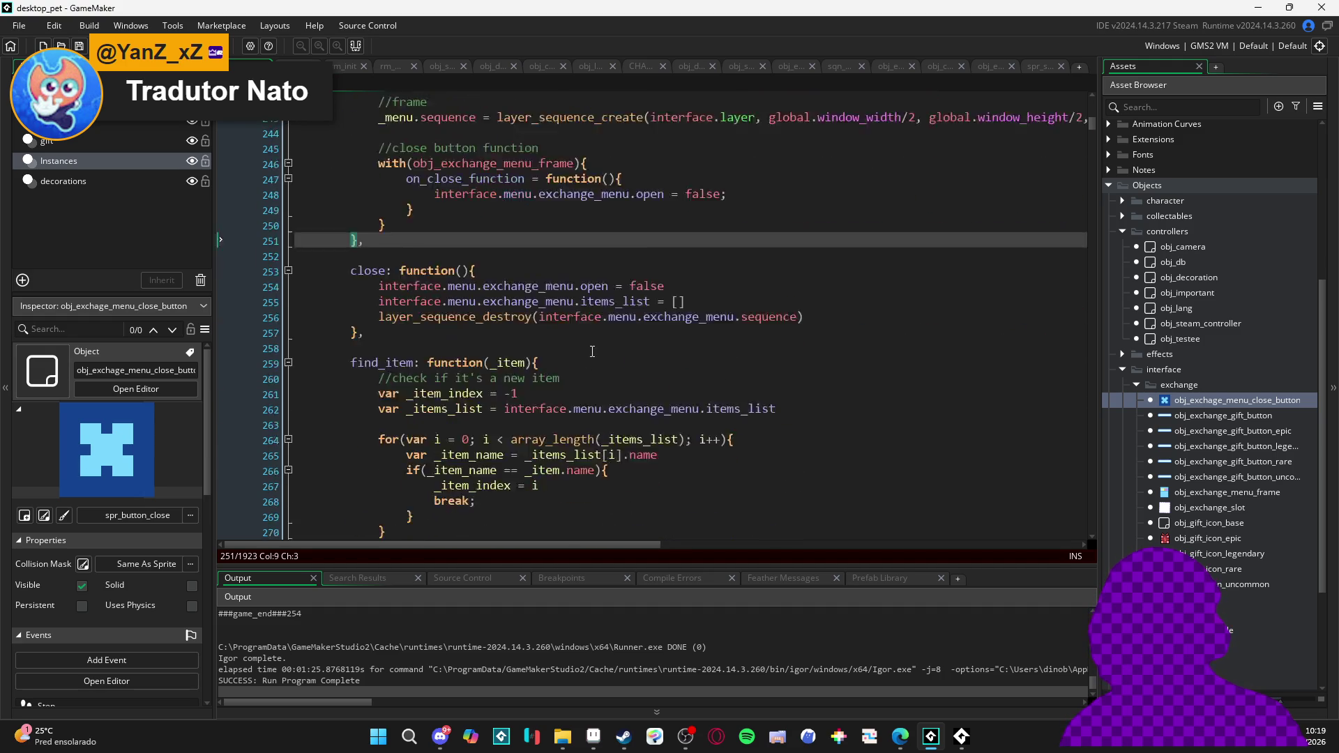
pyautogui.scroll(-20, 593, 356)
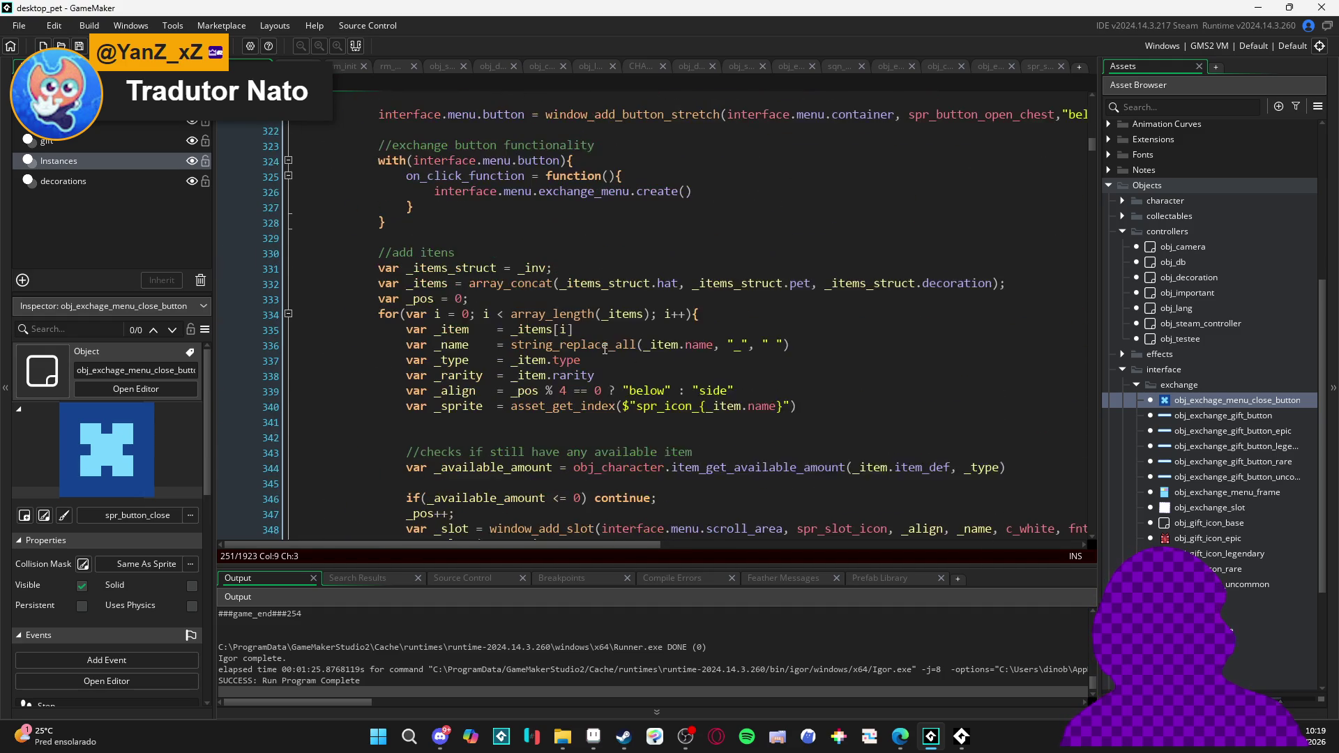
pyautogui.scroll(-17, 598, 335)
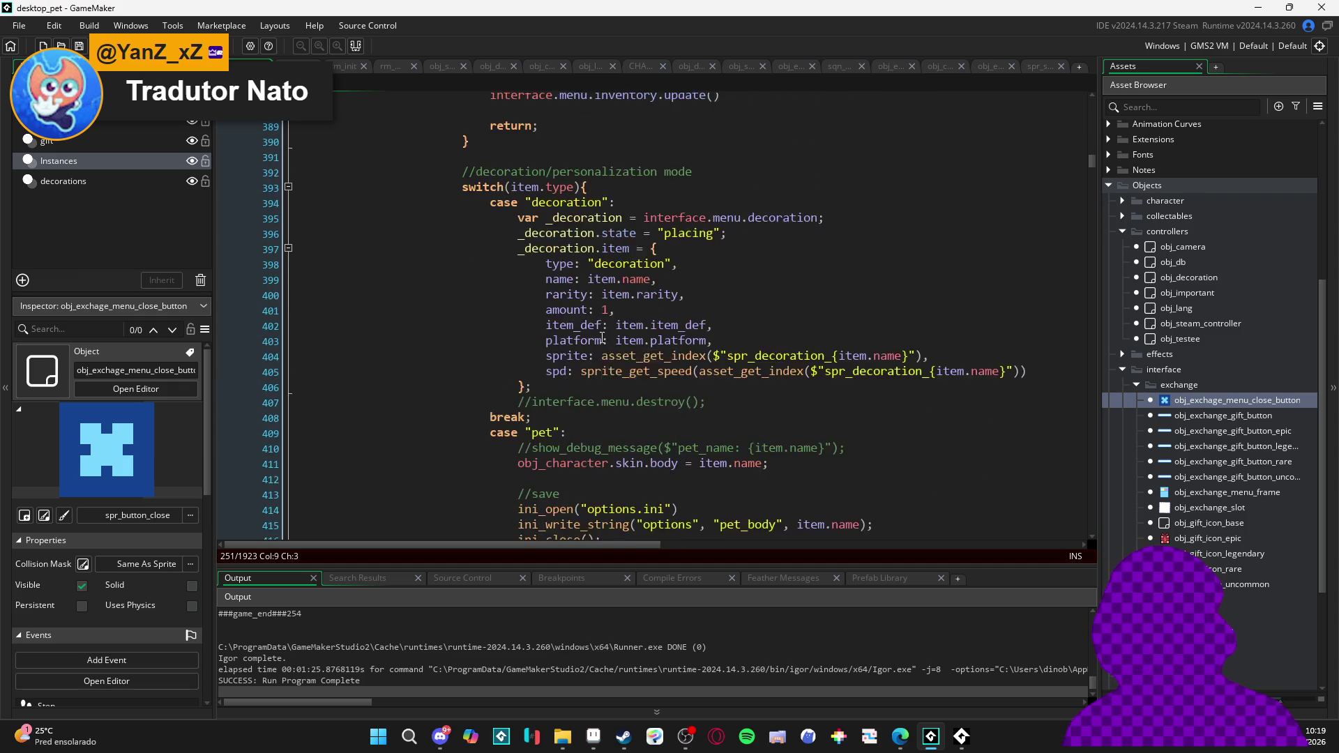
pyautogui.scroll(17, 659, 373)
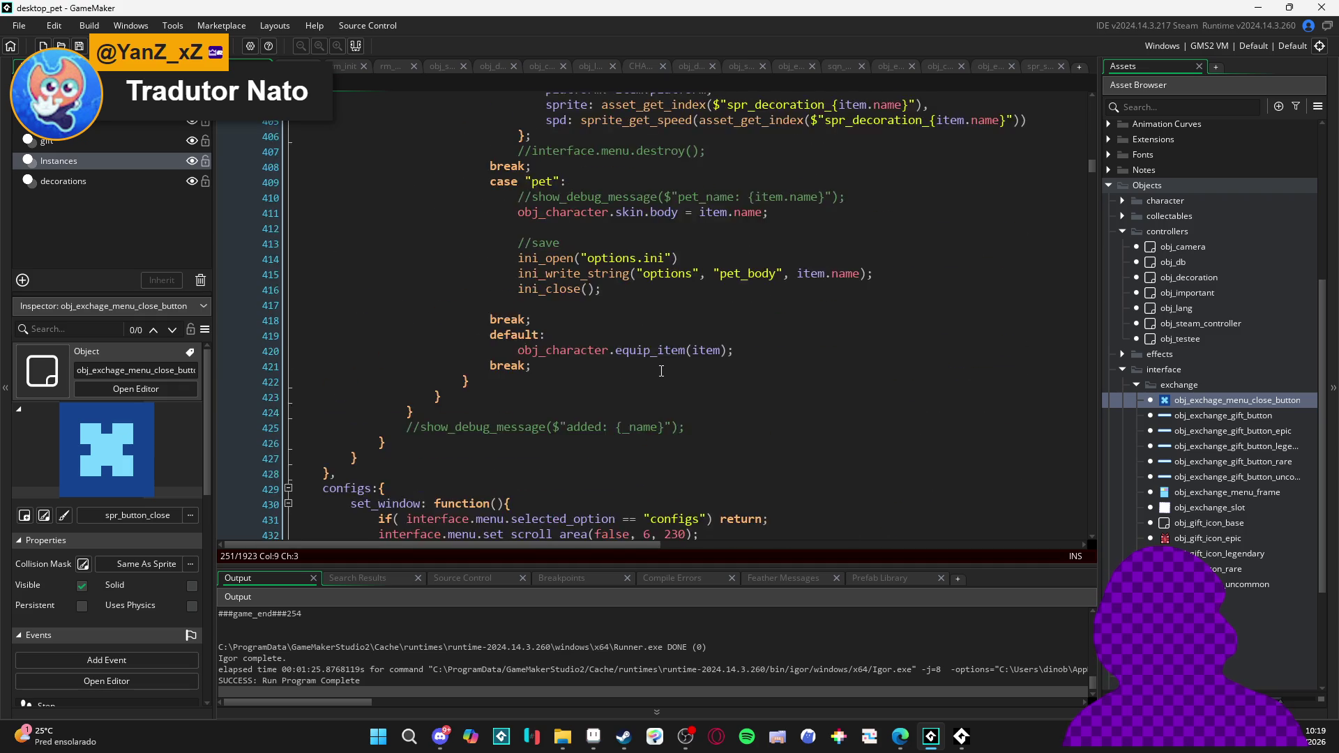
pyautogui.click(652, 328)
pyautogui.scroll(6, 653, 327)
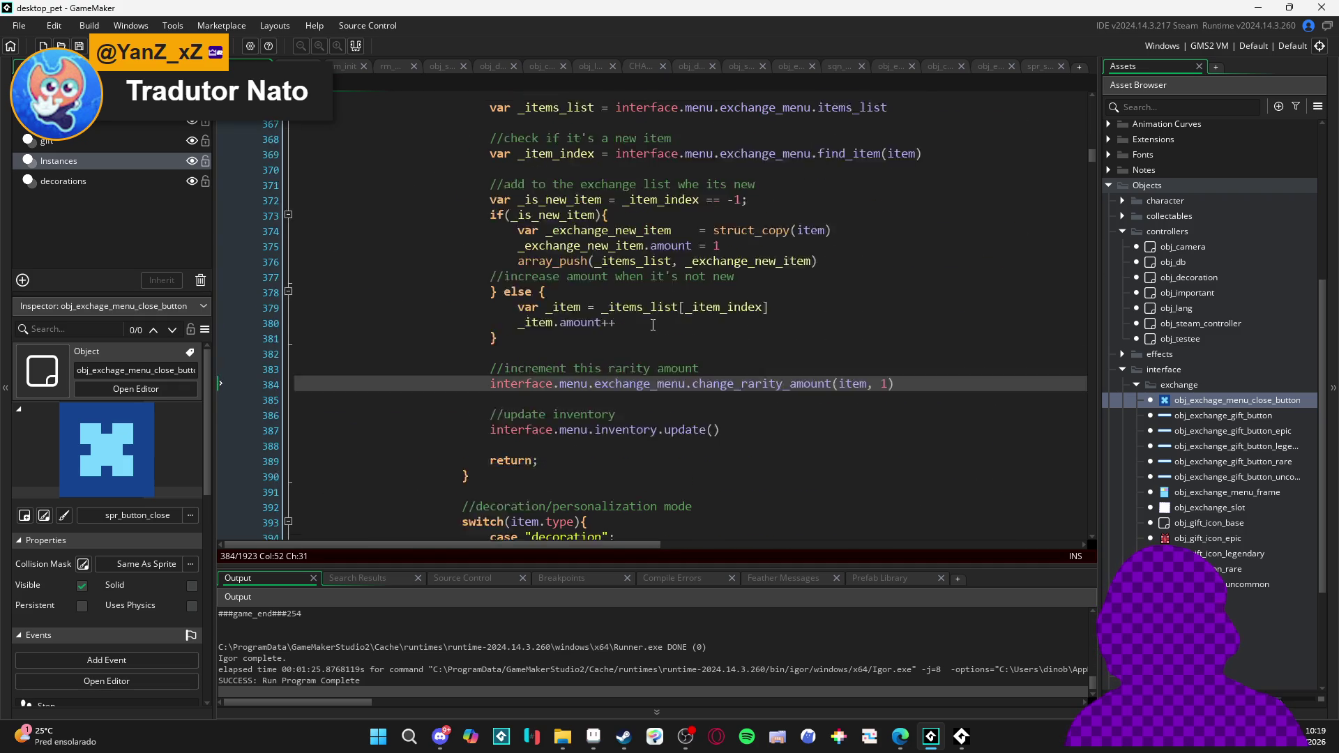
pyautogui.click(635, 328)
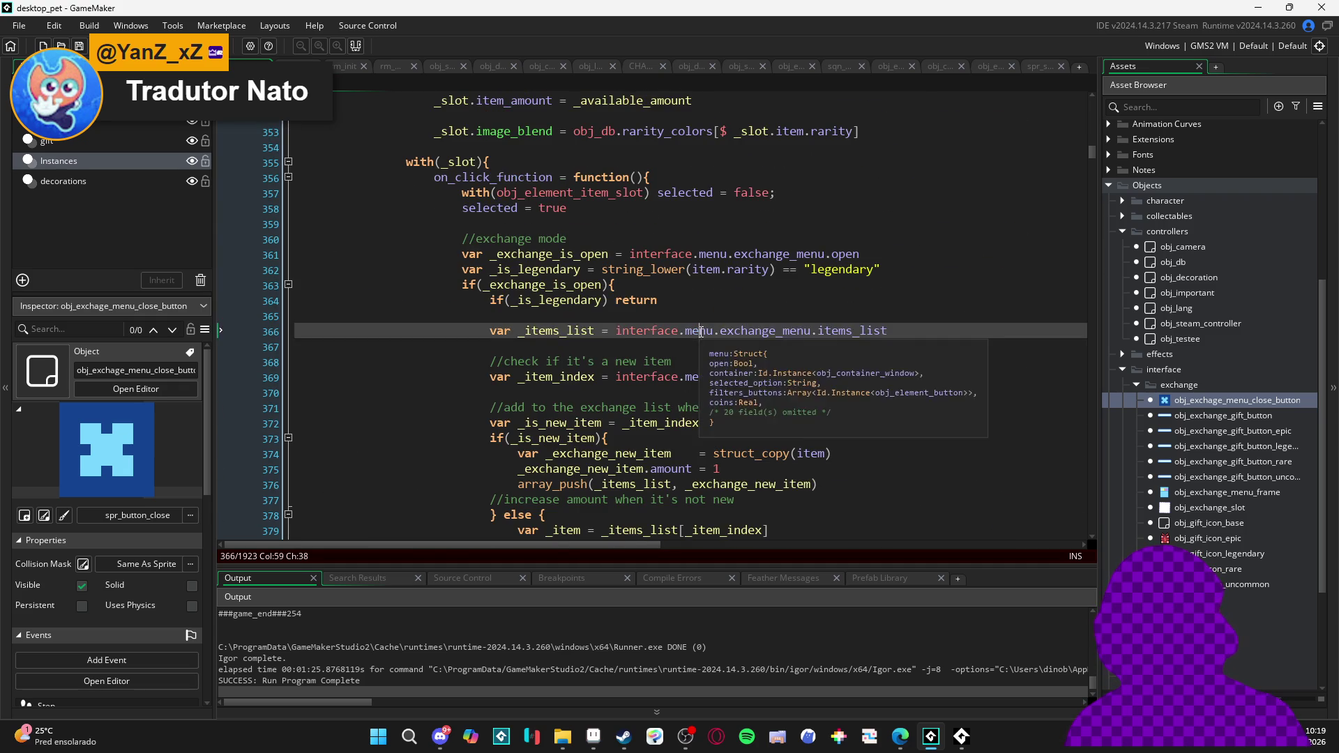
pyautogui.scroll(-5, 754, 386)
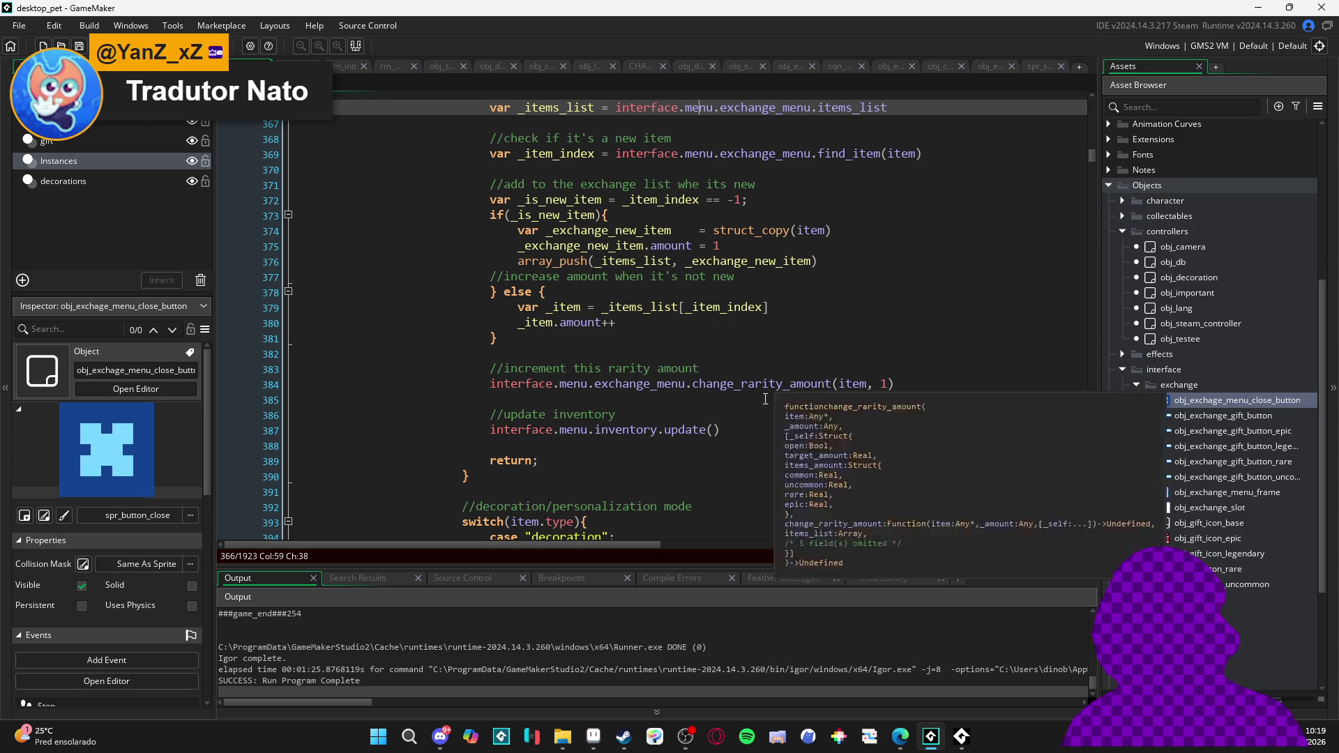
pyautogui.scroll(3, 706, 447)
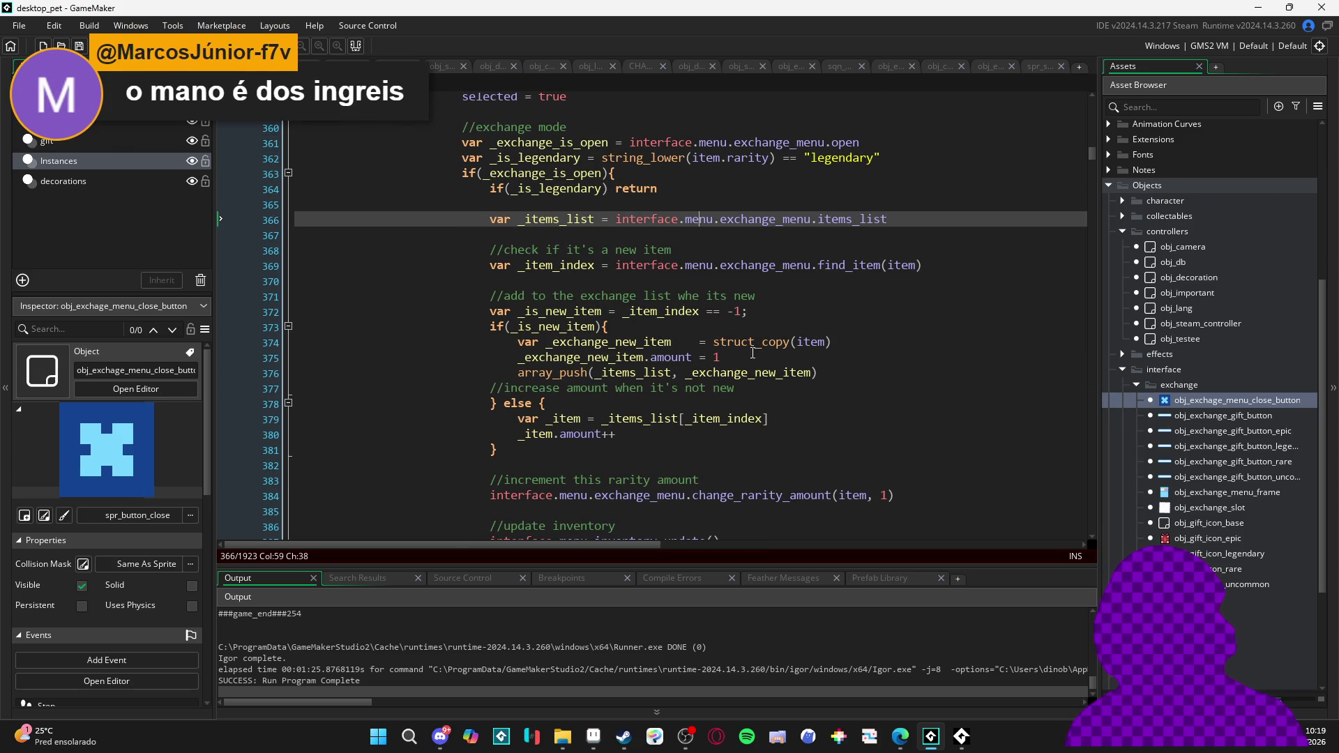
pyautogui.scroll(2, 849, 377)
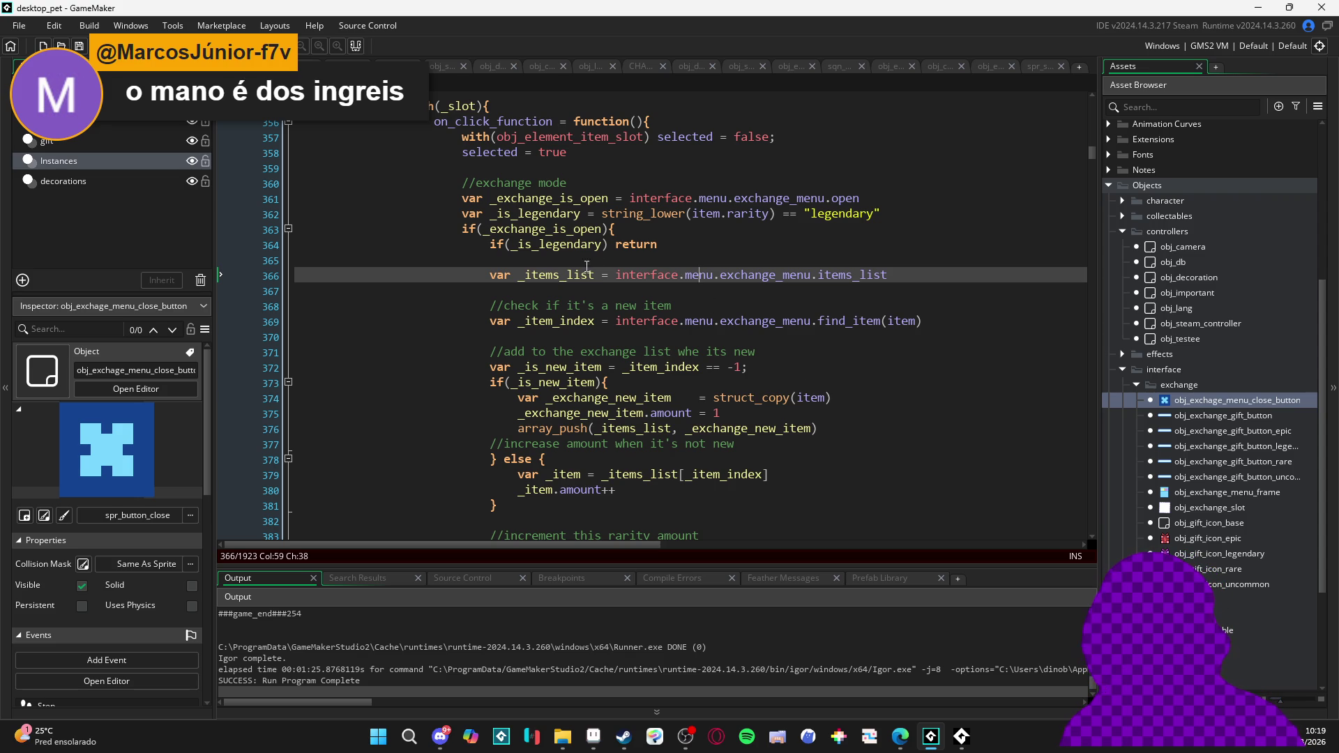
pyautogui.moveTo(759, 279)
pyautogui.scroll(-1, 894, 412)
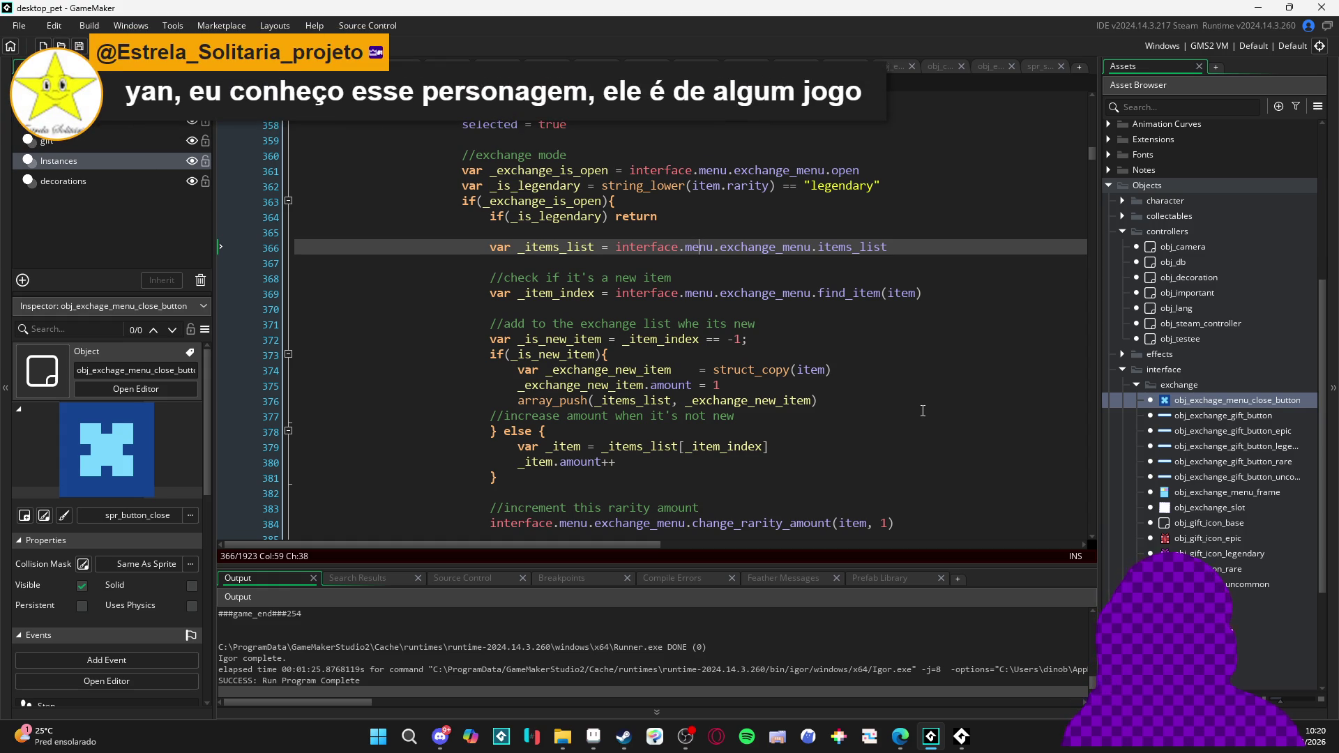
pyautogui.scroll(-2, 922, 411)
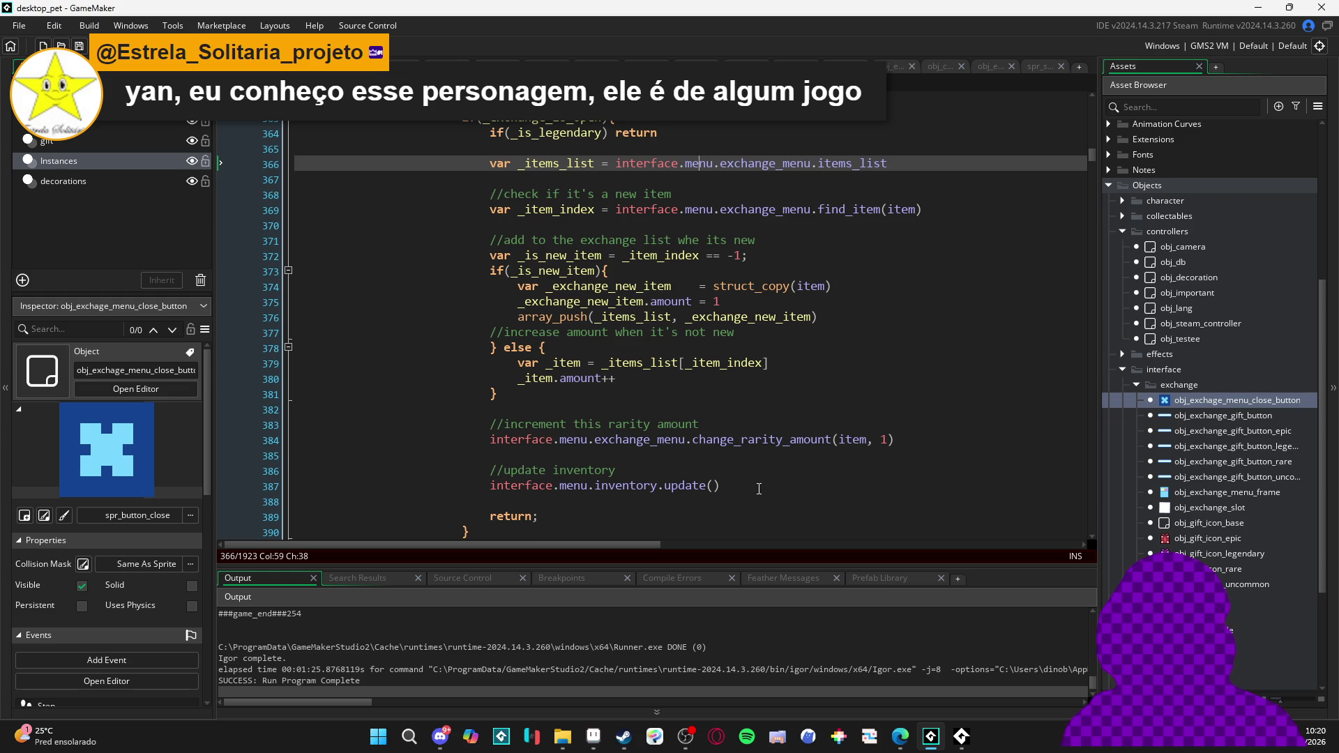
pyautogui.scroll(4, 759, 488)
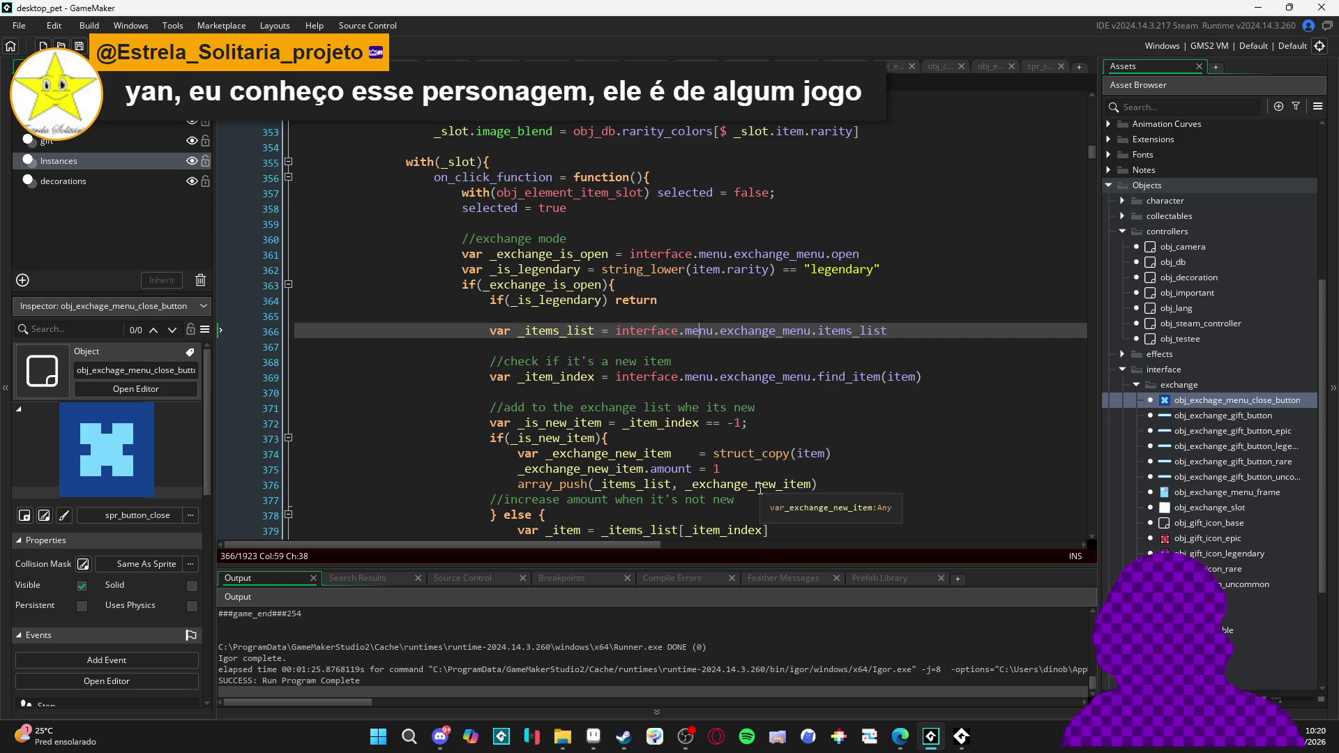
pyautogui.scroll(-3, 760, 489)
pyautogui.scroll(-1, 760, 489)
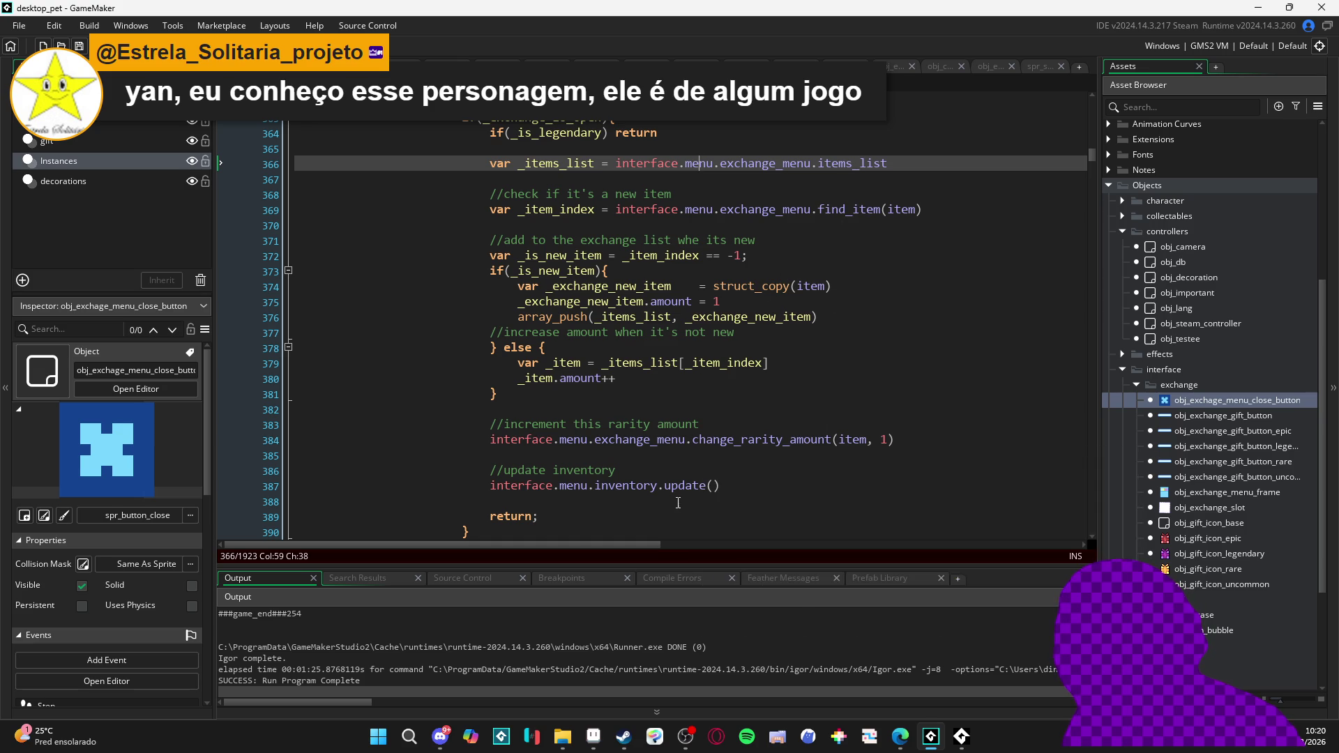
pyautogui.scroll(-1, 649, 501)
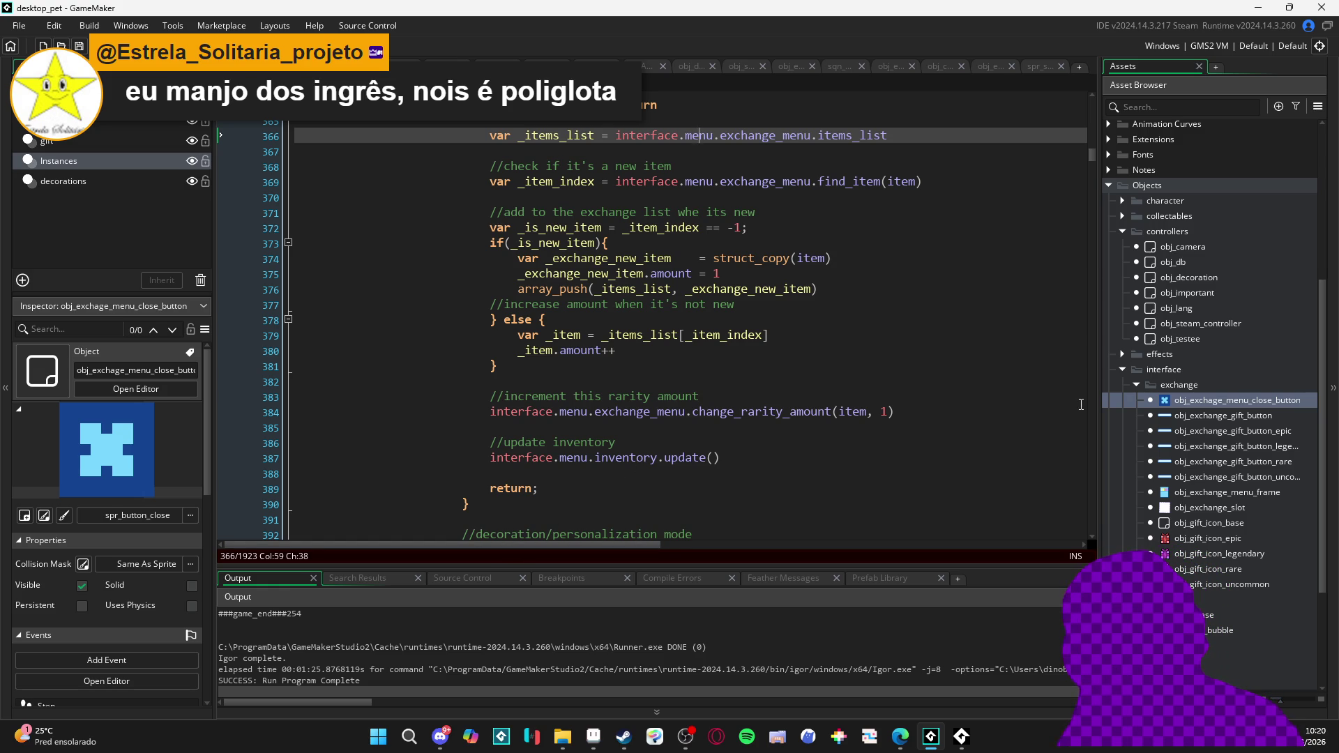
pyautogui.scroll(20, 581, 365)
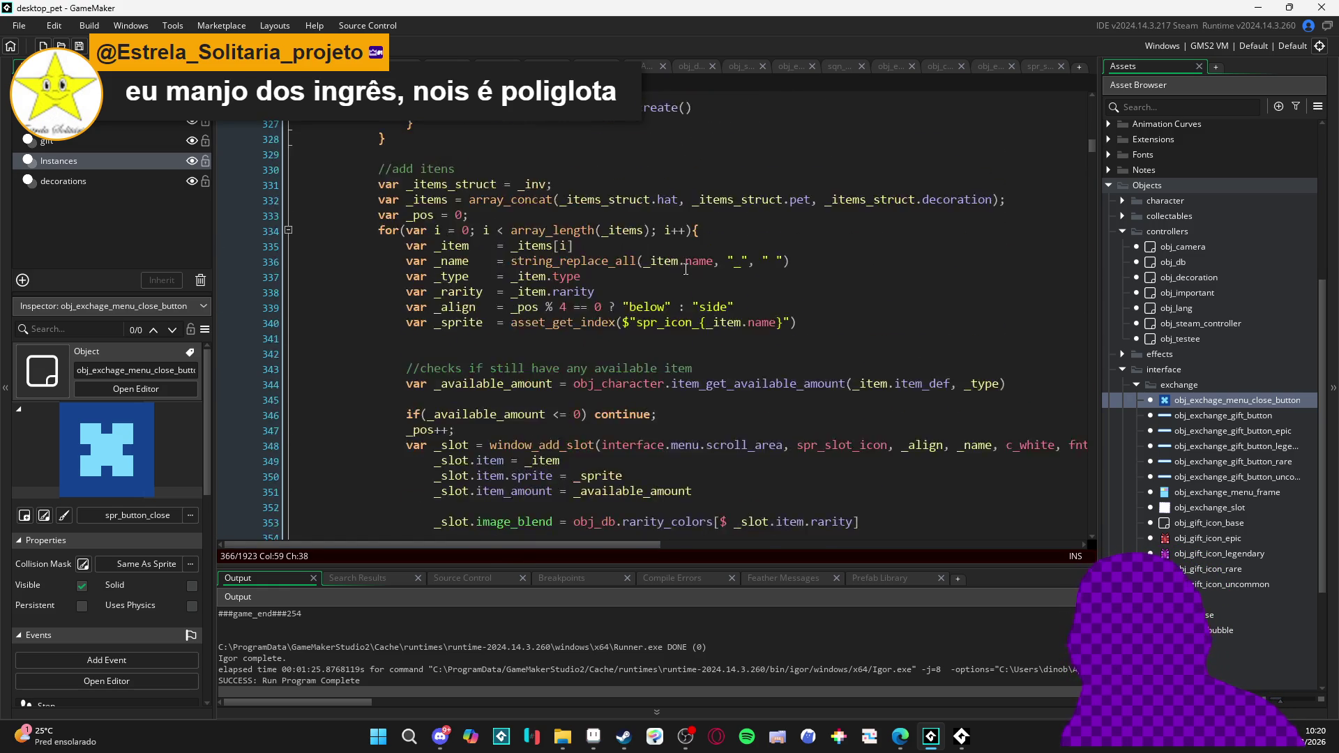
# After layer_sequence_destroy in close(), add a '//clear items list' comment and an items_list line
pyautogui.scroll(15, 582, 365)
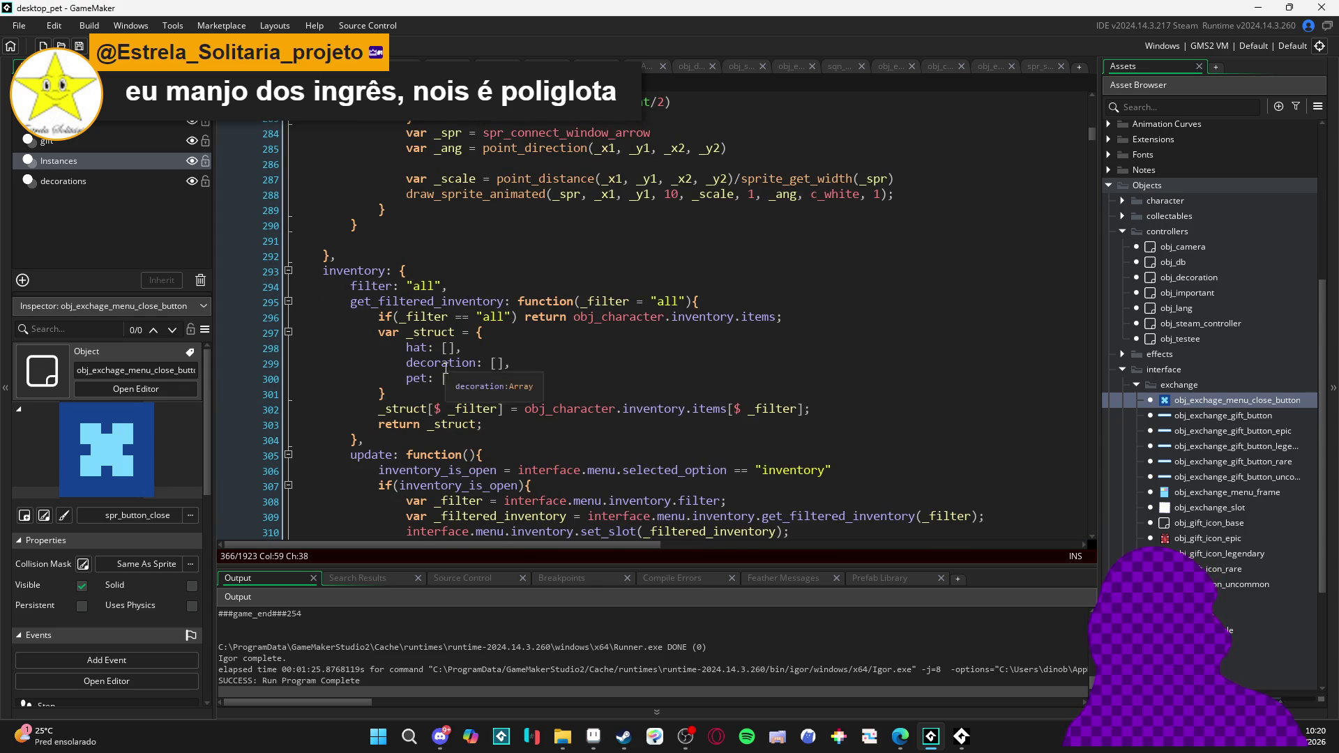
pyautogui.scroll(18, 424, 354)
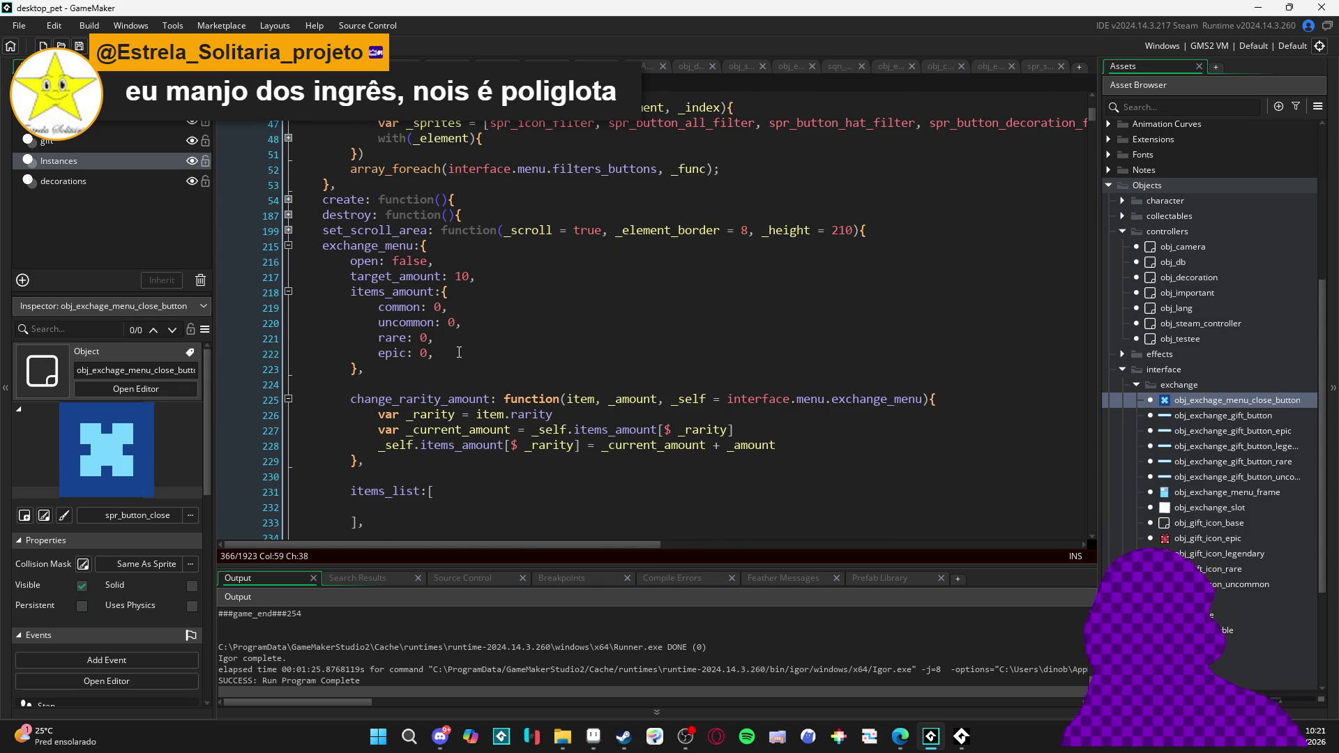
pyautogui.scroll(-1, 434, 330)
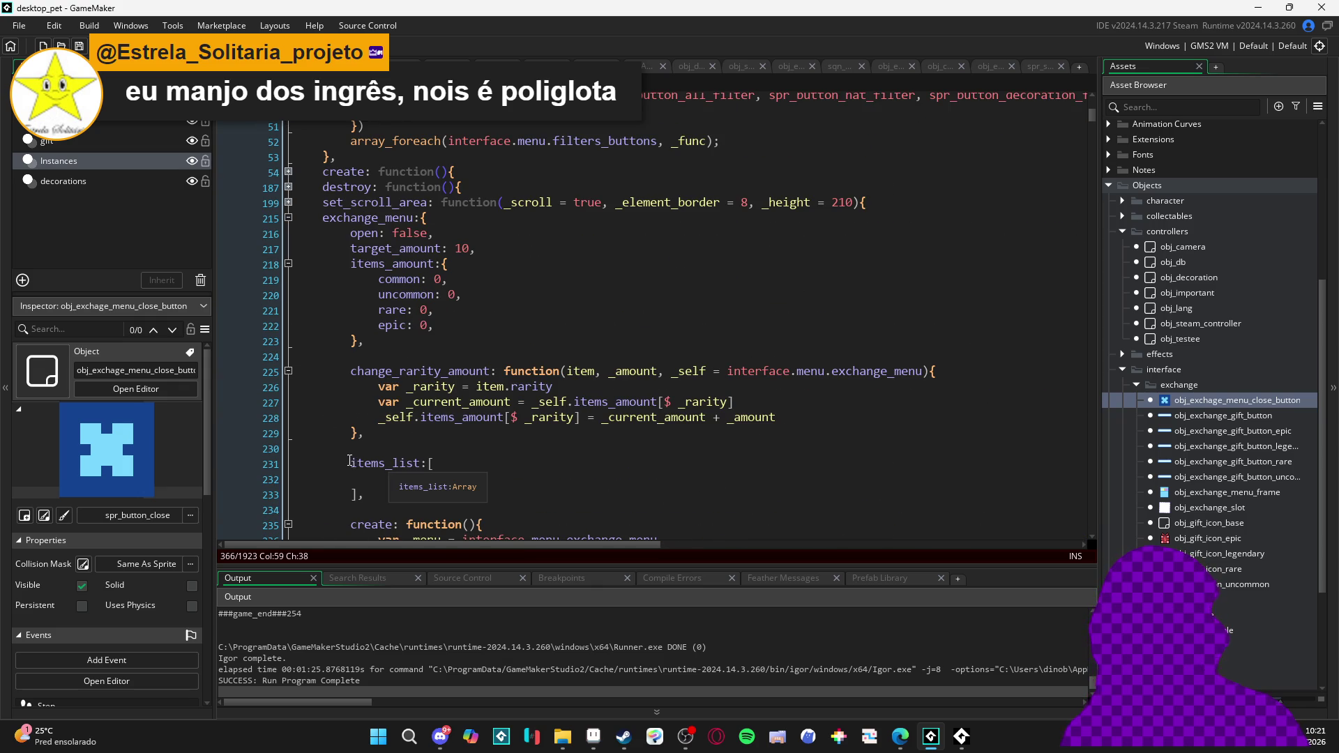
pyautogui.doubleClick(402, 464)
pyautogui.moveTo(401, 466); pyautogui.dragTo(420, 465)
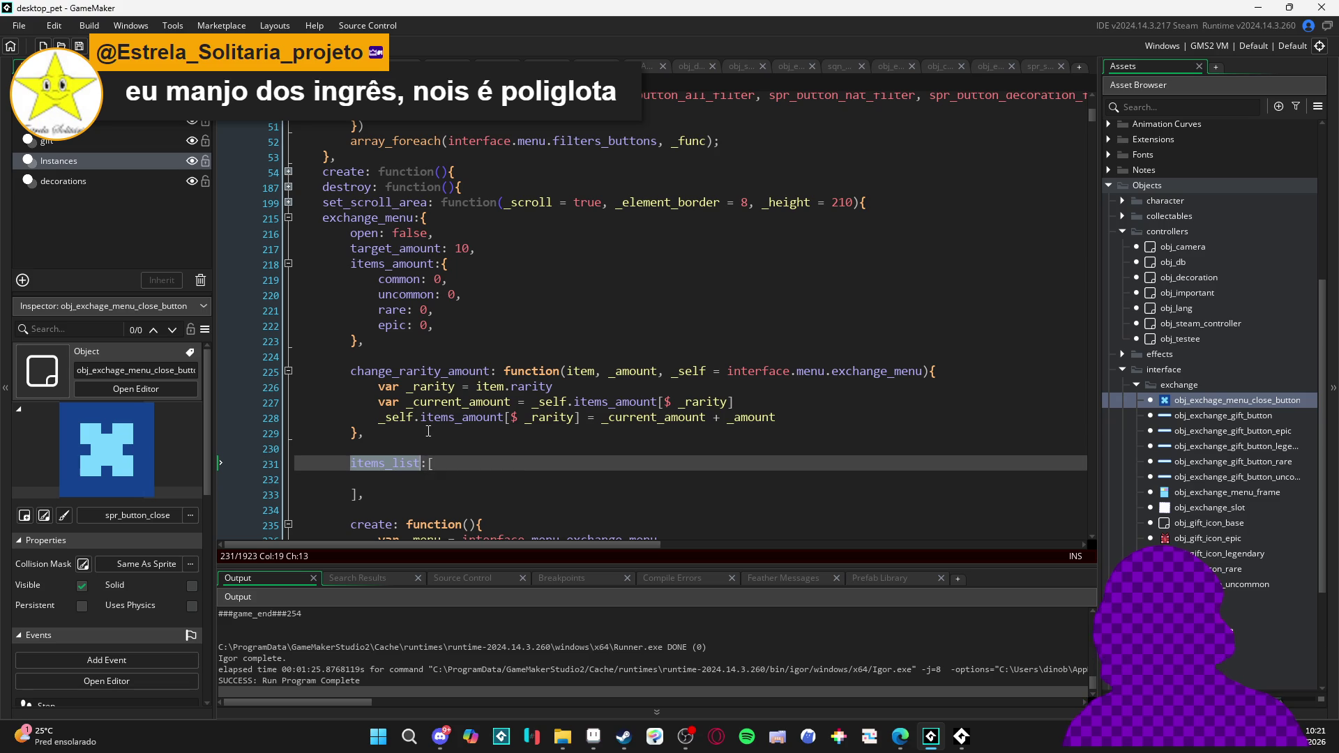
pyautogui.scroll(-5, 398, 397)
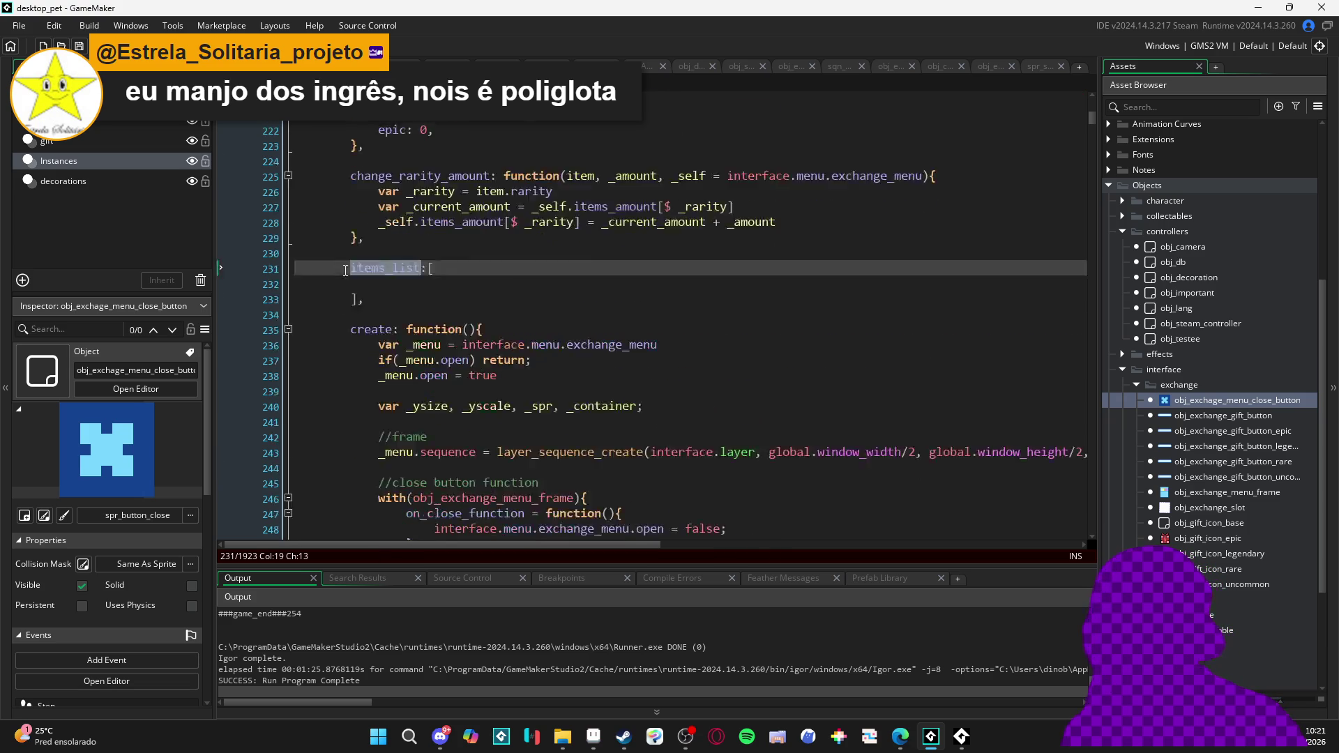
pyautogui.scroll(-2, 644, 364)
pyautogui.click(830, 291)
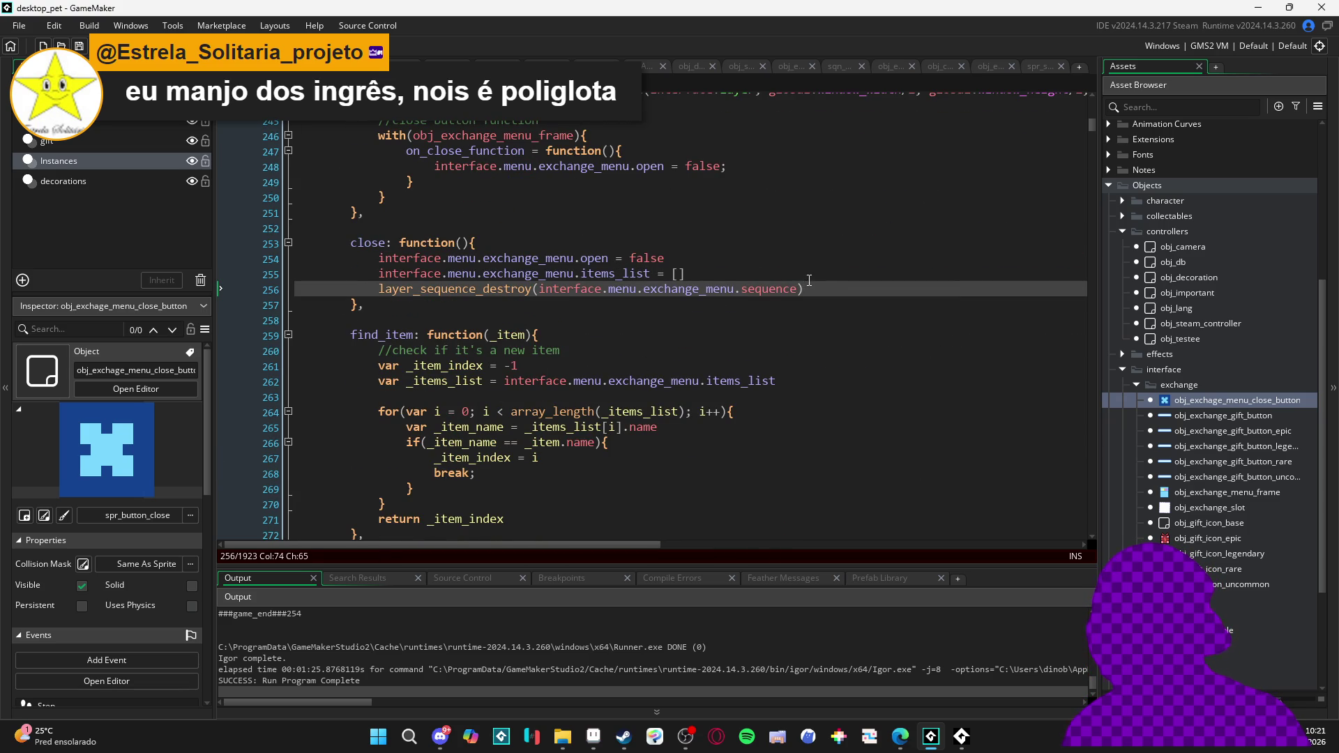
pyautogui.press('Return')
pyautogui.press('Return')
pyautogui.press('Return')
pyautogui.press('Up')
pyautogui.write('//clear items list')
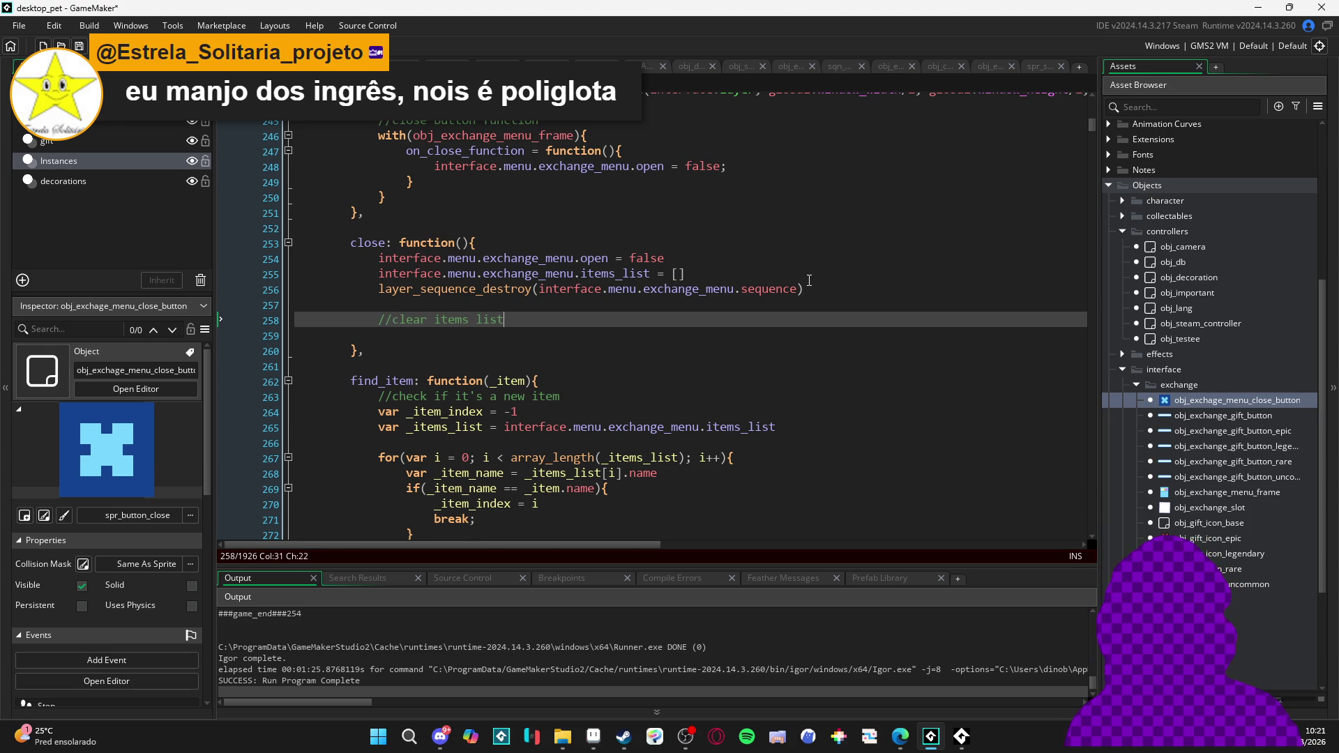
pyautogui.press('Return')
pyautogui.write('items_list')
pyautogui.write('()')
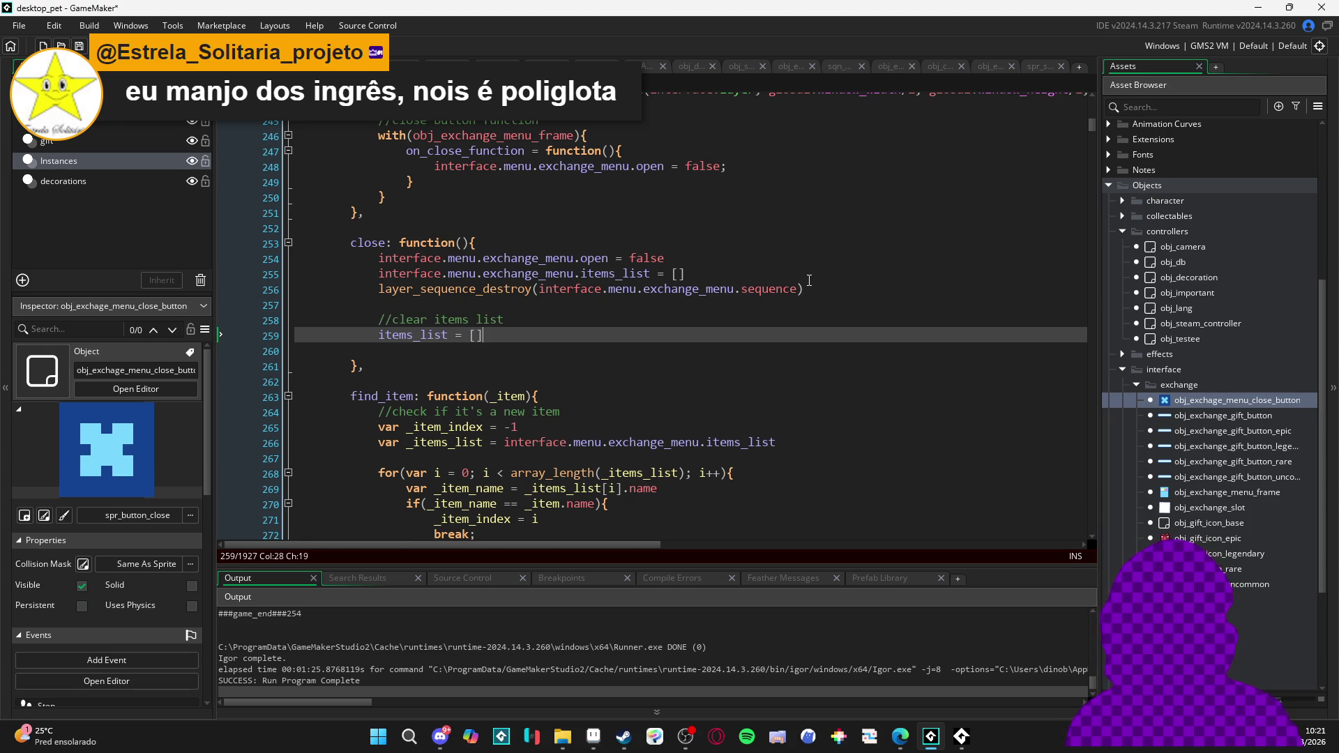
# Prefix items_list with the copied interface.menu.exchange_menu. path and remove the extra empty line
pyautogui.press('Home')
pyautogui.click(580, 258)
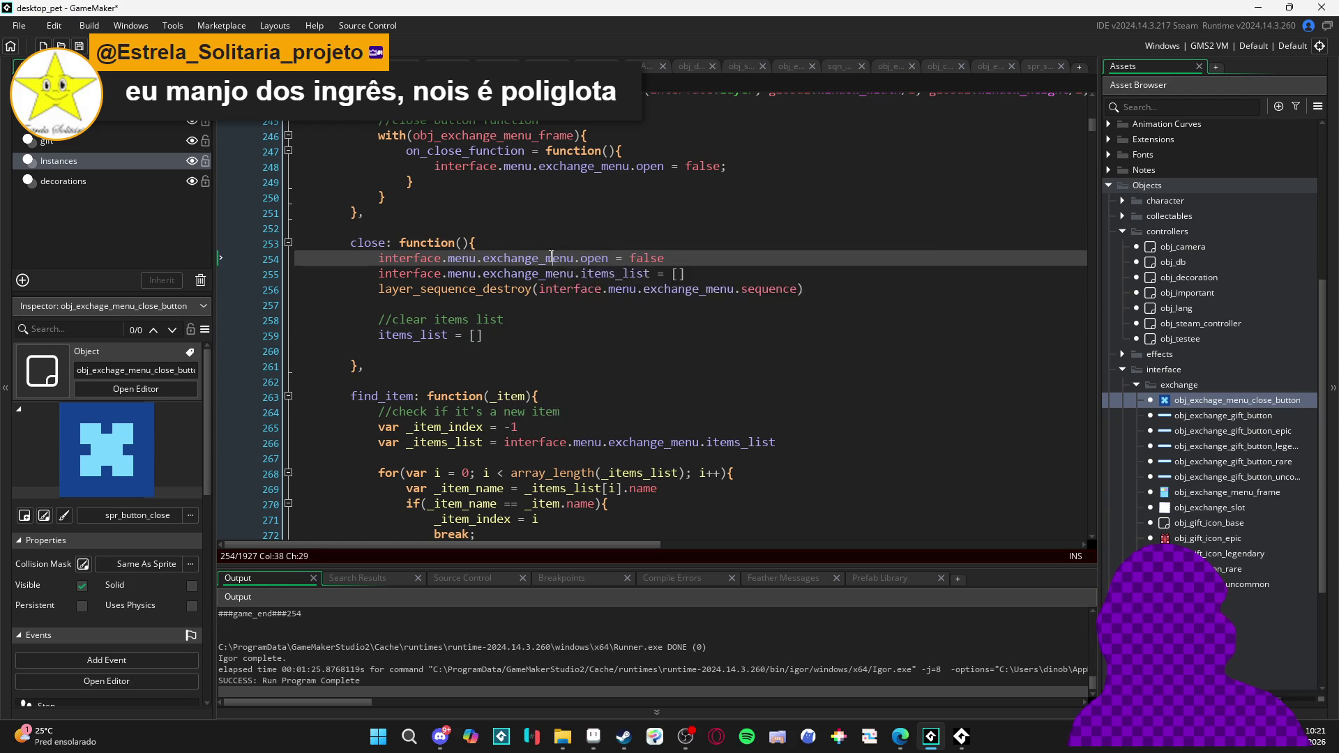
pyautogui.moveTo(580, 259); pyautogui.dragTo(379, 258)
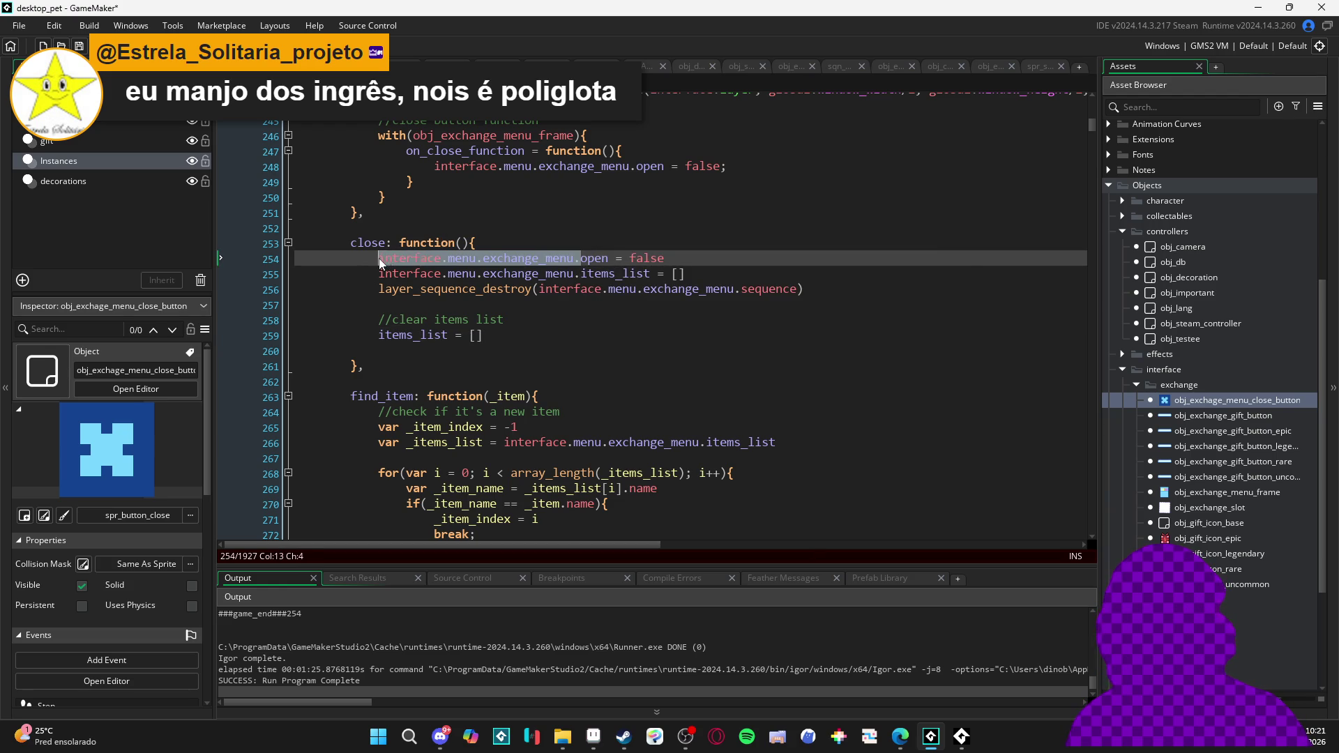
pyautogui.hotkey('ctrl', 'c')
pyautogui.click(379, 335)
pyautogui.hotkey('ctrl', 'v')
pyautogui.press('Down')
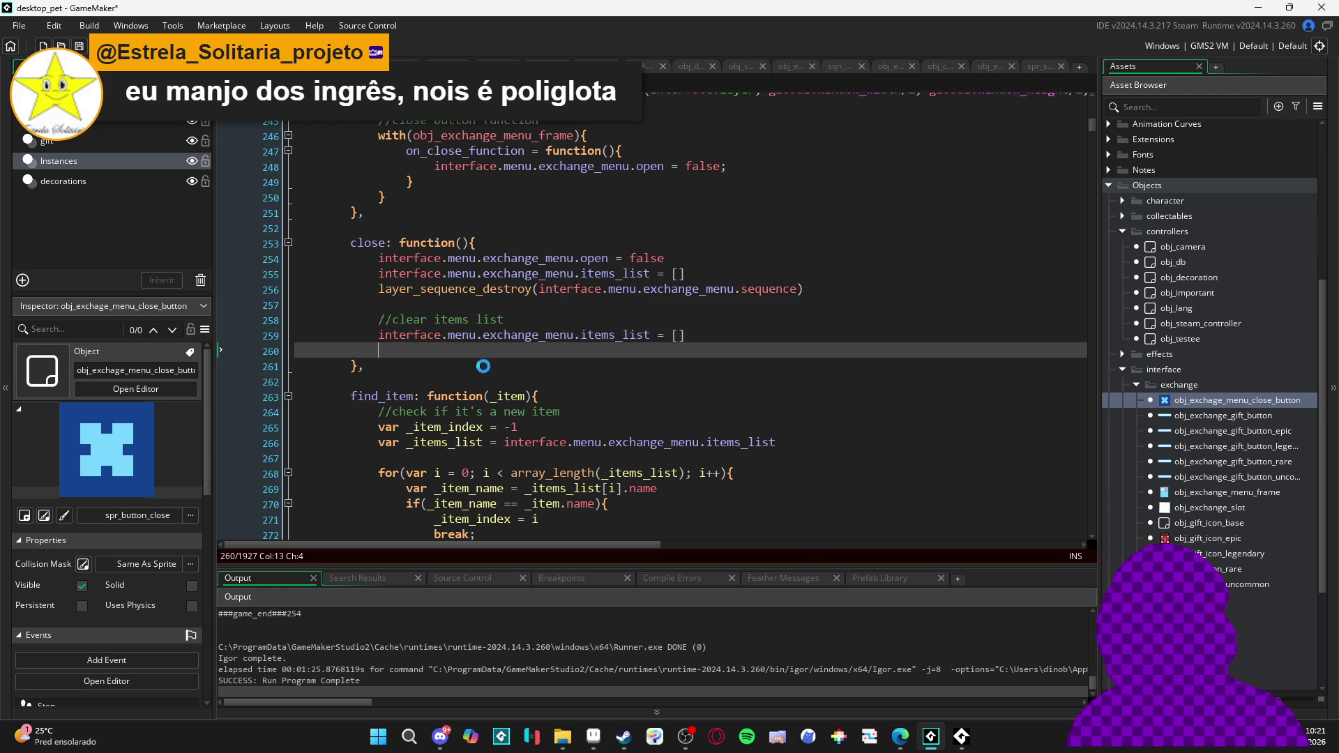
pyautogui.moveTo(401, 350); pyautogui.dragTo(219, 354)
pyautogui.press('BackSpace')
pyautogui.press('BackSpace')
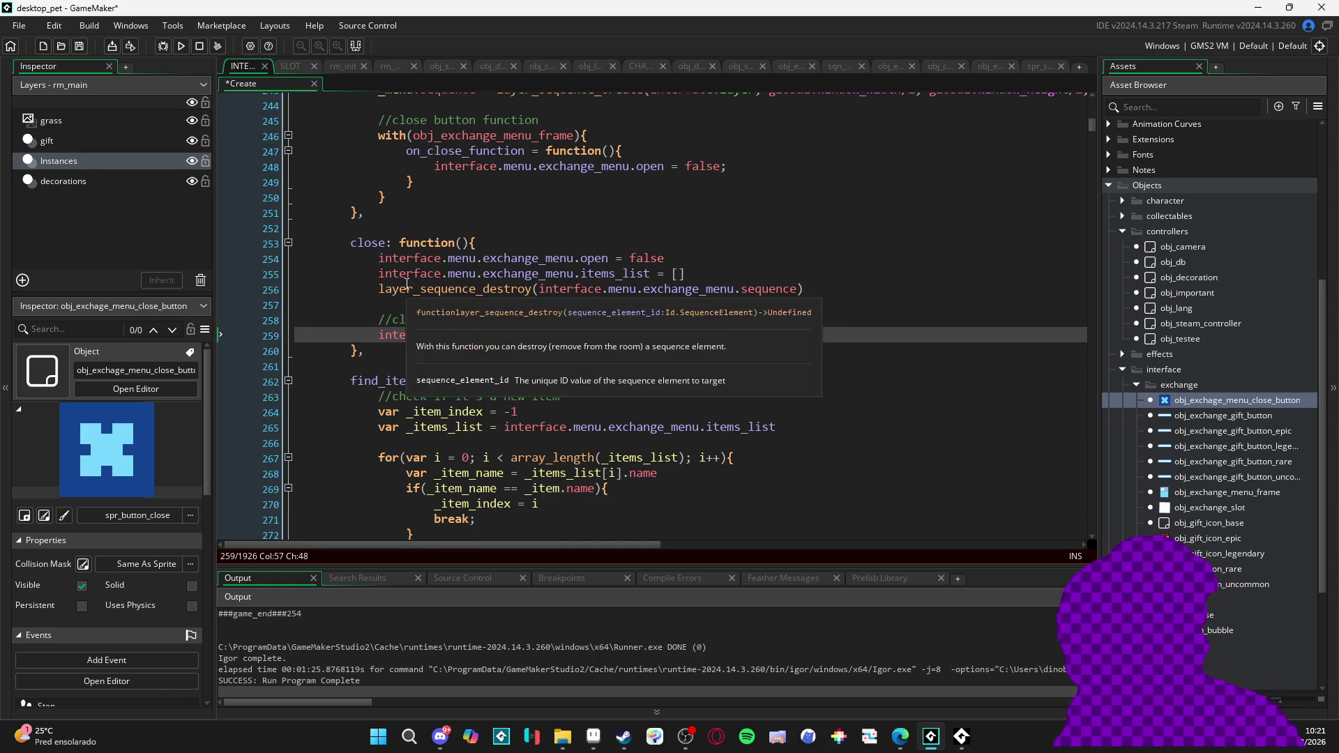
# Save the project, run the game with F5, and open the pet's inventory
pyautogui.click(576, 335)
pyautogui.click(460, 350)
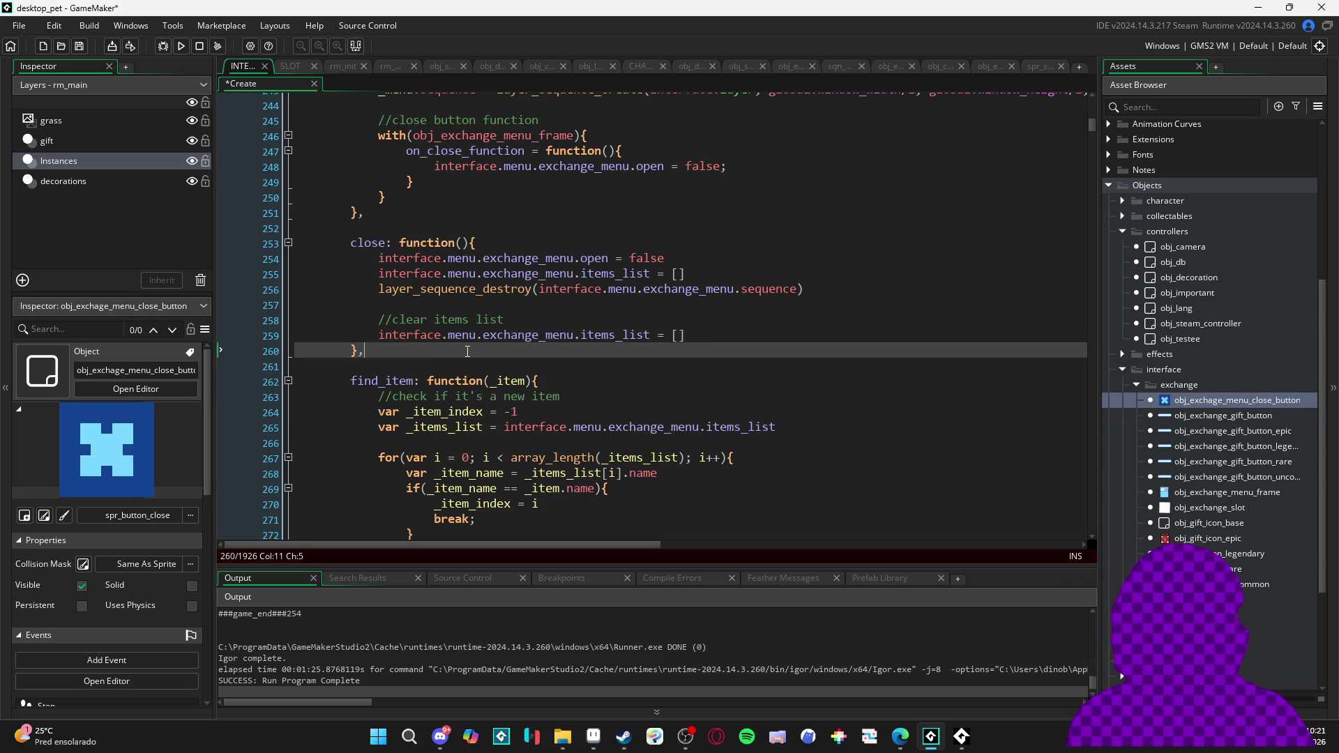
pyautogui.hotkey('ctrl', 's')
pyautogui.press('F5')
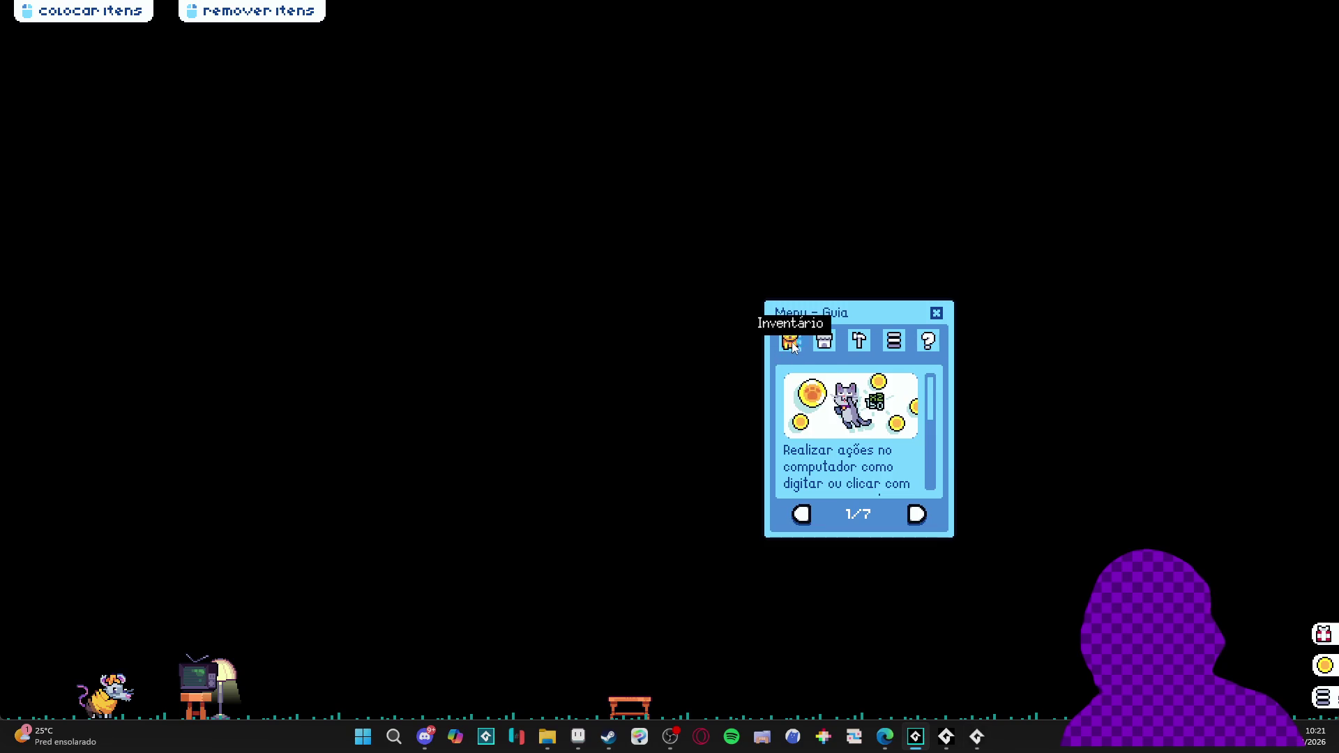
pyautogui.click(795, 340)
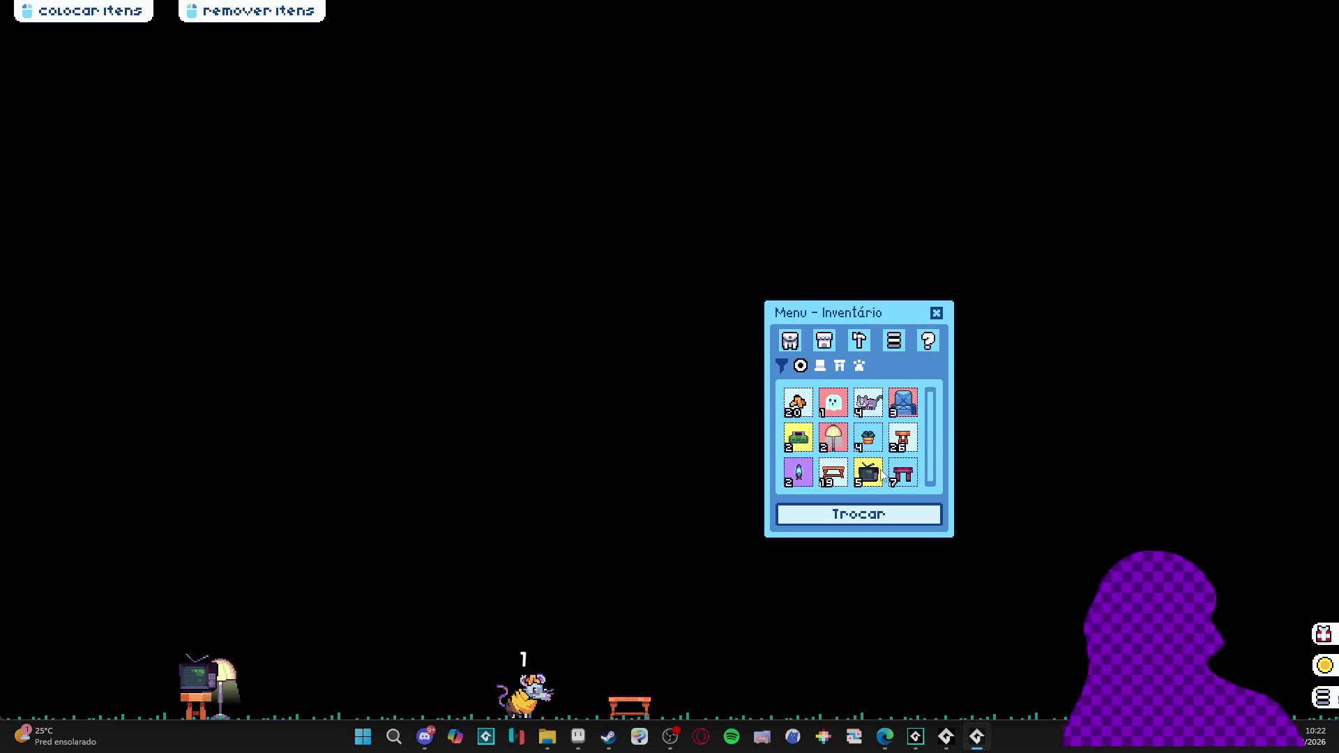
# Open the trade menu and add the console, pink lamp, blue ghost, grey cat and banana peels
pyautogui.click(860, 514)
pyautogui.moveTo(721, 279); pyautogui.dragTo(525, 279)
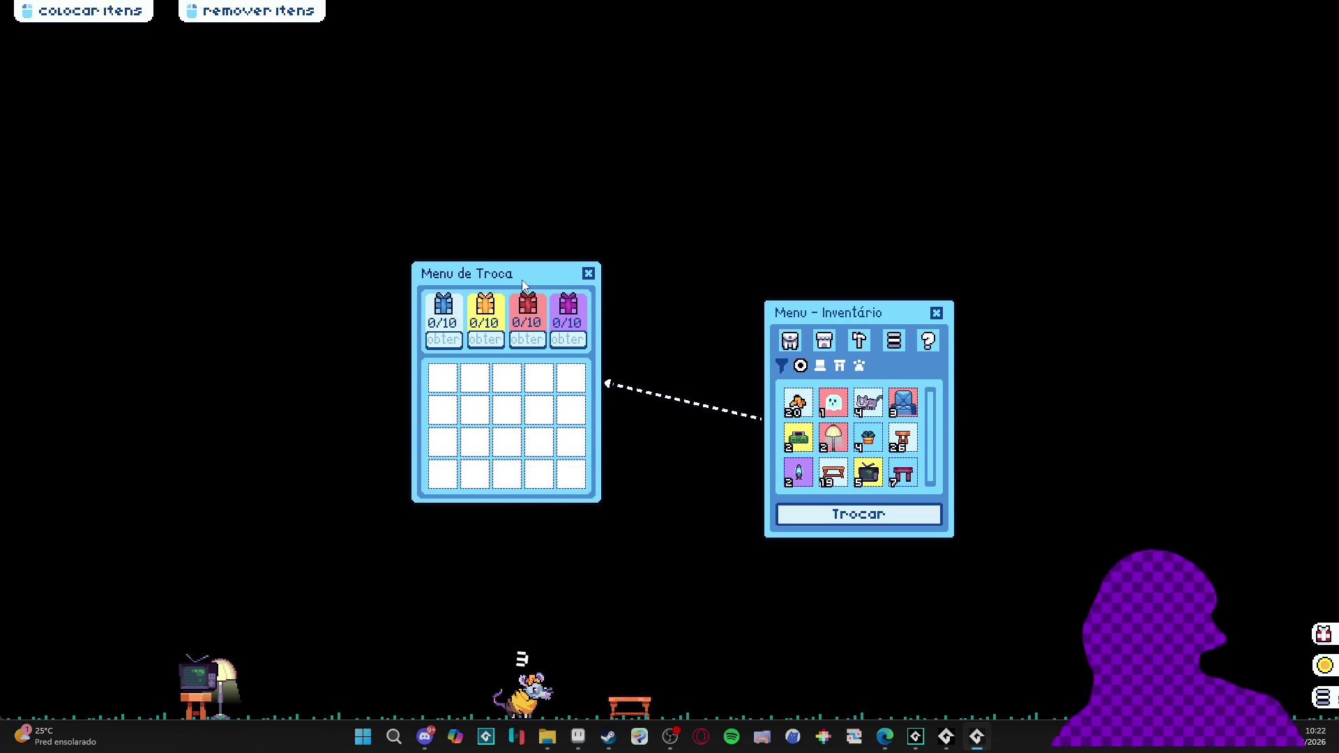
pyautogui.moveTo(827, 346); pyautogui.dragTo(886, 311)
pyautogui.click(842, 432)
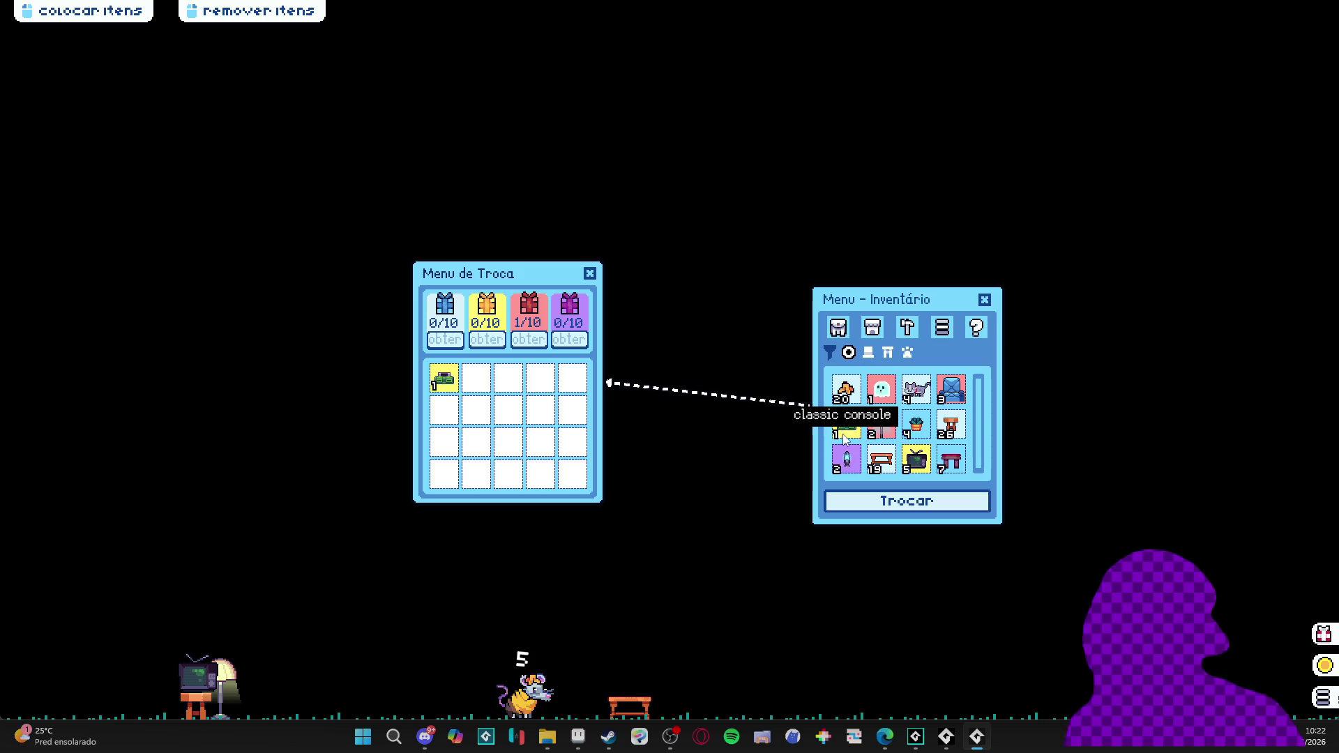
pyautogui.click(846, 429)
pyautogui.click(882, 393)
pyautogui.click(882, 393)
pyautogui.click(845, 392)
pyautogui.click(844, 390)
pyautogui.click(845, 391)
pyautogui.click(845, 390)
pyautogui.click(845, 391)
pyautogui.click(845, 391)
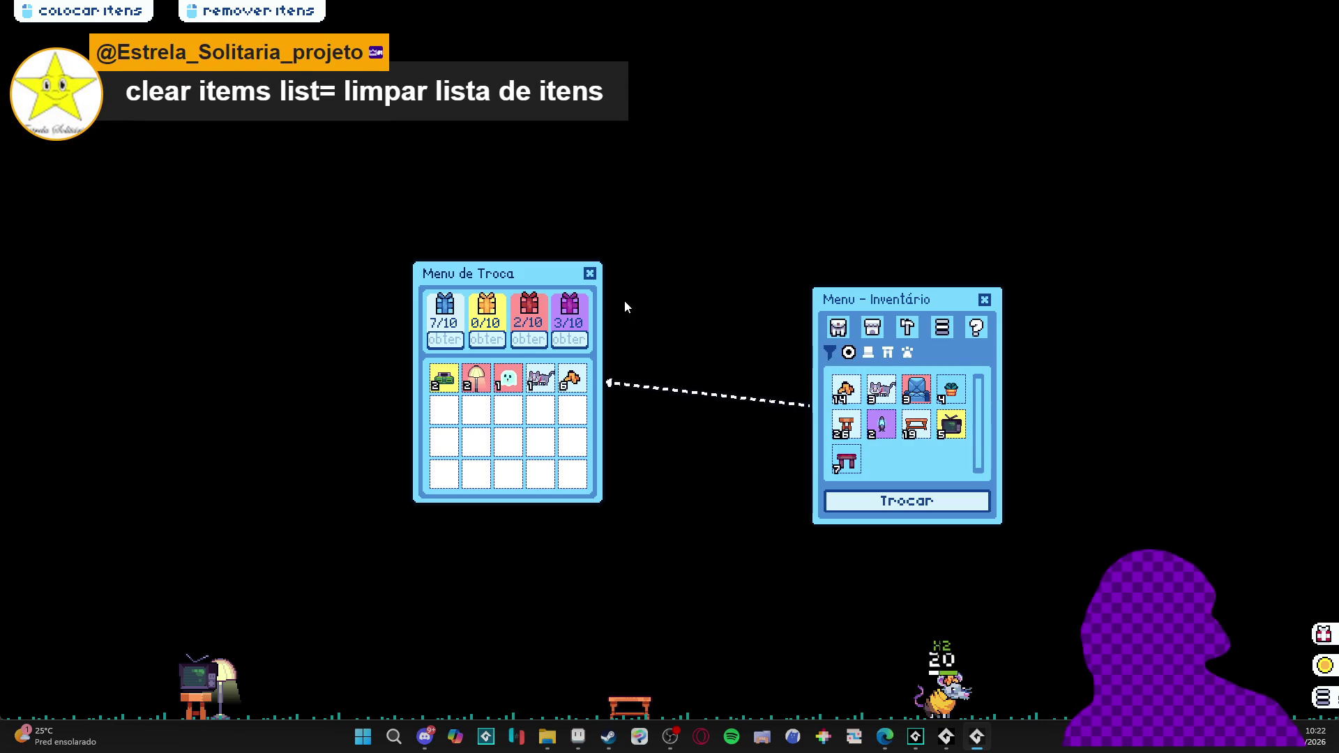
# Close and reopen the trade menu to confirm empty slots, then close the inventory and game window
pyautogui.click(590, 274)
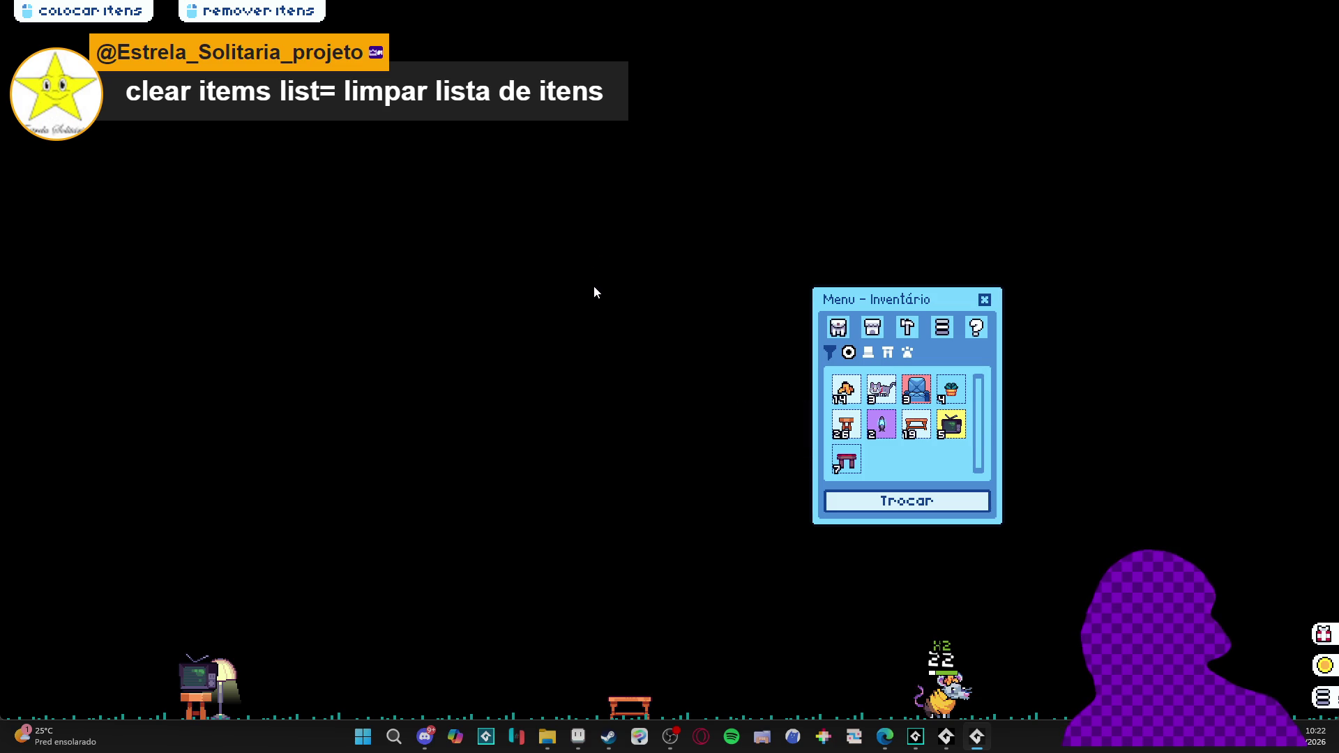
pyautogui.click(921, 503)
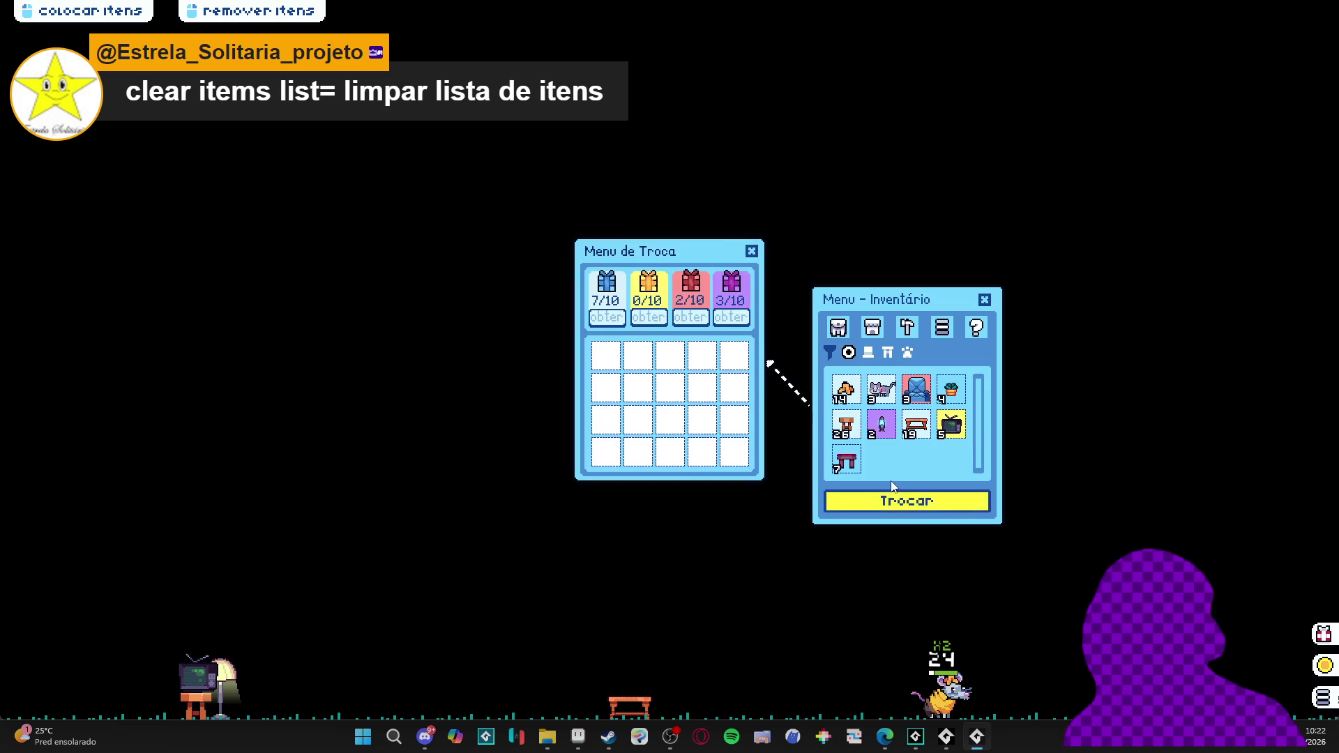
pyautogui.click(751, 251)
pyautogui.click(985, 300)
pyautogui.rightClick(986, 749)
pyautogui.click(948, 697)
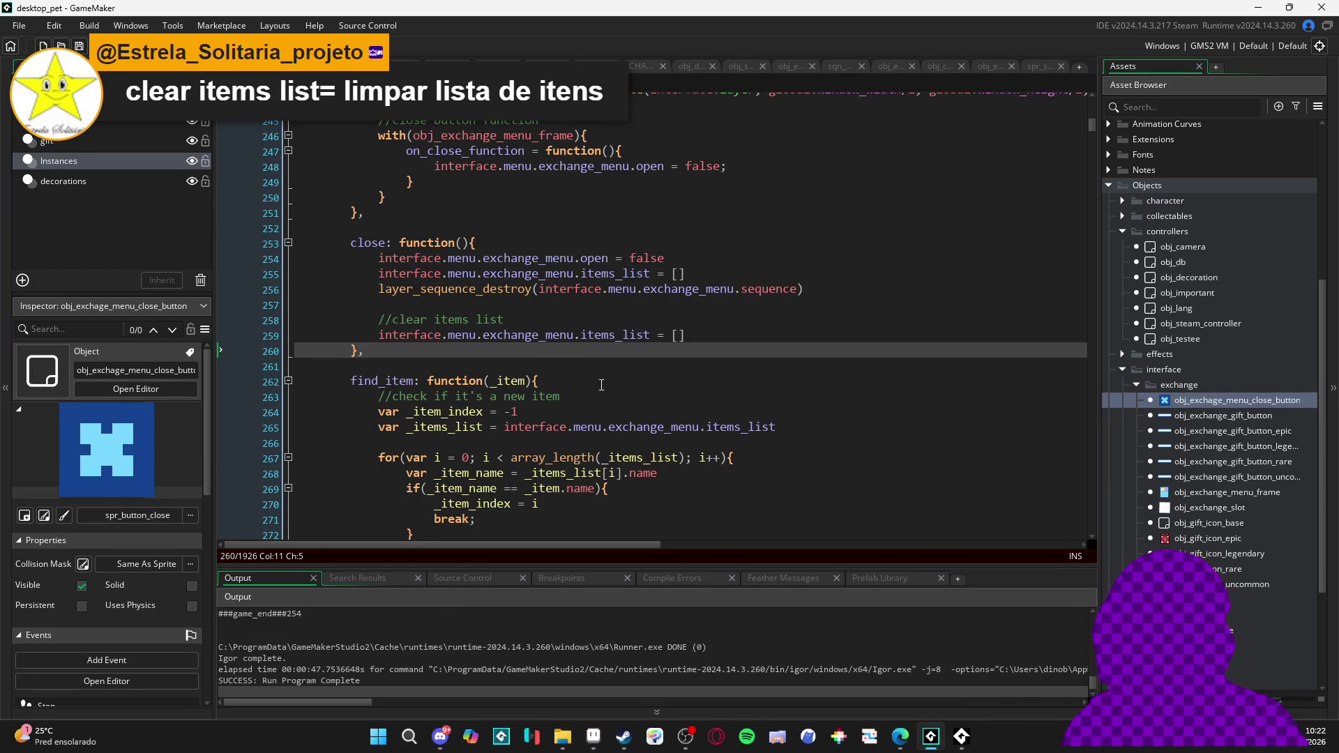
# Add blank lines after the items_list reset in close(), erase the half-typed comment, and rebuild with F5
pyautogui.click(720, 337)
pyautogui.press('Return')
pyautogui.press('Return')
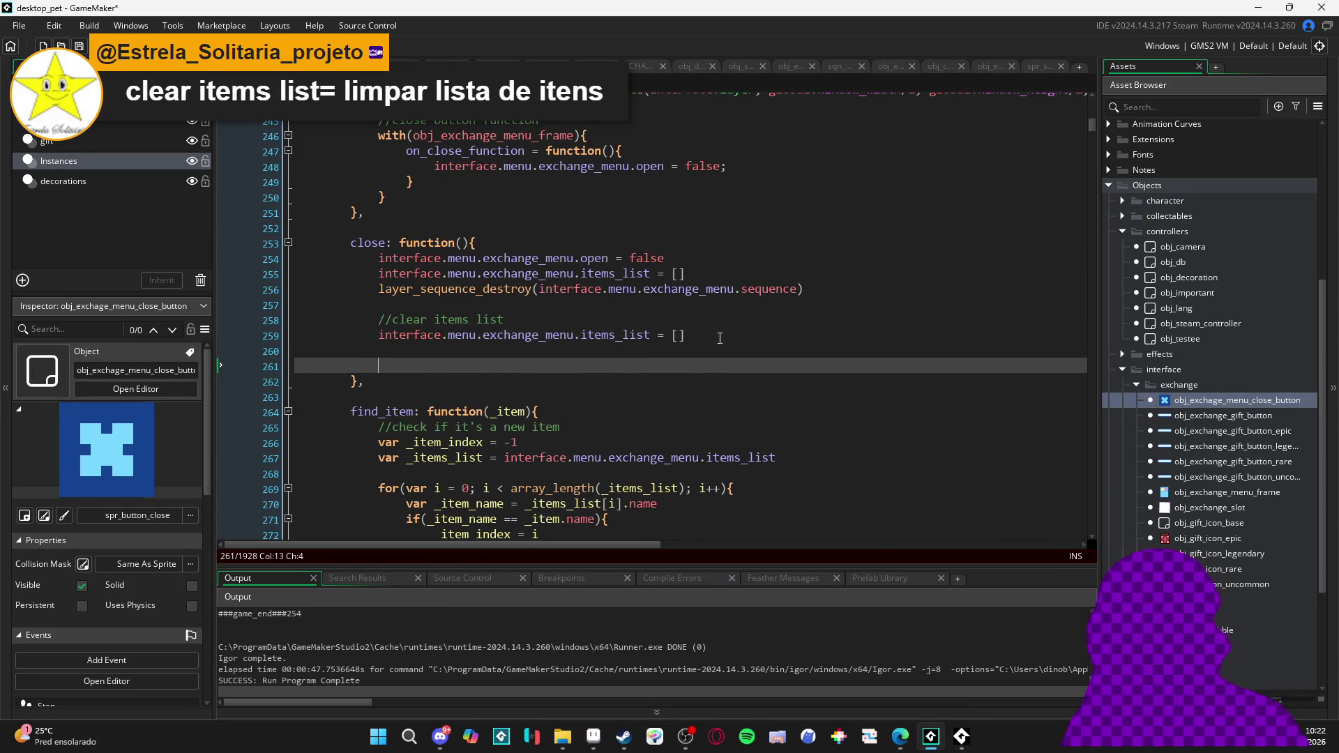
pyautogui.press('Up')
pyautogui.press('Return')
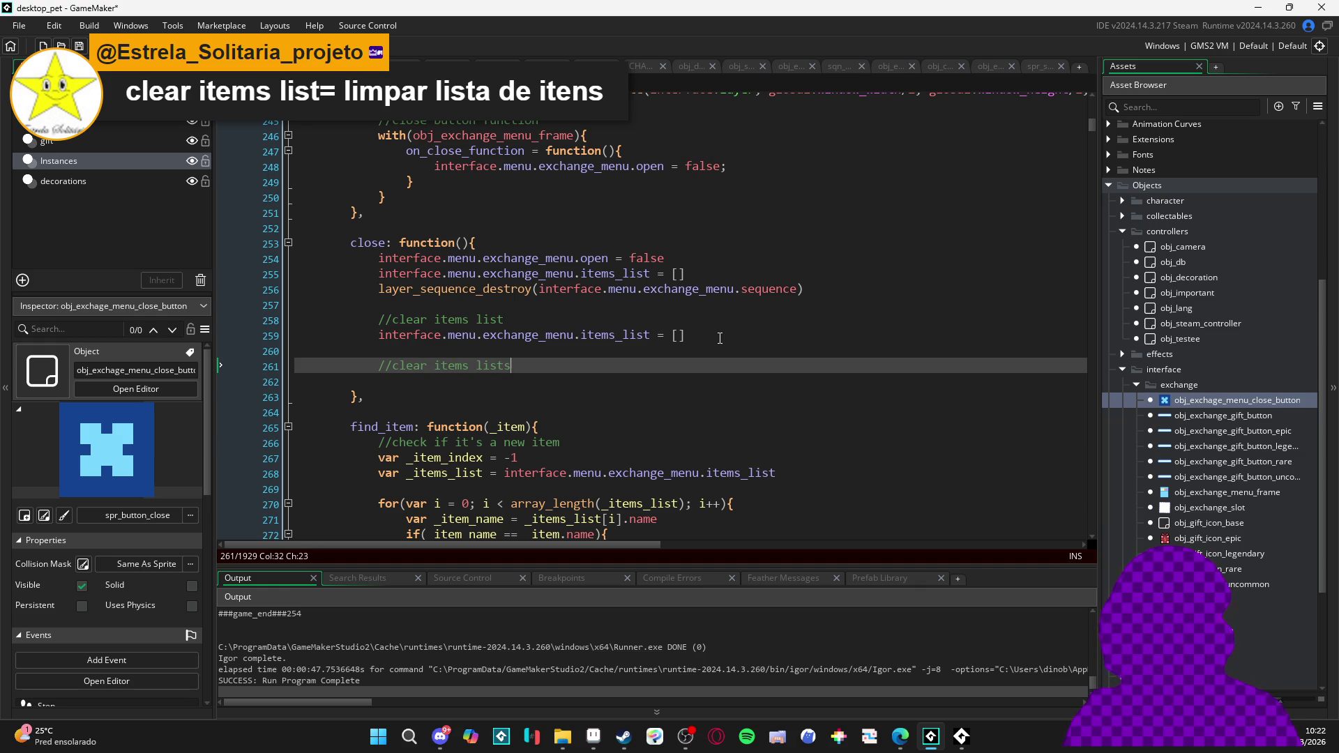
pyautogui.hotkey('ctrl', 'BackSpace')
pyautogui.hotkey('ctrl', 'BackSpace')
pyautogui.hotkey('ctrl', 'BackSpace')
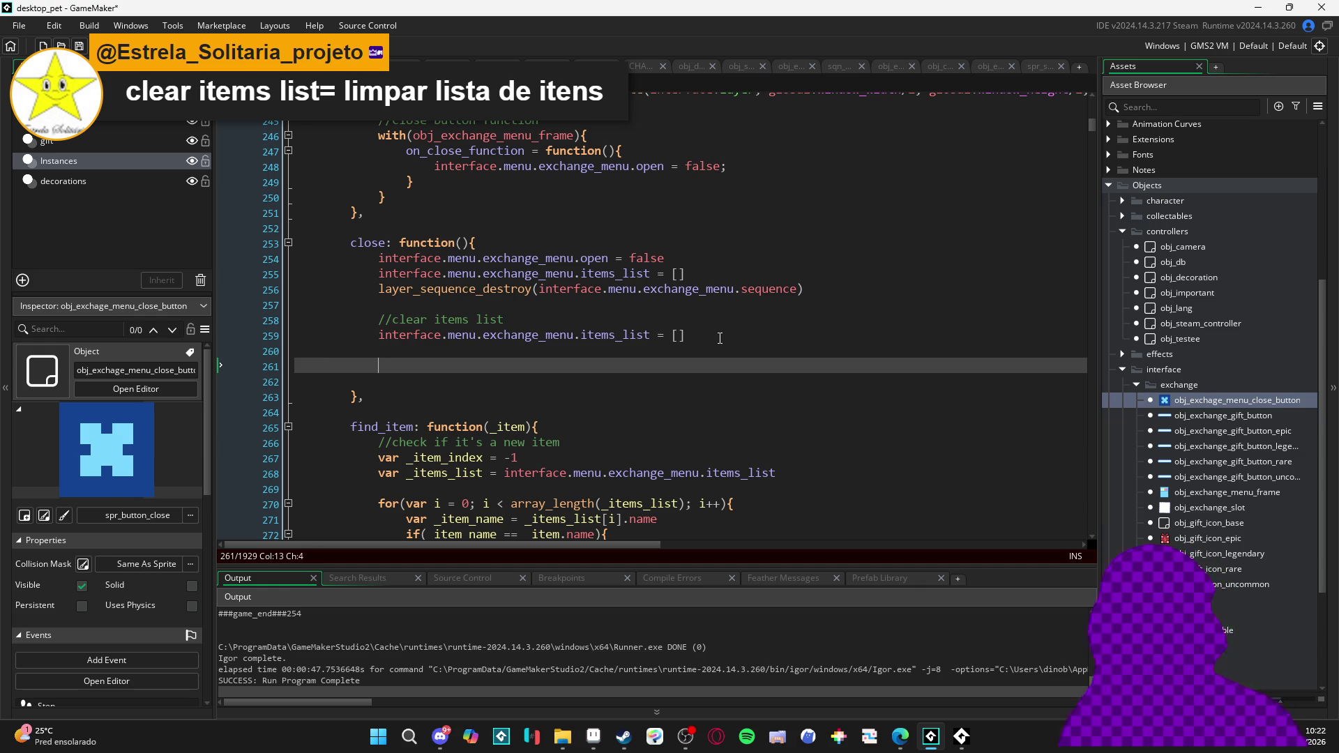
pyautogui.press('BackSpace')
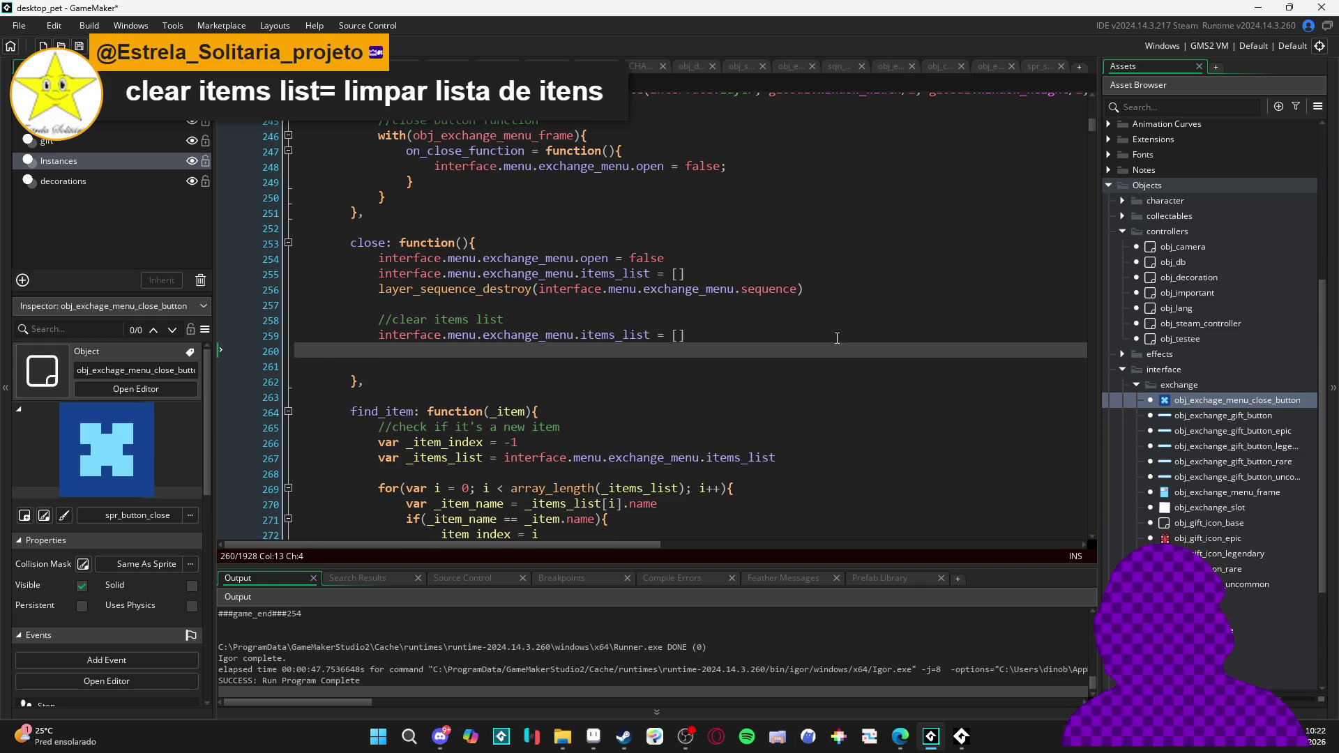
pyautogui.press('F5')
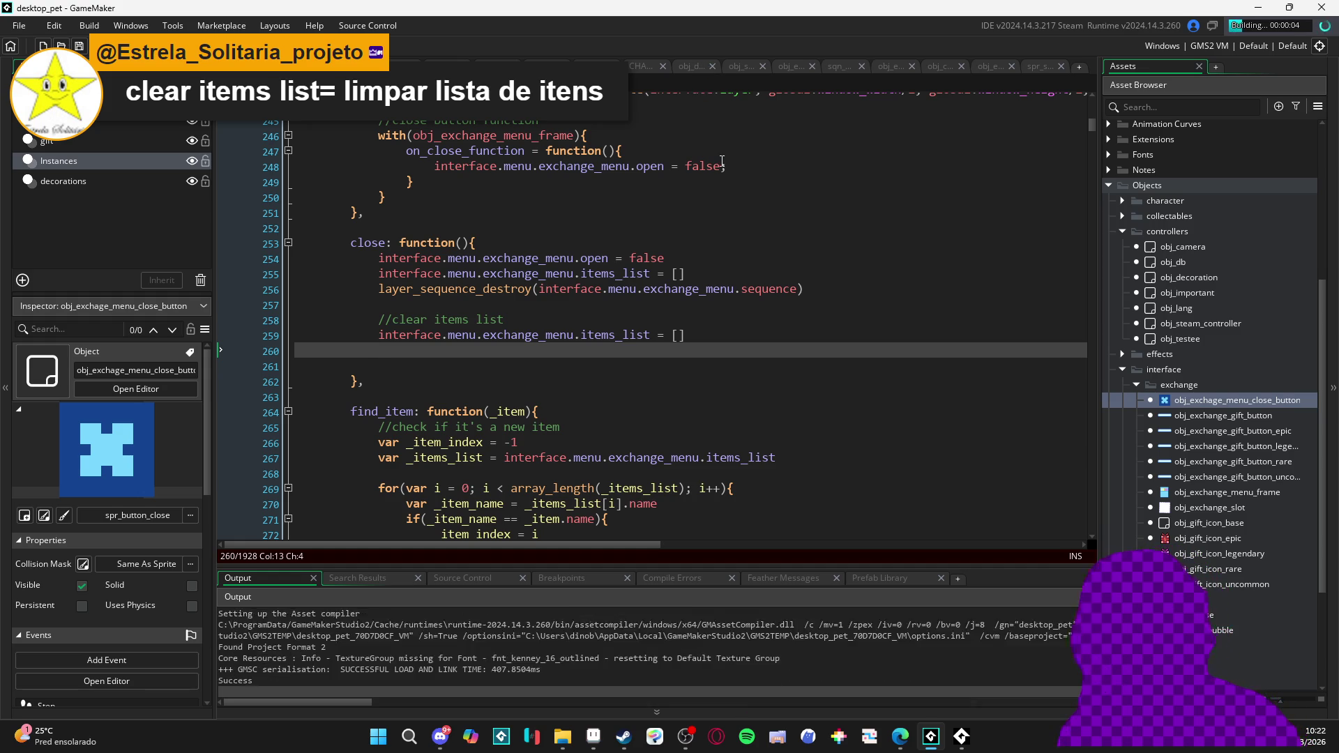
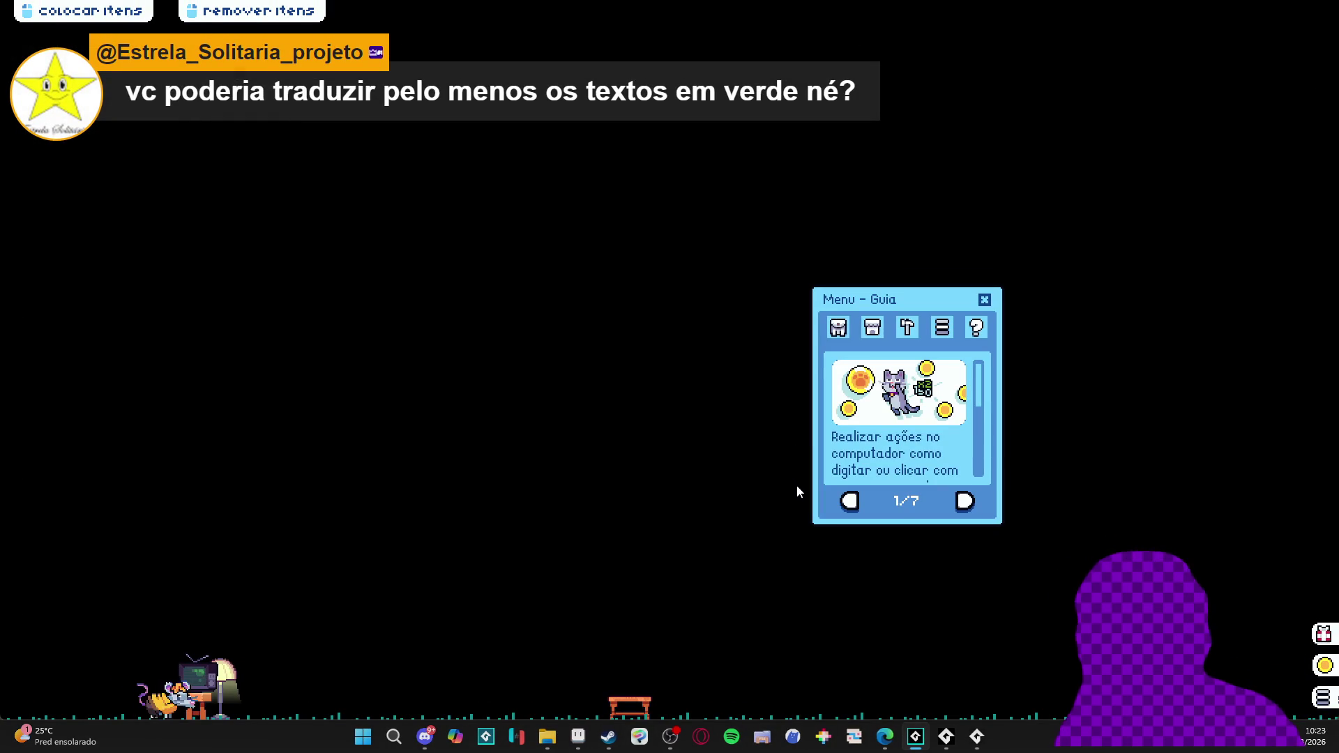
# Add the green console item to the exchange menu from the inventory, then close both menus
pyautogui.click(838, 327)
pyautogui.click(891, 499)
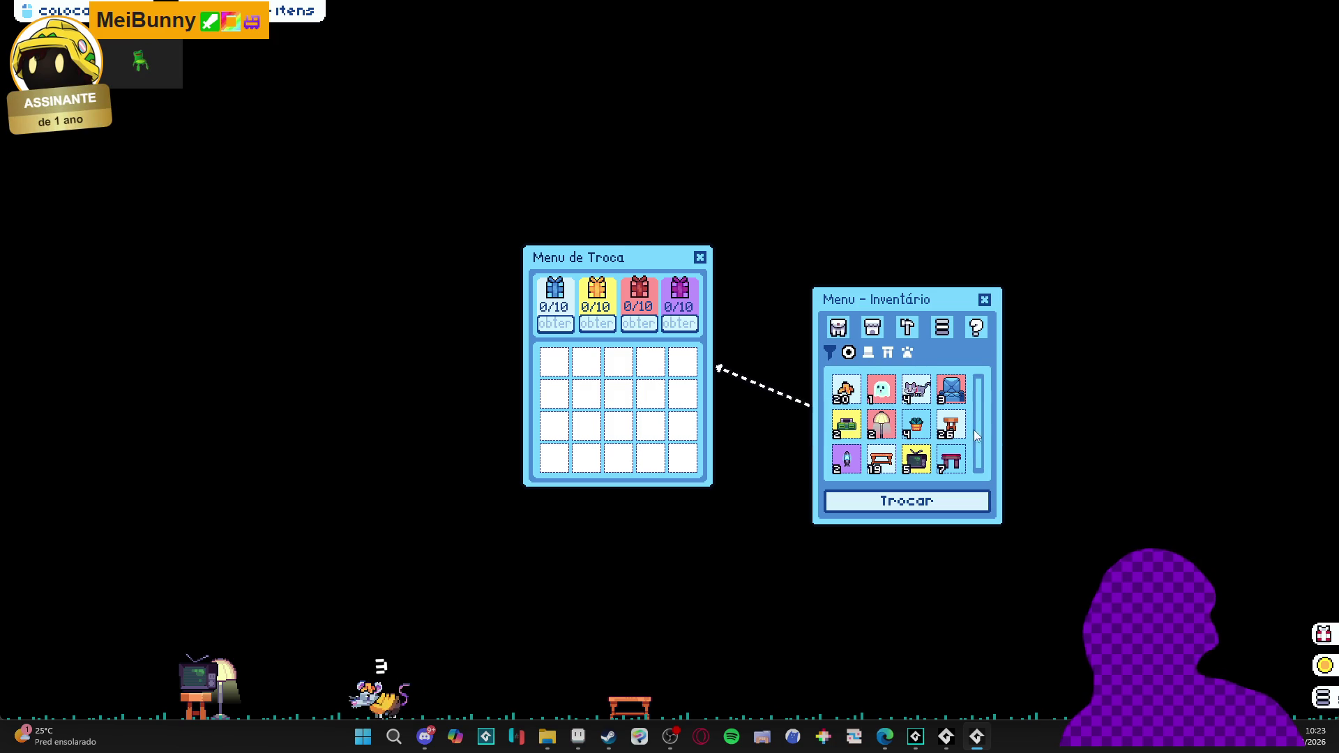
pyautogui.click(847, 424)
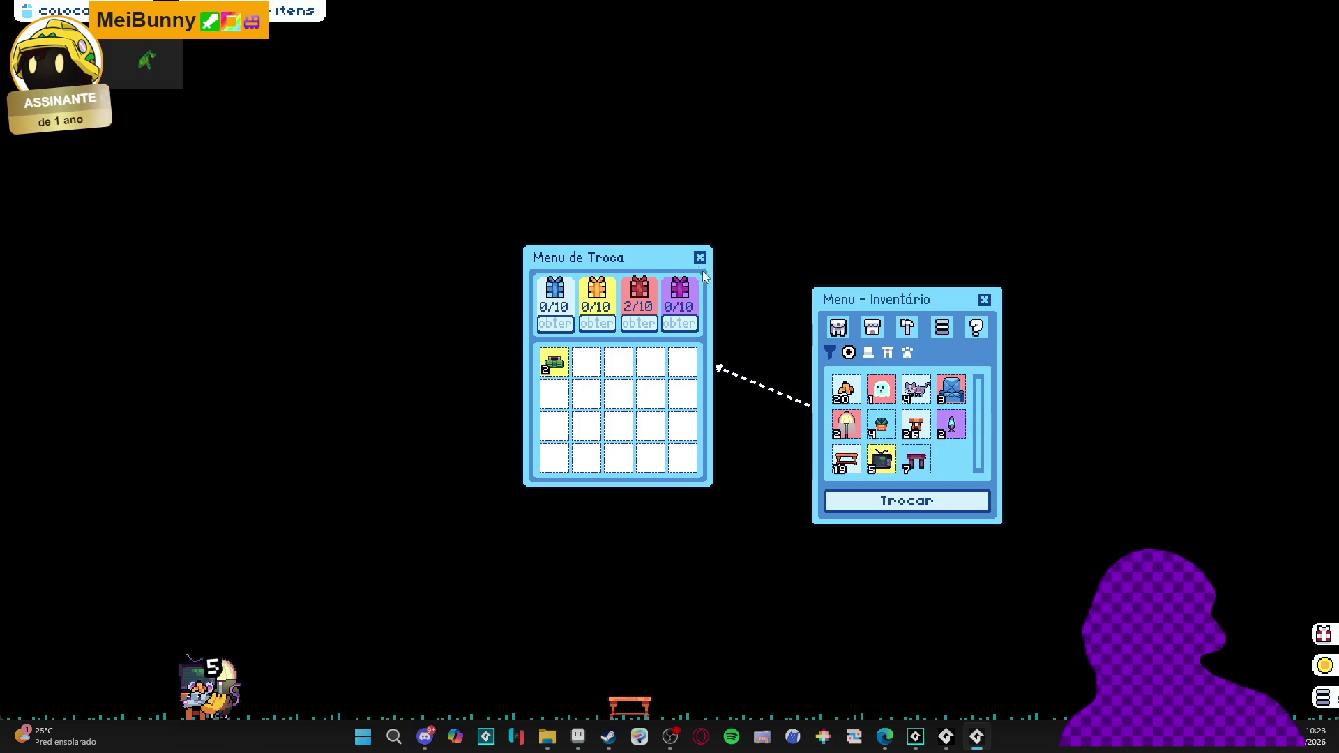
pyautogui.click(700, 258)
pyautogui.click(984, 299)
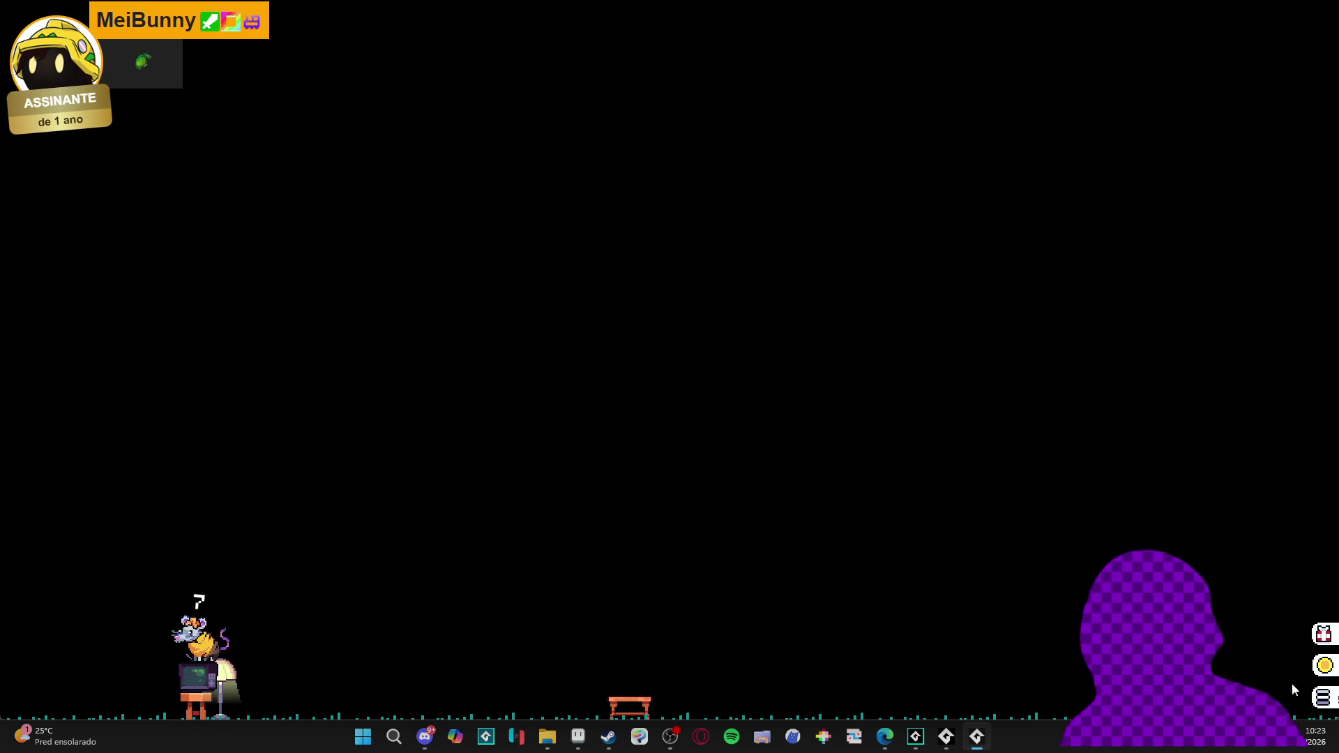
# Reopen and close the inventory, then close the desktop_pet game window
pyautogui.click(1323, 698)
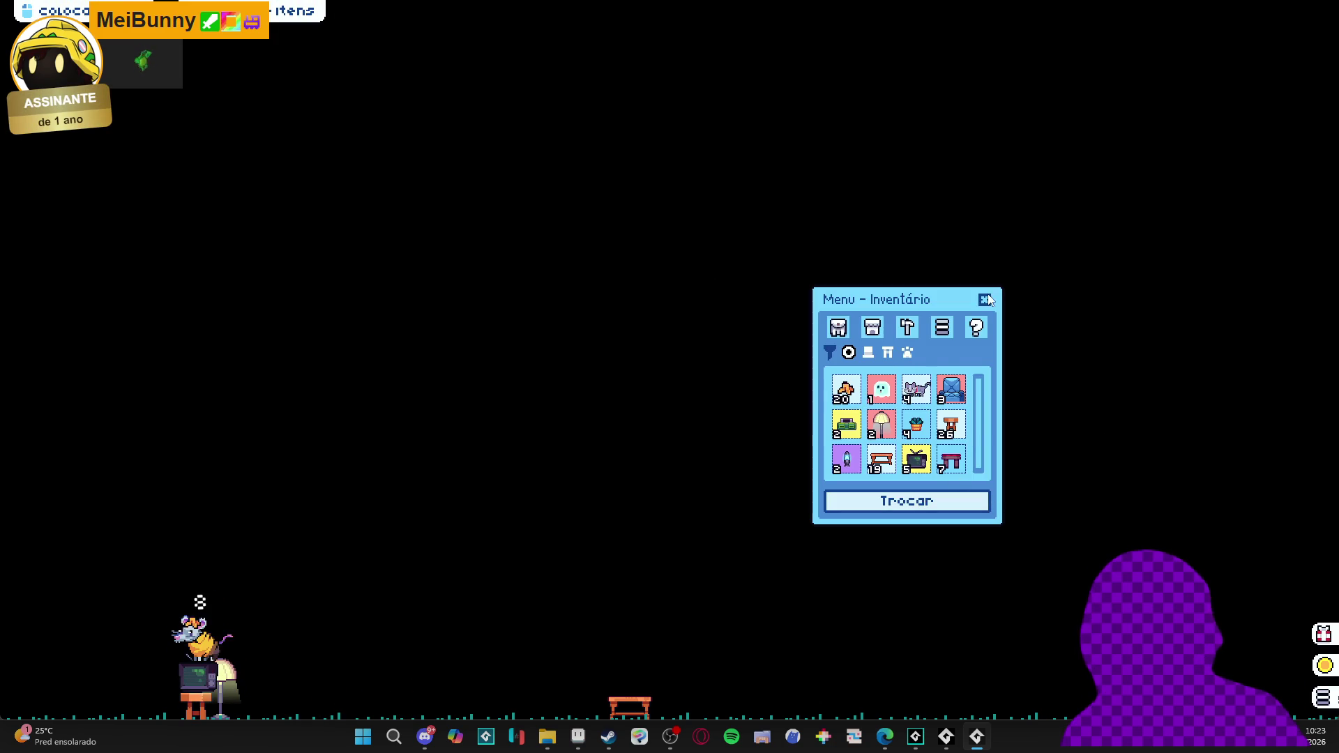
pyautogui.click(984, 299)
pyautogui.rightClick(976, 736)
pyautogui.click(960, 699)
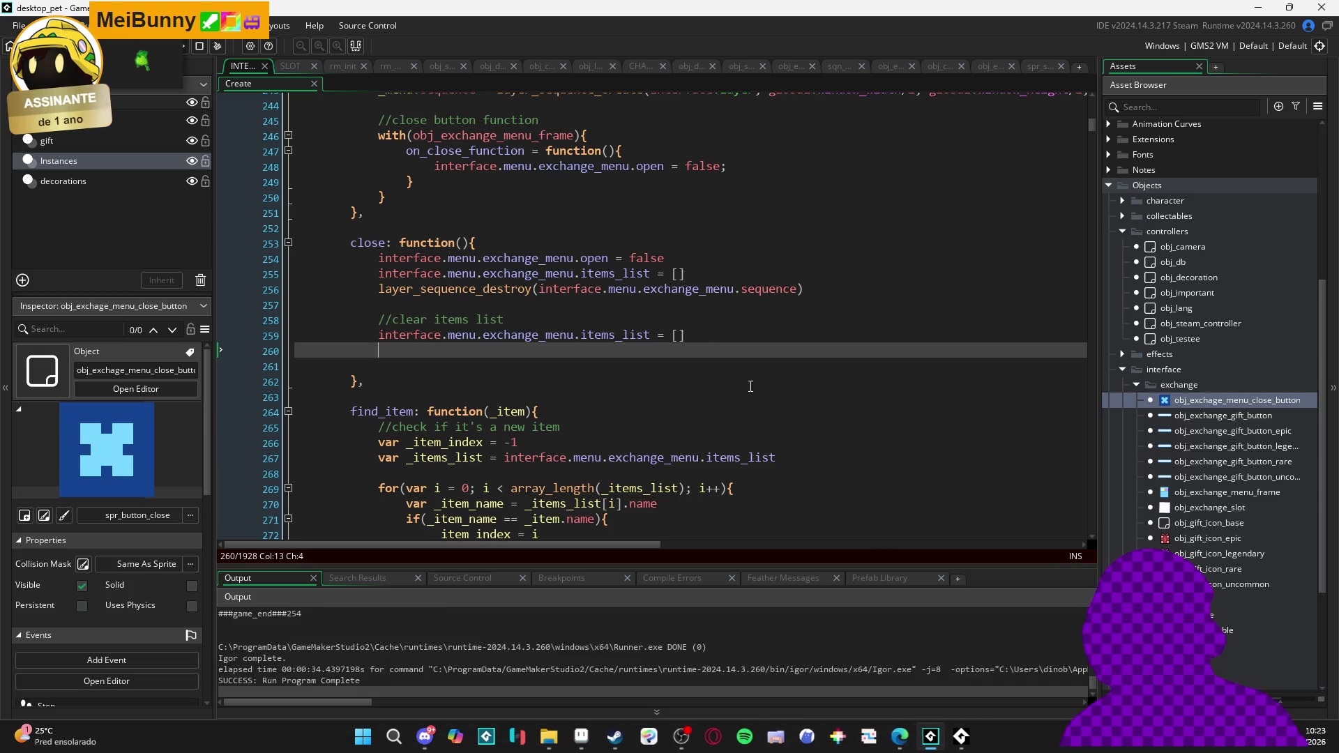
# Remove leftover blank lines in close, then open the exchange close button's Step event code
pyautogui.press('BackSpace')
pyautogui.press('BackSpace')
pyautogui.press('BackSpace')
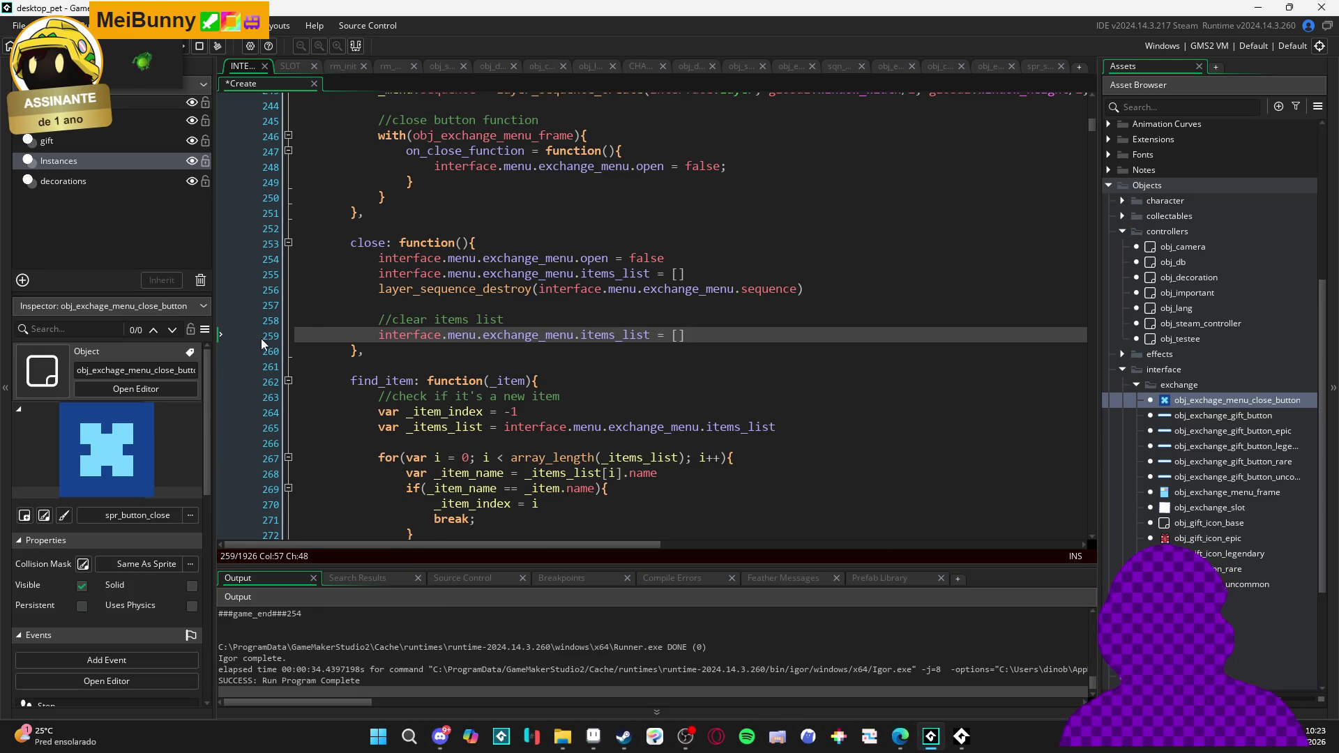
pyautogui.click(368, 238)
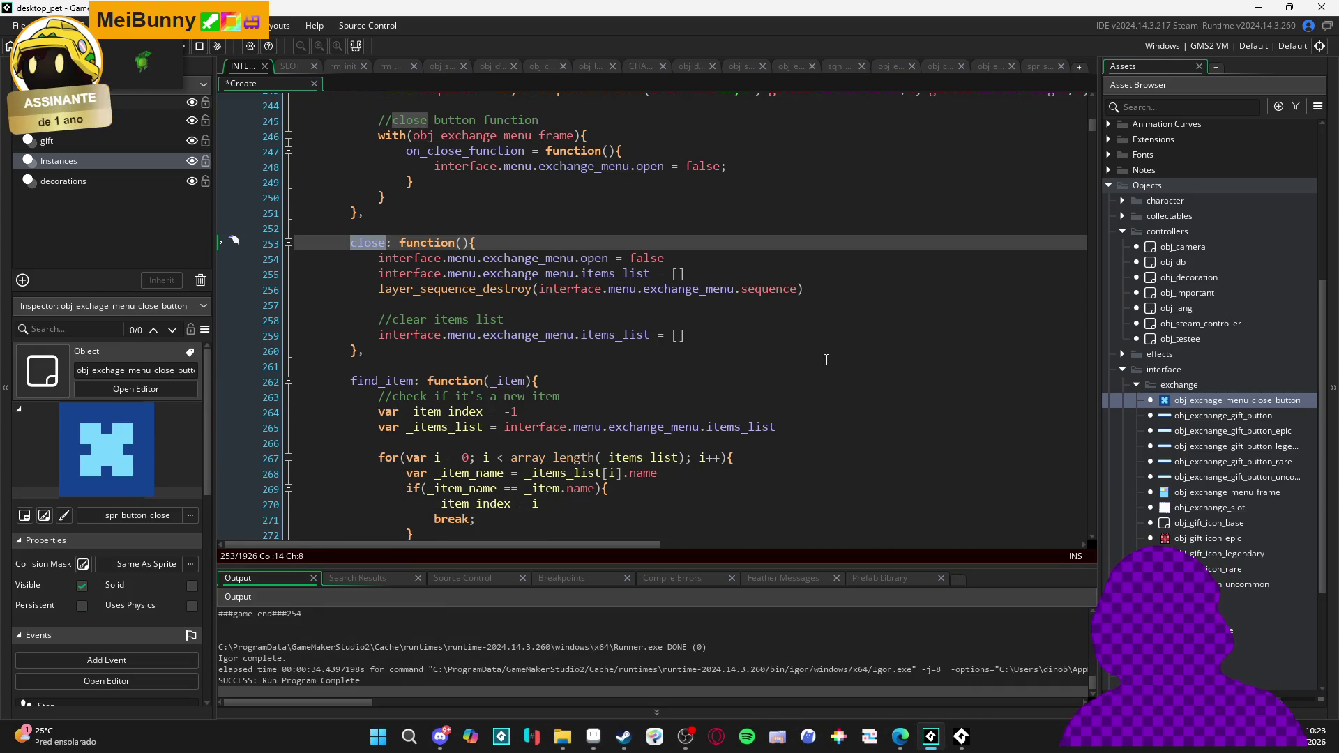
pyautogui.doubleClick(1186, 402)
# Add interface.menu.inventory.update() after the close() call and save
pyautogui.click(1040, 214)
pyautogui.press('Return')
pyautogui.press('Return')
pyautogui.press('Return')
pyautogui.press('Up')
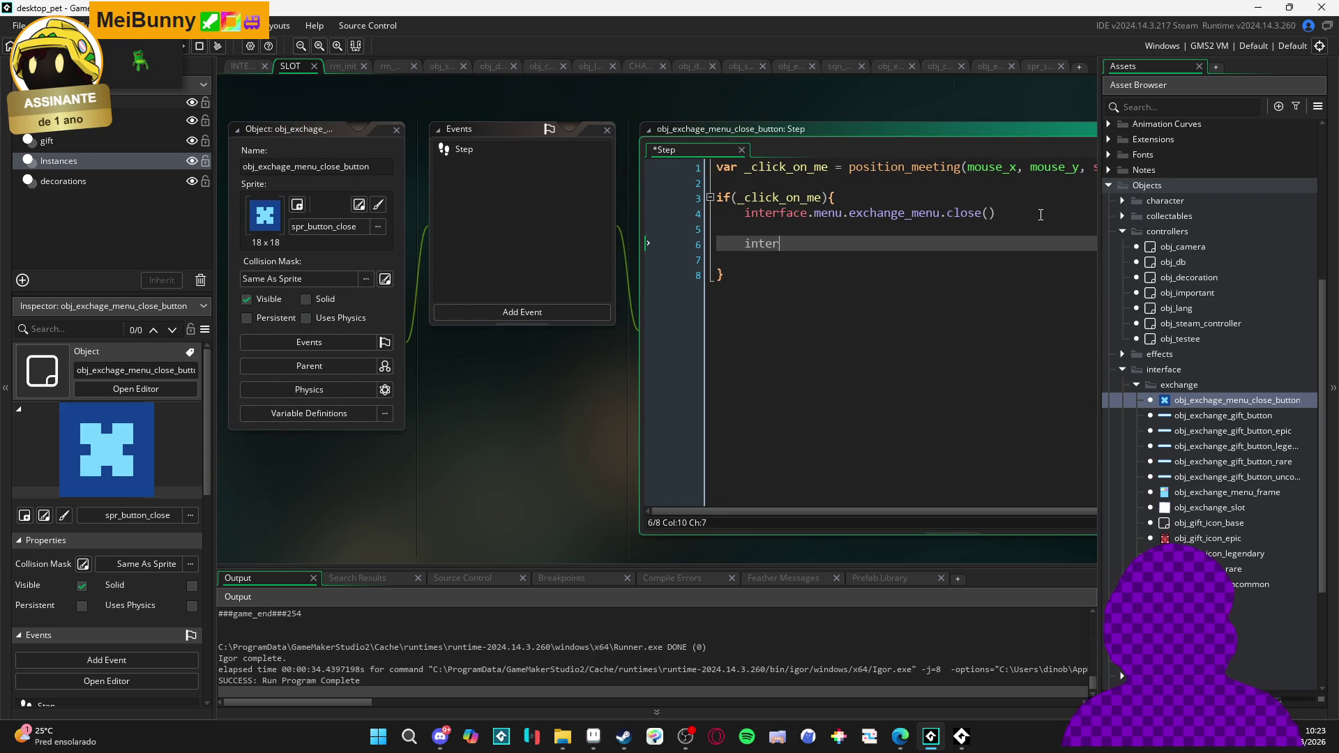
pyautogui.write('face.menu.')
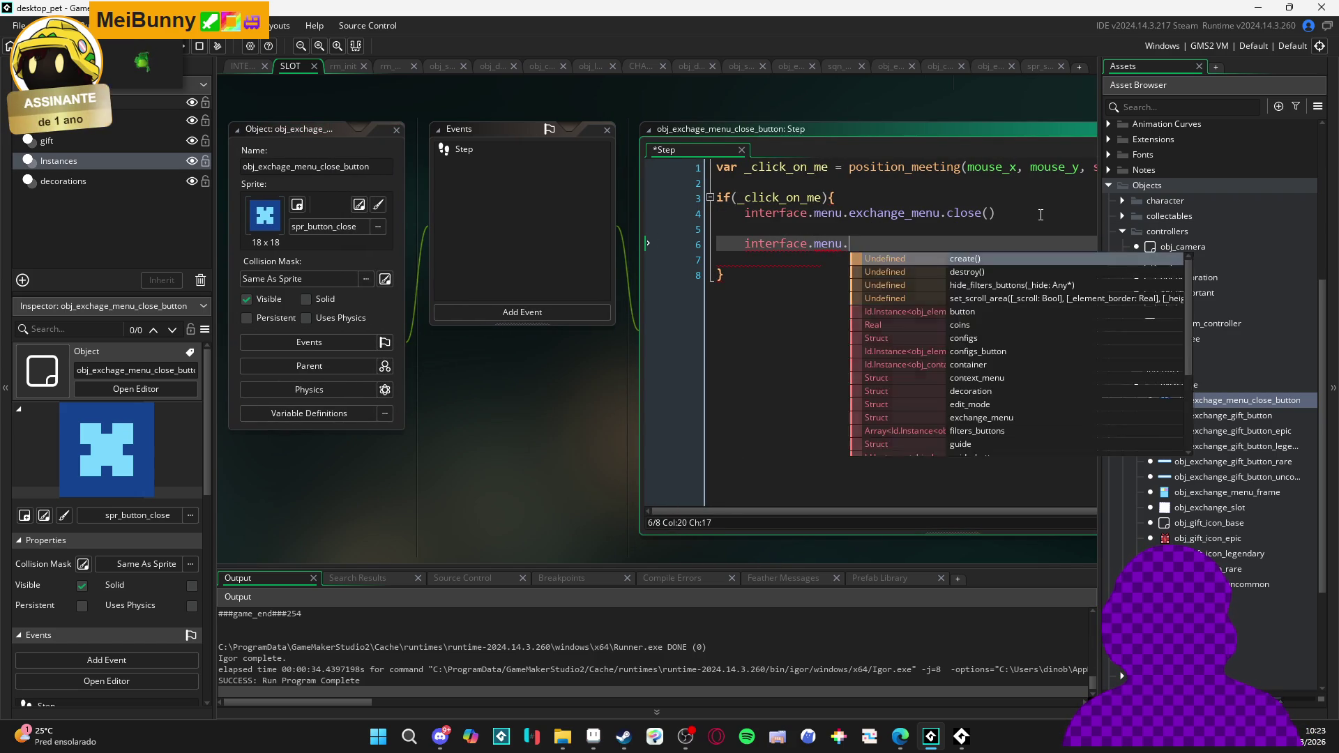
pyautogui.write('inventory.up')
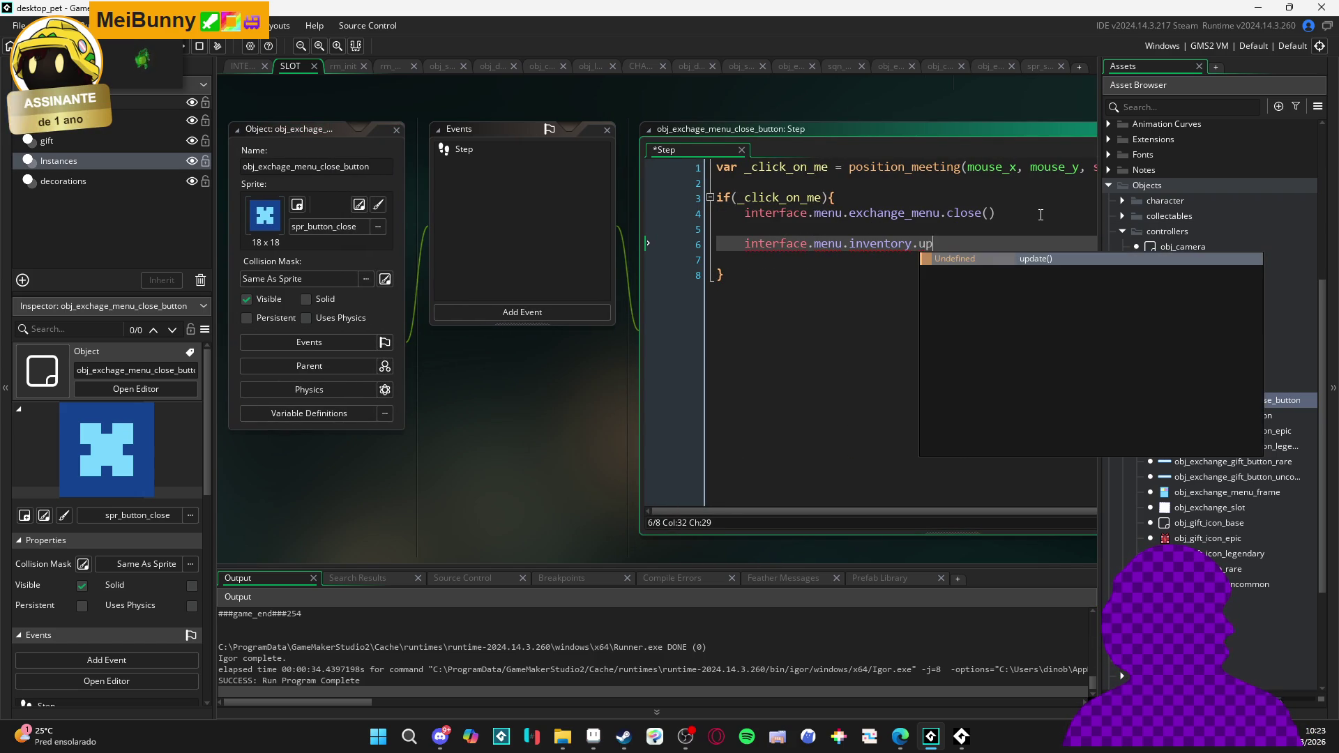
pyautogui.press('Return')
pyautogui.hotkey('ctrl', 's')
# Delete the extra empty line left in the Step event code
pyautogui.click(993, 229)
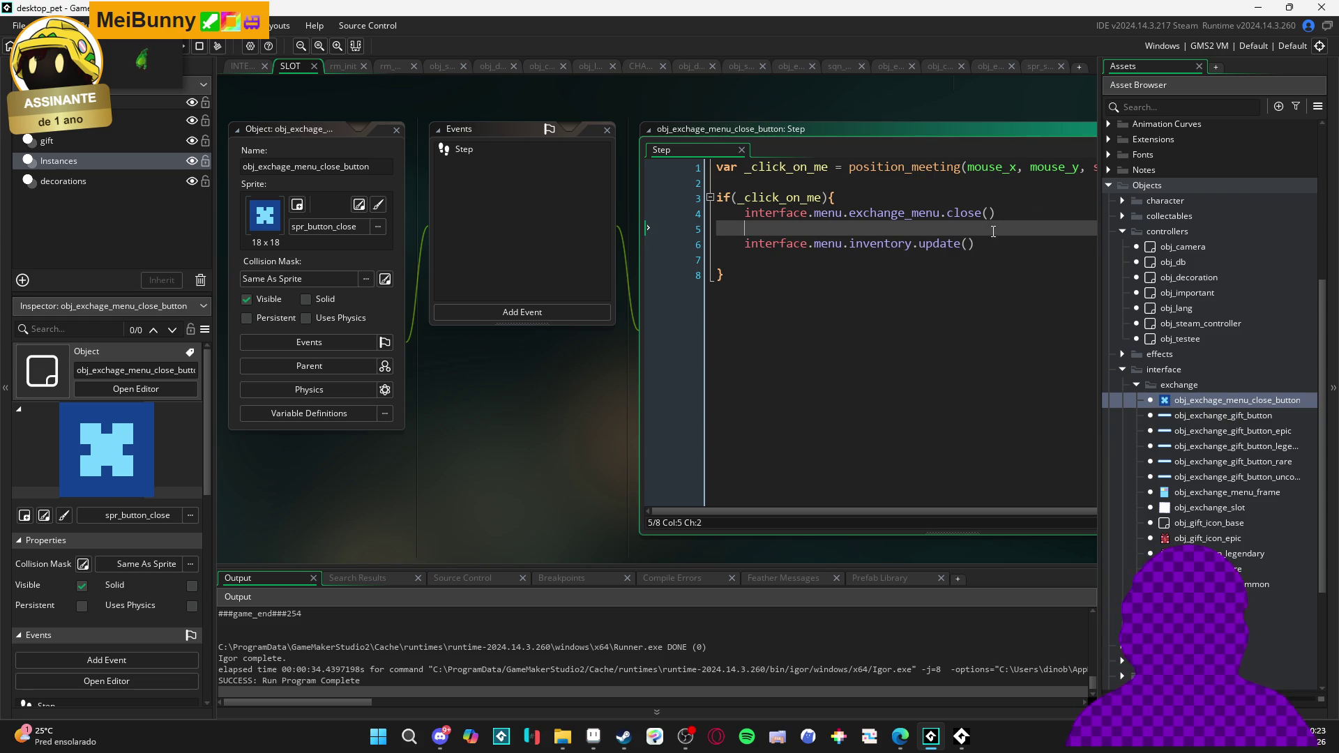
pyautogui.click(720, 268)
pyautogui.press('BackSpace')
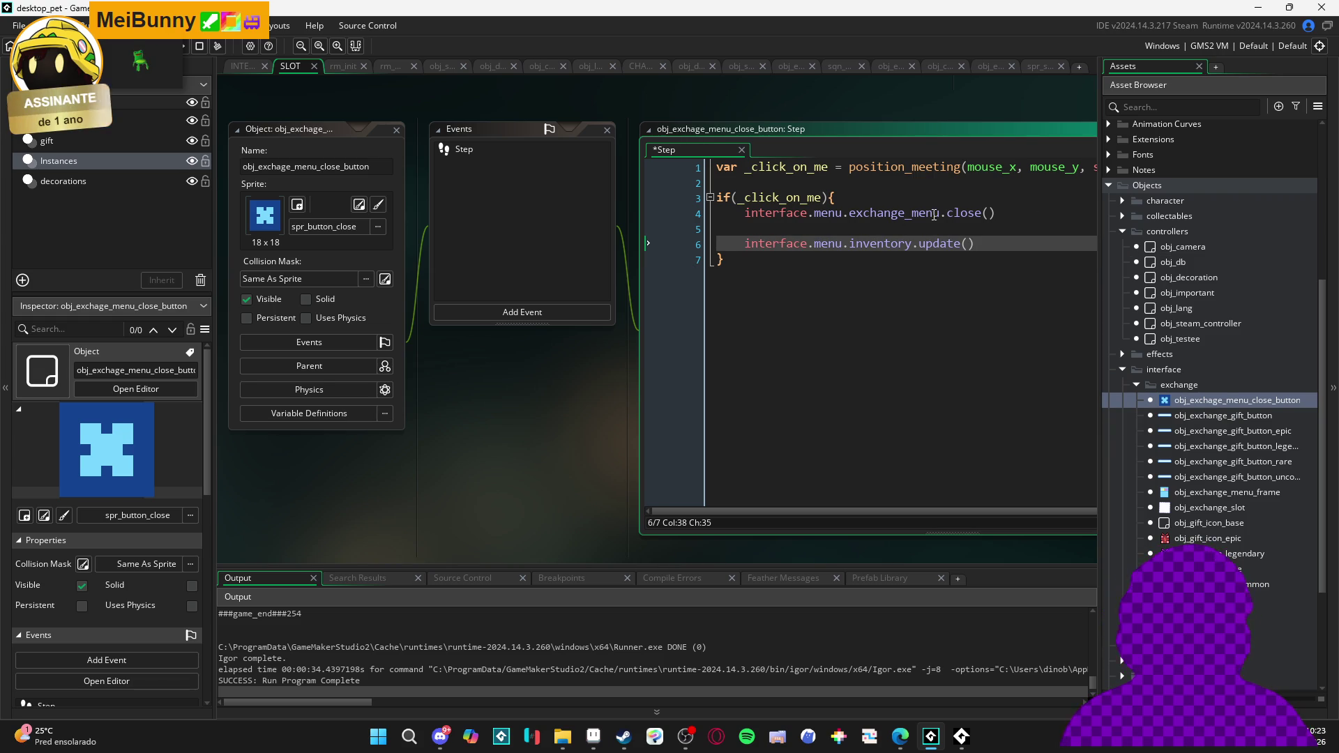
pyautogui.click(243, 66)
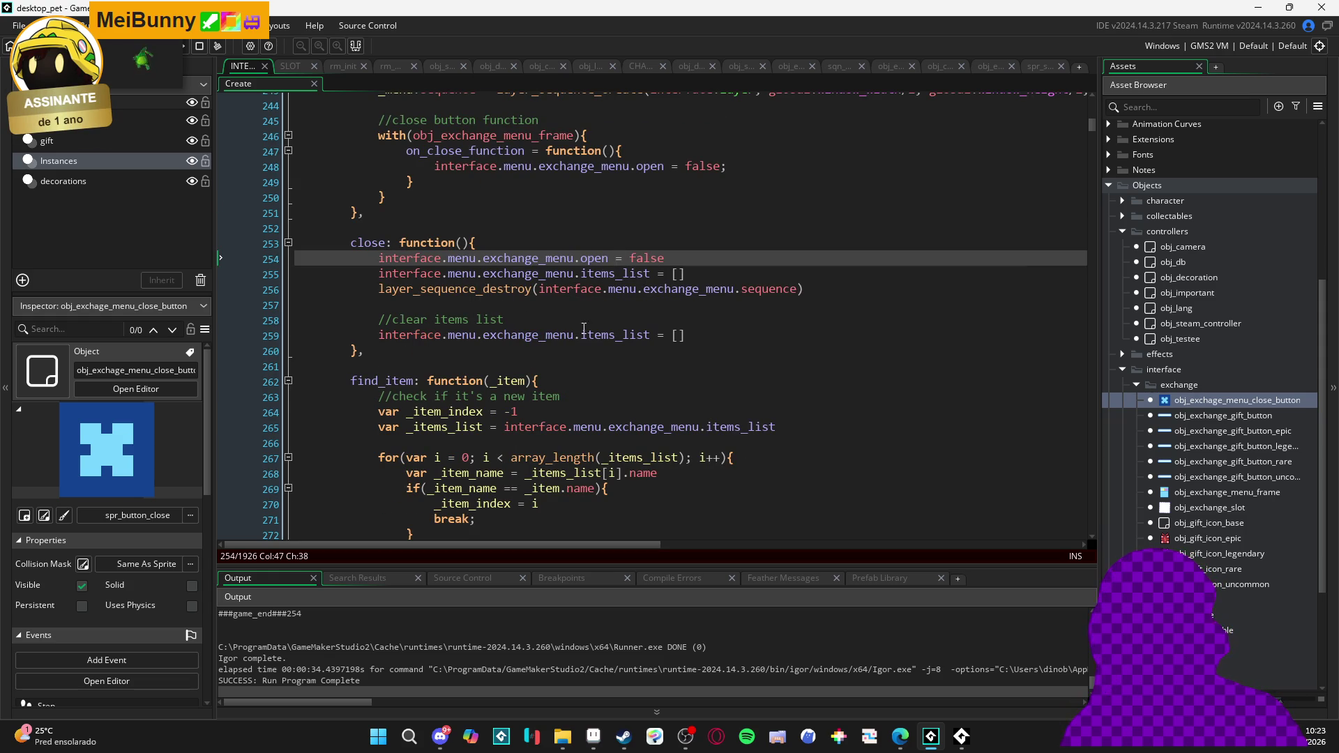
# Insert a //clear rarity amount comment on a new line inside close
pyautogui.press('Down')
pyautogui.press('Down')
pyautogui.press('Down')
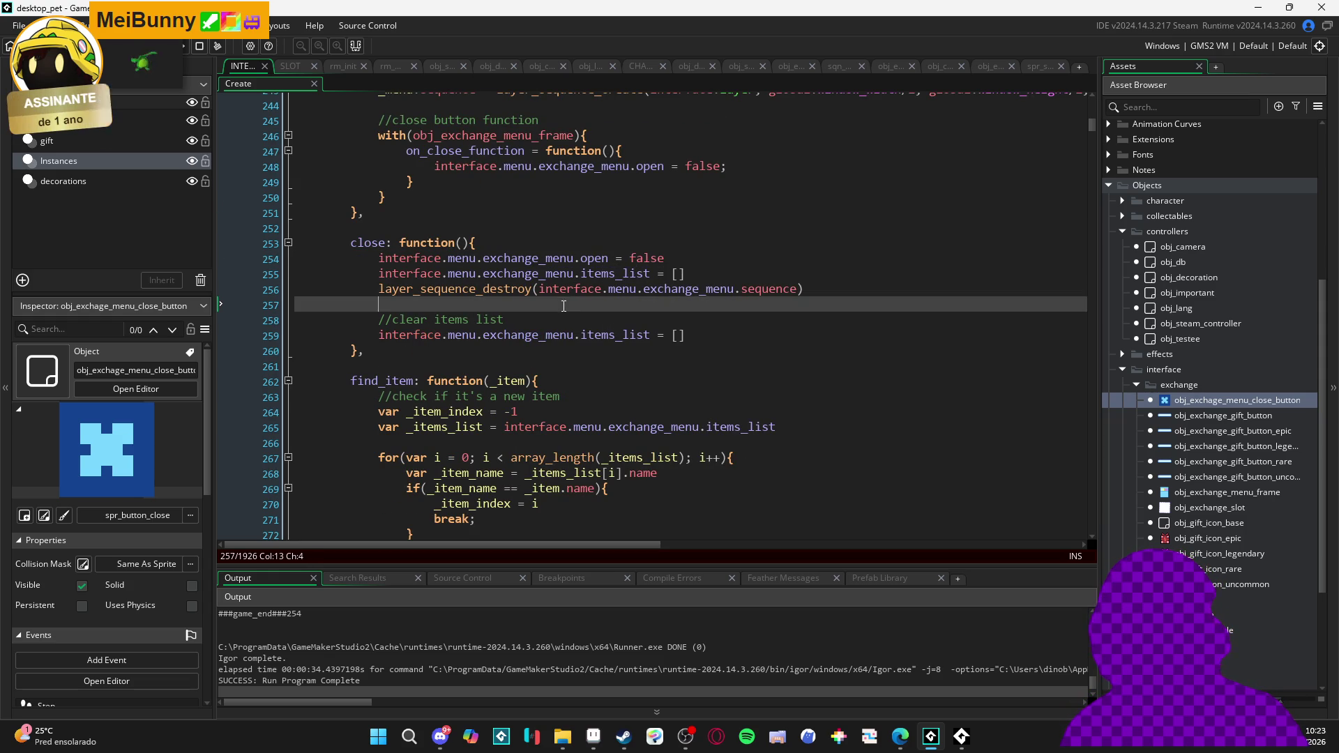
pyautogui.press('Return')
pyautogui.press('Return')
pyautogui.press('Up')
pyautogui.write('clear it')
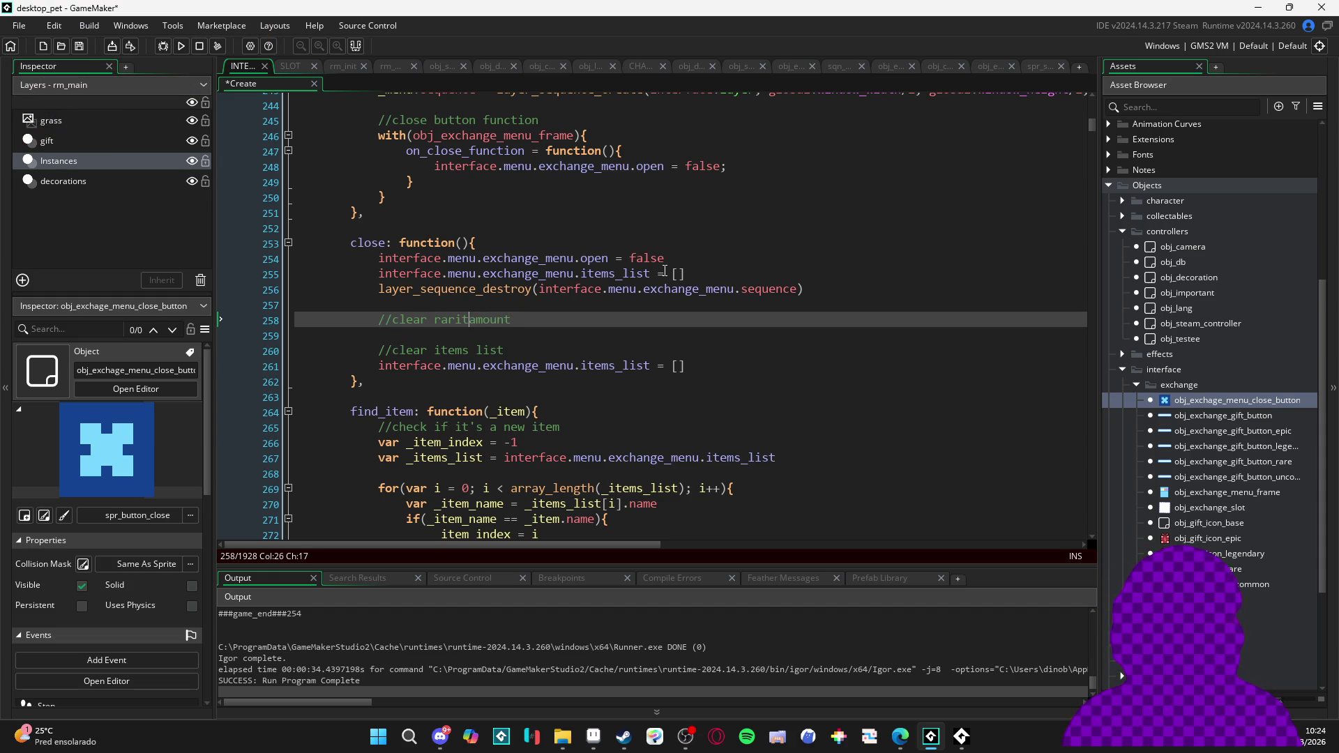
pyautogui.write('y')
pyautogui.press('Return')
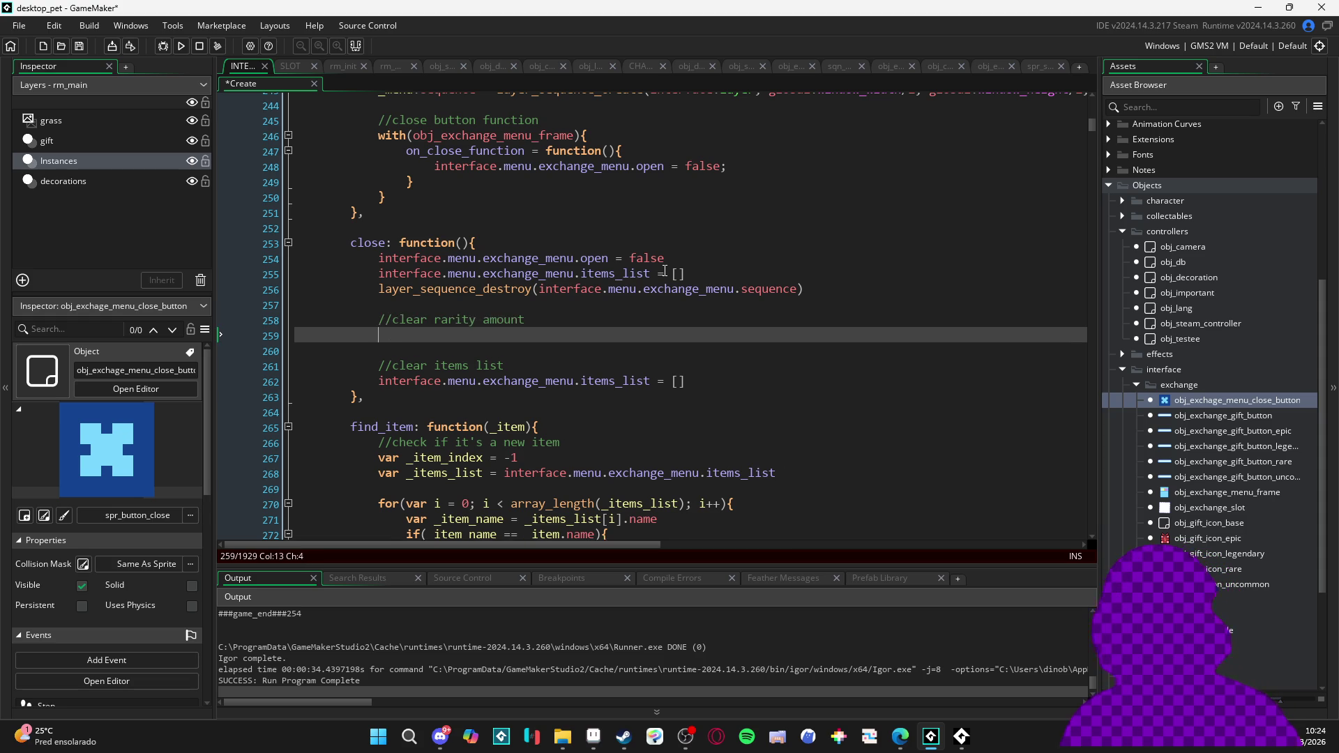
# Copy the items_amount definition block under the comment and indent it
pyautogui.scroll(10, 522, 342)
pyautogui.scroll(2, 393, 314)
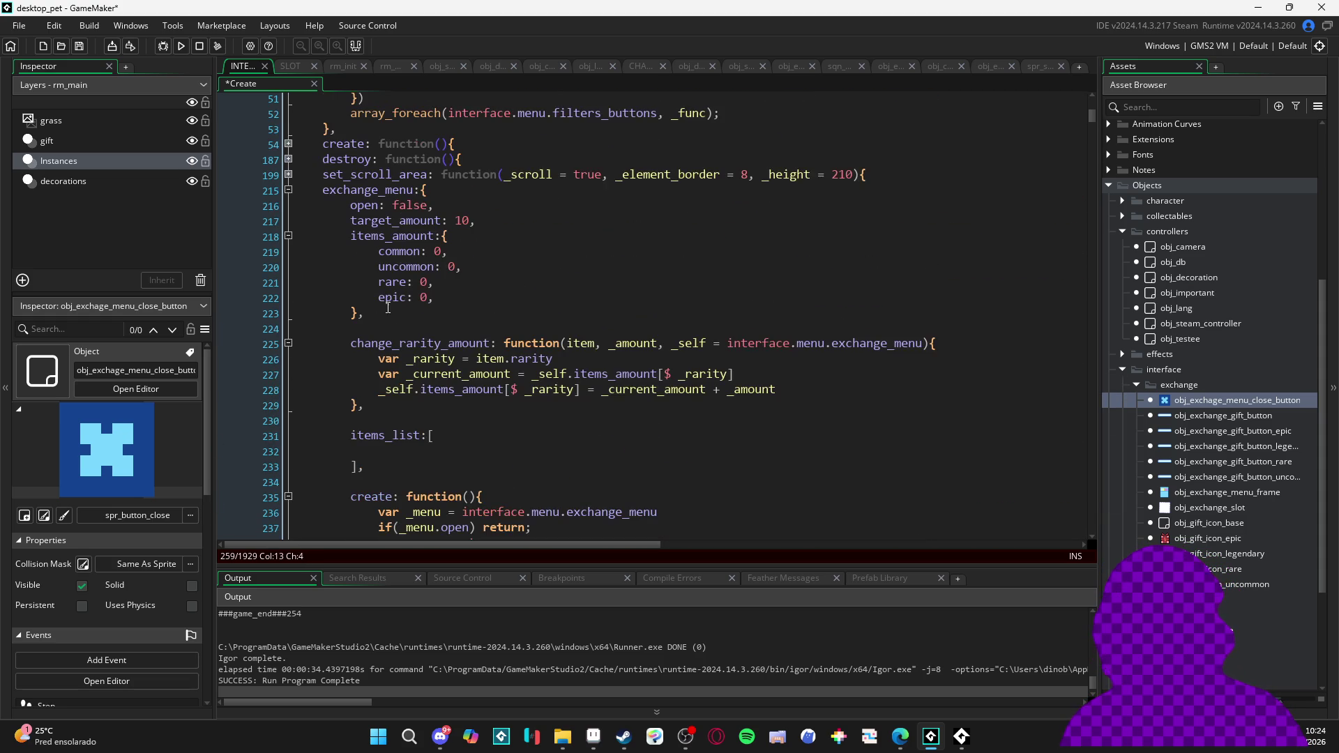
pyautogui.moveTo(351, 236); pyautogui.dragTo(373, 316)
pyautogui.hotkey('ctrl', 'c')
pyautogui.scroll(-13, 456, 323)
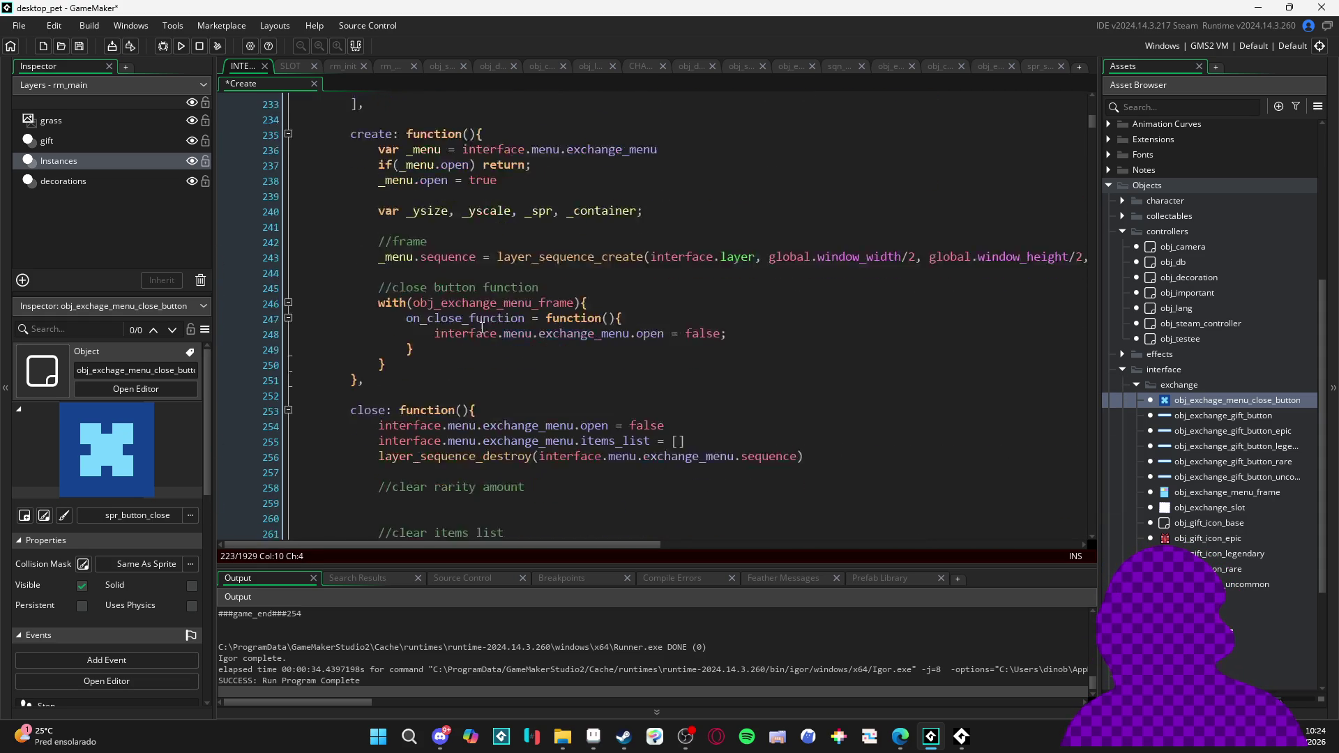
pyautogui.click(485, 278)
pyautogui.hotkey('ctrl', 'v')
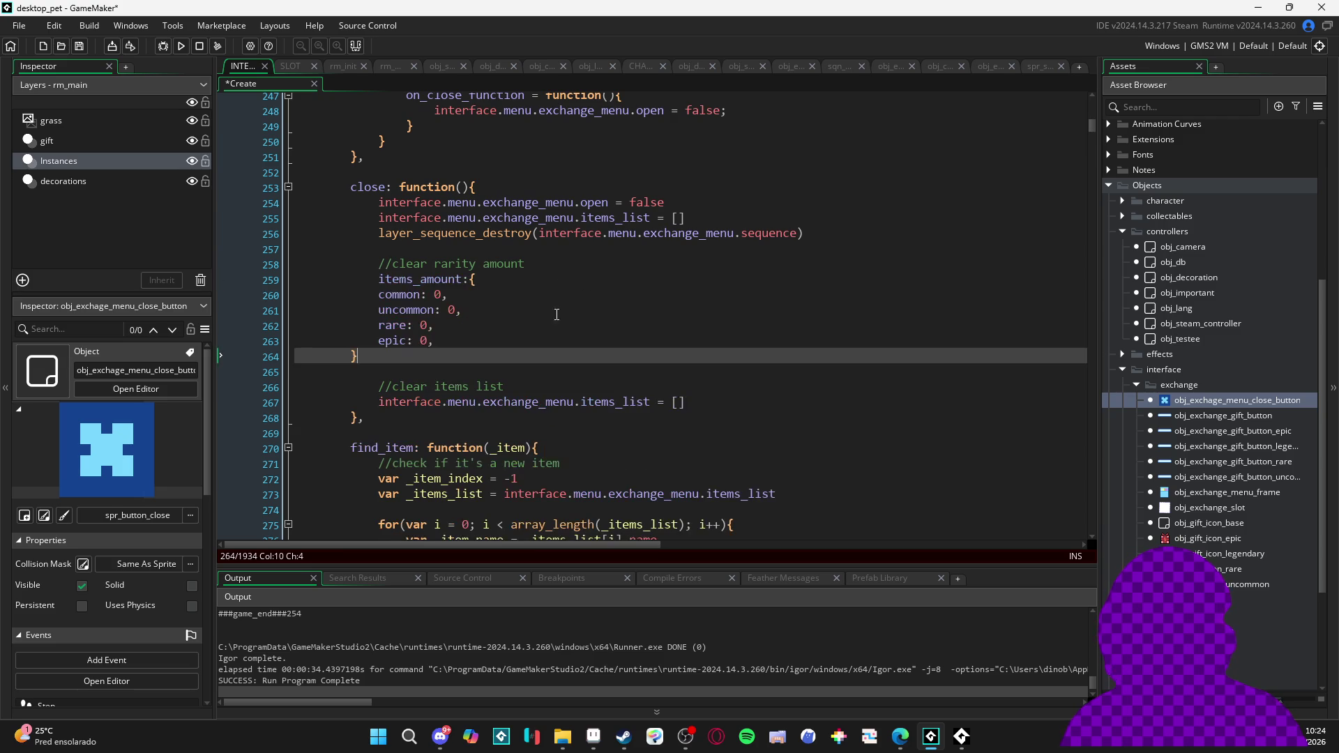
pyautogui.moveTo(366, 340); pyautogui.dragTo(375, 294)
pyautogui.press('Tab')
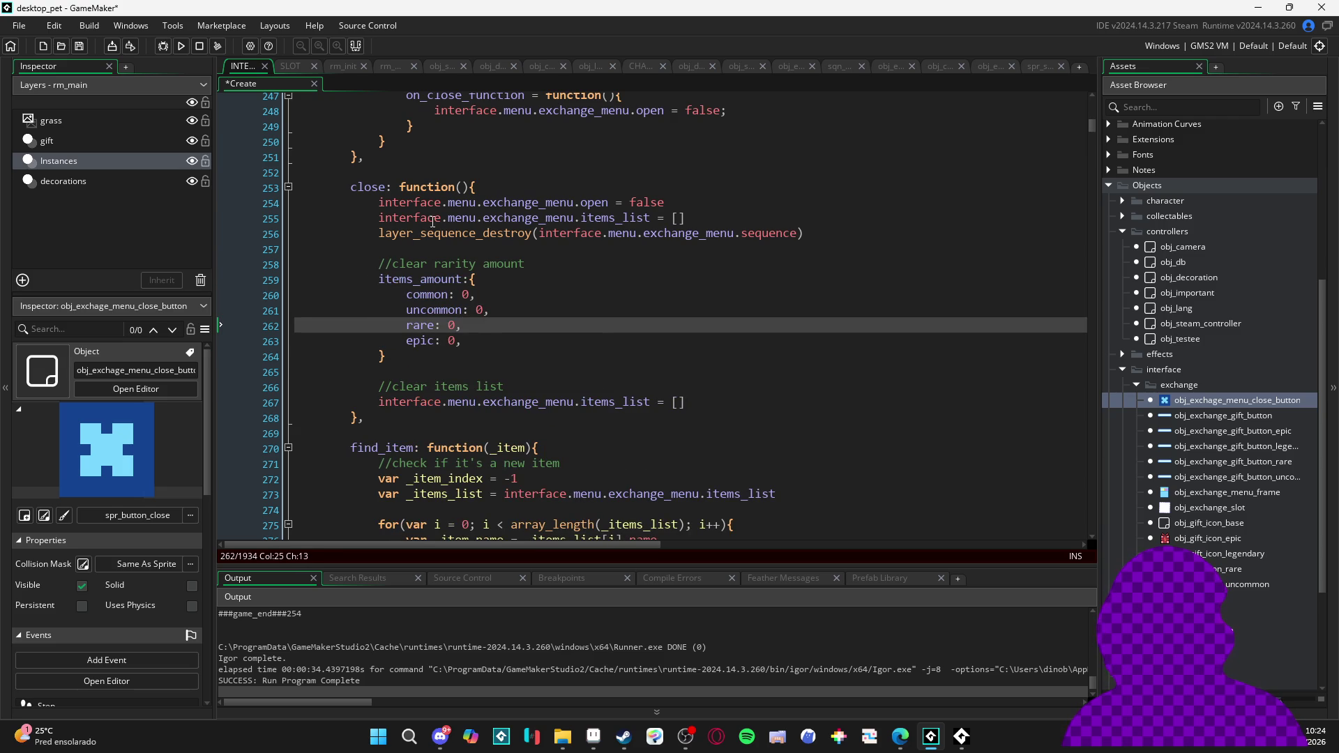
# Prefix the block with interface.menu.exchange_menu. so all rarity counters reset to 0
pyautogui.moveTo(377, 202); pyautogui.dragTo(580, 202)
pyautogui.hotkey('ctrl', 'c')
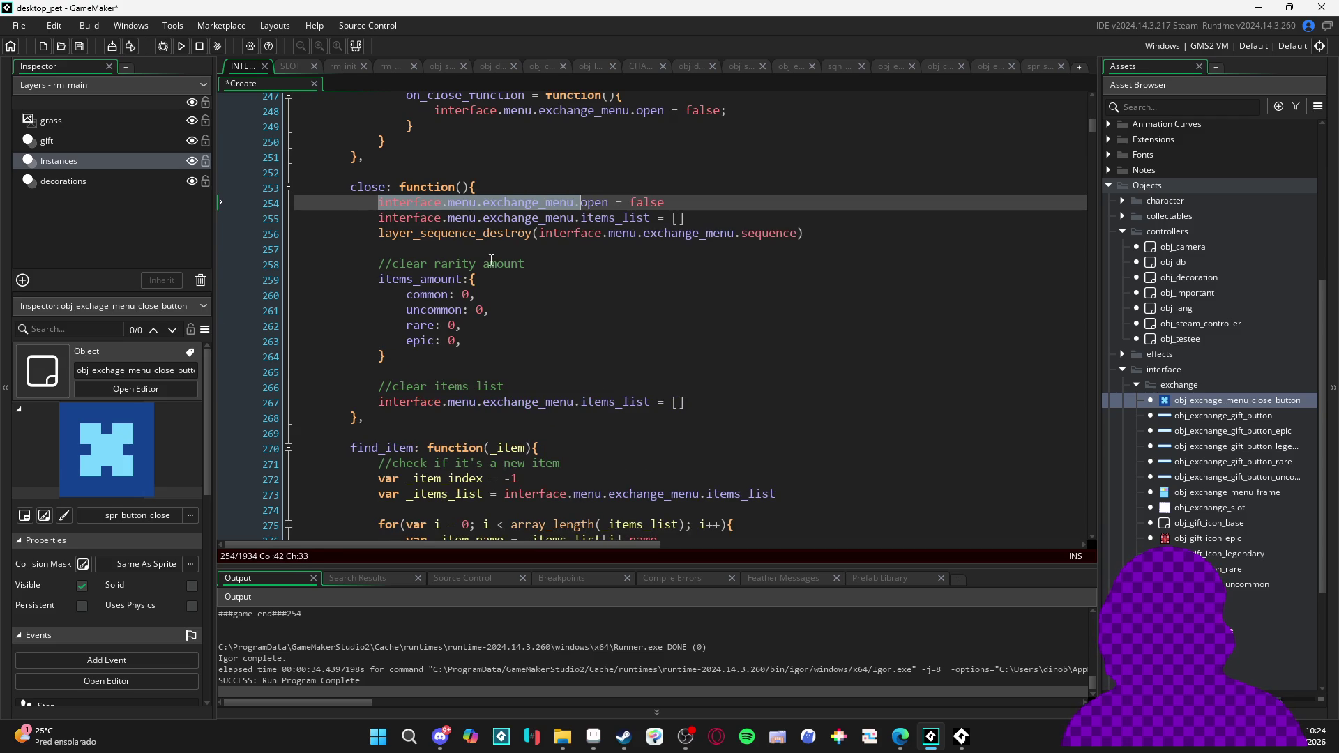
pyautogui.click(378, 280)
pyautogui.hotkey('ctrl', 'v')
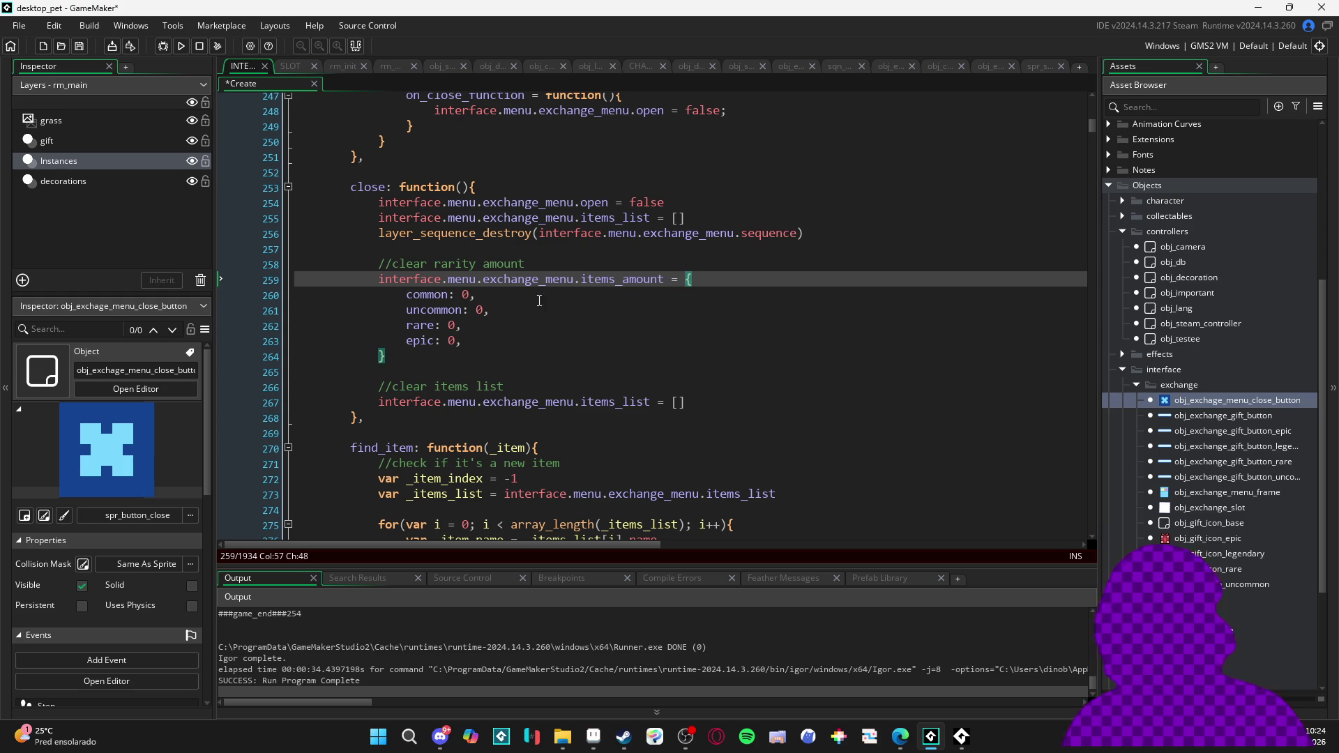
pyautogui.press('Return')
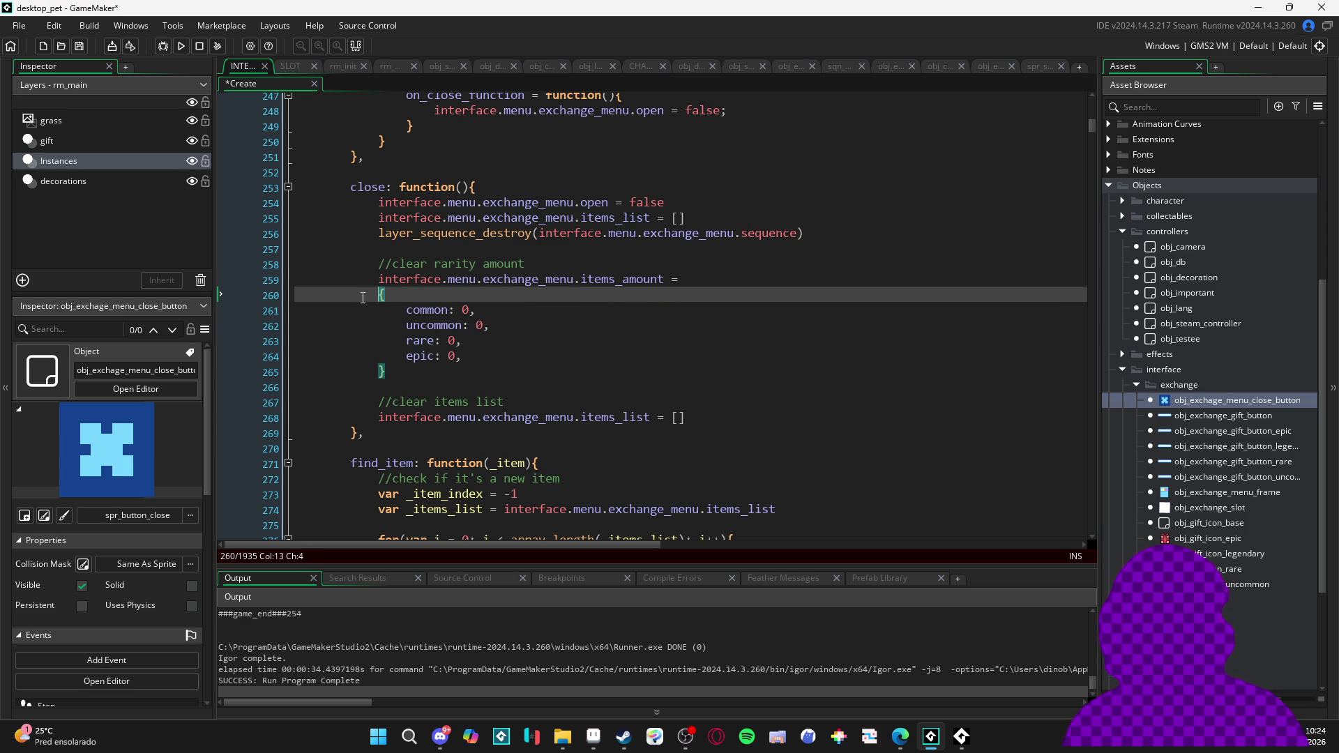
pyautogui.press('BackSpace')
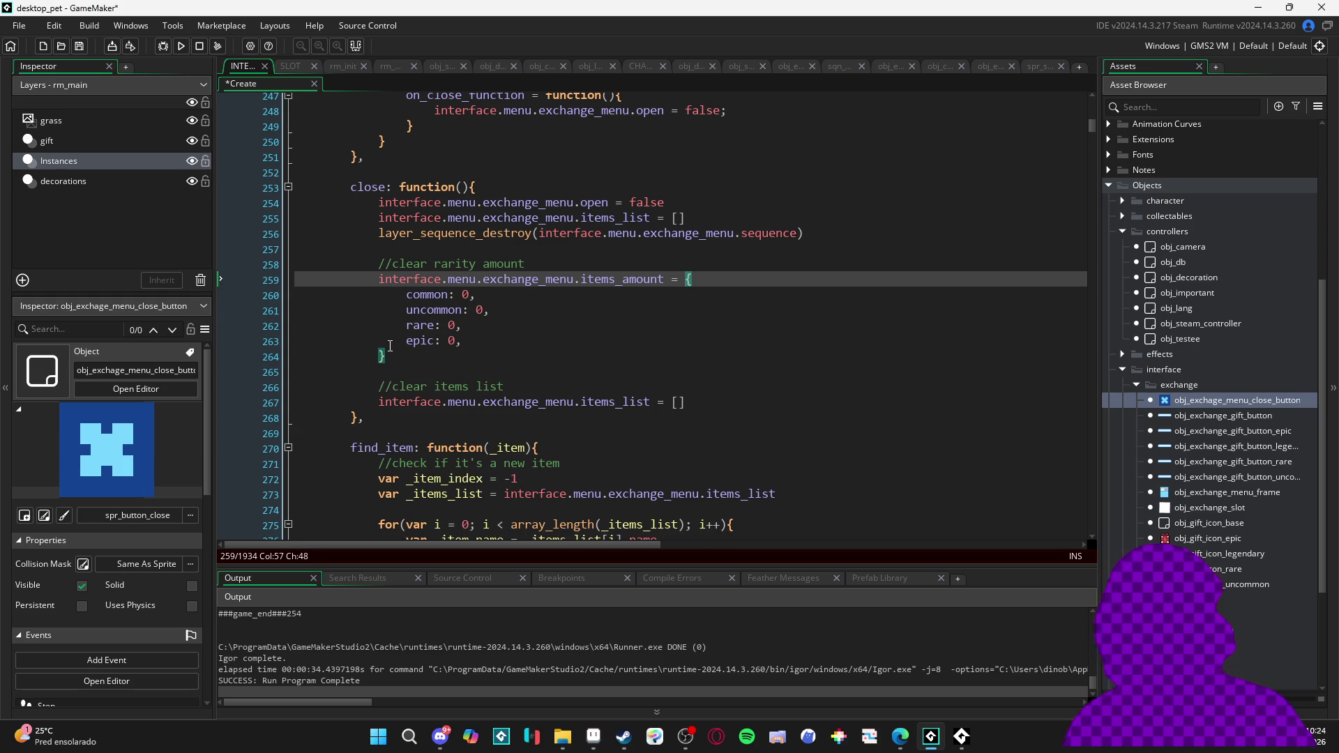
pyautogui.press('Down')
pyautogui.press('Down')
pyautogui.press('Down')
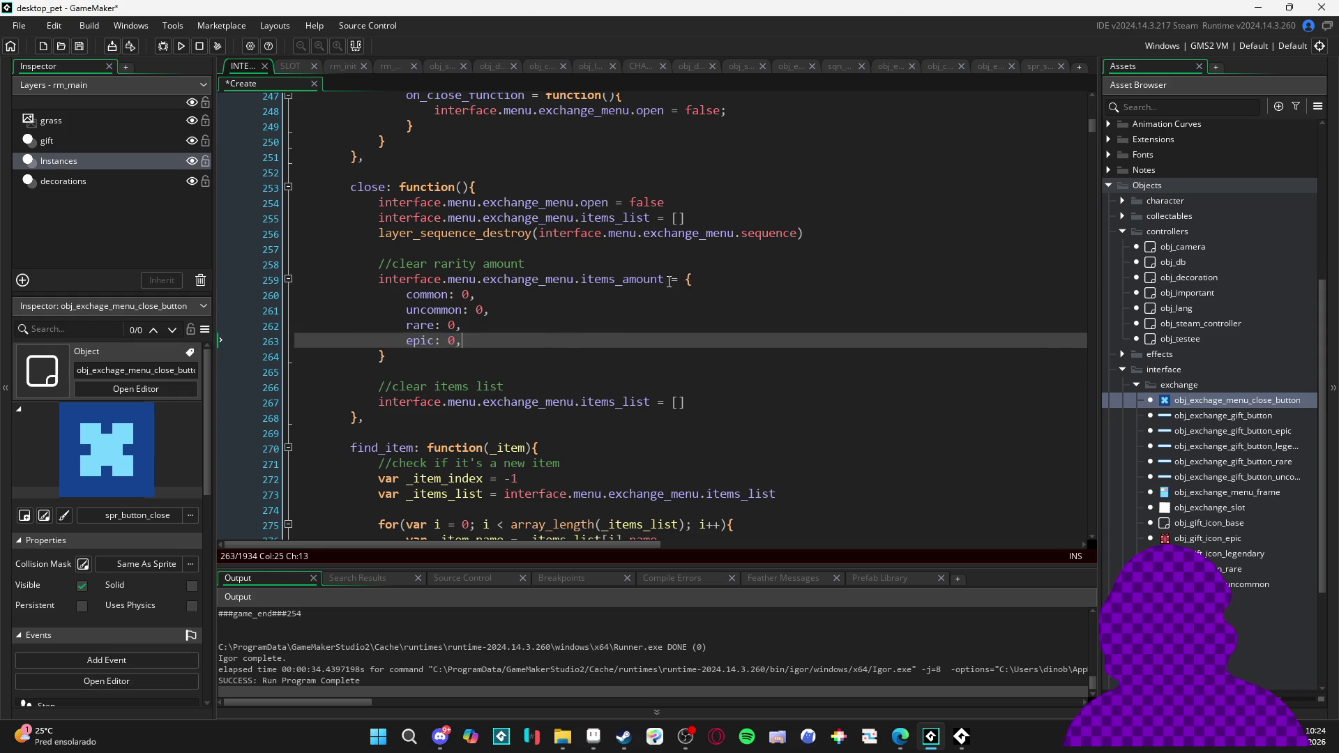
# Save the script, build and run desktop_pet, and open the inventory
pyautogui.hotkey('ctrl', 's')
pyautogui.click(544, 370)
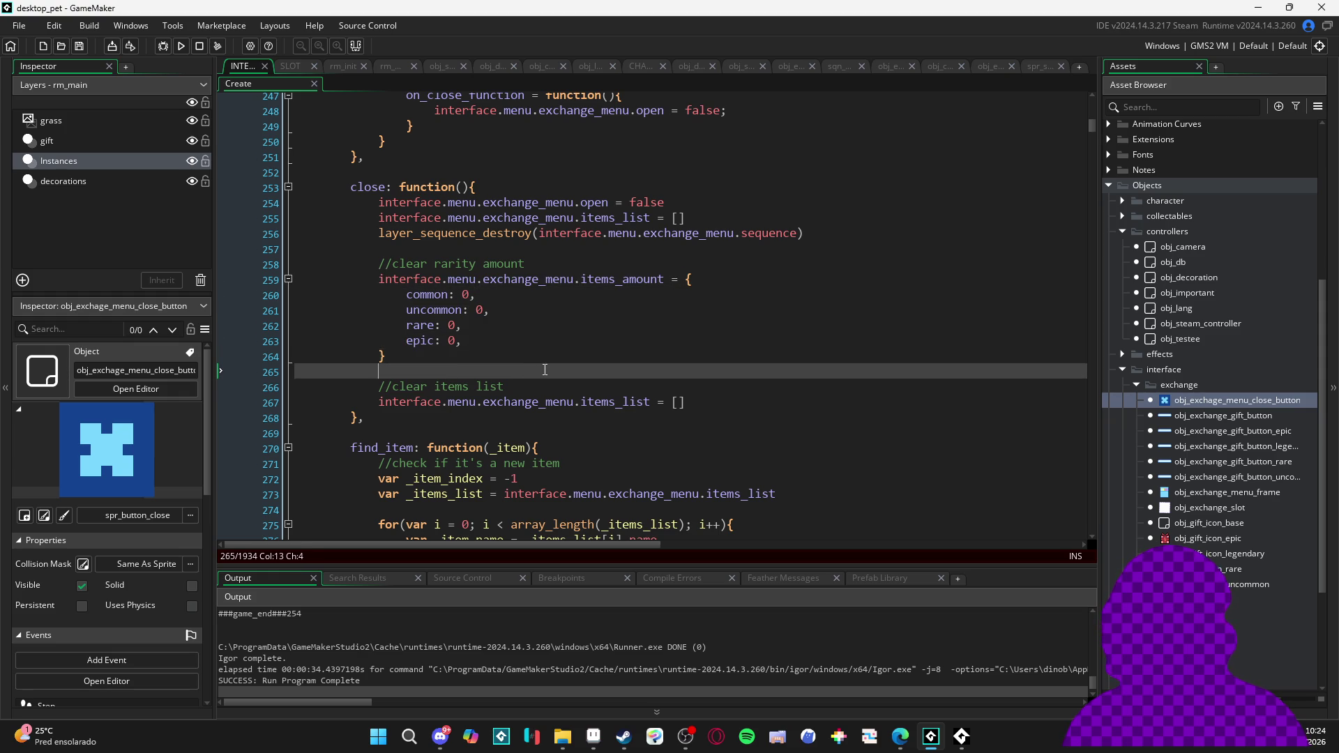
pyautogui.press('F5')
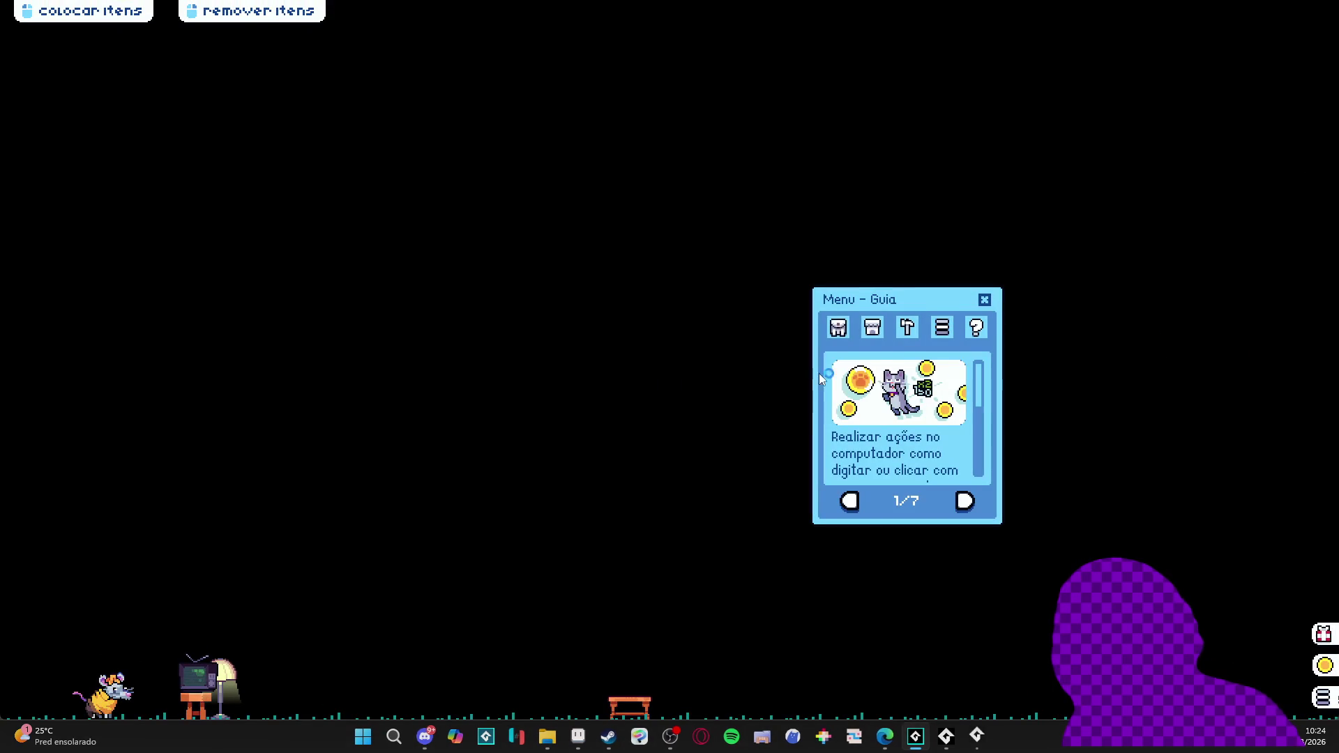
pyautogui.click(837, 327)
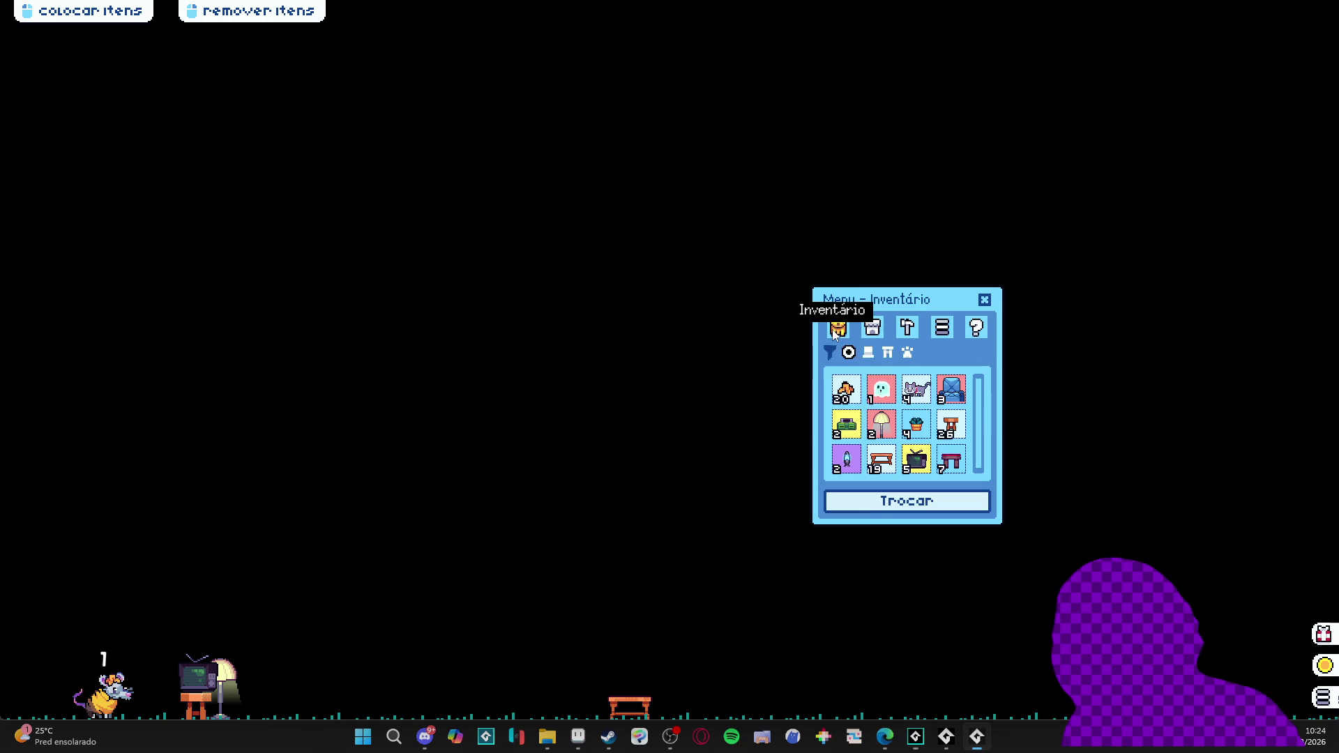
# Load the blue ghost and seven wooden stools into the trade, then close and reopen it
pyautogui.click(907, 501)
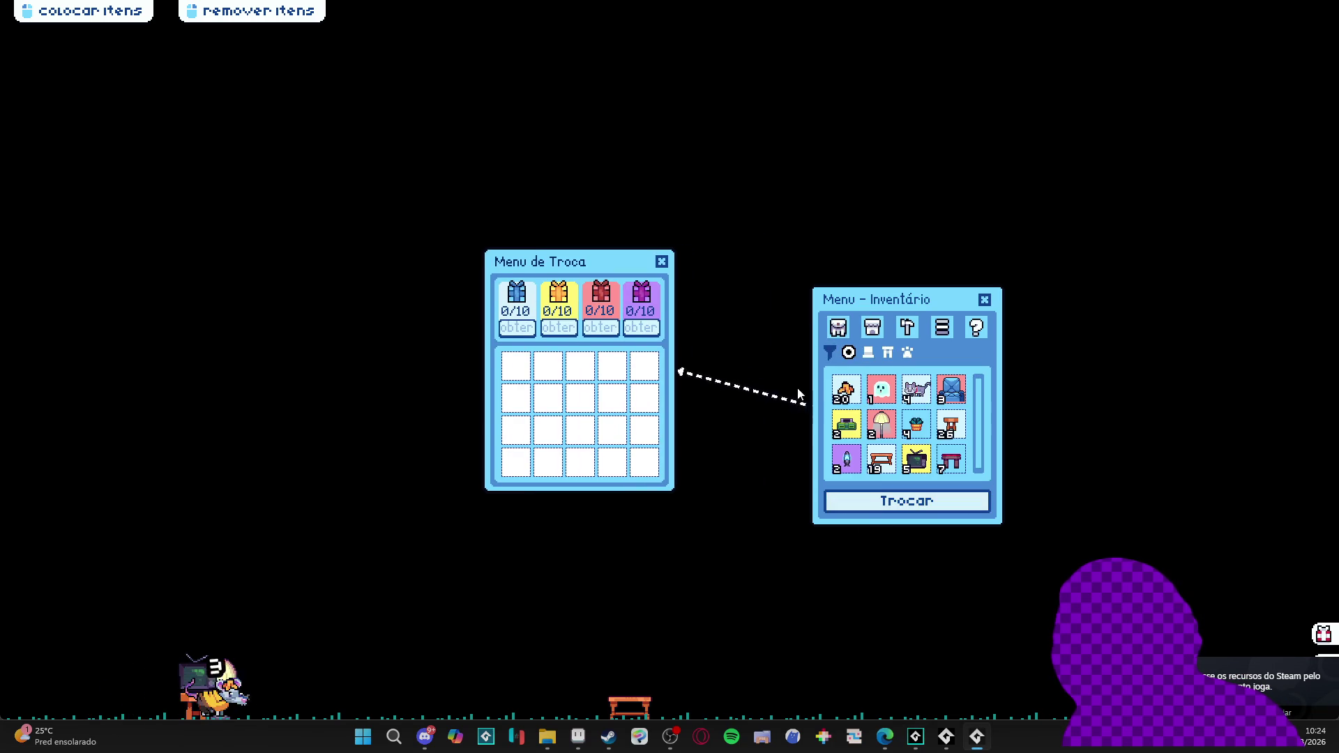
pyautogui.click(881, 392)
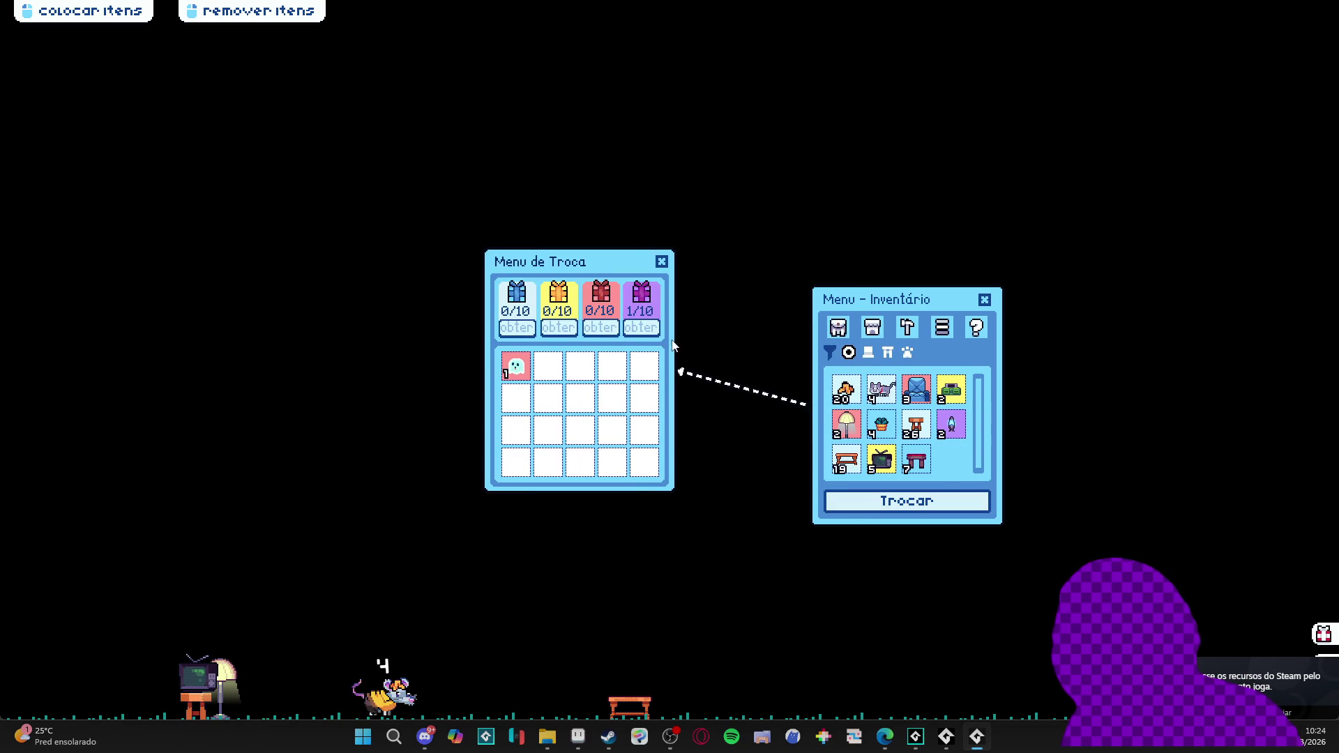
pyautogui.tripleClick(916, 429)
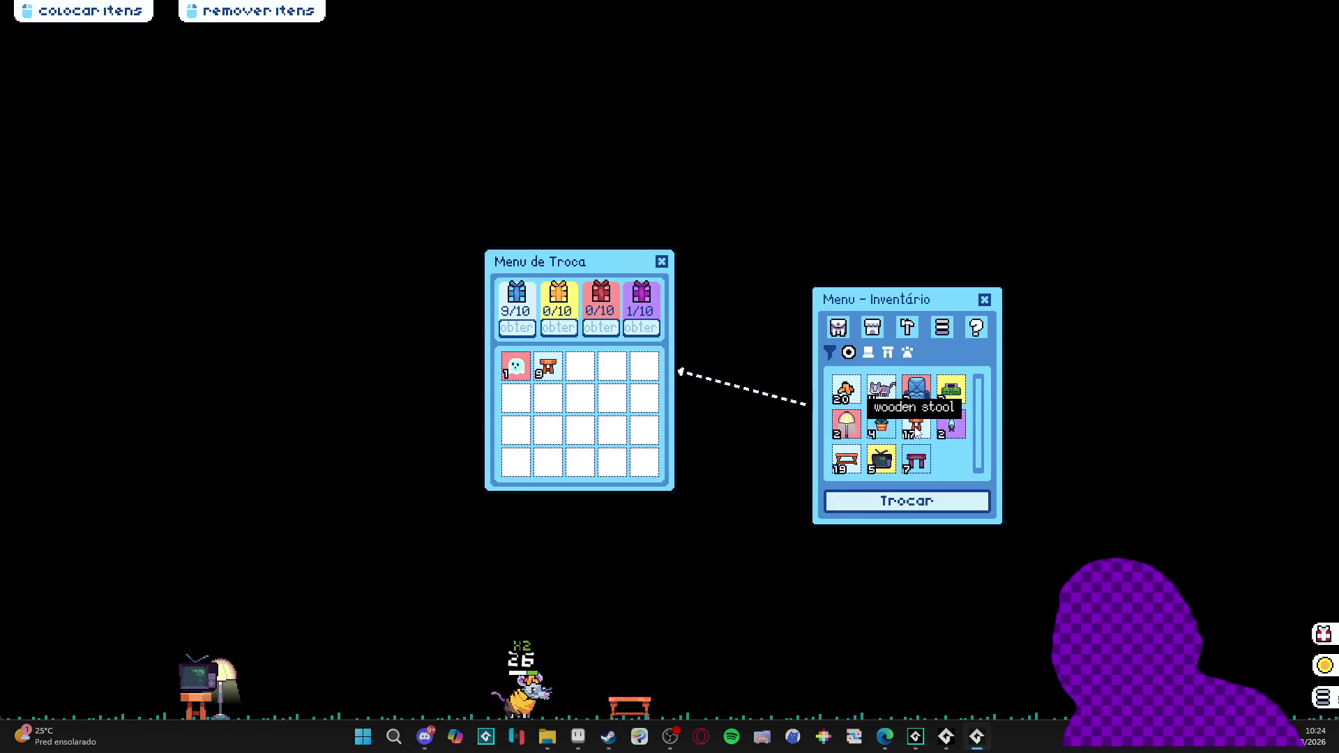
pyautogui.doubleClick(917, 432)
pyautogui.doubleClick(916, 432)
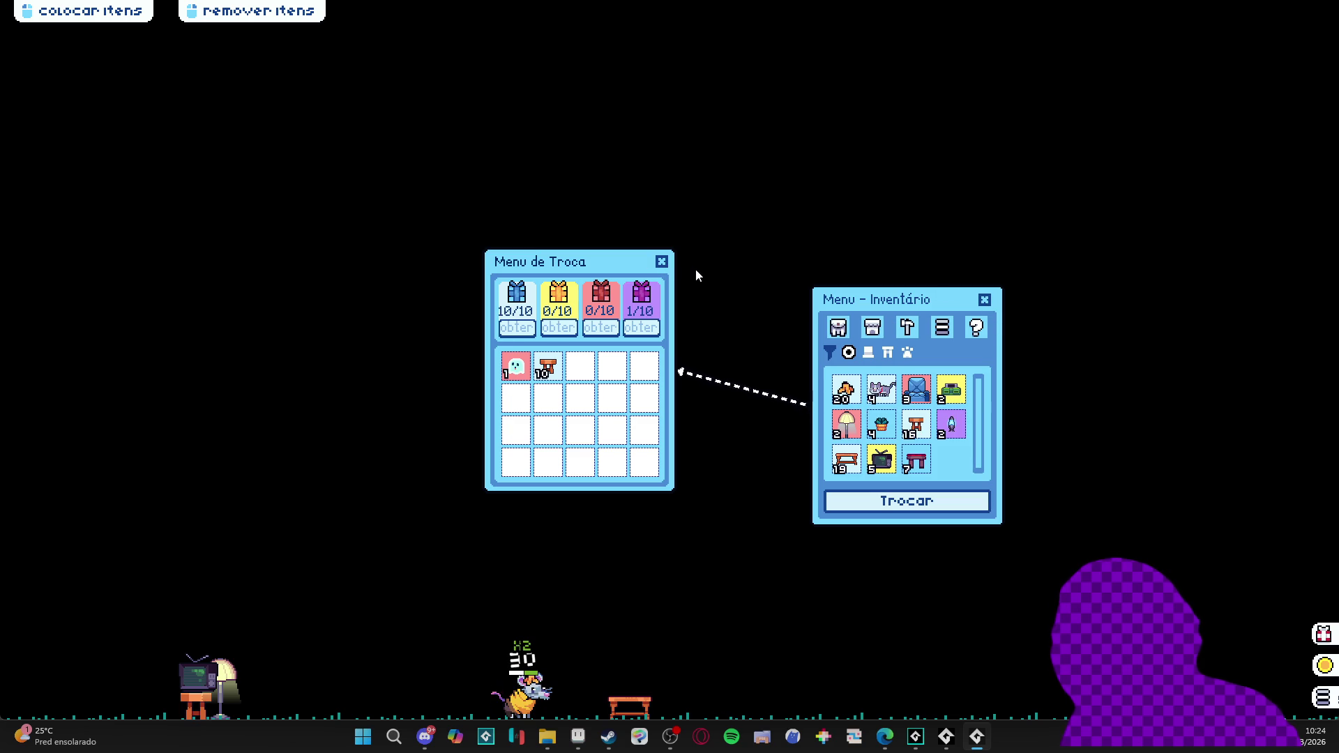
pyautogui.click(662, 263)
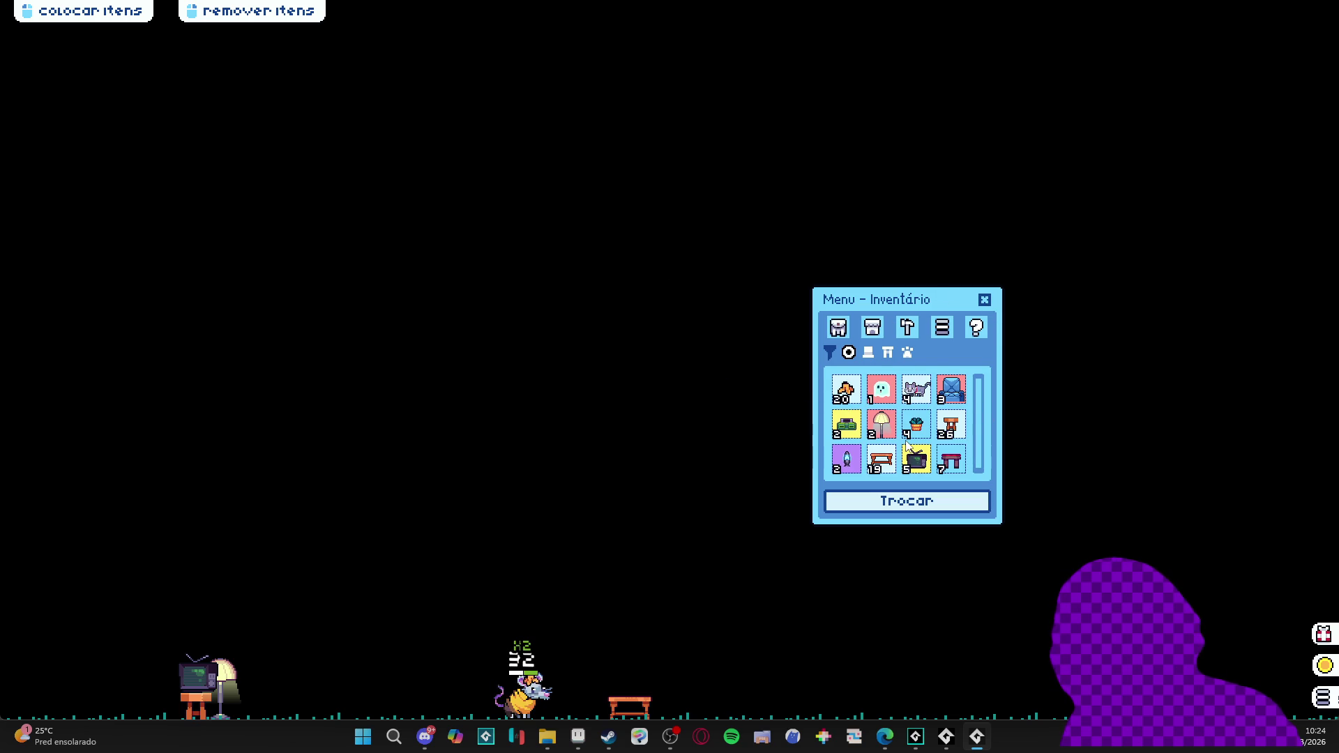
pyautogui.click(904, 507)
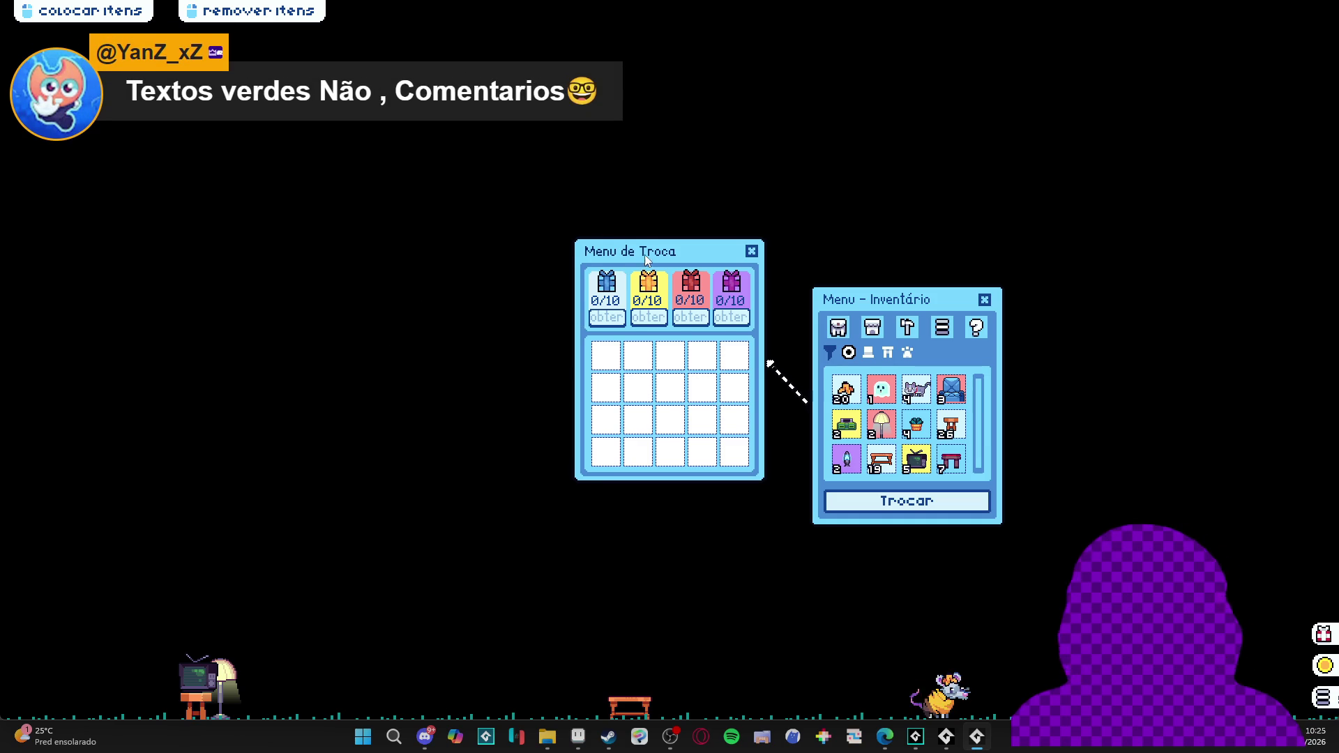
# Open the dropped gift box and rearrange the trade menu and inventory windows
pyautogui.moveTo(582, 328); pyautogui.dragTo(575, 333)
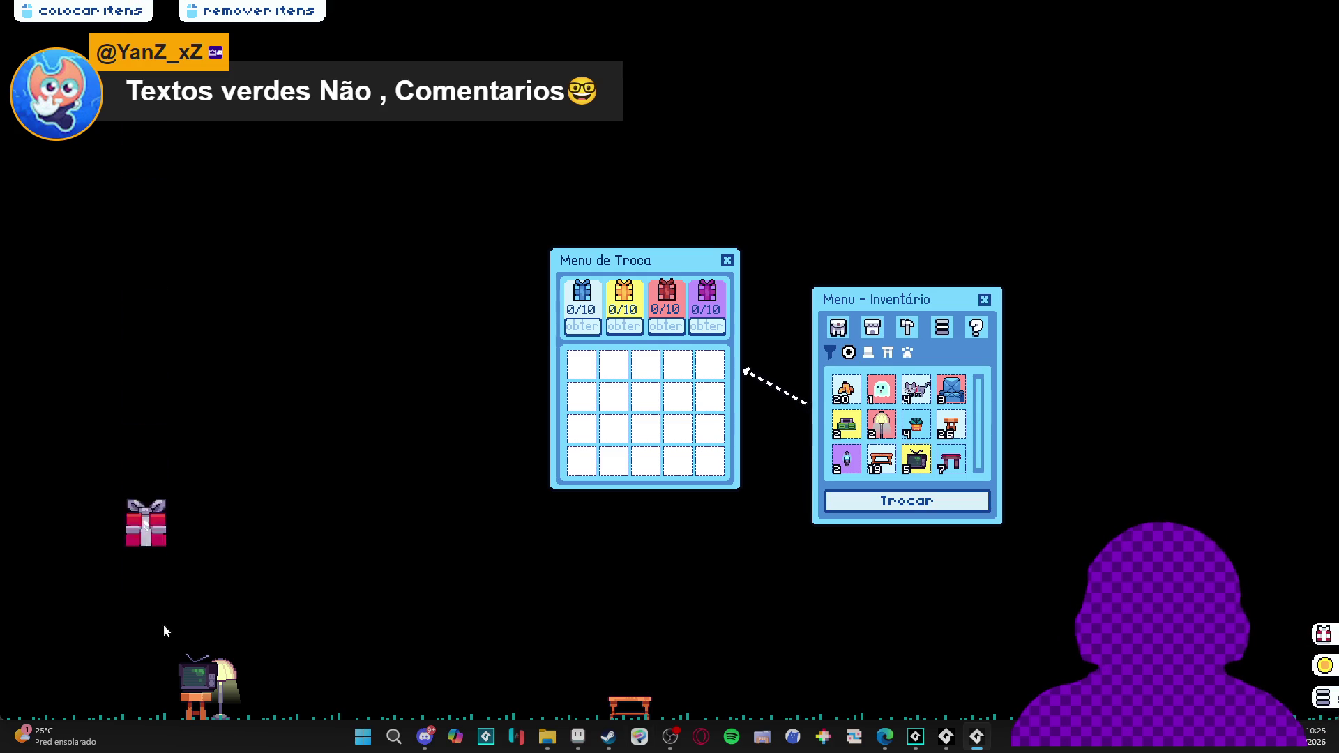
pyautogui.click(145, 704)
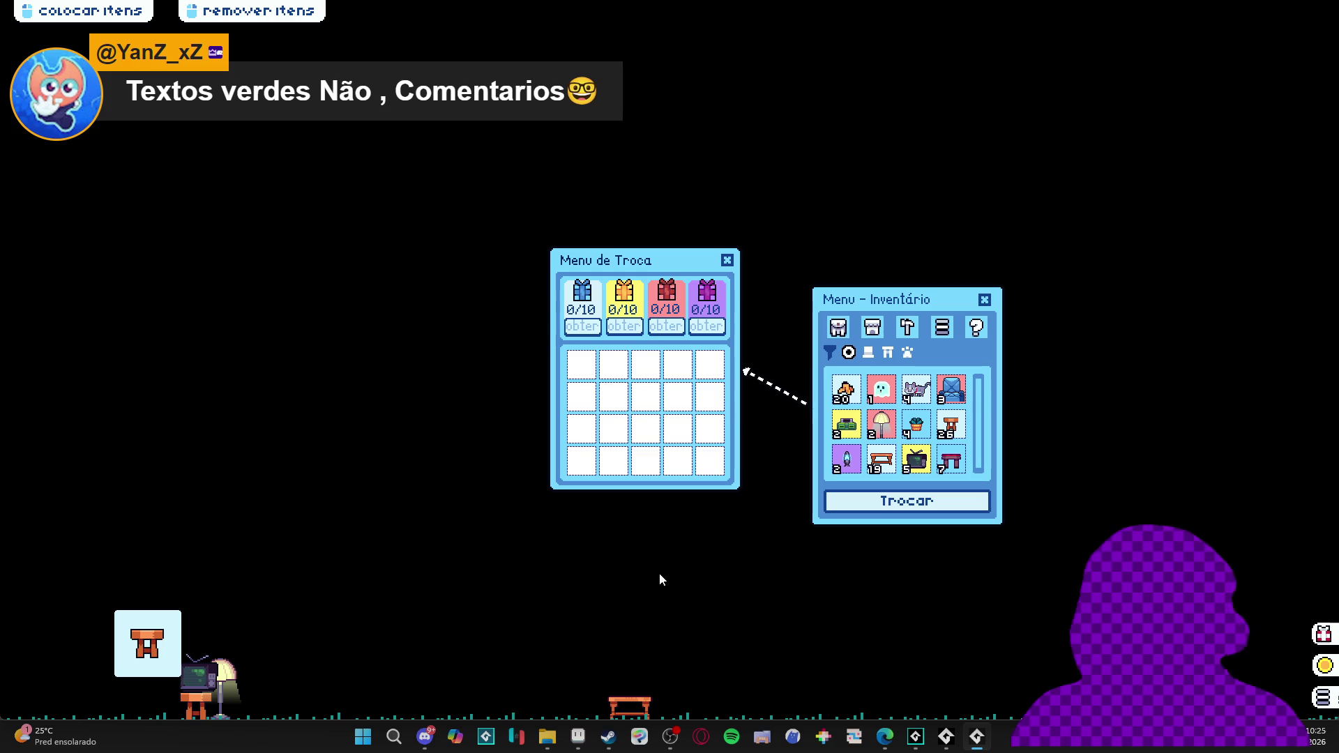
pyautogui.moveTo(604, 265); pyautogui.dragTo(494, 251)
pyautogui.moveTo(893, 298); pyautogui.dragTo(886, 248)
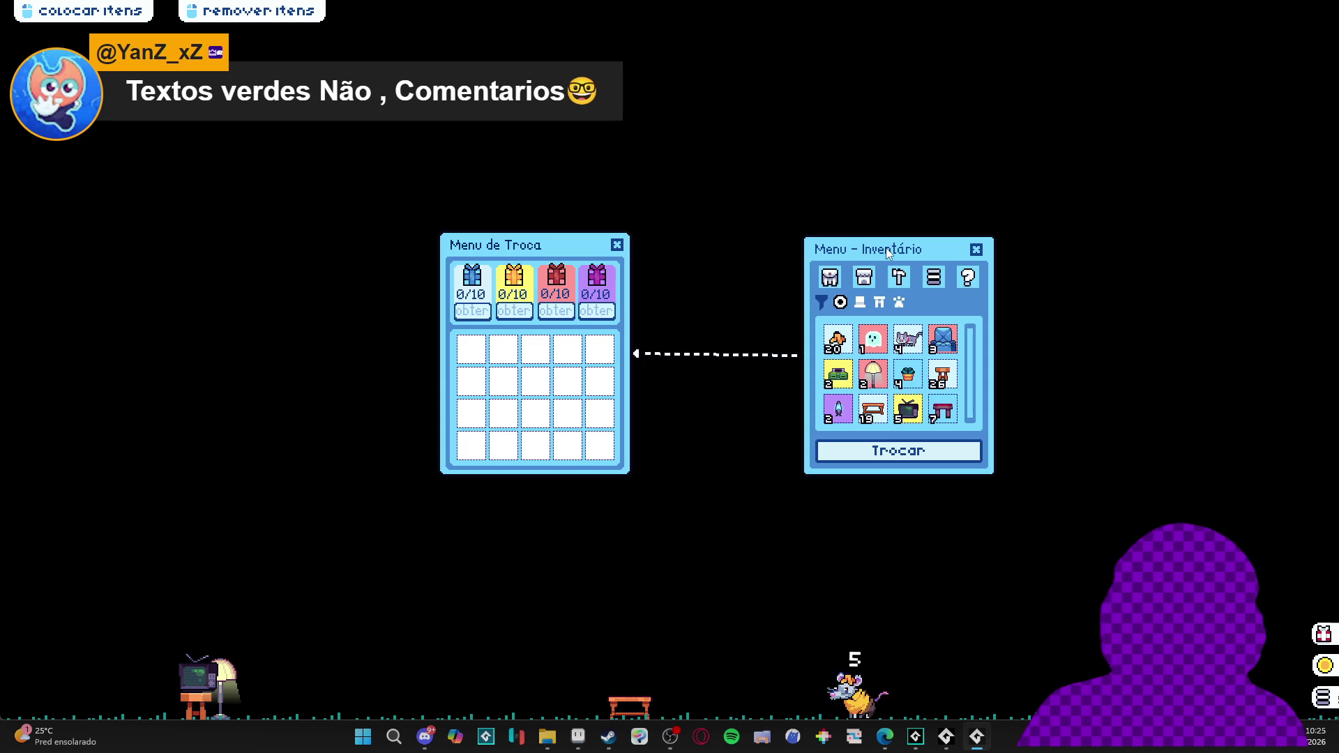
pyautogui.moveTo(886, 249); pyautogui.dragTo(880, 246)
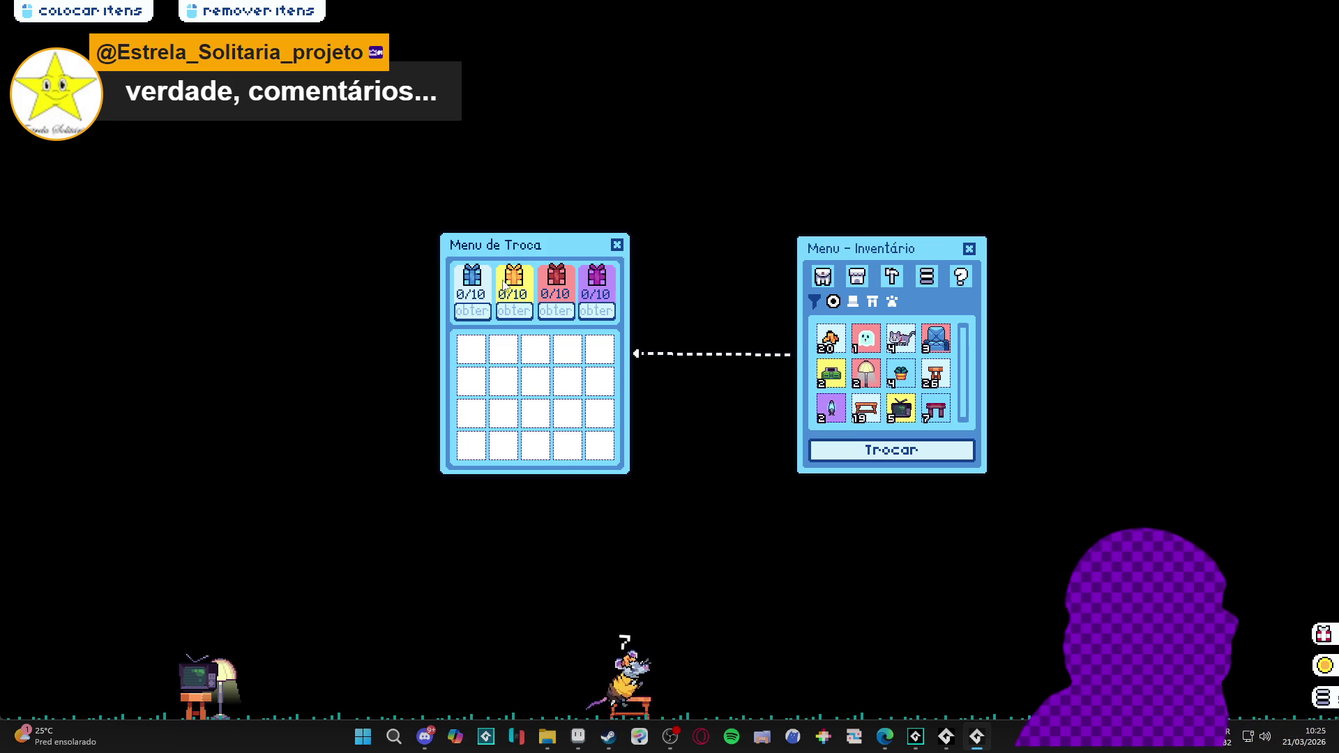
pyautogui.moveTo(562, 249); pyautogui.dragTo(587, 222)
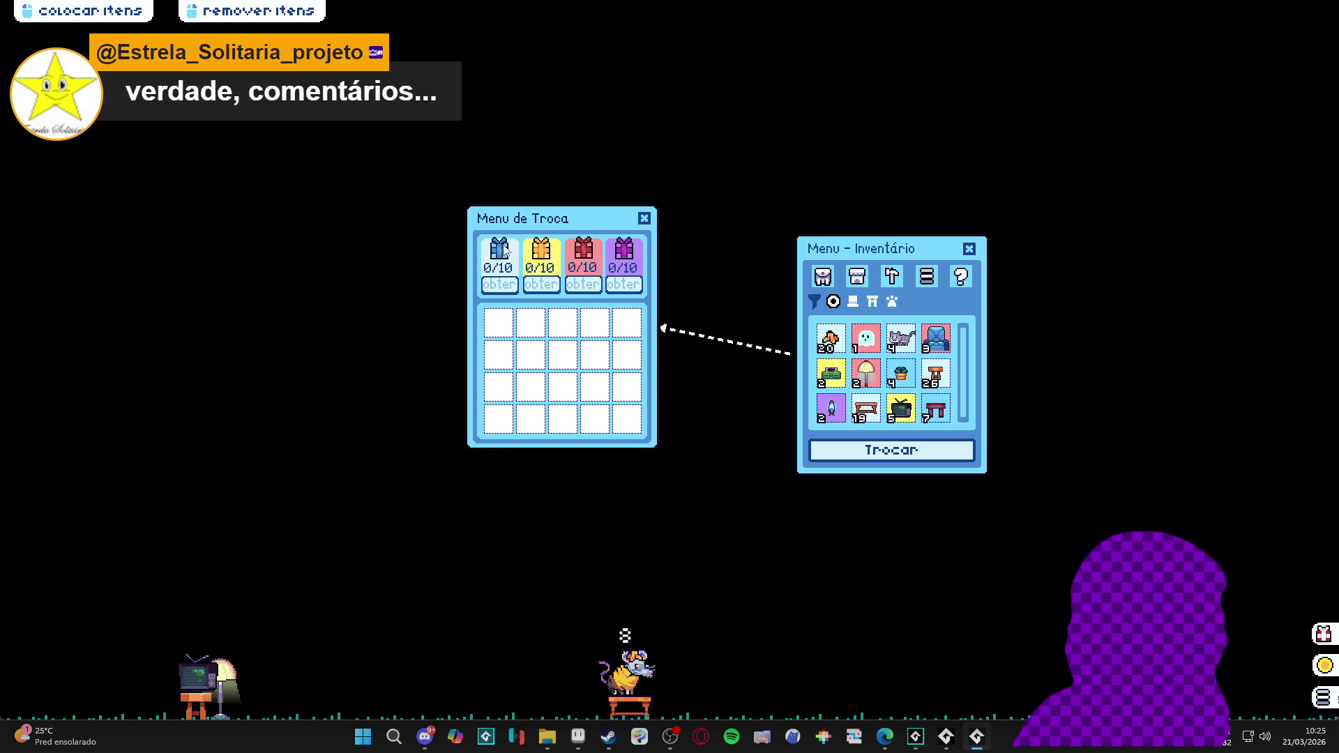
# Close both menus and switch the pet to the ghost, then the grey cat
pyautogui.click(646, 218)
pyautogui.click(969, 249)
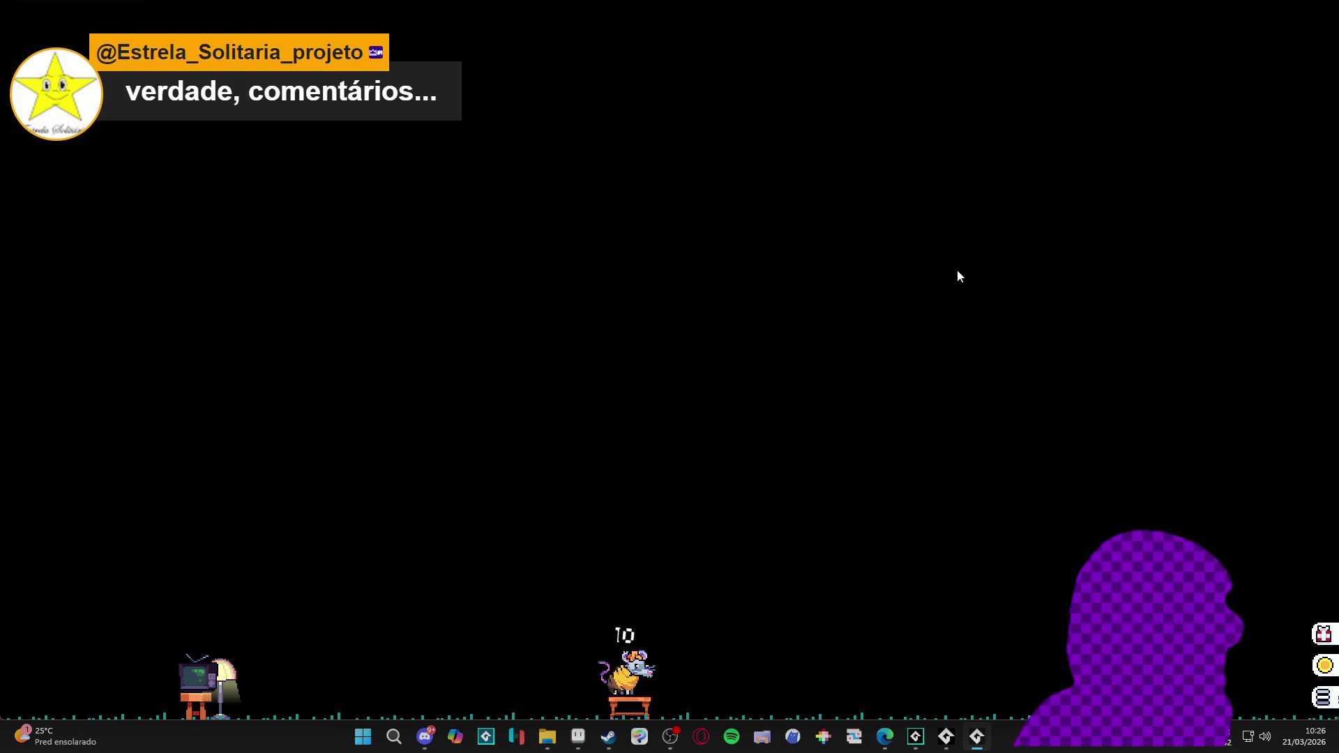
pyautogui.click(977, 740)
pyautogui.click(865, 340)
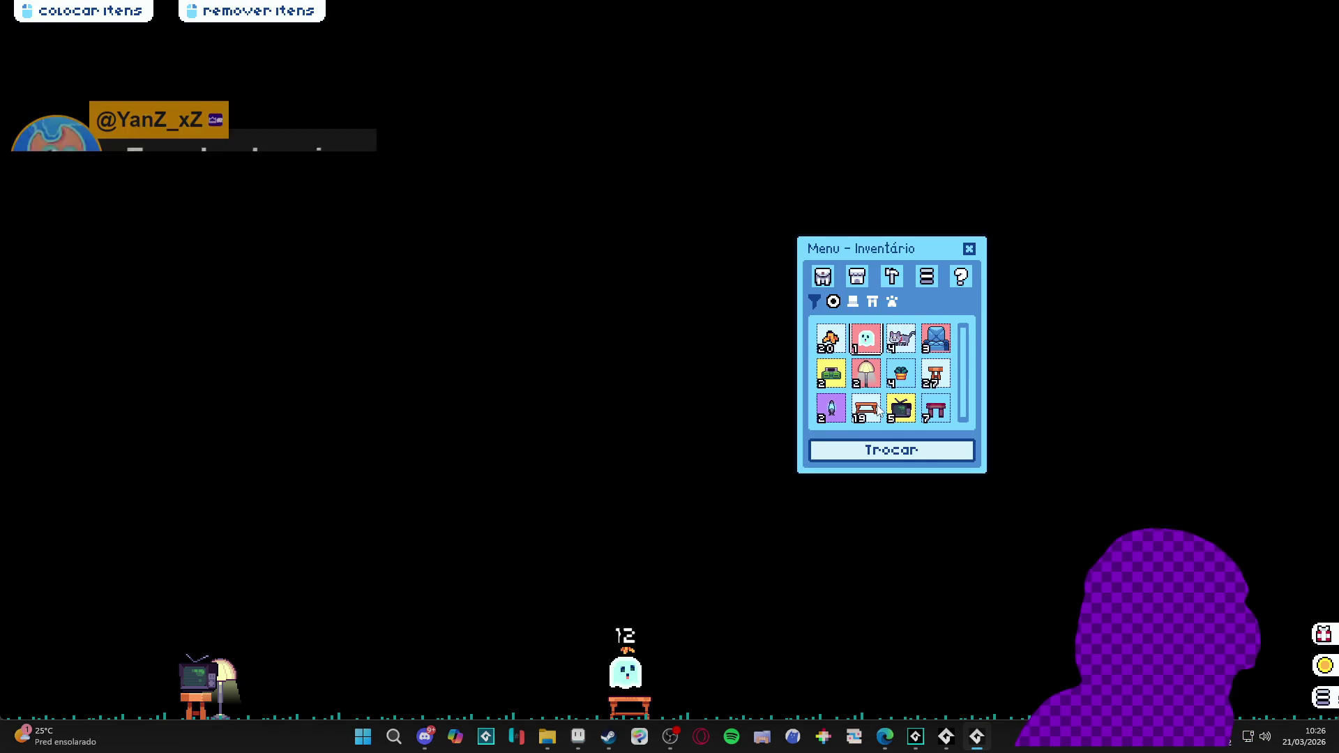
pyautogui.click(908, 341)
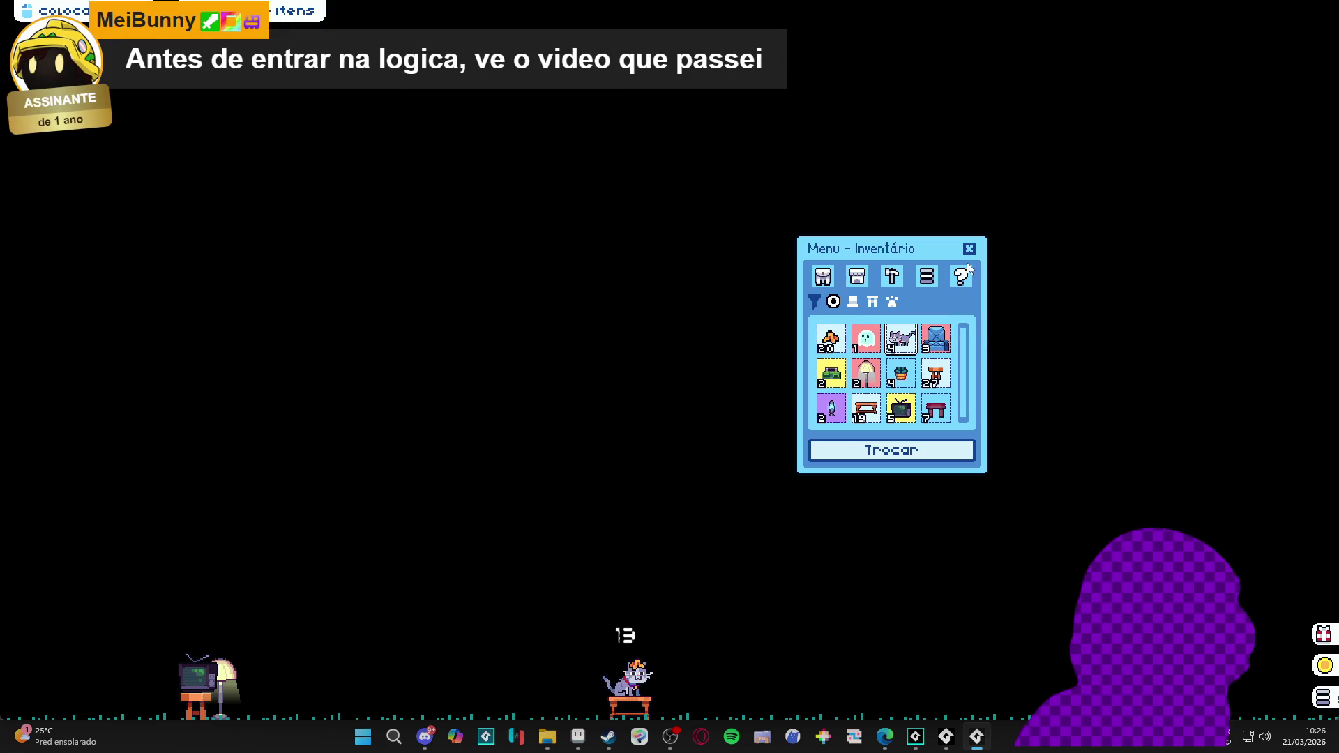
# Close the desktop_pet game window and return to the close function code
pyautogui.rightClick(977, 739)
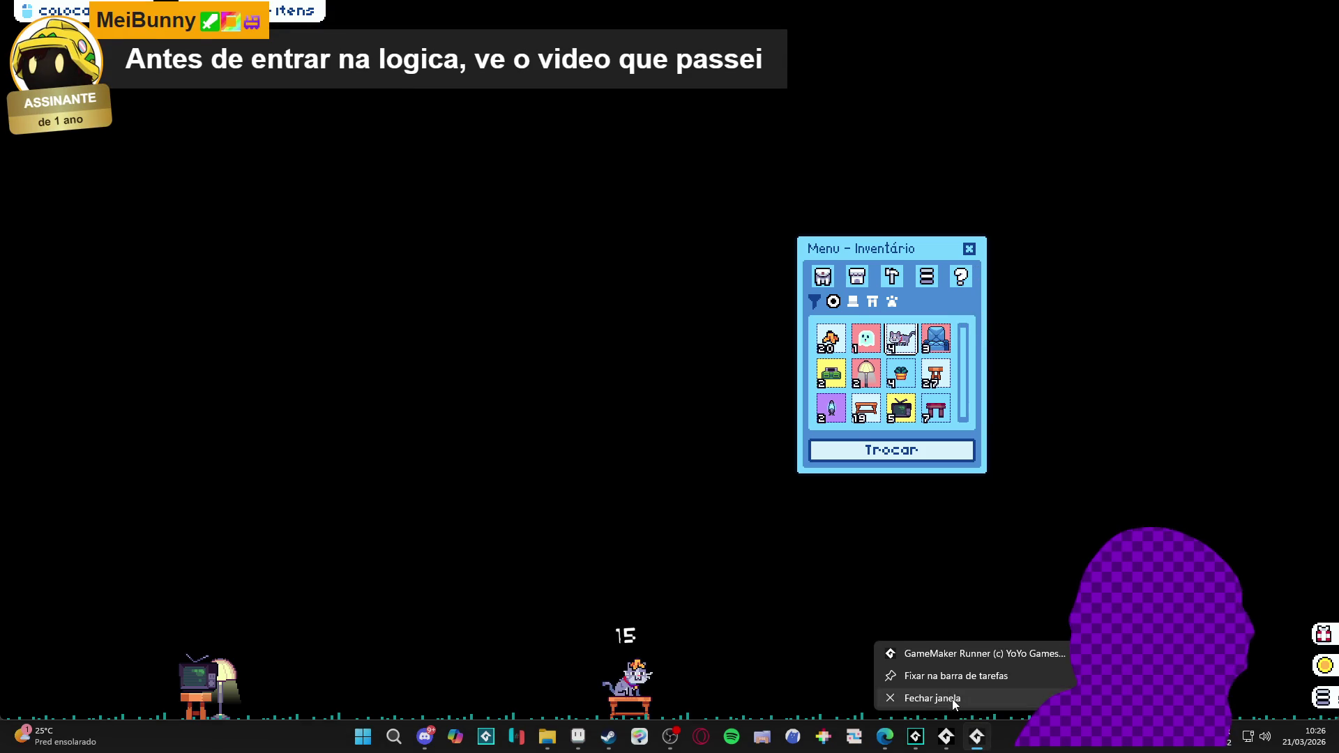
pyautogui.click(935, 706)
pyautogui.click(583, 413)
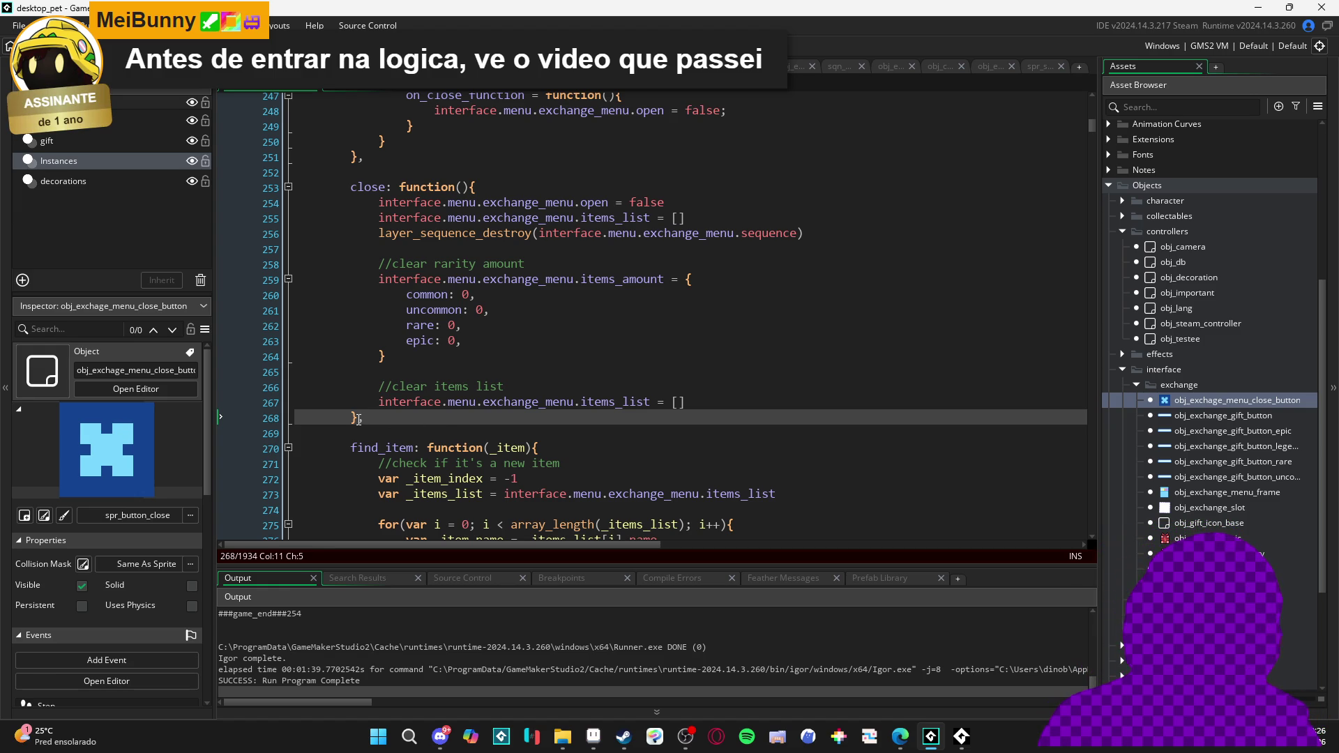
pyautogui.write(',')
# Review the rarity counter reset in close(), then open obj_exchange_gift_button from the Asset Browser
pyautogui.click(391, 432)
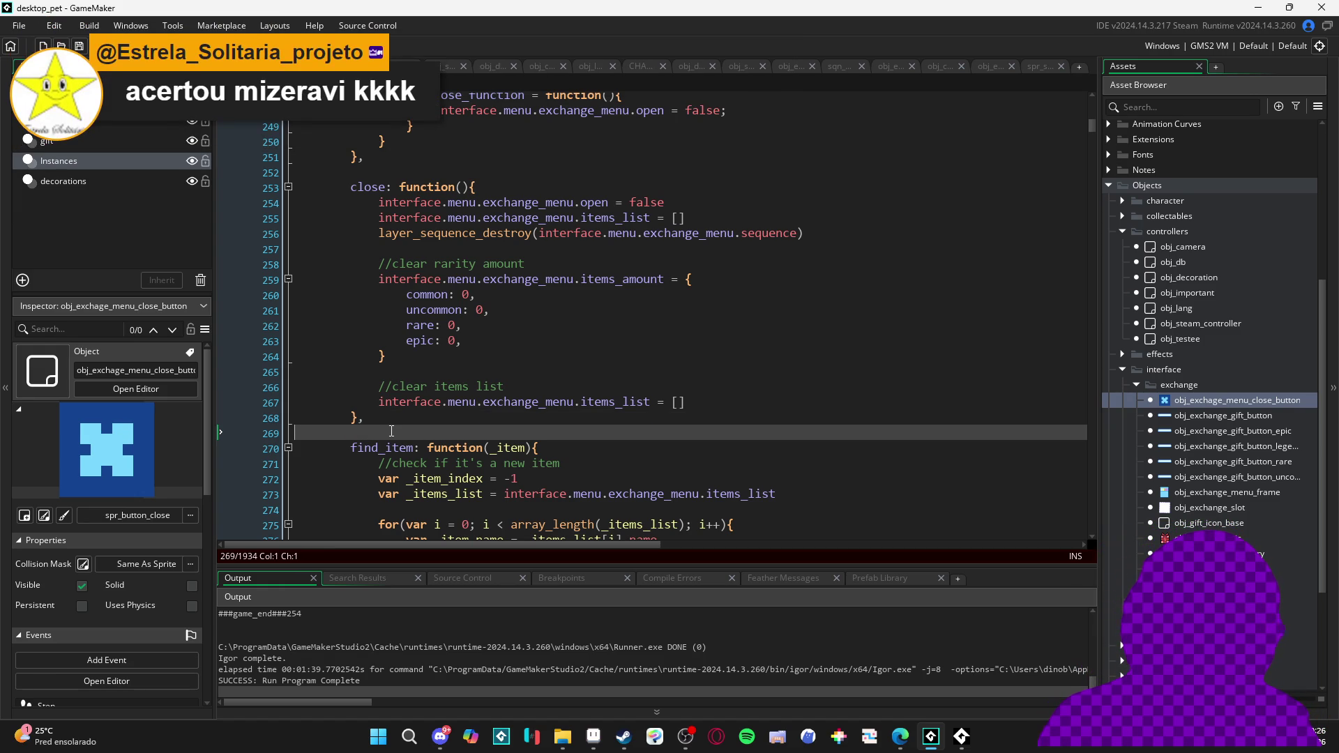
pyautogui.click(566, 340)
pyautogui.click(618, 357)
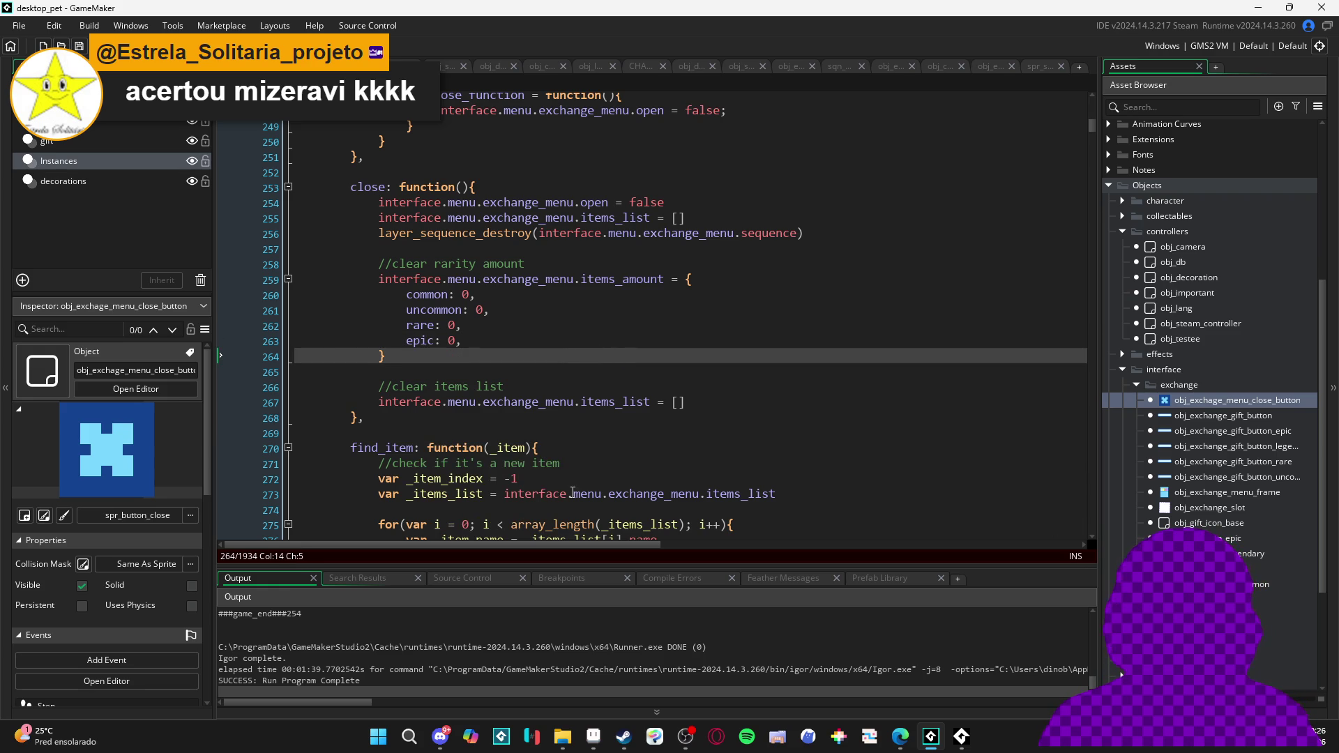
pyautogui.click(600, 434)
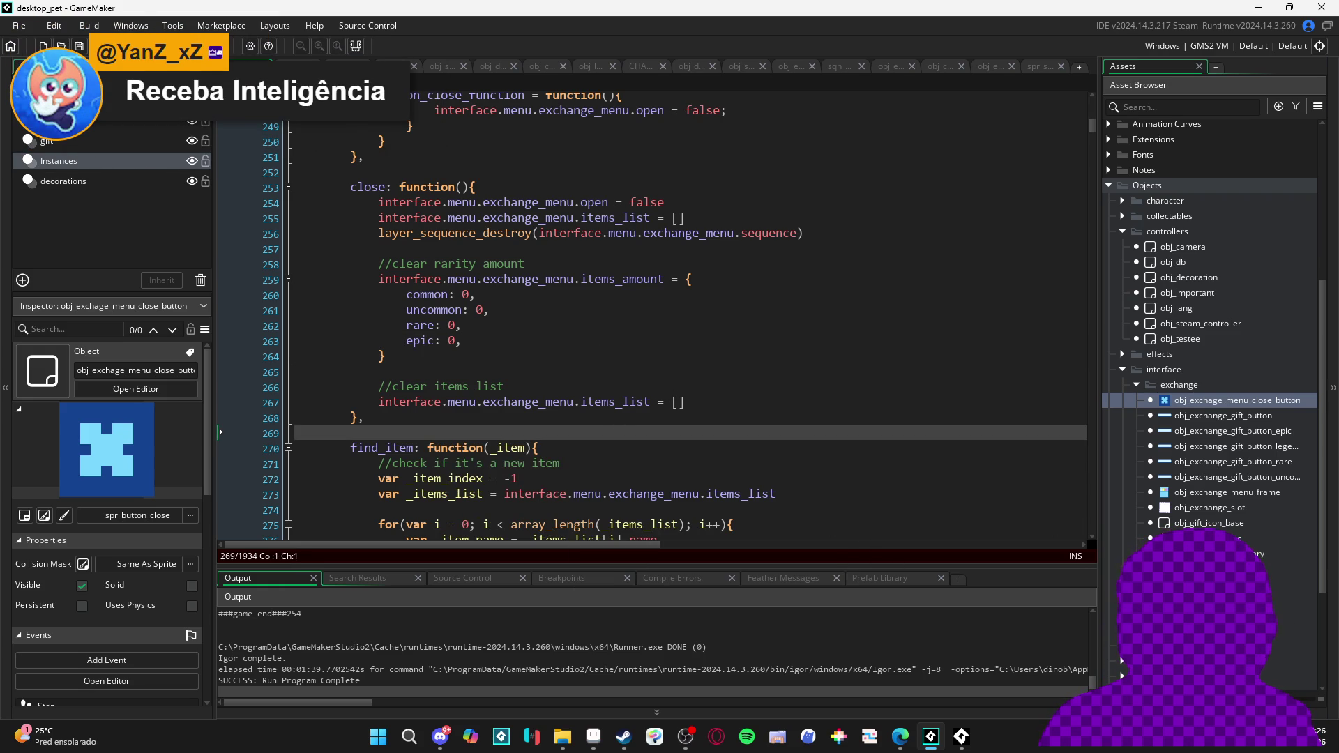
pyautogui.doubleClick(1208, 420)
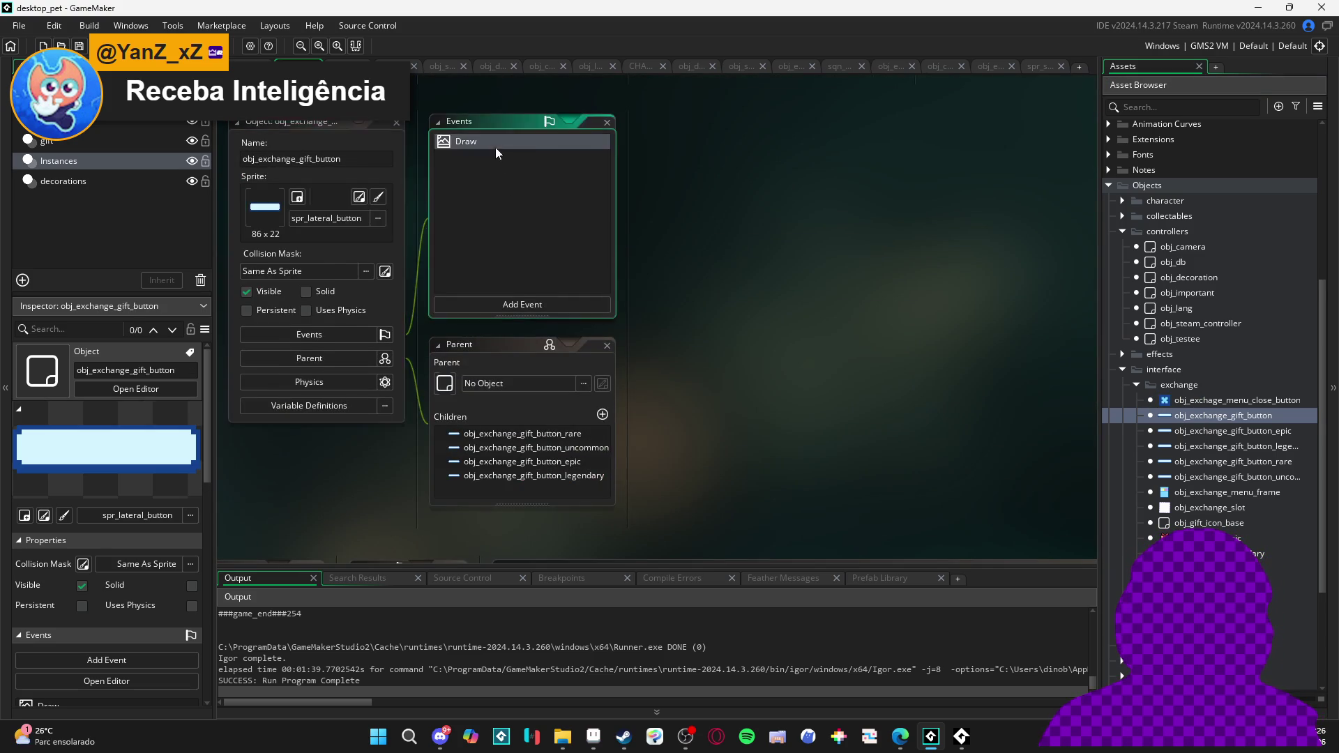
# Open the gift button's Draw event and inspect the _have_enough text colour condition
pyautogui.doubleClick(498, 142)
pyautogui.click(688, 269)
pyautogui.press('Down')
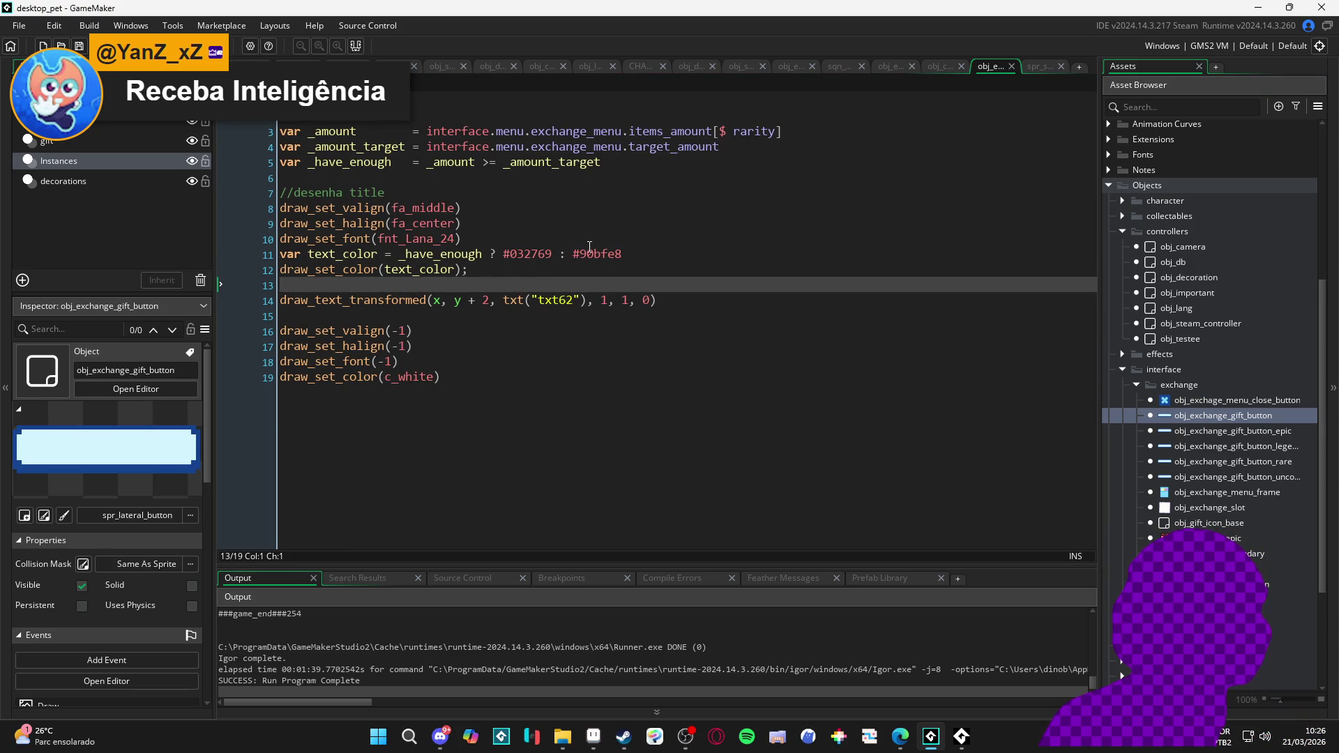
pyautogui.click(649, 251)
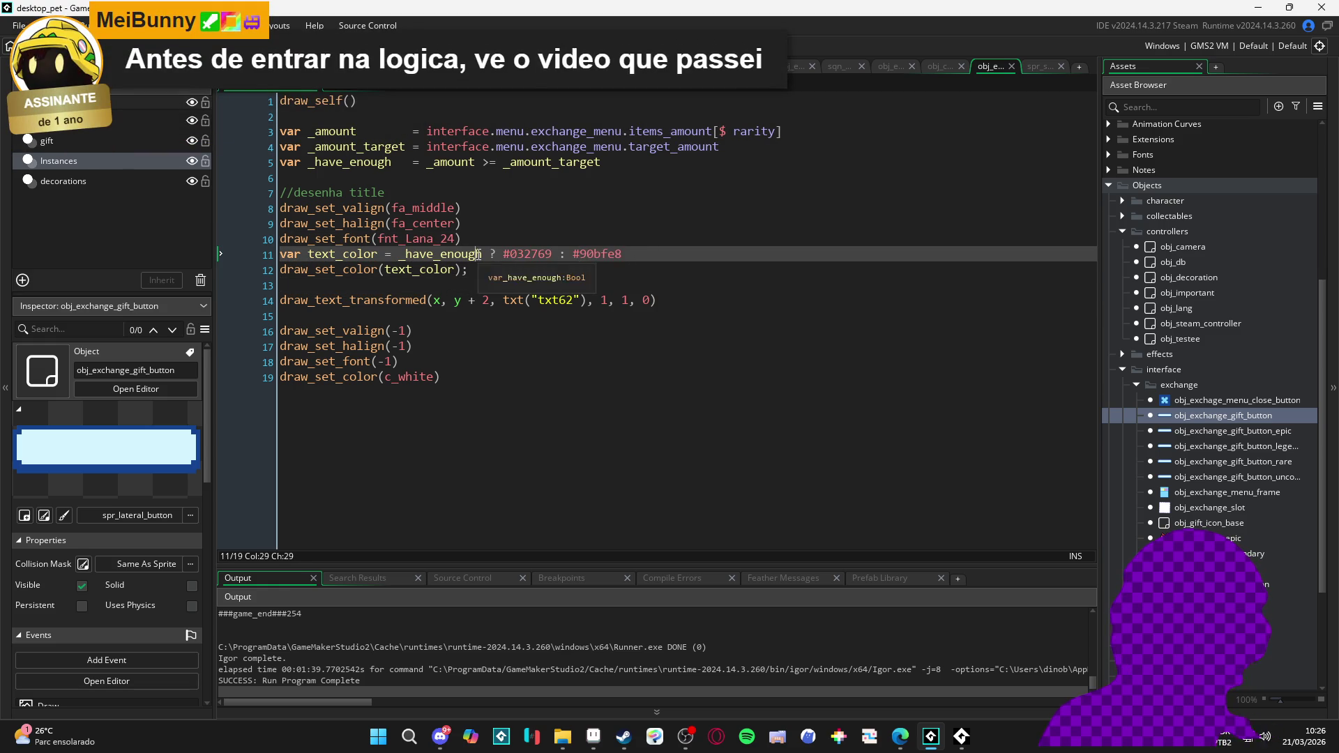
pyautogui.click(391, 269)
pyautogui.click(457, 254)
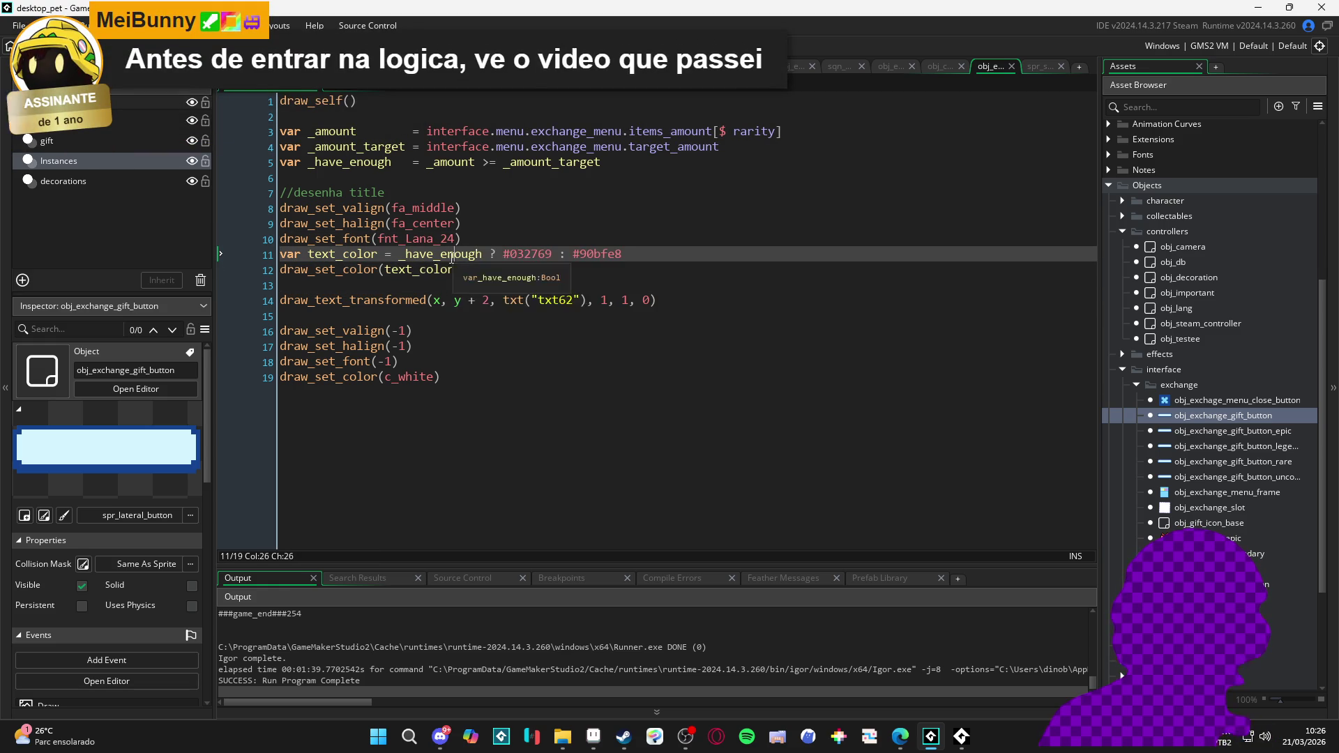
pyautogui.click(469, 254)
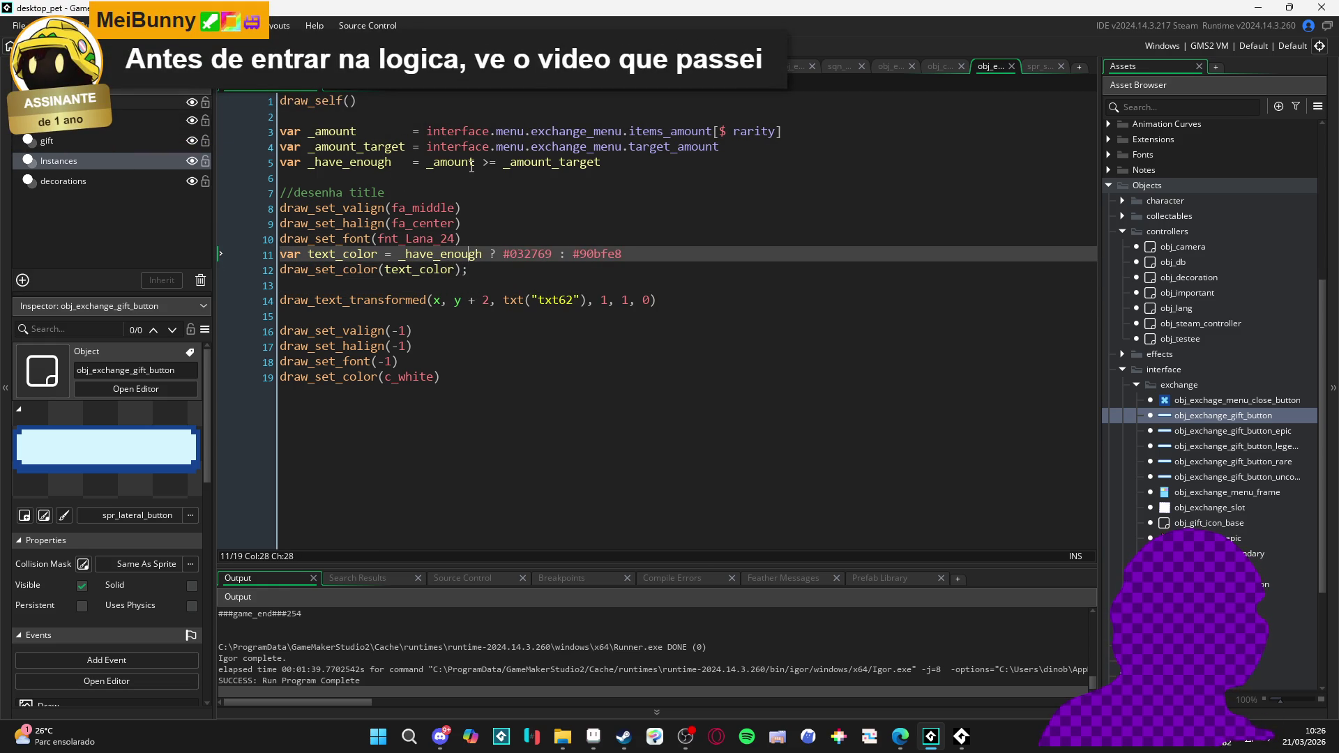
# Review the amount and target lines, colour values and txt62 draw call, then build and run
pyautogui.moveTo(785, 131); pyautogui.dragTo(423, 151)
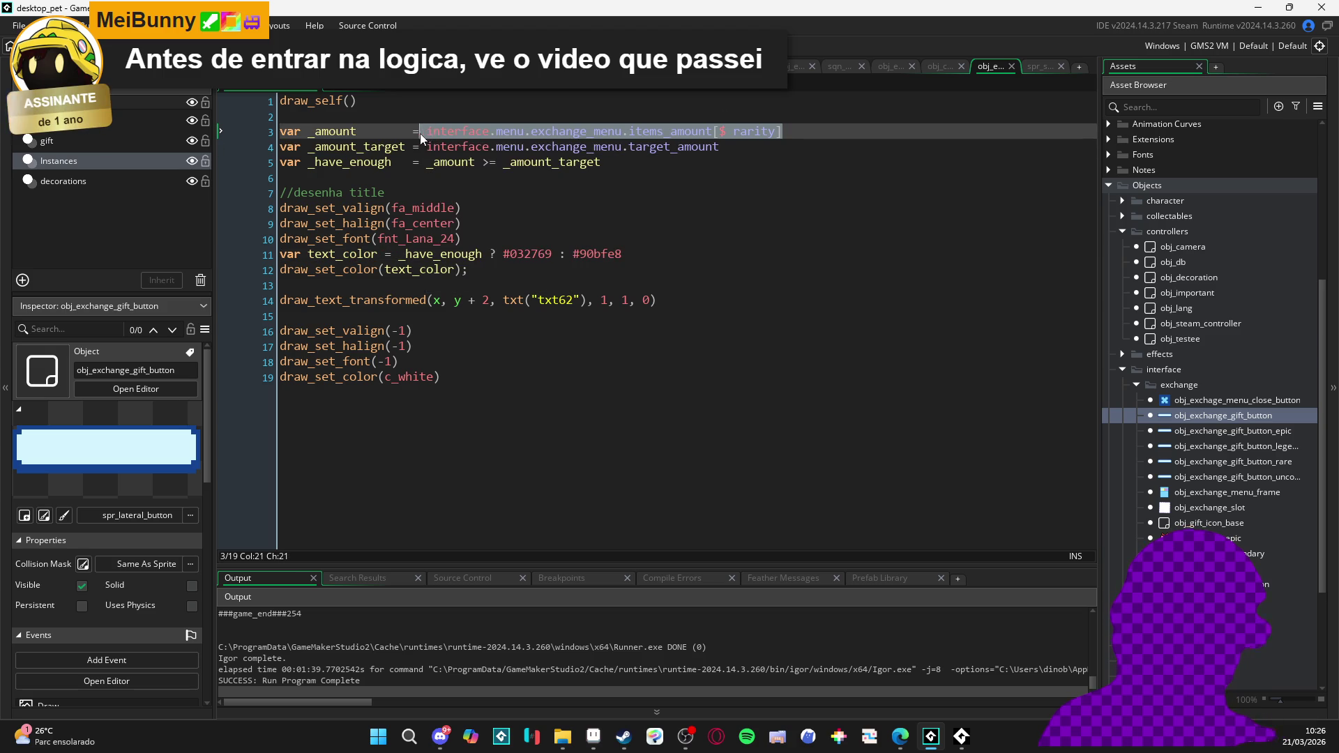
pyautogui.click(641, 132)
pyautogui.moveTo(720, 146); pyautogui.dragTo(478, 154)
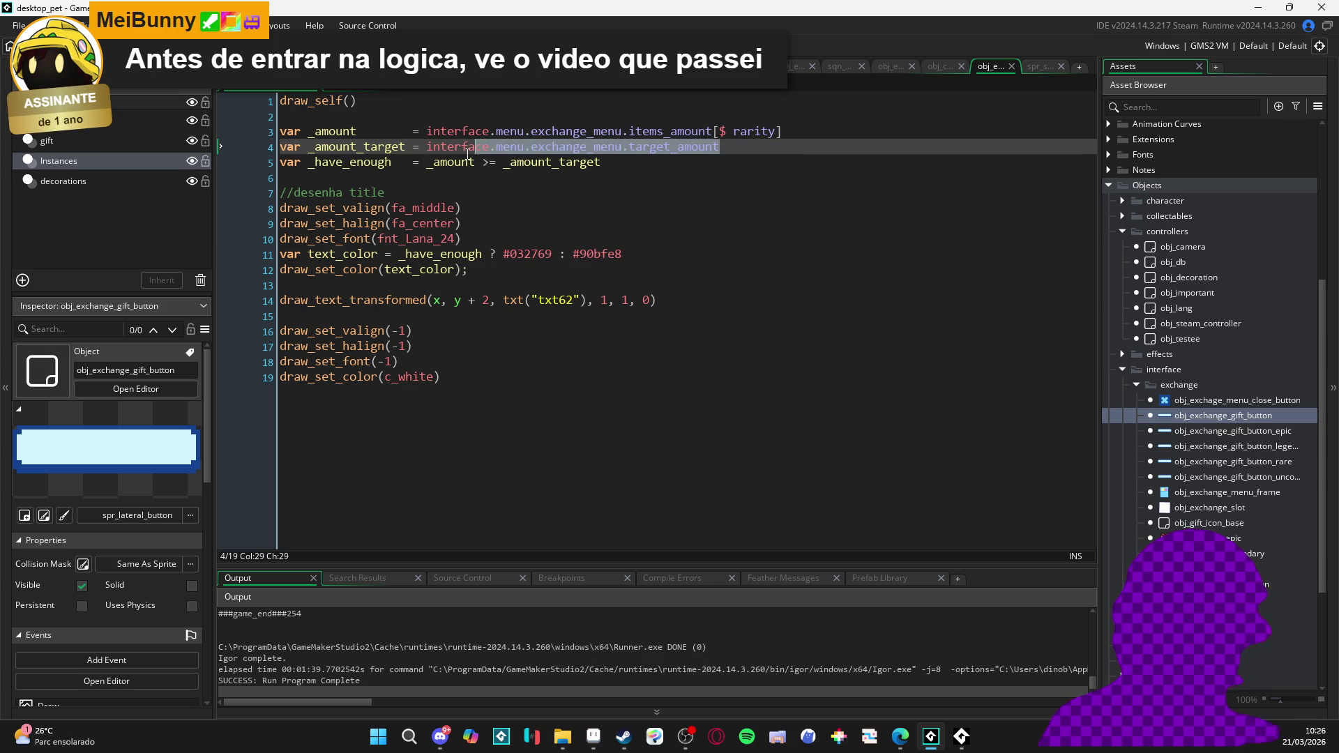
pyautogui.click(489, 147)
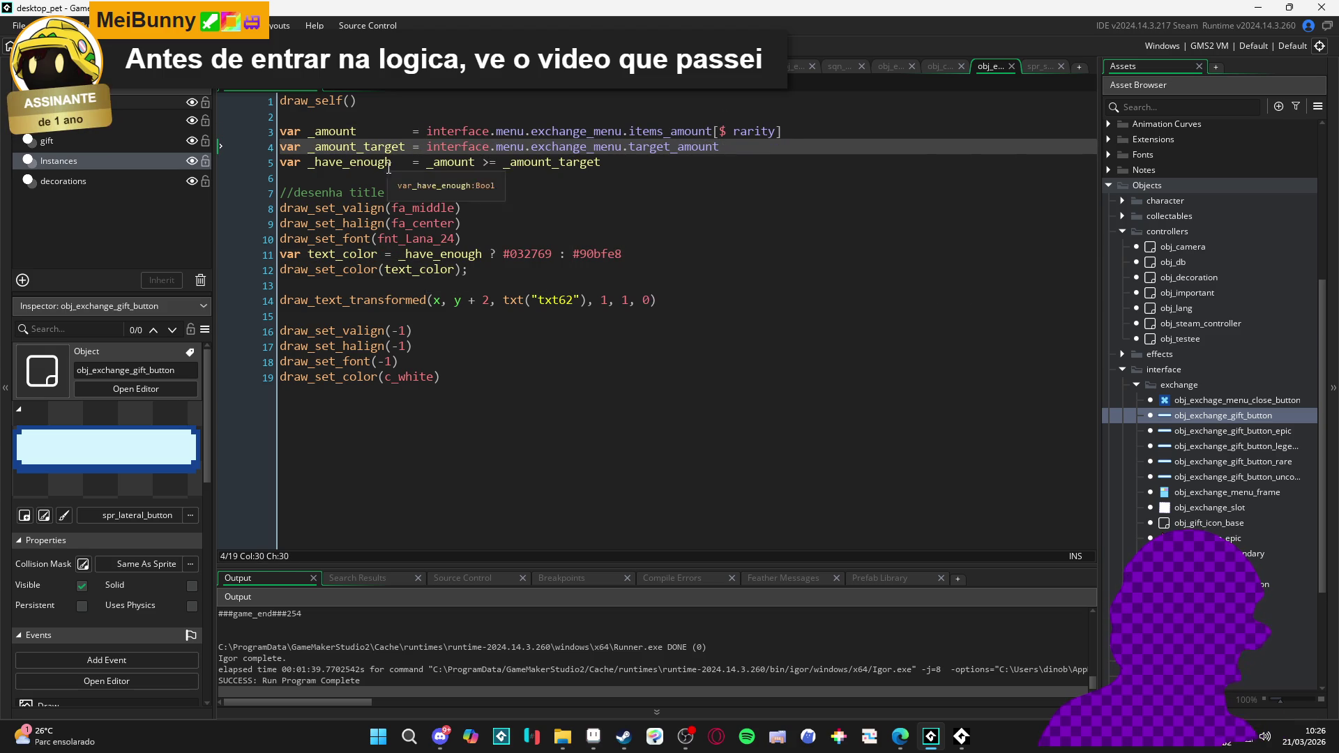
pyautogui.click(726, 145)
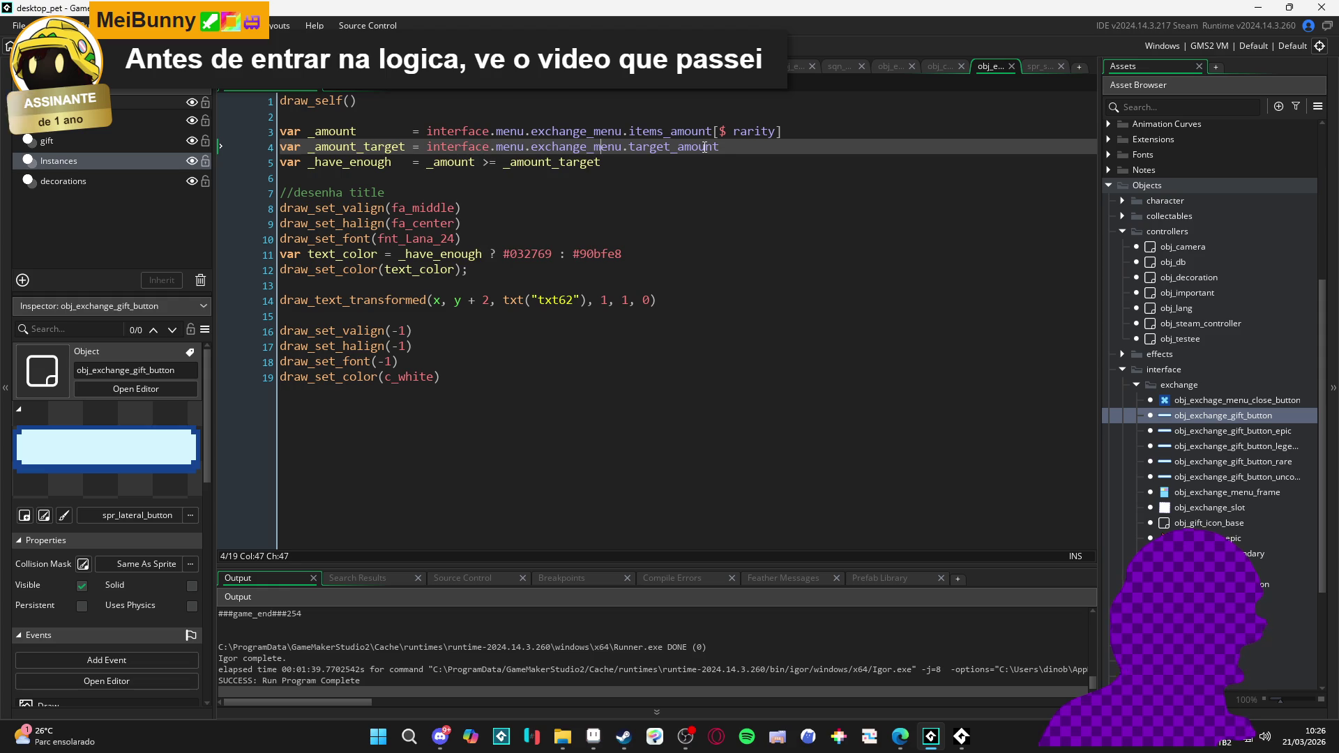
pyautogui.click(496, 218)
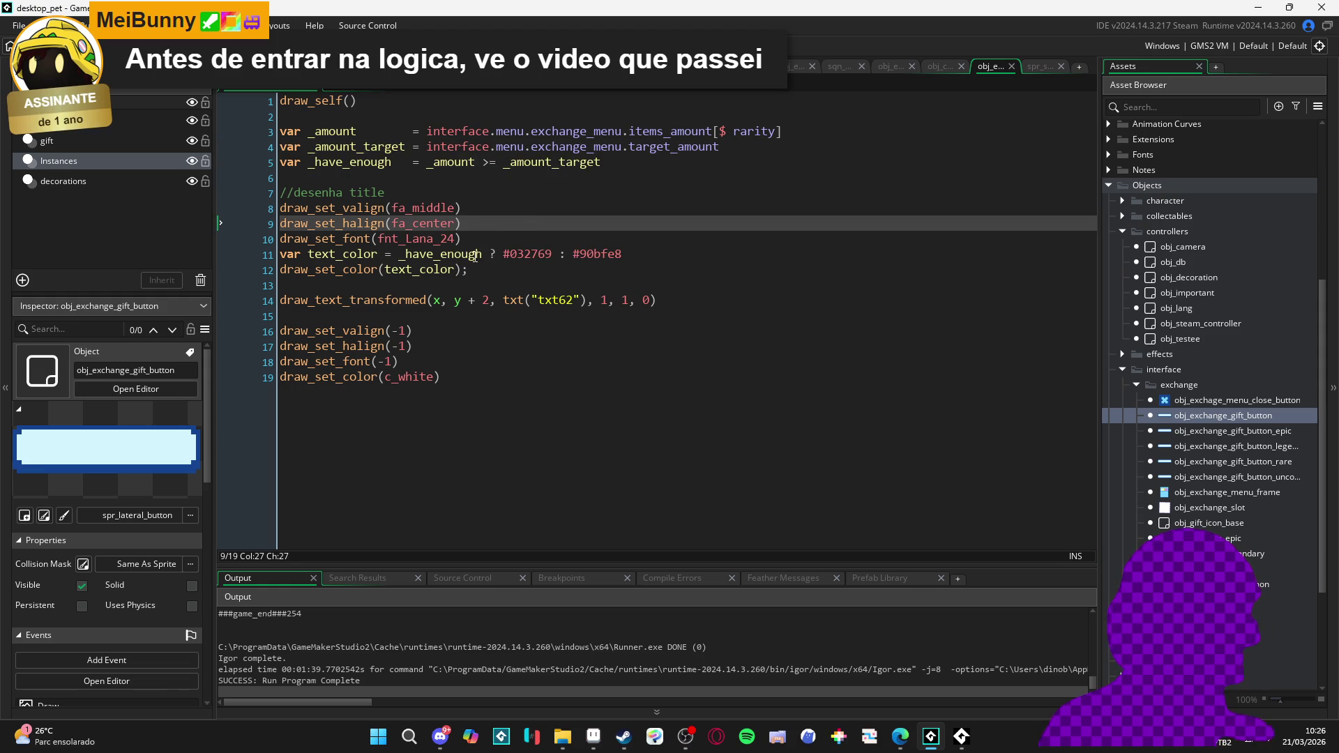
pyautogui.moveTo(575, 255)
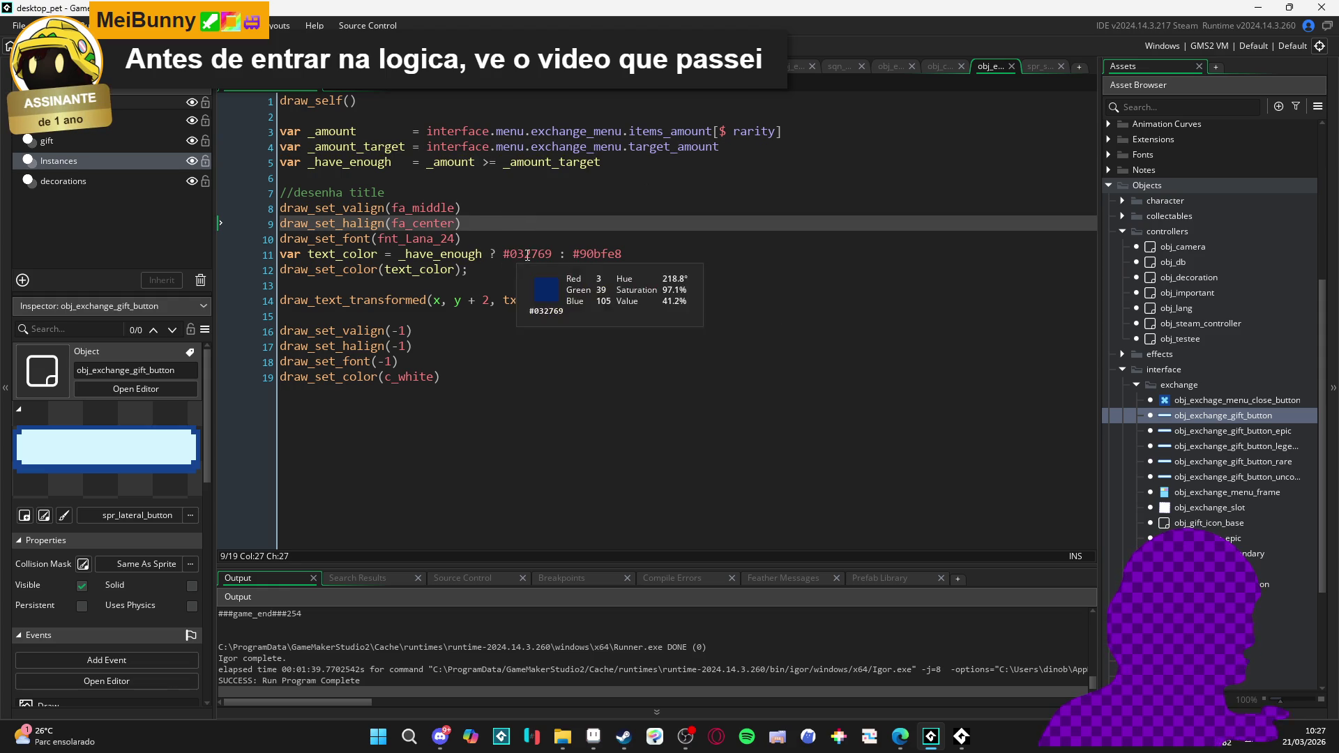
pyautogui.click(530, 287)
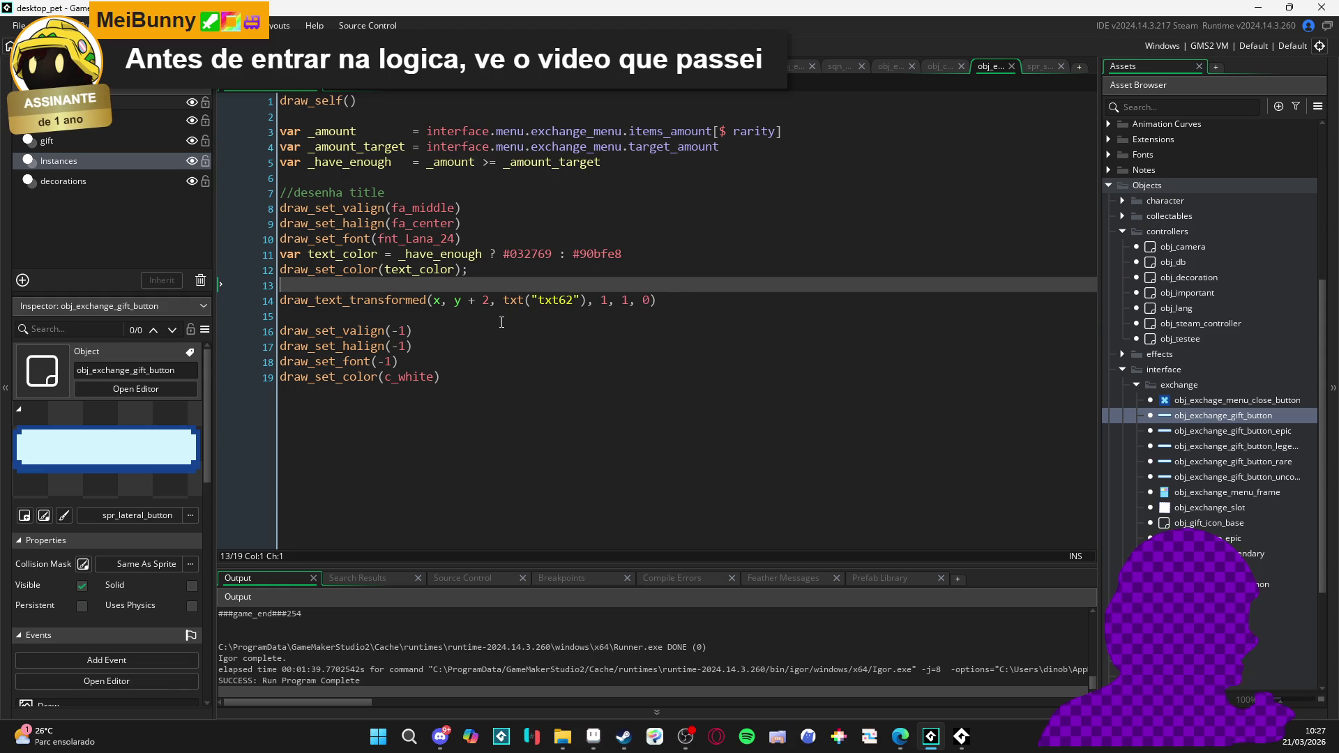
pyautogui.click(552, 300)
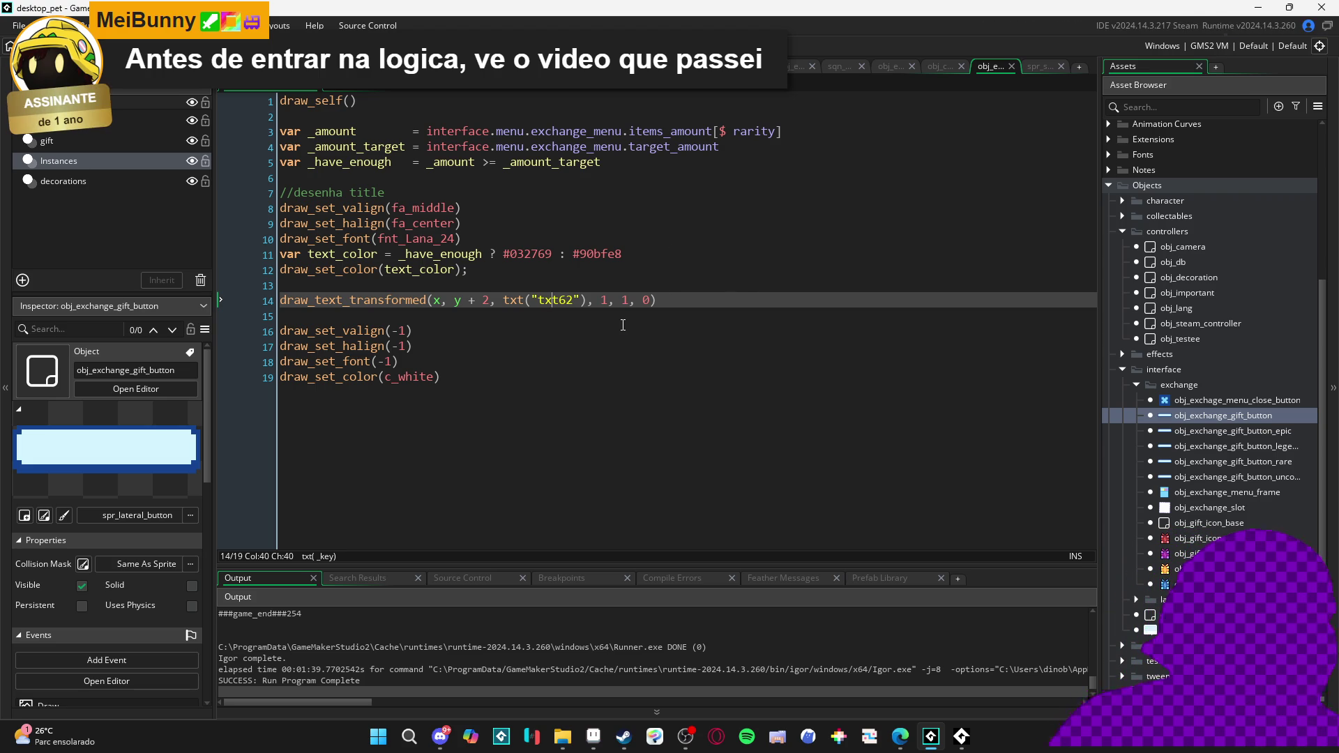
pyautogui.press('F5')
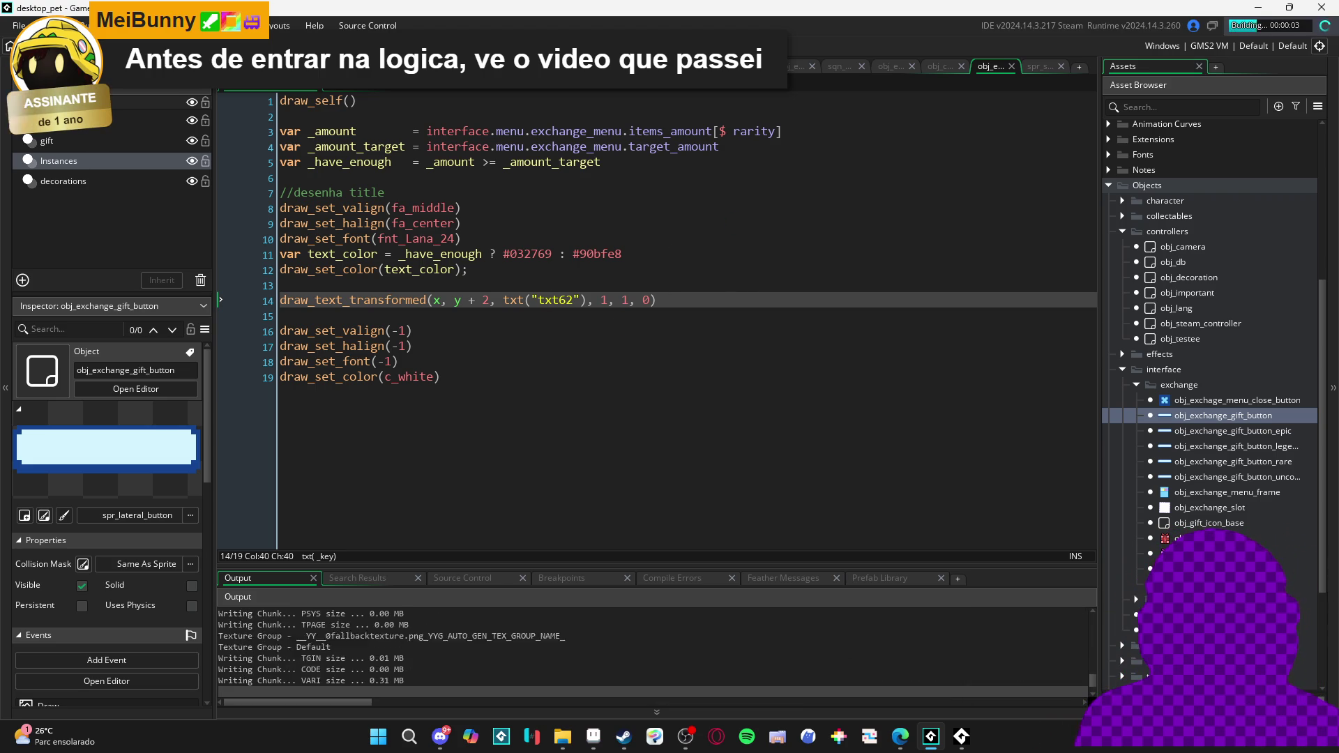
# Look through the epic, legendary and uncommon gift button children, then build and run desktop_pet
pyautogui.click(1198, 434)
pyautogui.doubleClick(1198, 437)
pyautogui.click(1196, 450)
pyautogui.doubleClick(1195, 450)
pyautogui.doubleClick(1205, 477)
pyautogui.doubleClick(1210, 416)
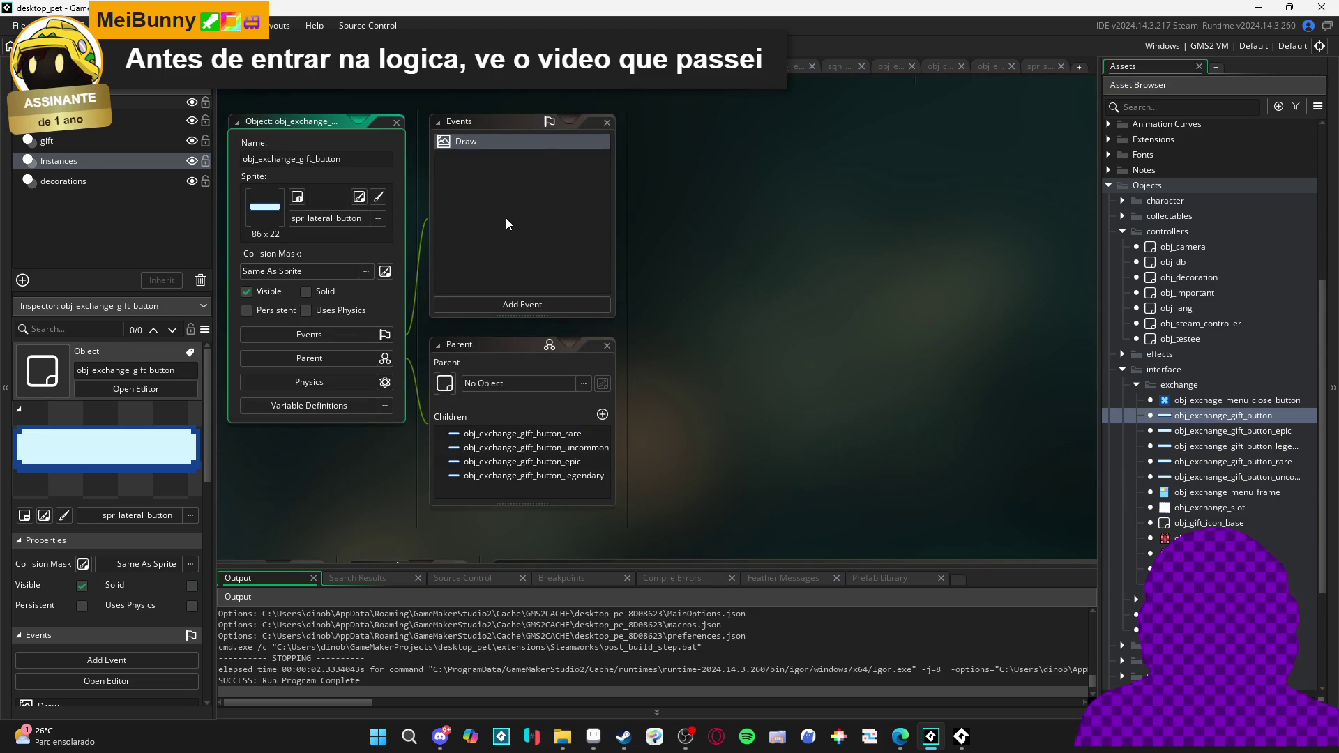
pyautogui.click(506, 219)
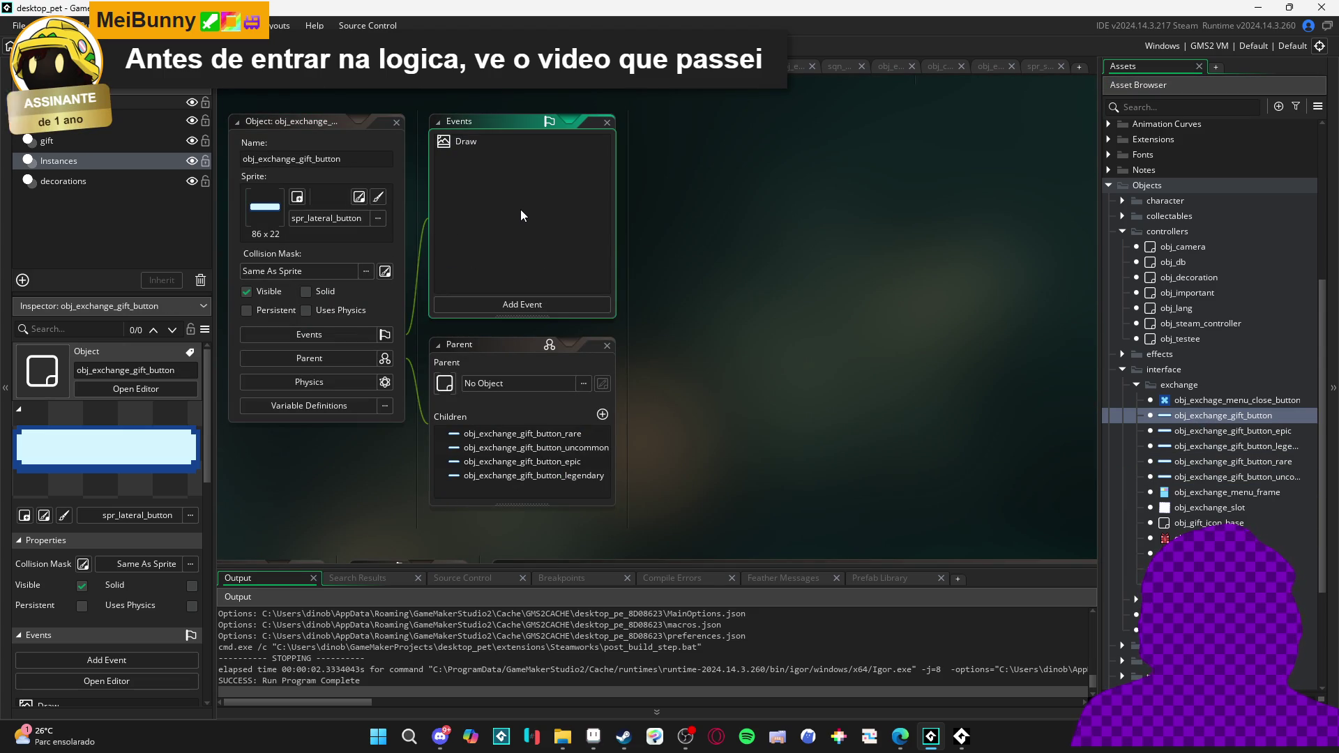
pyautogui.press('F5')
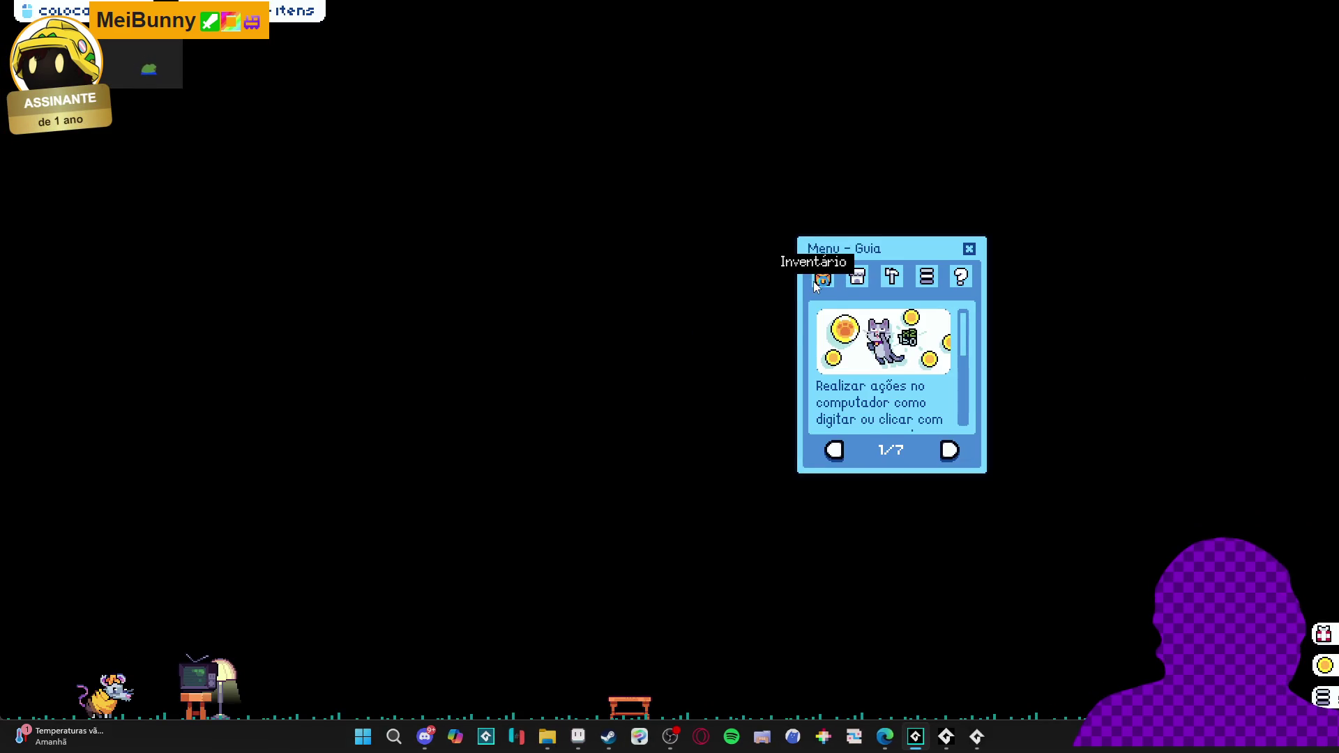
# Open the exchange menu and add 13 banana peels, pushing the blue counter to 13/10
pyautogui.click(818, 282)
pyautogui.click(873, 452)
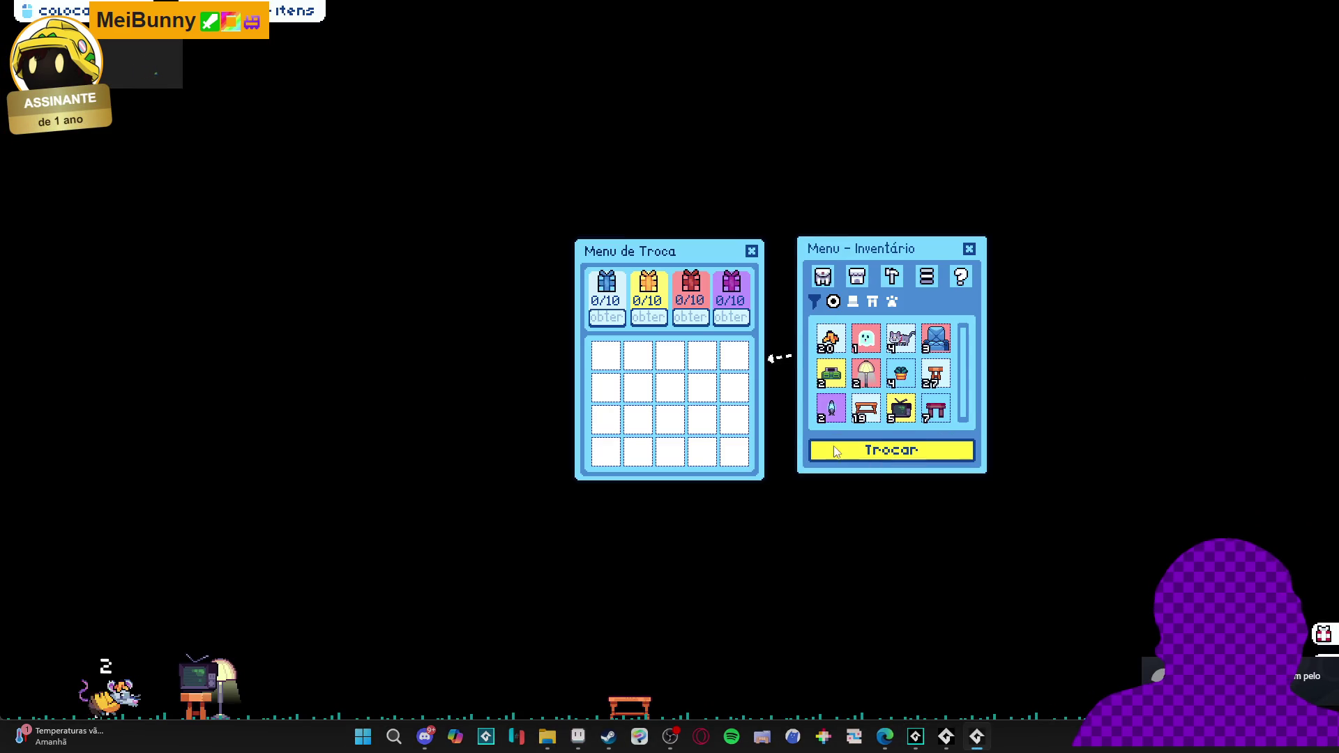
pyautogui.click(837, 343)
pyautogui.click(840, 347)
pyautogui.click(840, 346)
pyautogui.click(840, 347)
pyautogui.click(840, 347)
pyautogui.click(839, 347)
pyautogui.click(840, 347)
pyautogui.click(842, 347)
pyautogui.click(841, 347)
pyautogui.click(841, 347)
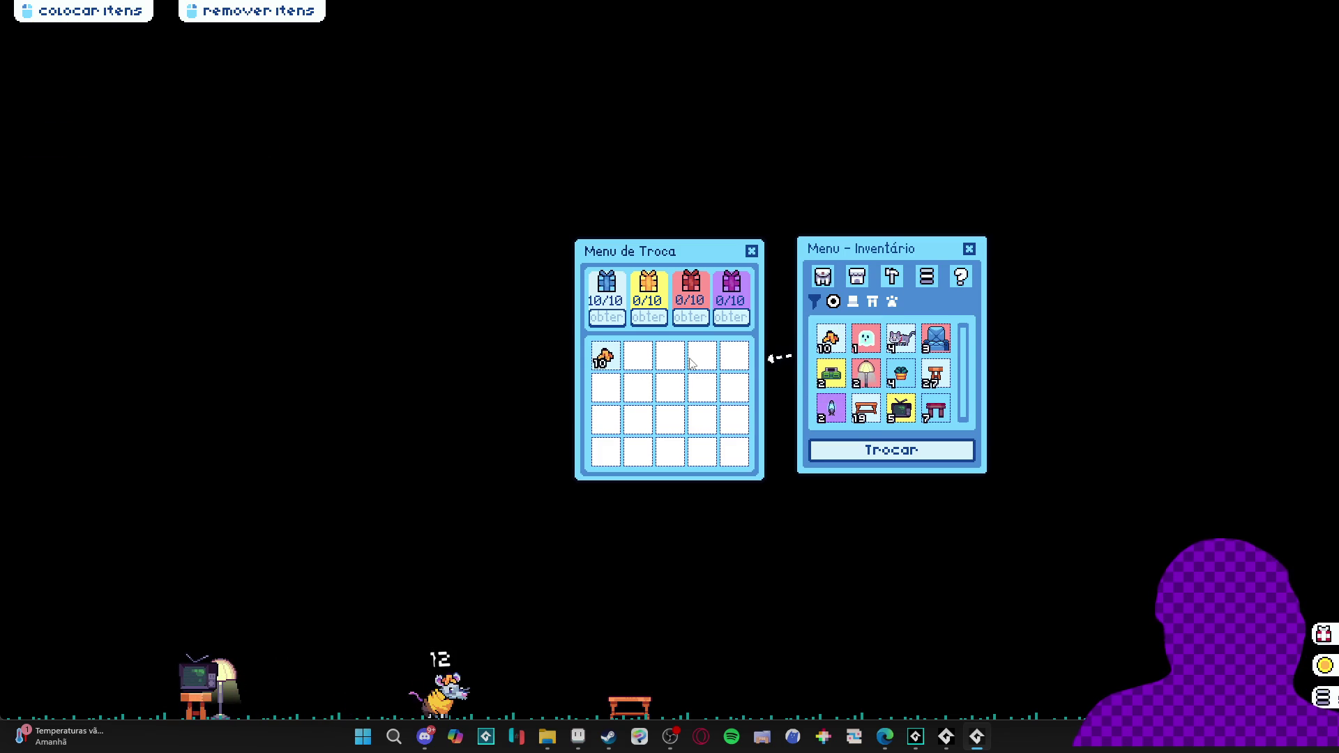
pyautogui.click(814, 332)
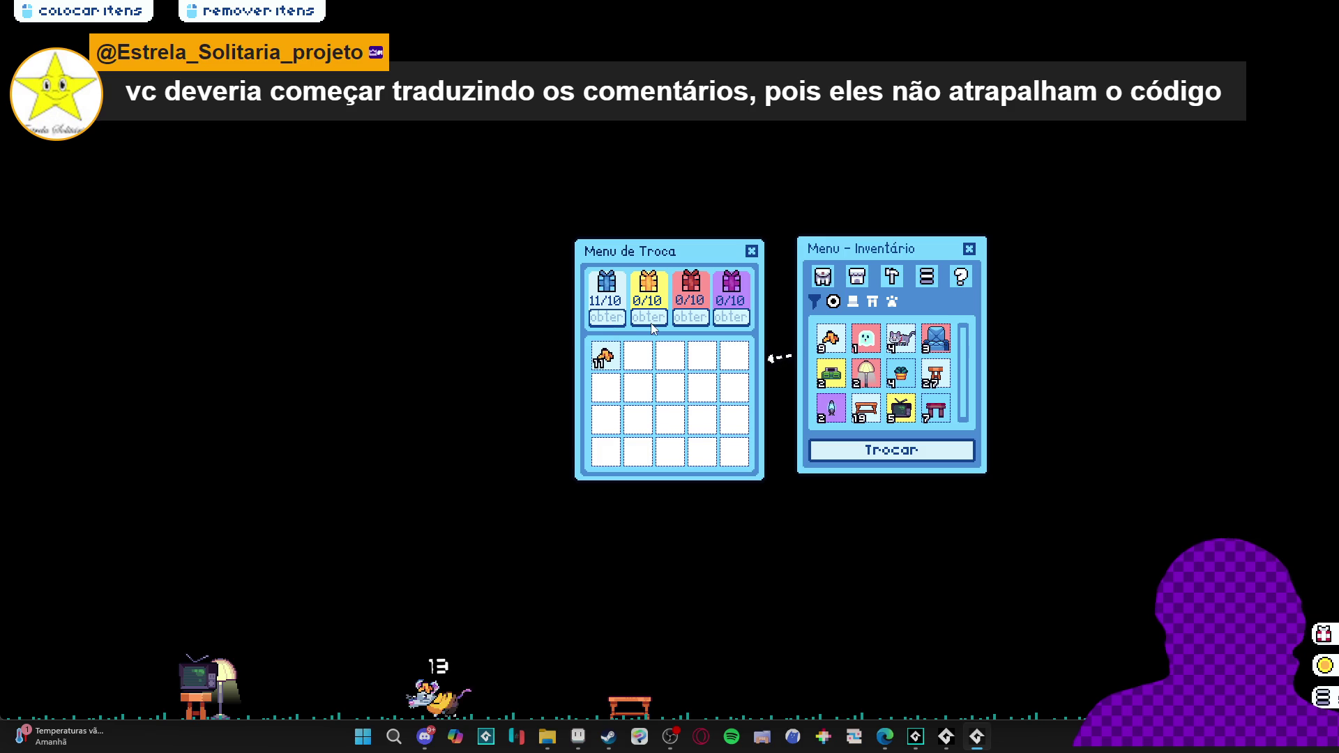
pyautogui.click(832, 341)
pyautogui.click(832, 340)
# Close the running game and reopen the gift button's Draw event code
pyautogui.rightClick(976, 737)
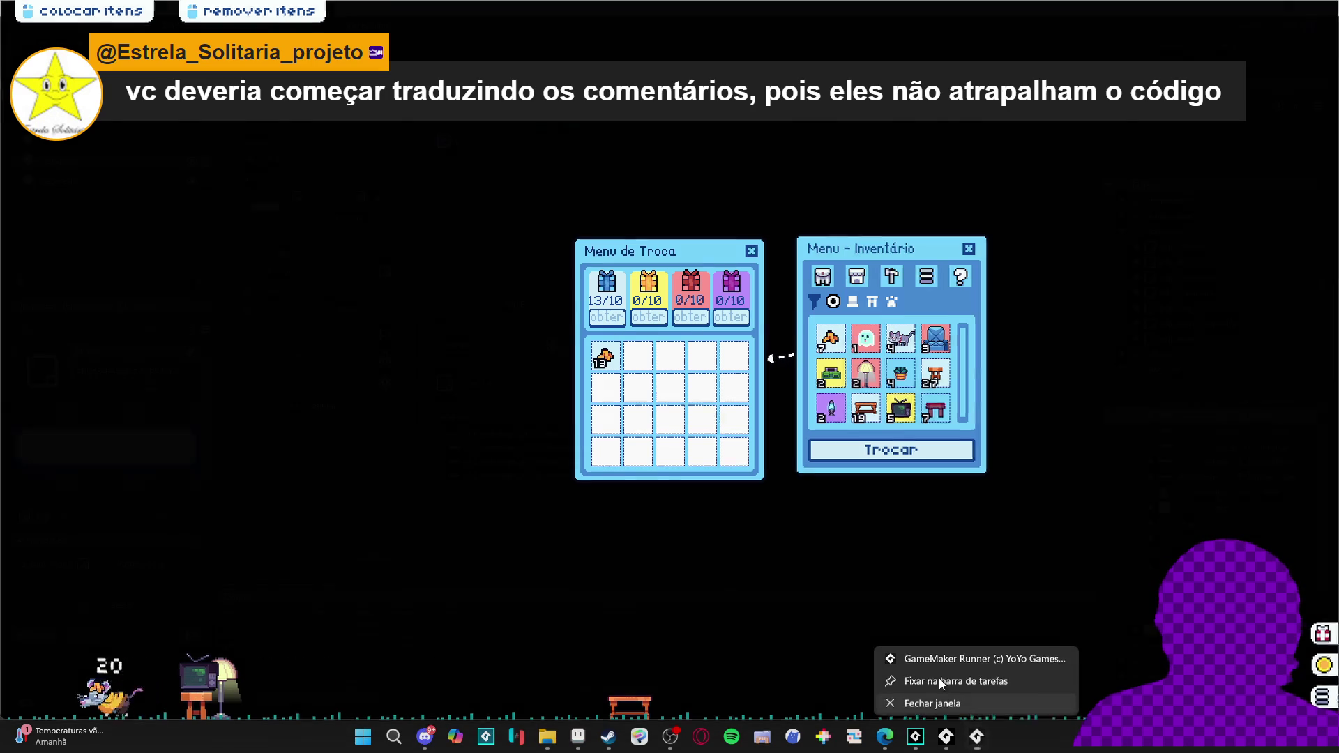
pyautogui.click(942, 700)
pyautogui.doubleClick(491, 140)
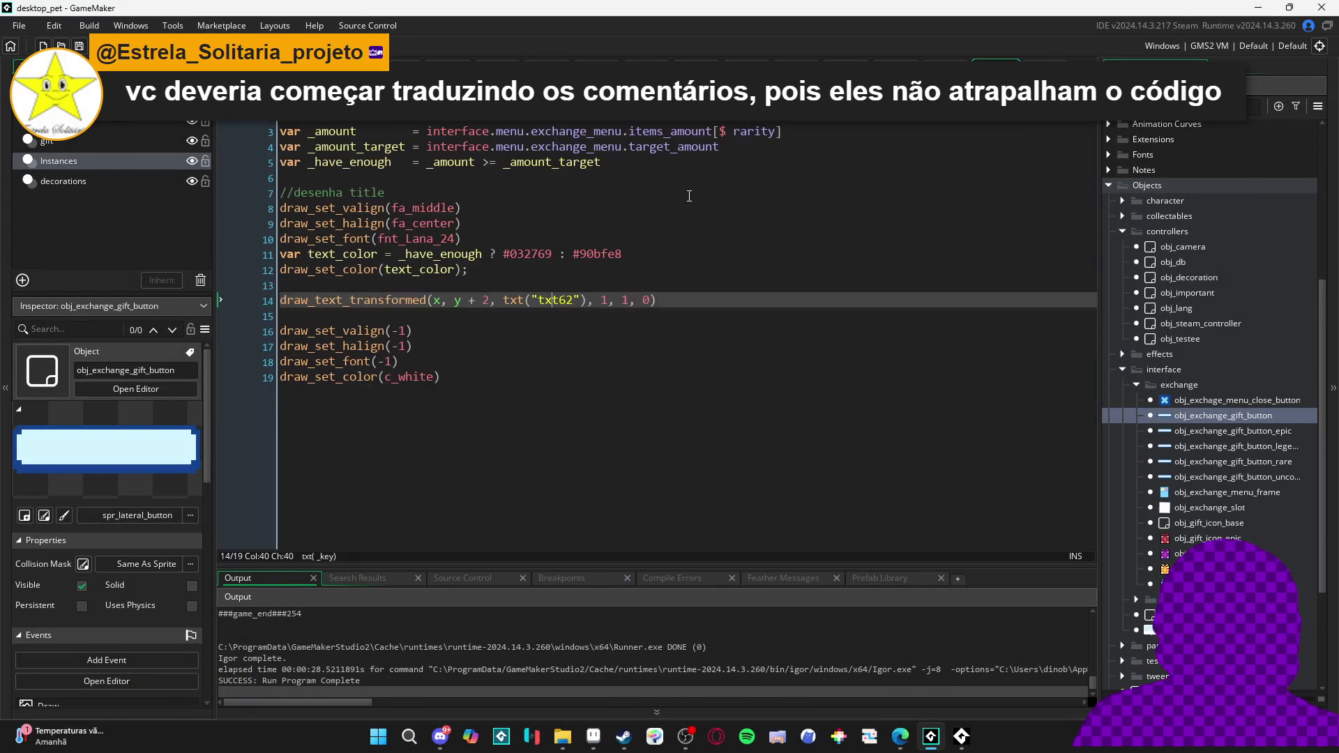
# Step through the Draw event lines and inspect the #032769 and #90bfe8 text colours
pyautogui.press('Down')
pyautogui.press('Down')
pyautogui.press('Down')
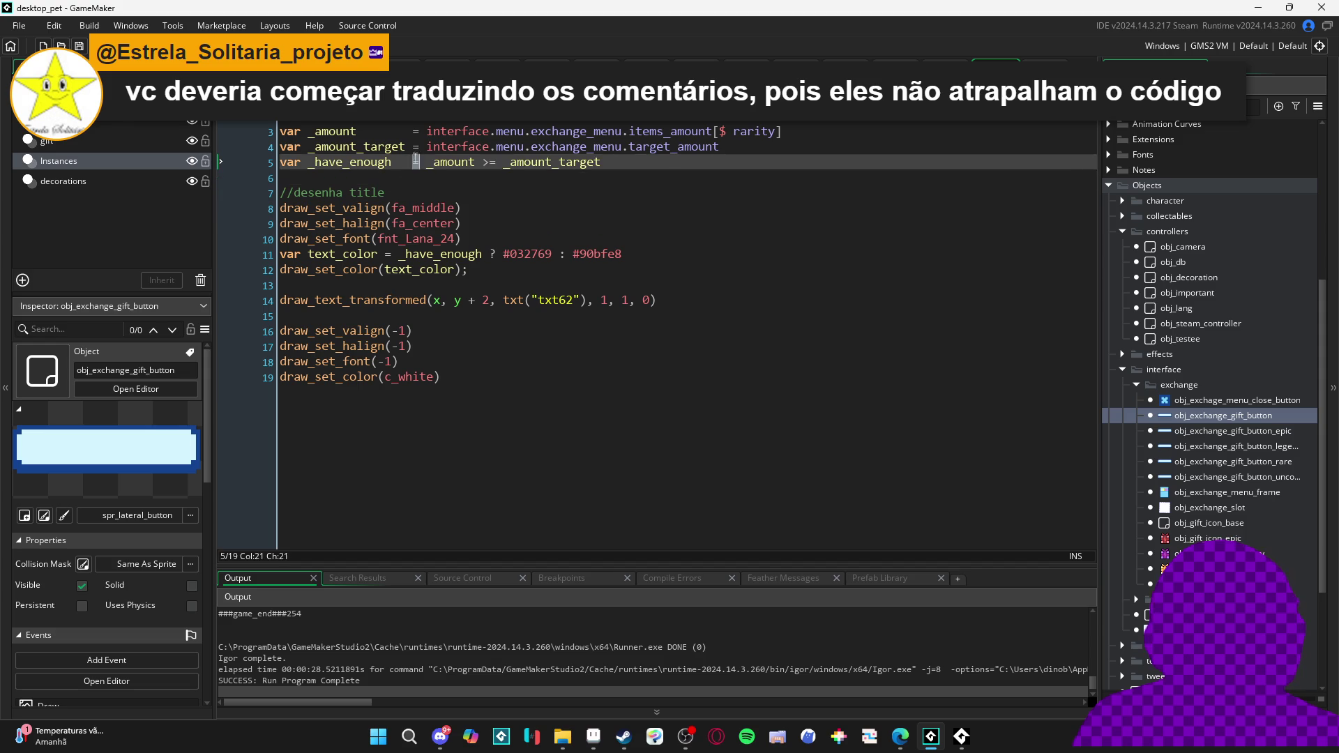
pyautogui.press('Left')
pyautogui.press('Left')
pyautogui.press('Left')
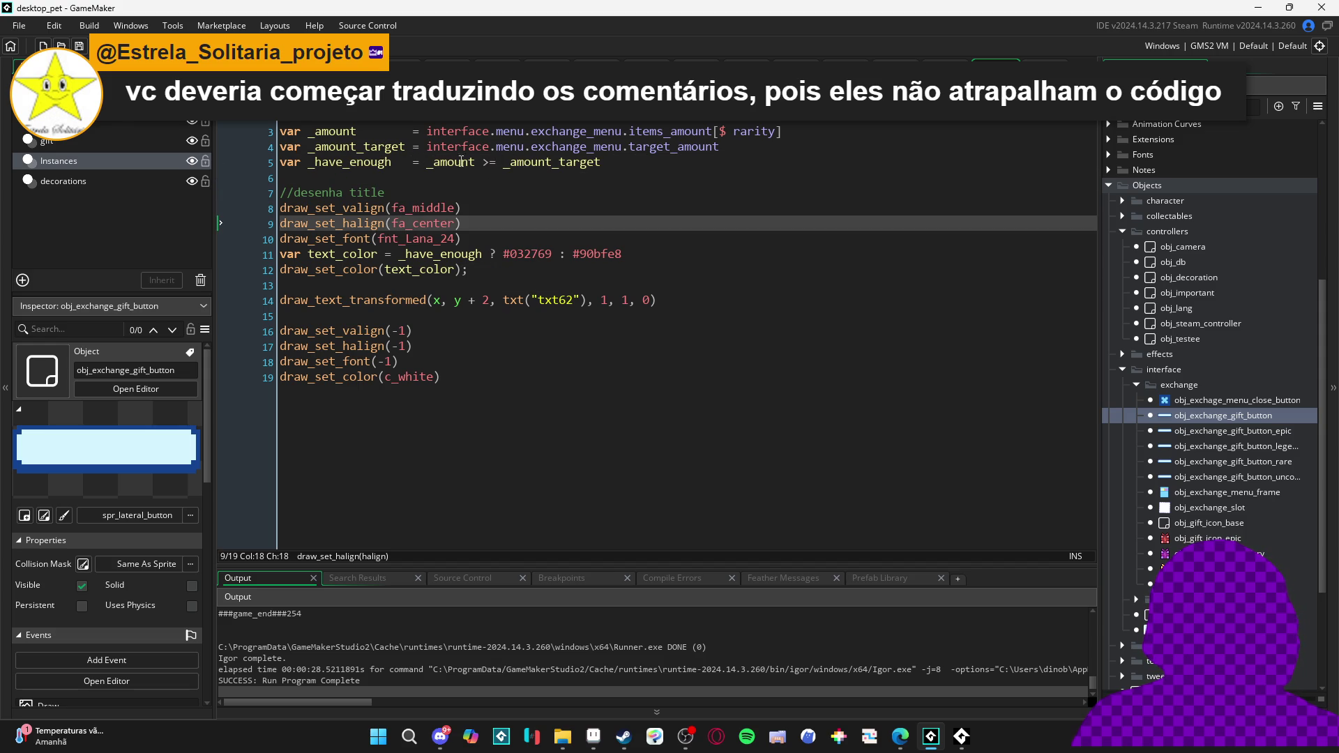
pyautogui.moveTo(597, 149)
pyautogui.moveTo(510, 257)
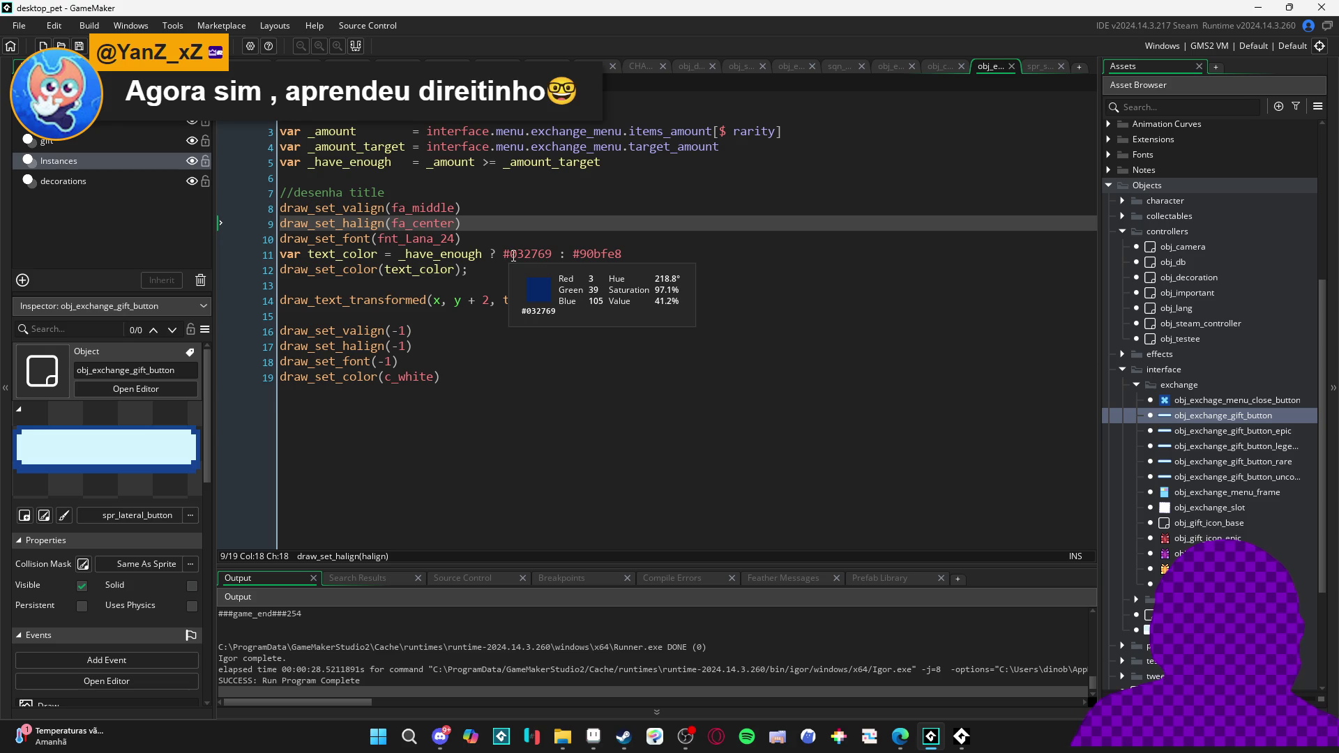
pyautogui.moveTo(579, 256)
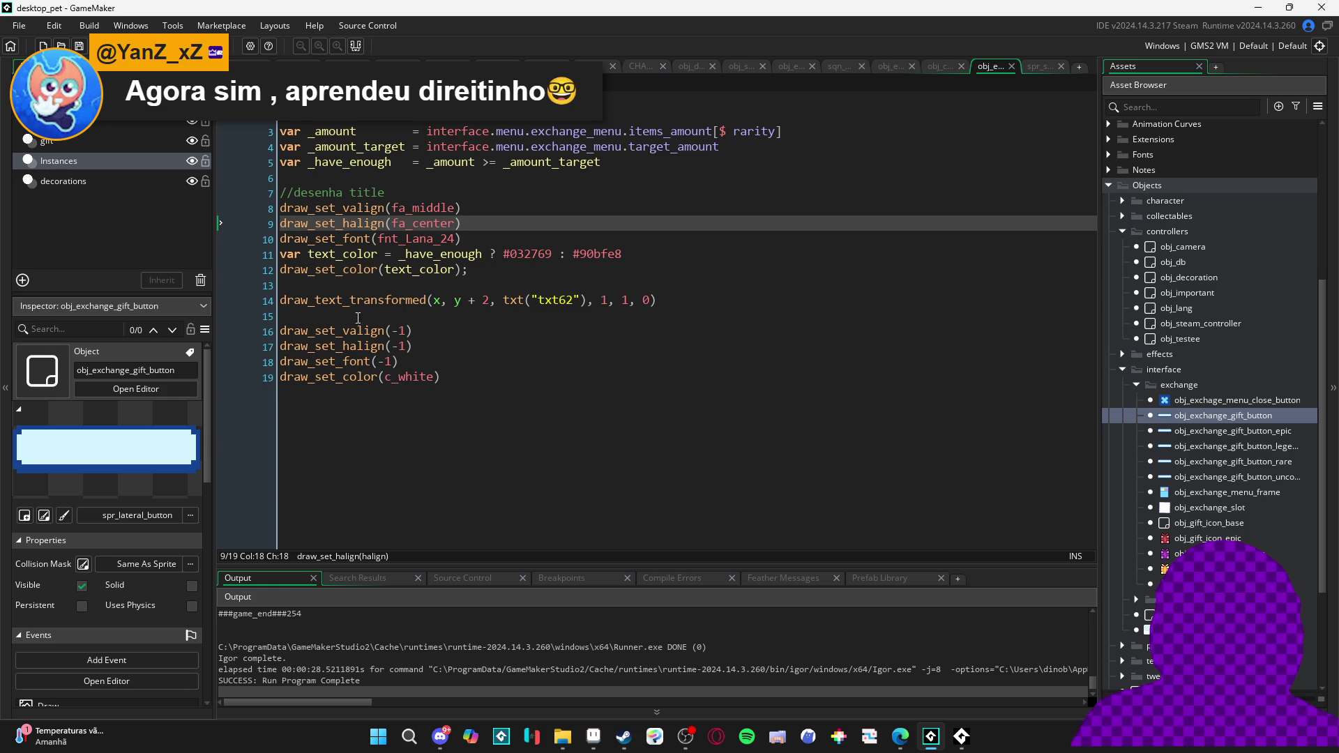
pyautogui.click(385, 208)
pyautogui.click(434, 254)
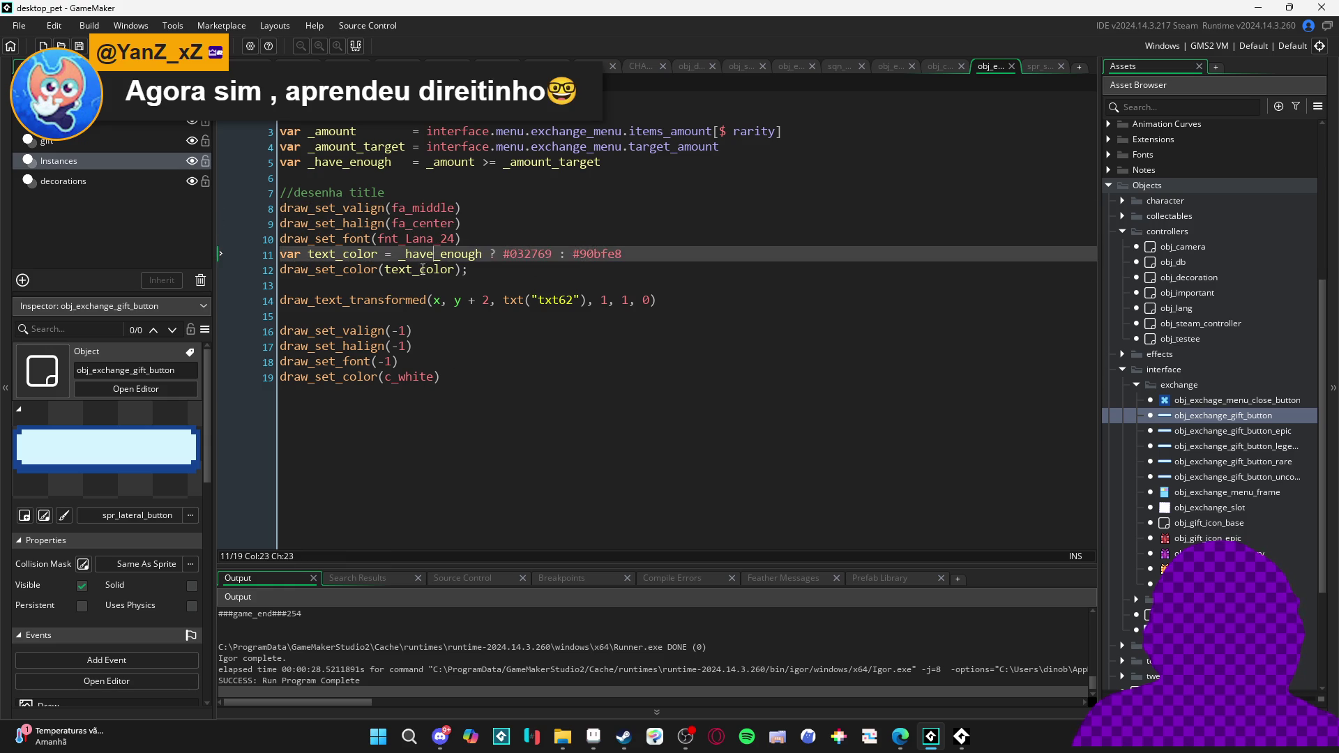
pyautogui.click(419, 269)
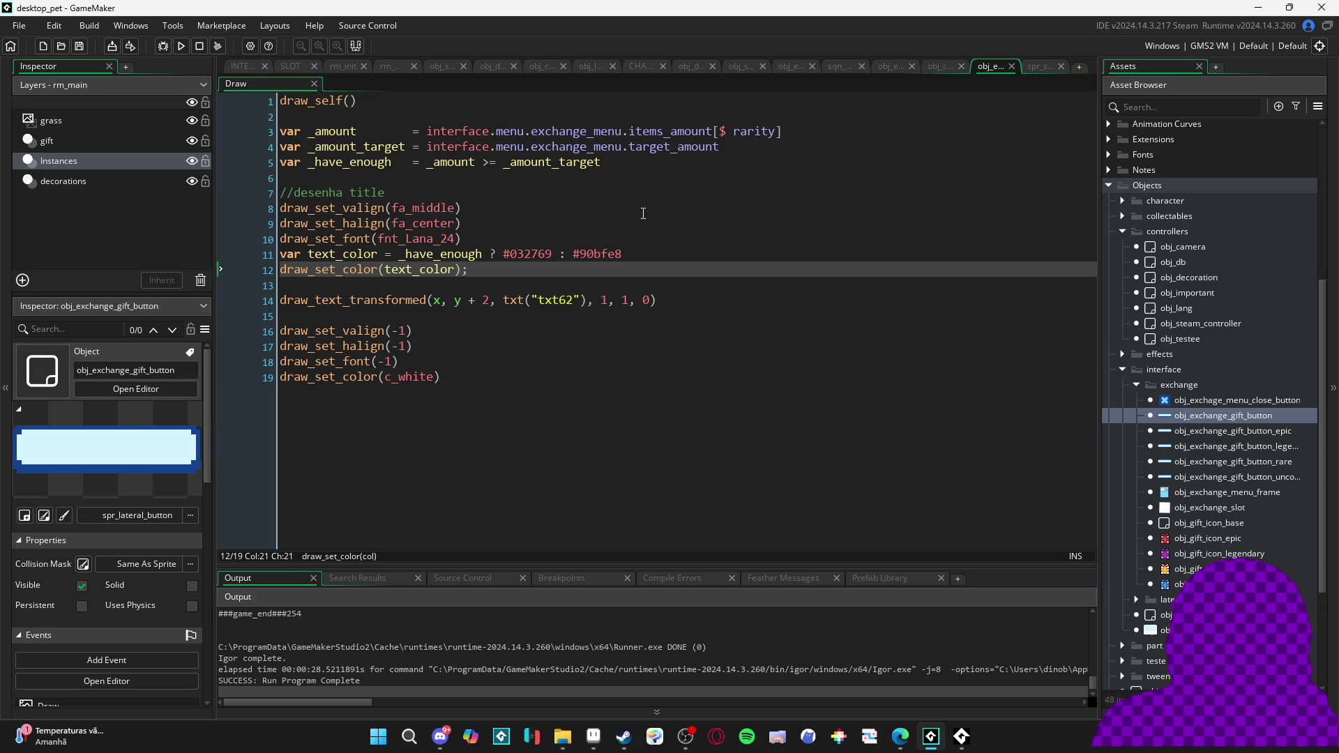
# Copy the _amount and _target_amount lines from obj_gift_icon_epic's Draw code, then reopen obj_exchange_gift_button
pyautogui.doubleClick(1188, 539)
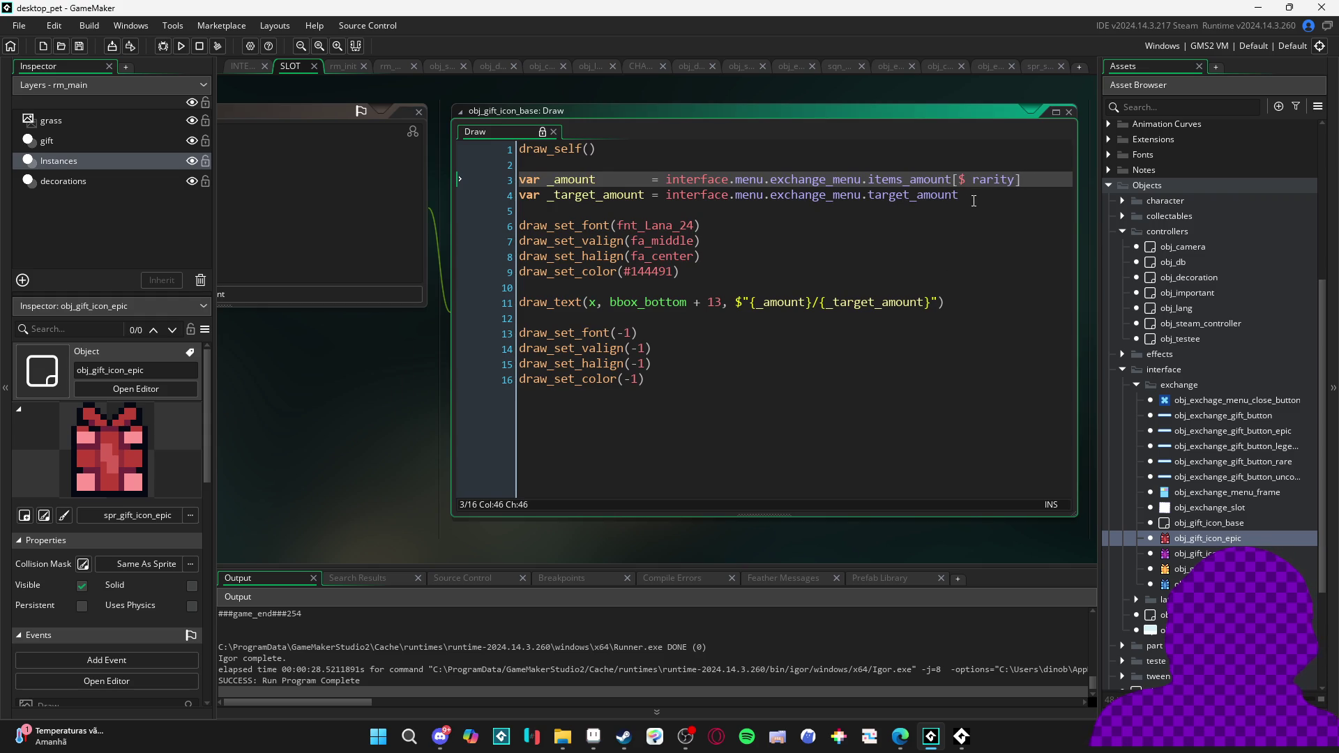
pyautogui.moveTo(969, 203); pyautogui.dragTo(452, 180)
pyautogui.hotkey('ctrl', 'c')
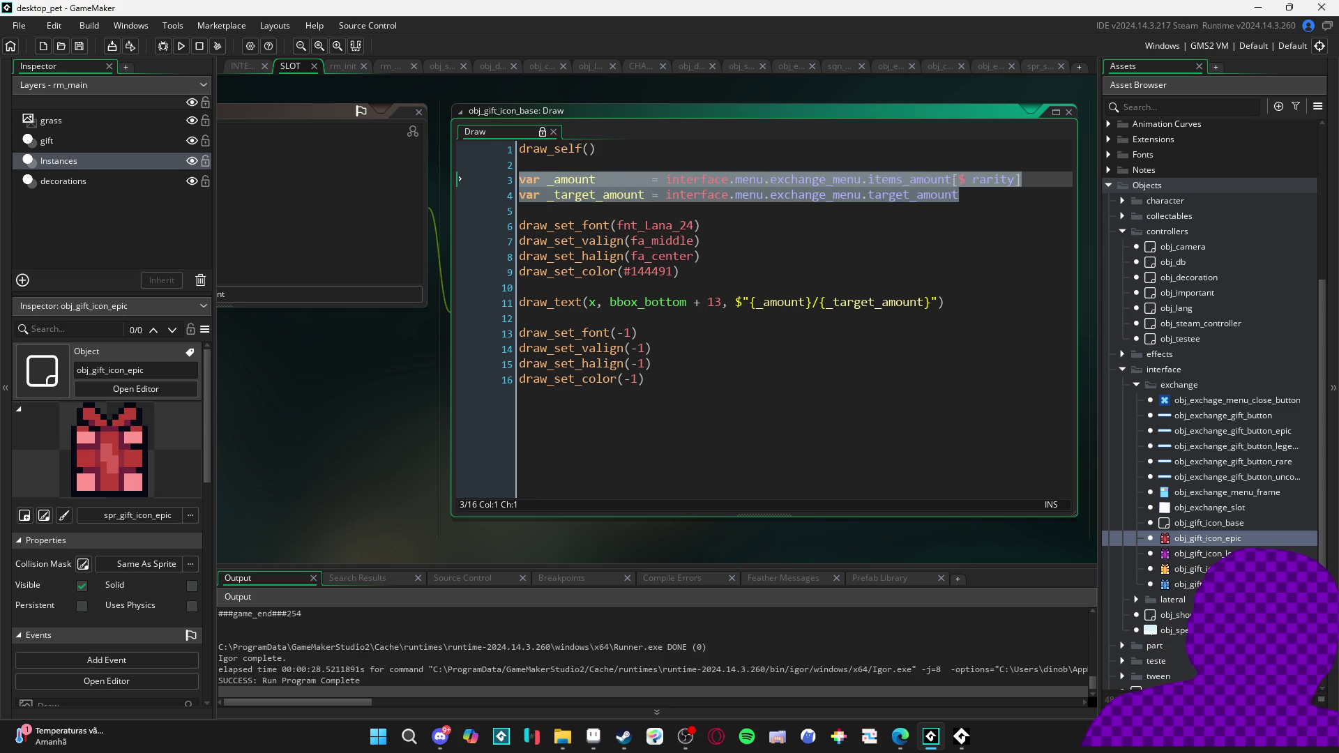
pyautogui.click(1227, 418)
pyautogui.doubleClick(1226, 419)
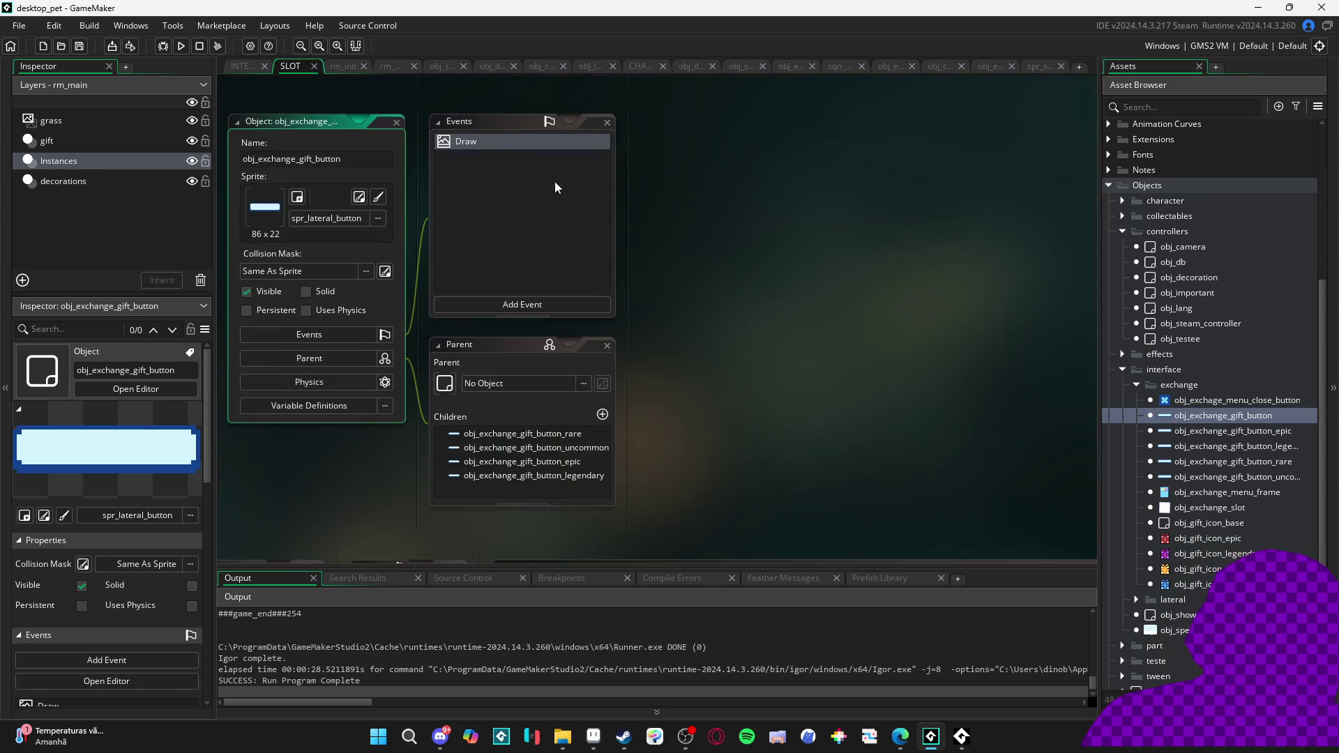
# Paste the two declarations at line 2 of the gift button's Draw code and delete the old duplicates
pyautogui.doubleClick(508, 143)
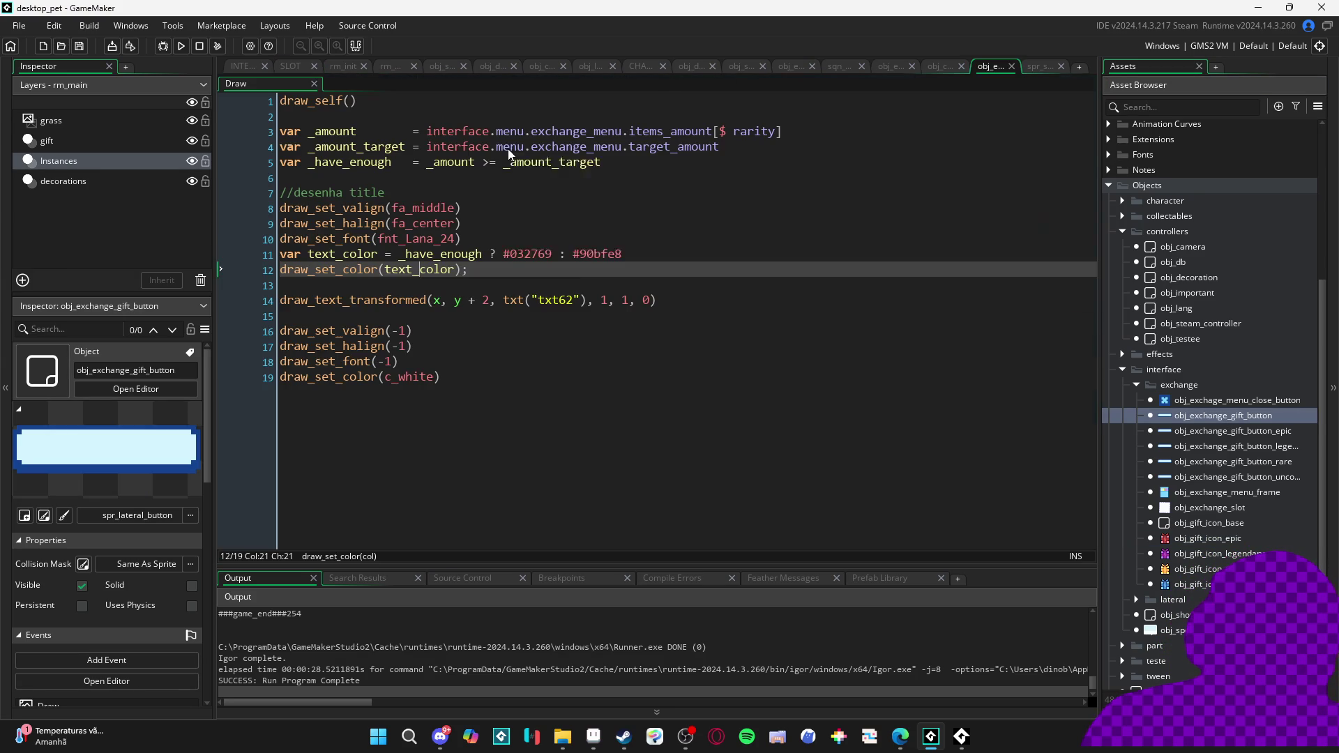
pyautogui.hotkey('ctrl', 'v')
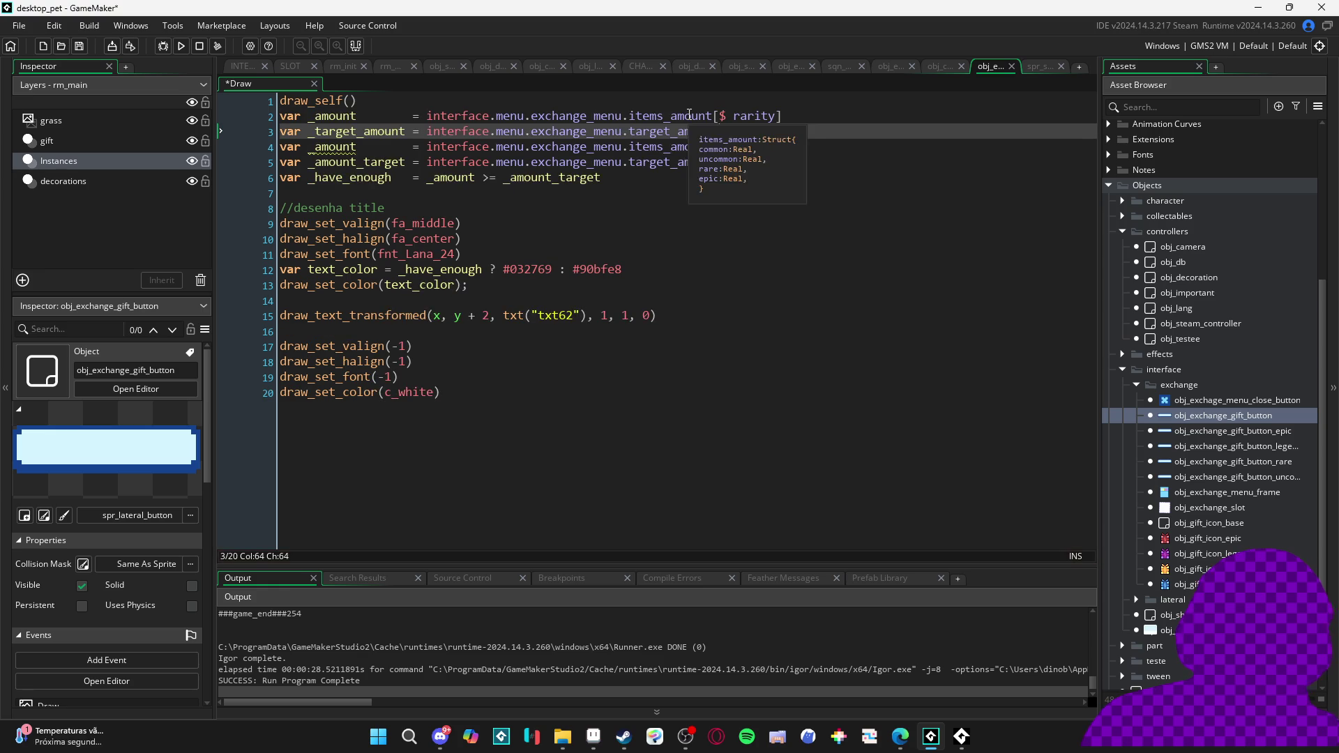
pyautogui.moveTo(795, 165); pyautogui.dragTo(513, 165)
pyautogui.moveTo(601, 178)
pyautogui.mouseDown()
pyautogui.moveTo(368, 179)
pyautogui.moveTo(237, 161)
pyautogui.mouseUp()
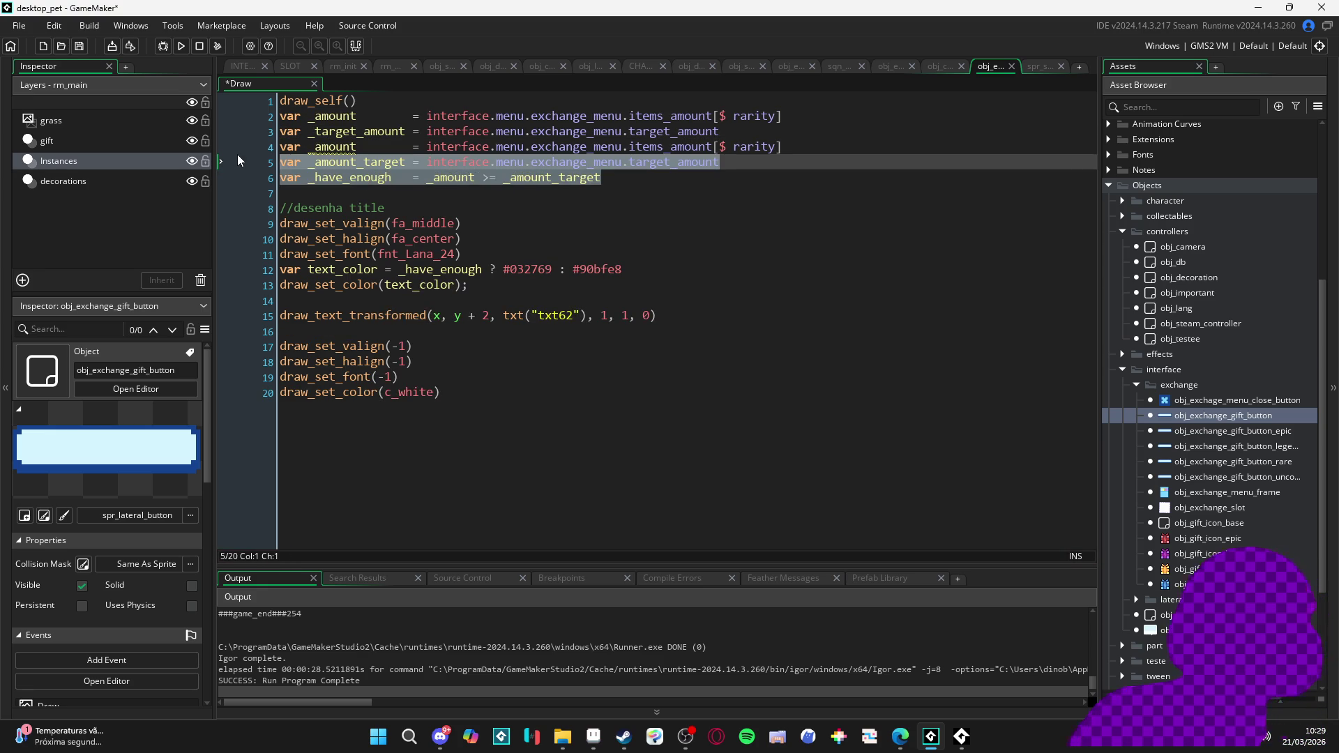
pyautogui.click(828, 162)
pyautogui.click(828, 152)
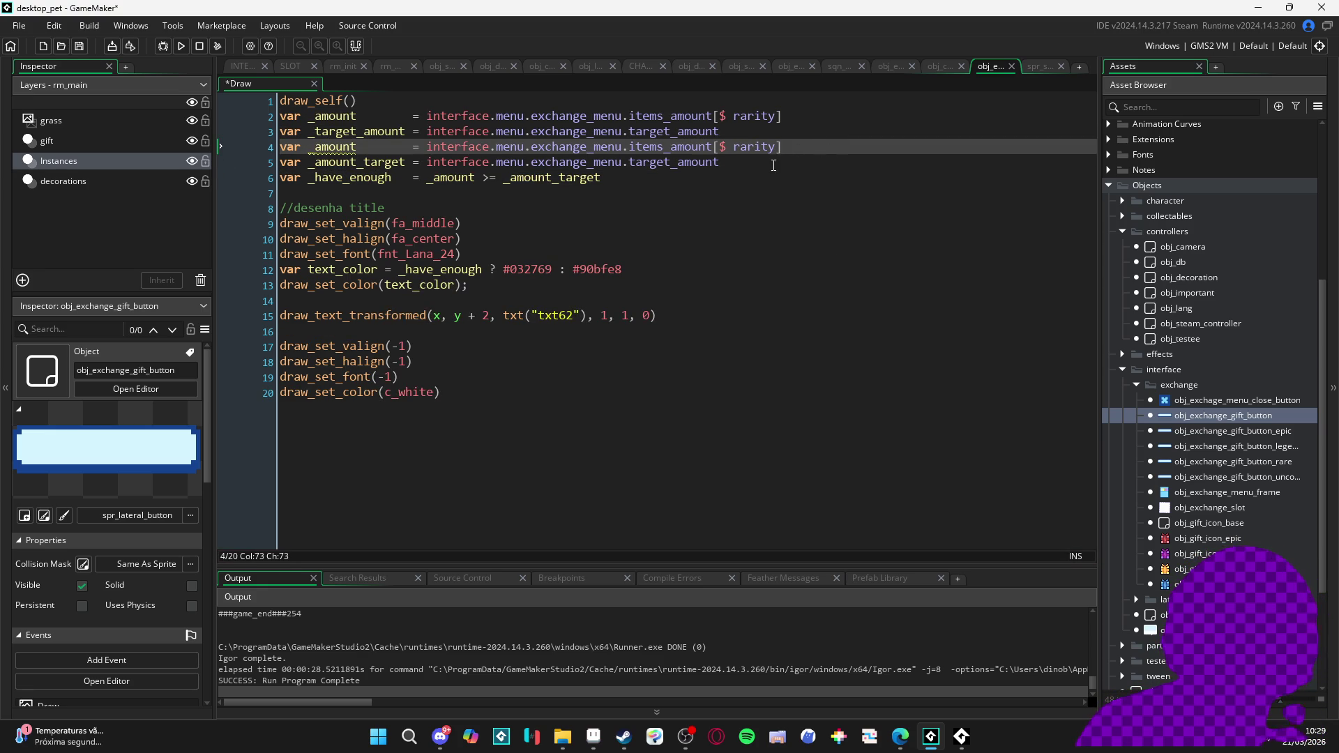
pyautogui.press('Down')
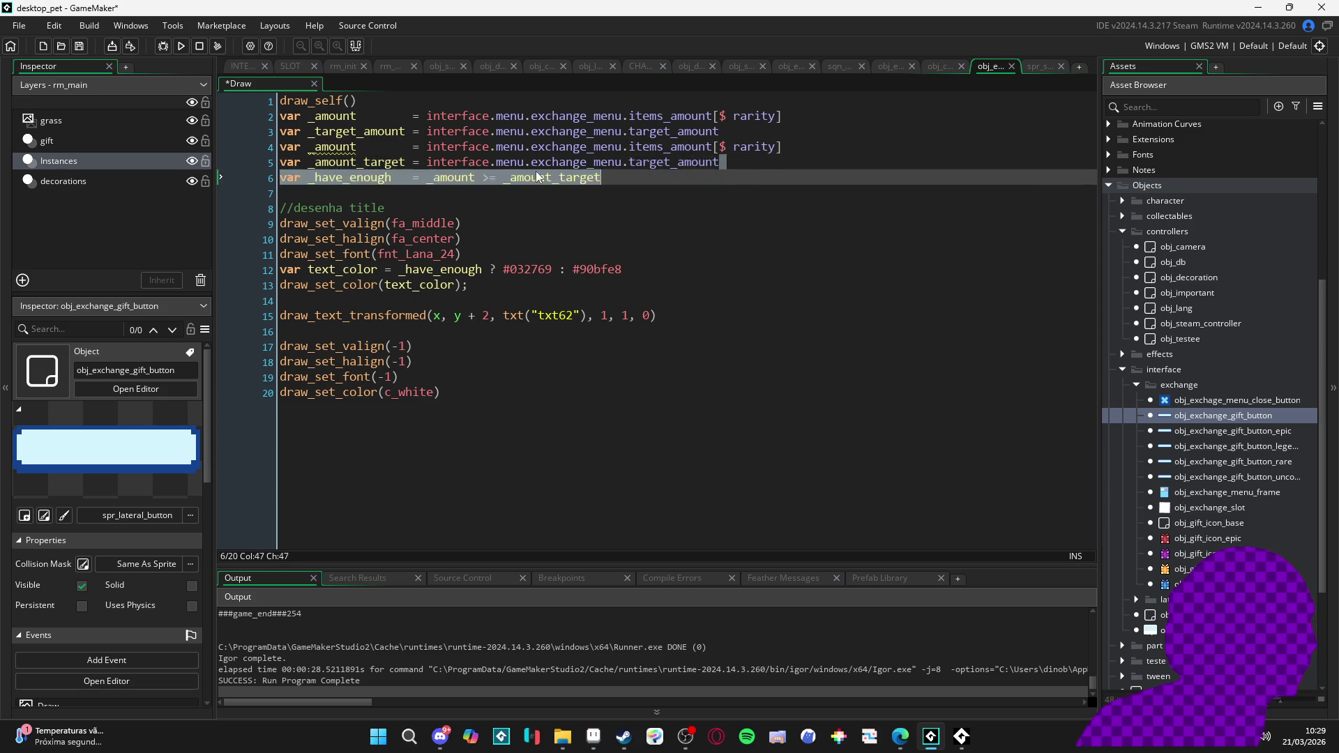
pyautogui.moveTo(801, 158); pyautogui.dragTo(240, 150)
pyautogui.press('BackSpace')
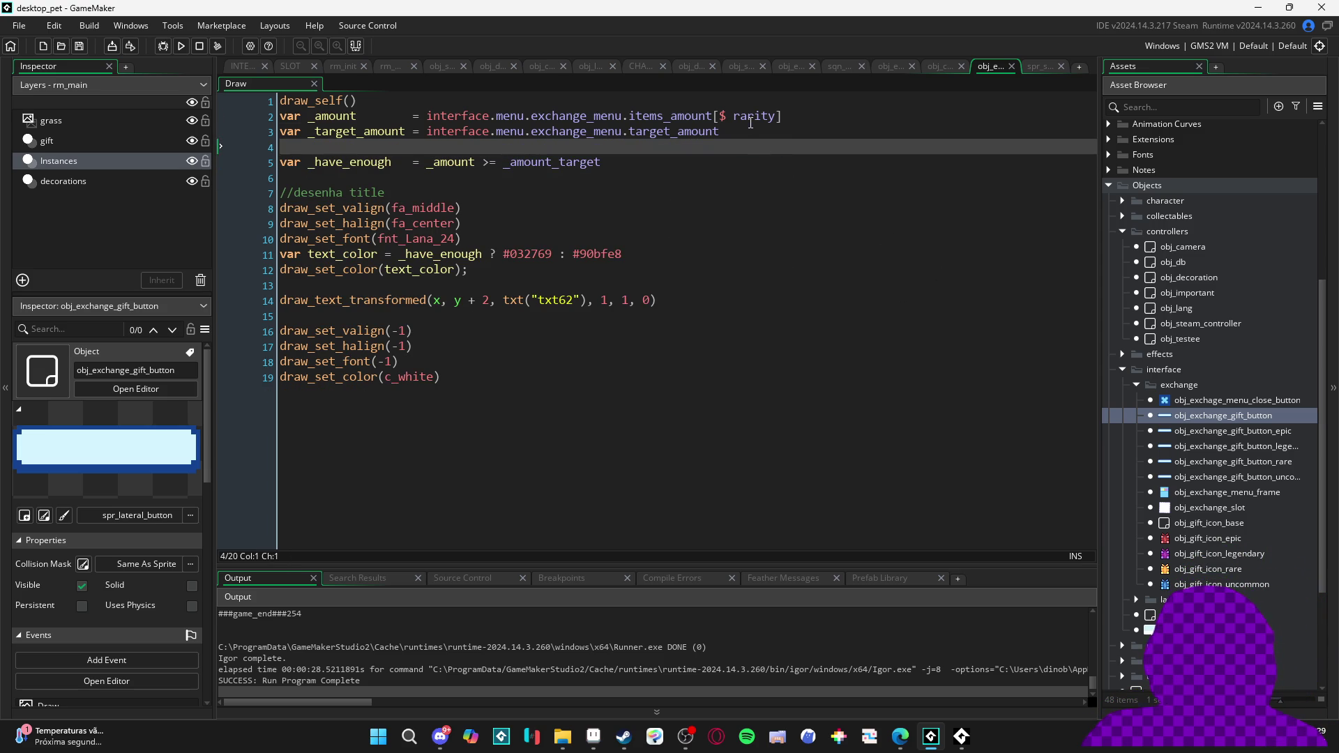
# Save the Draw code and return to the obj_exchange_gift_button editor
pyautogui.hotkey('ctrl', 's')
pyautogui.press('Up')
pyautogui.press('Up')
pyautogui.press('End')
pyautogui.doubleClick(1204, 420)
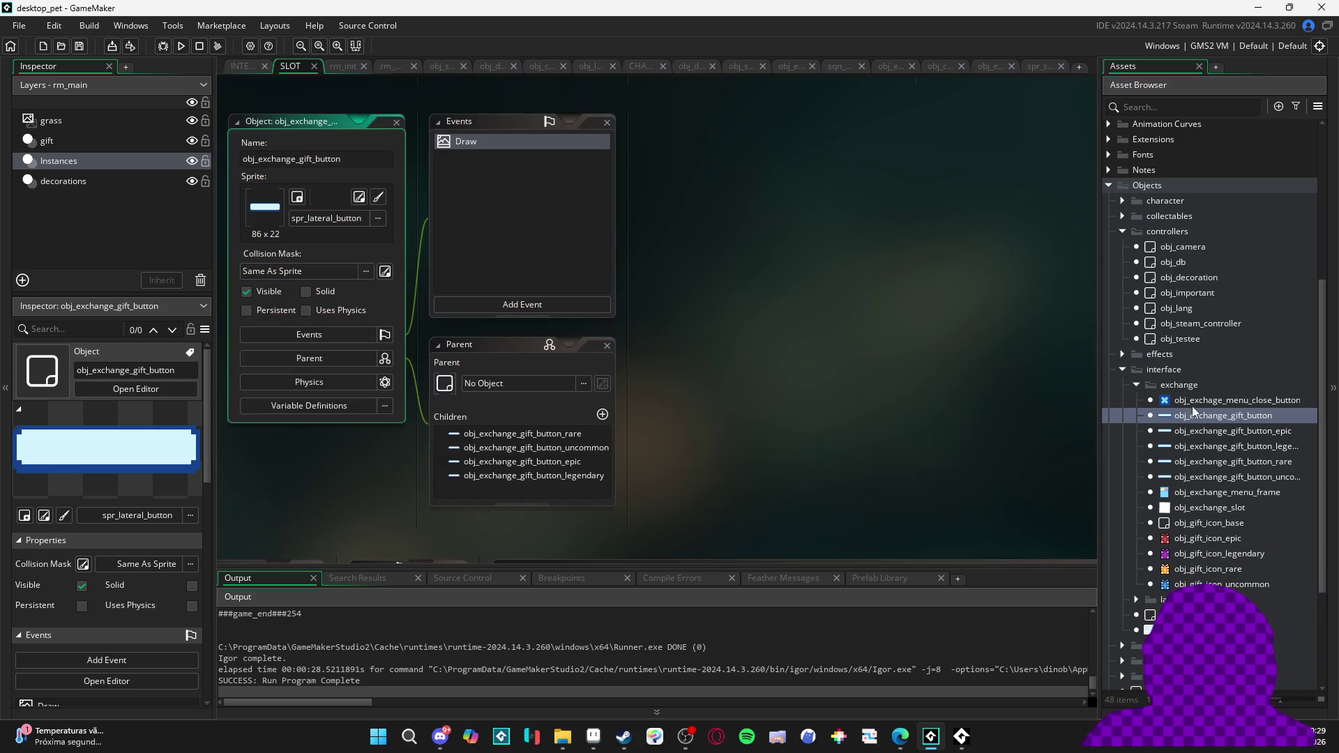
# Set the epic, legendary and rare gift buttons' rarity values to 'rare', 'epic' and 'uncommon'
pyautogui.click(1203, 431)
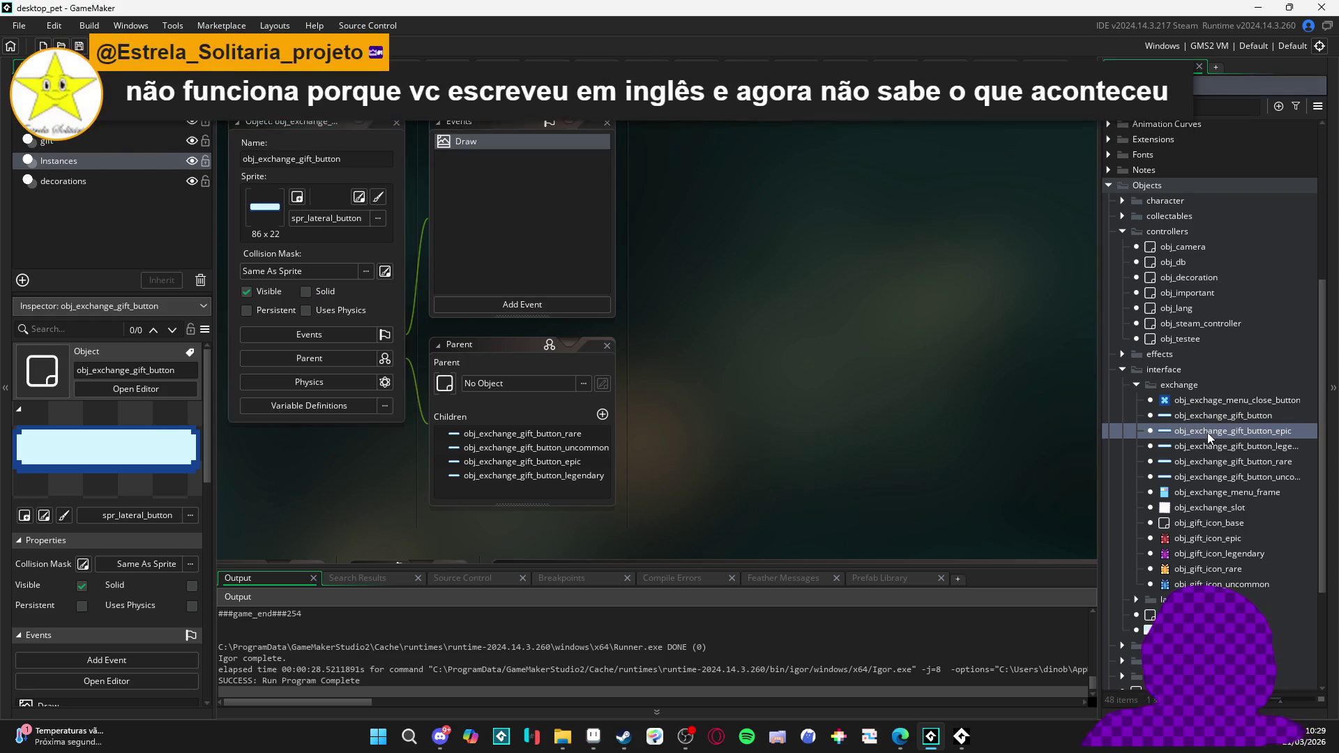
pyautogui.scroll(-3, 484, 439)
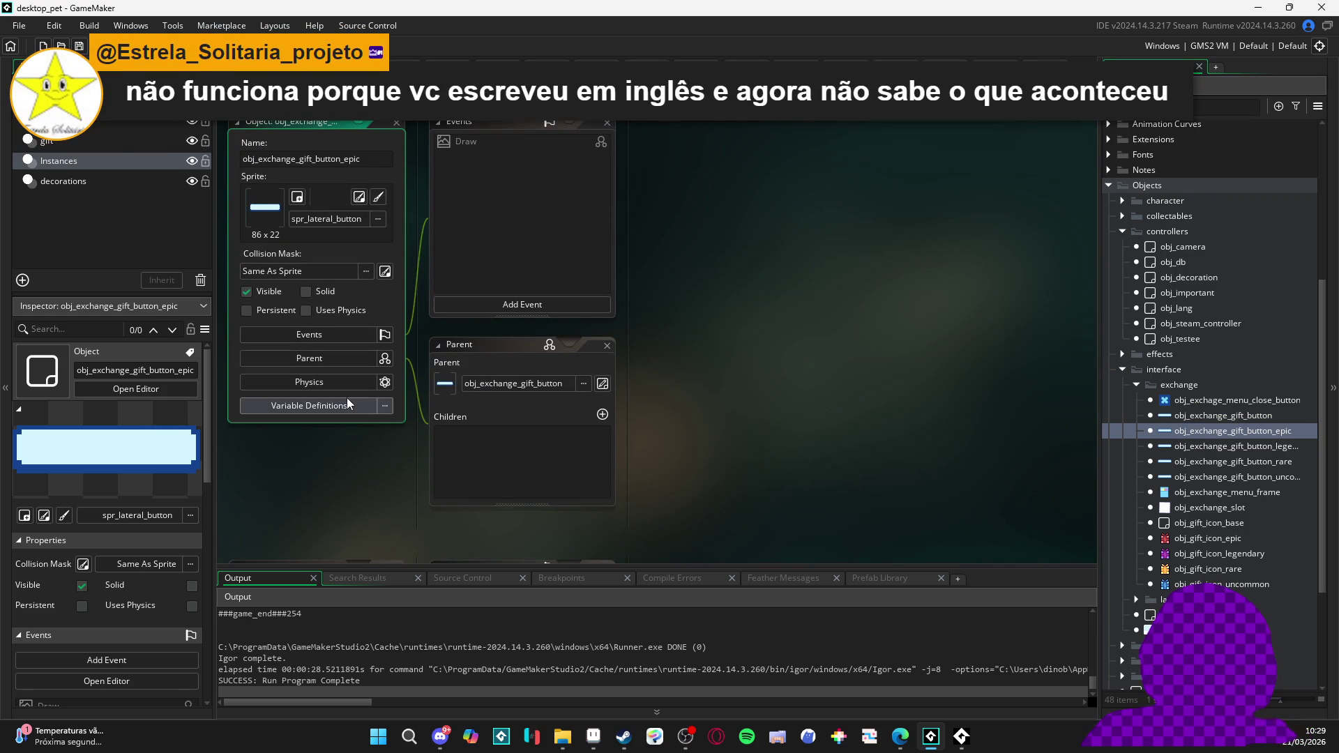
pyautogui.click(307, 409)
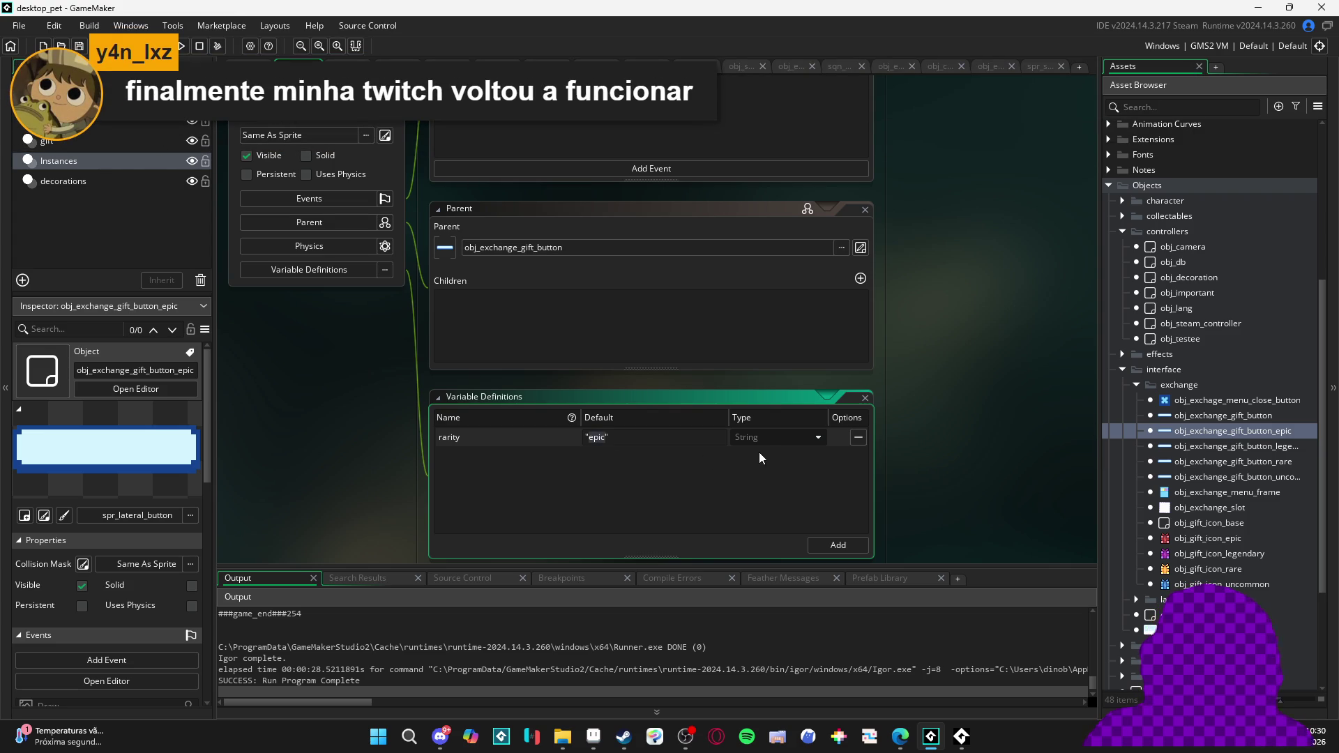
pyautogui.write('rare')
pyautogui.doubleClick(1258, 447)
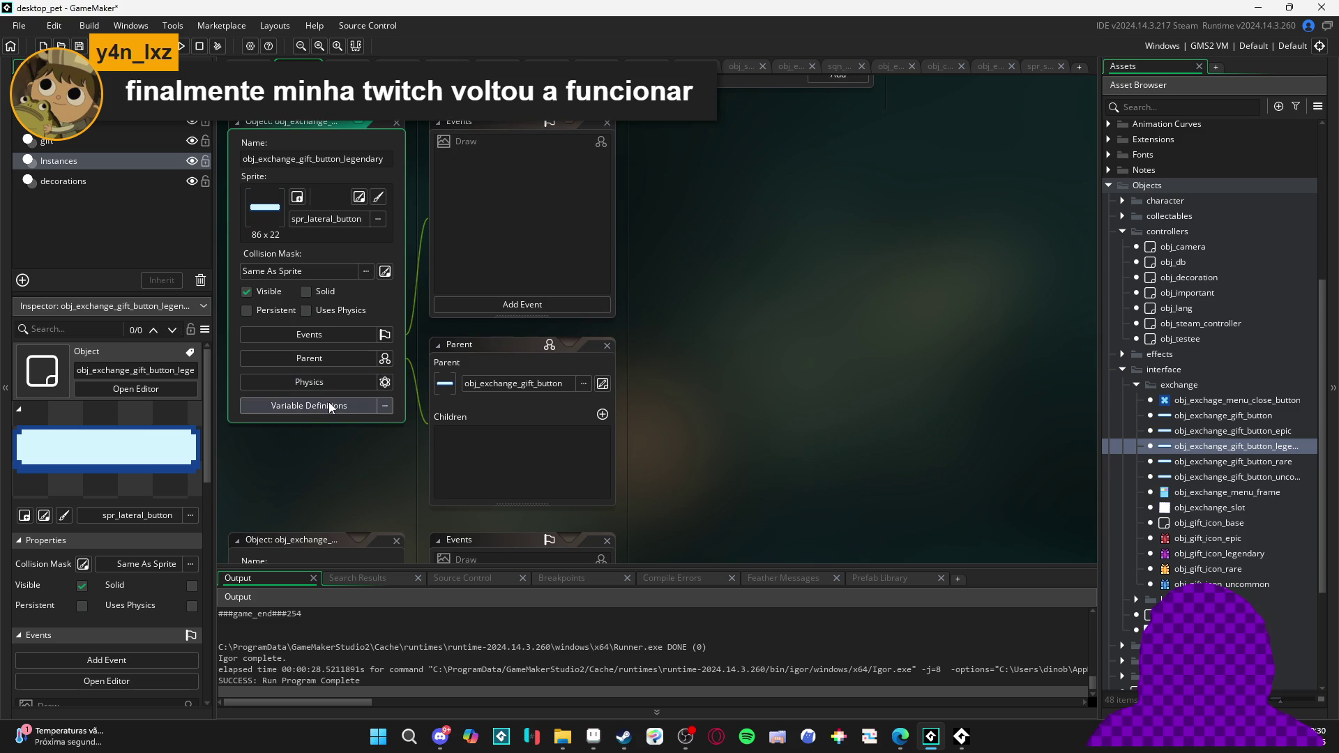
pyautogui.click(329, 406)
pyautogui.doubleClick(603, 438)
pyautogui.write('epic')
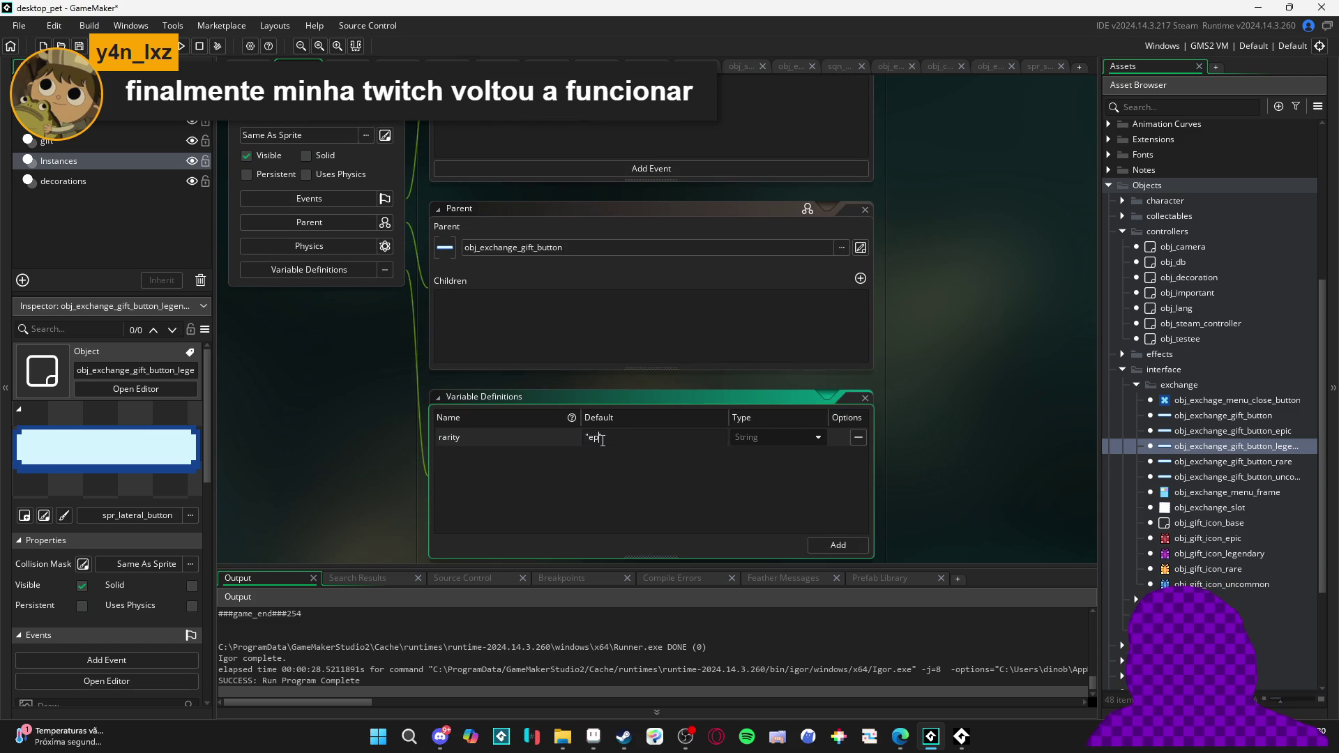
pyautogui.doubleClick(1242, 462)
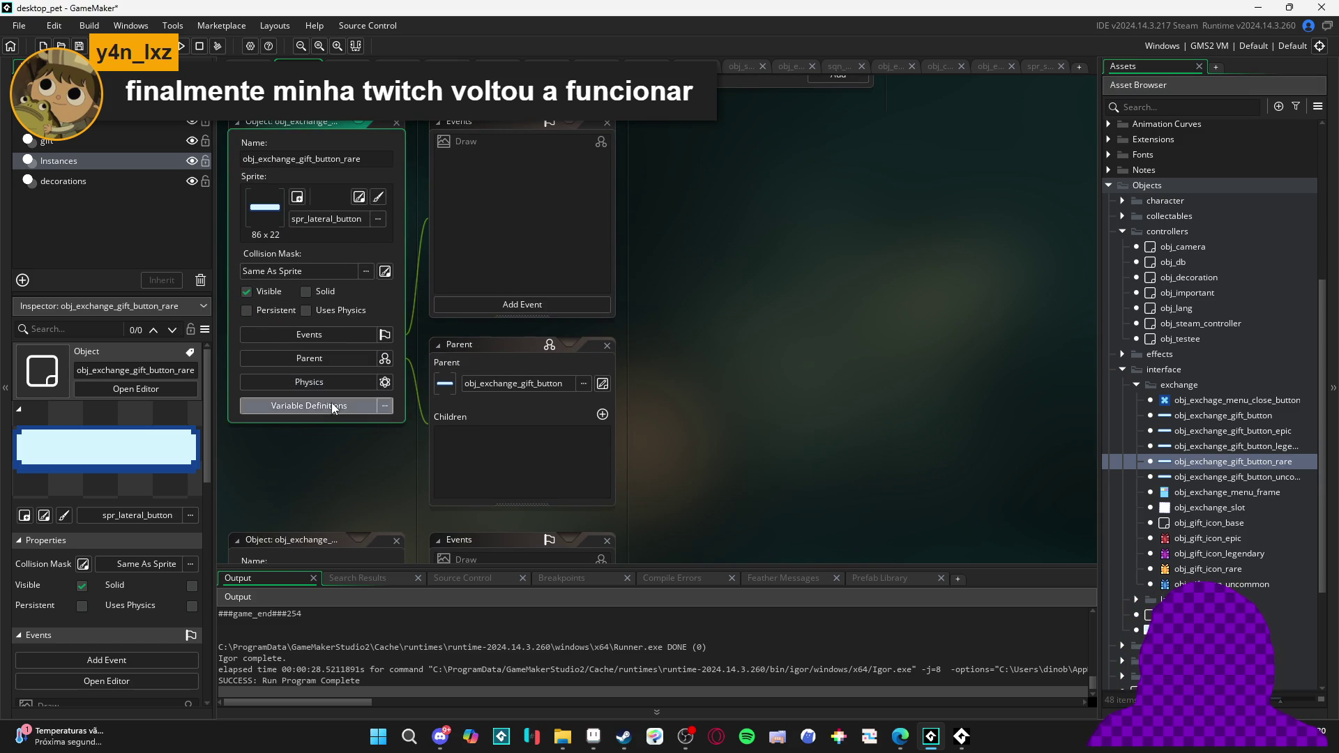
pyautogui.click(328, 405)
pyautogui.doubleClick(600, 437)
pyautogui.write('uncommon')
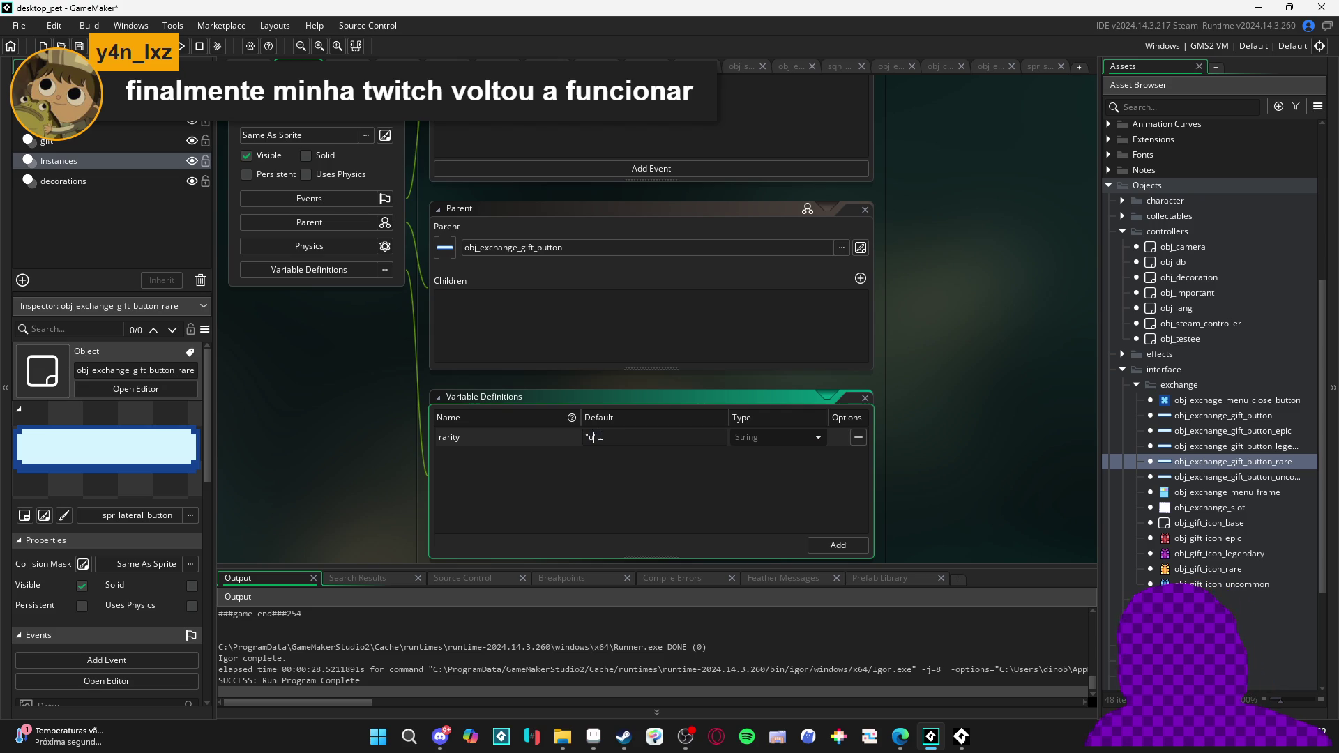
# Override obj_exchange_gift_button_uncommon's rarity default to 'common' and run the game with F5
pyautogui.doubleClick(1240, 474)
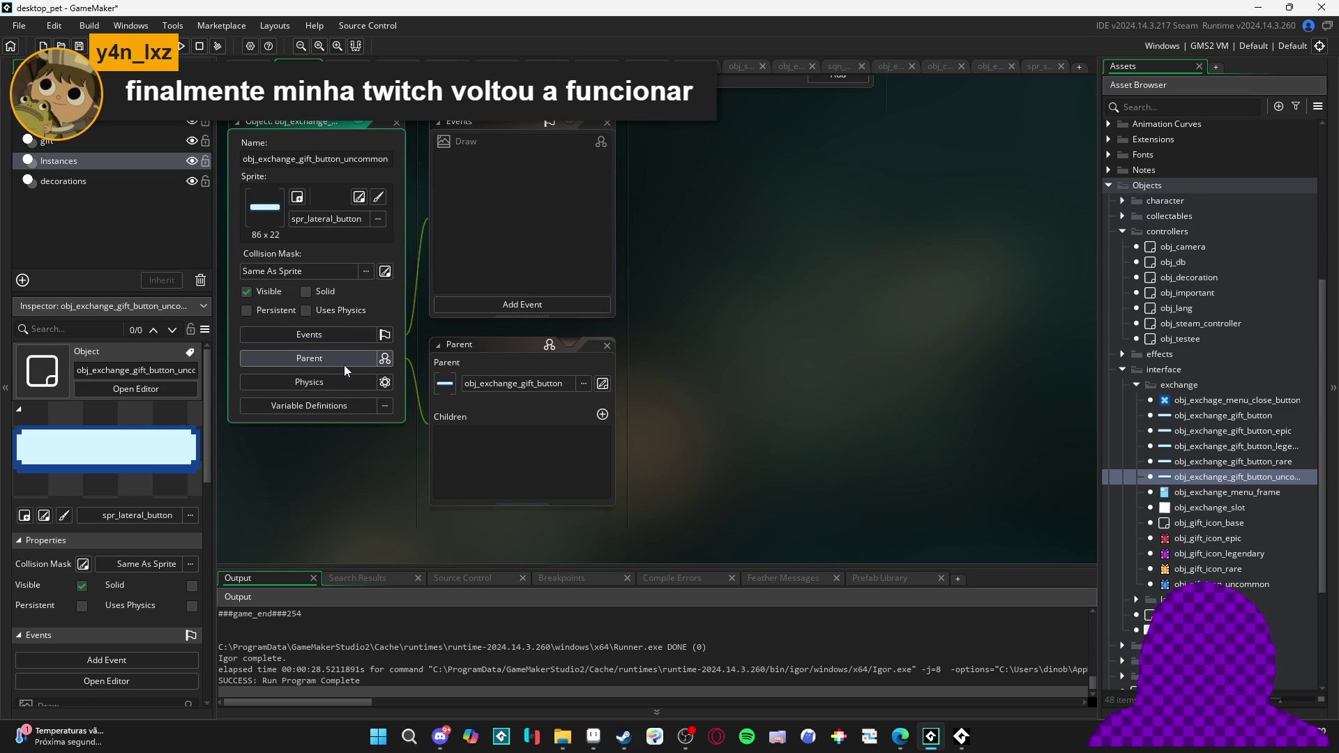
pyautogui.click(304, 402)
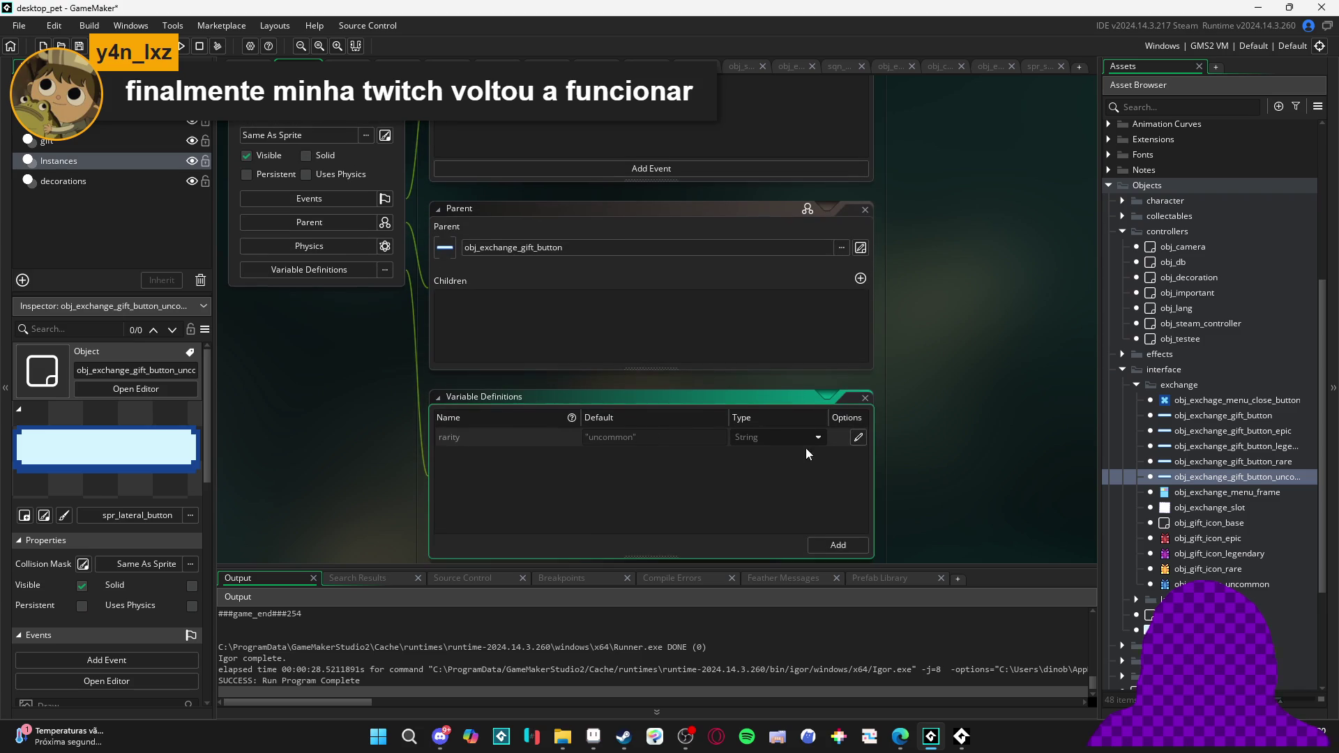
pyautogui.click(857, 436)
pyautogui.doubleClick(611, 437)
pyautogui.write('common')
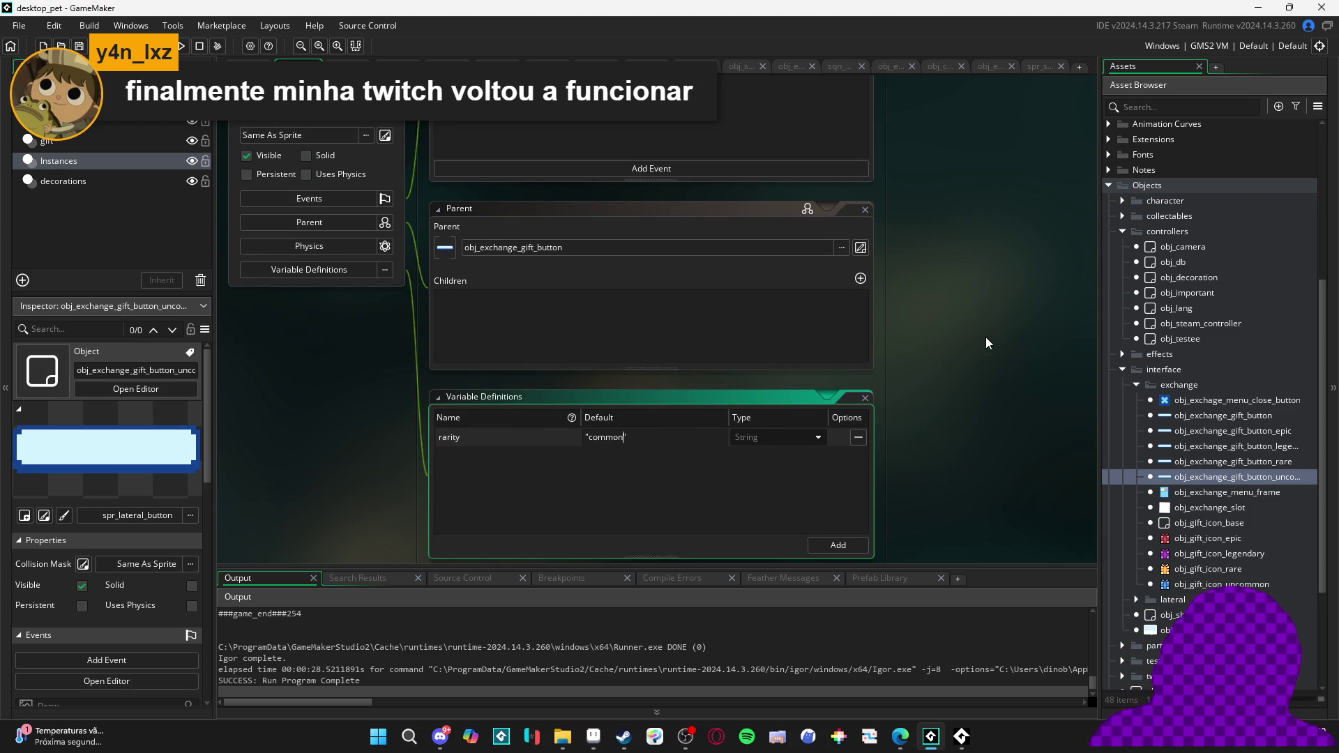
pyautogui.press('F5')
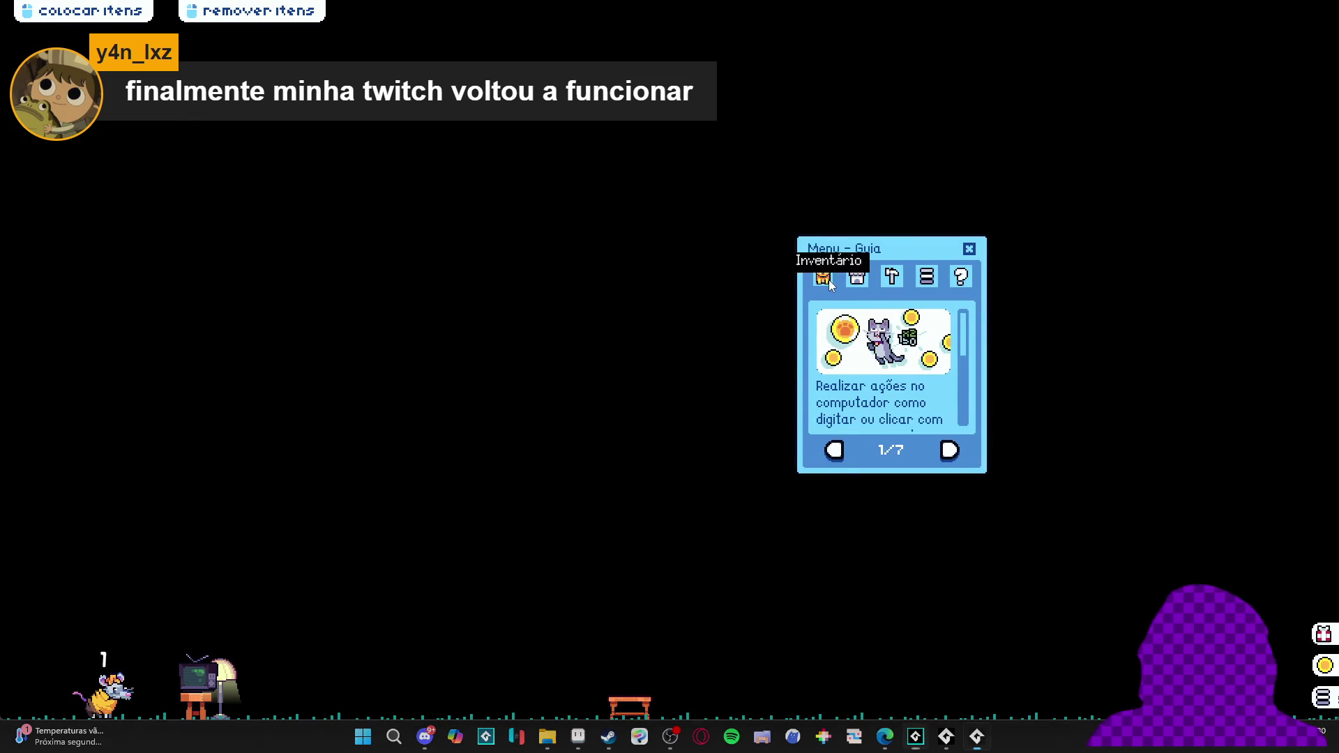
# Open the Inventário page in the running game, then abort on the unset _amount_target error
pyautogui.click(831, 282)
pyautogui.click(848, 458)
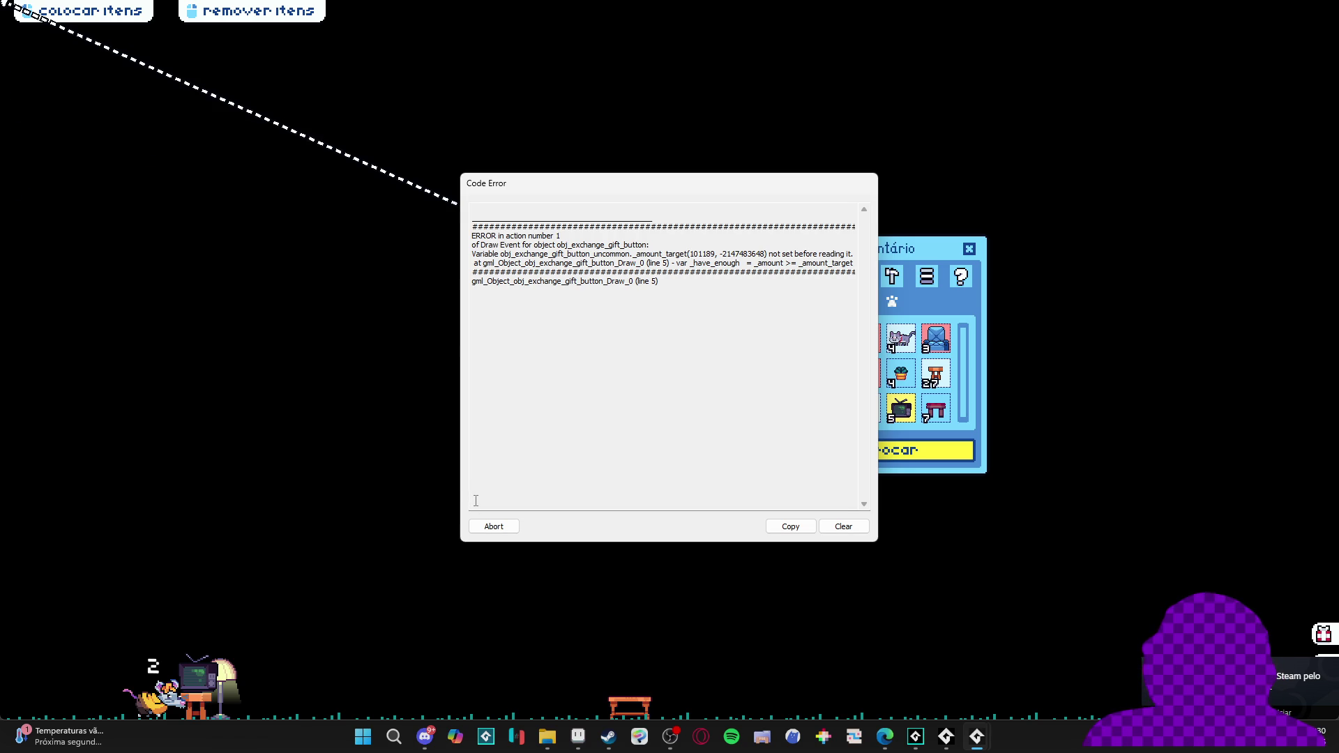
pyautogui.click(496, 529)
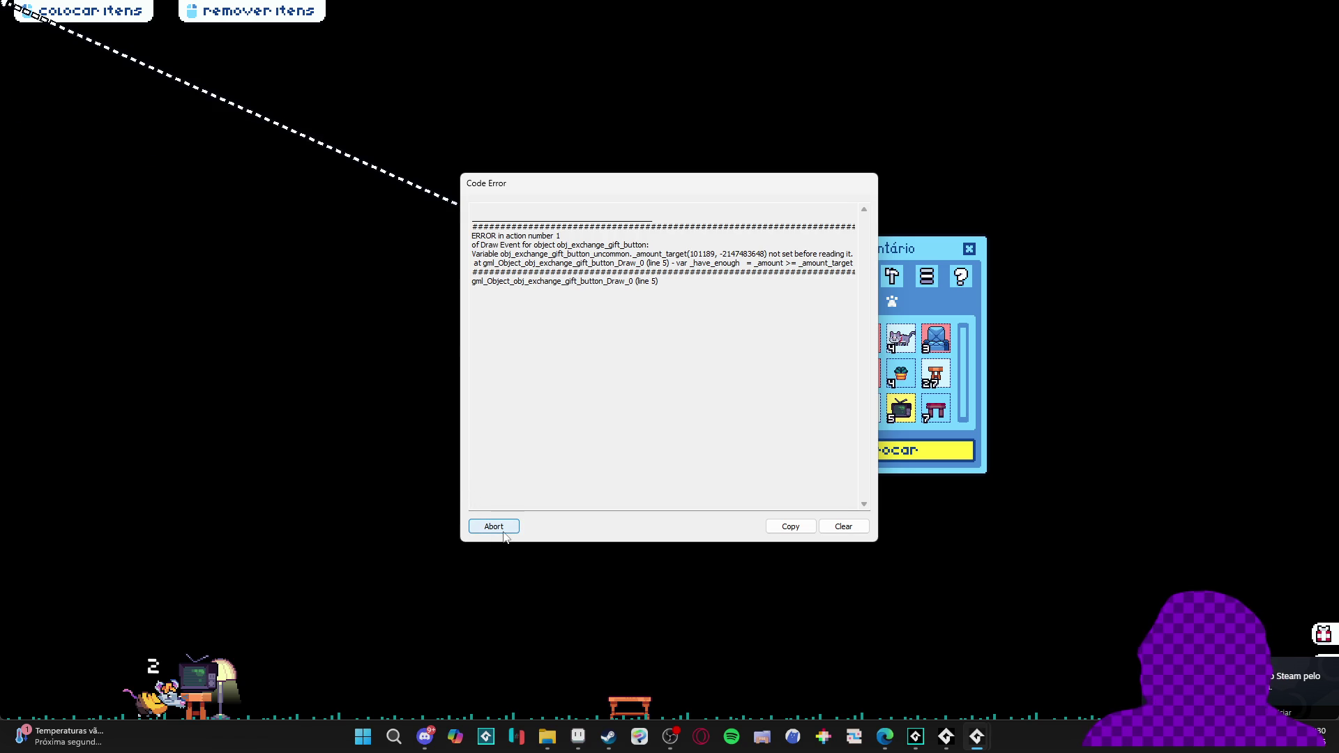
pyautogui.rightClick(977, 737)
# Close the crashed game window and show obj_exchange_gift_button's Variable Definitions
pyautogui.click(966, 695)
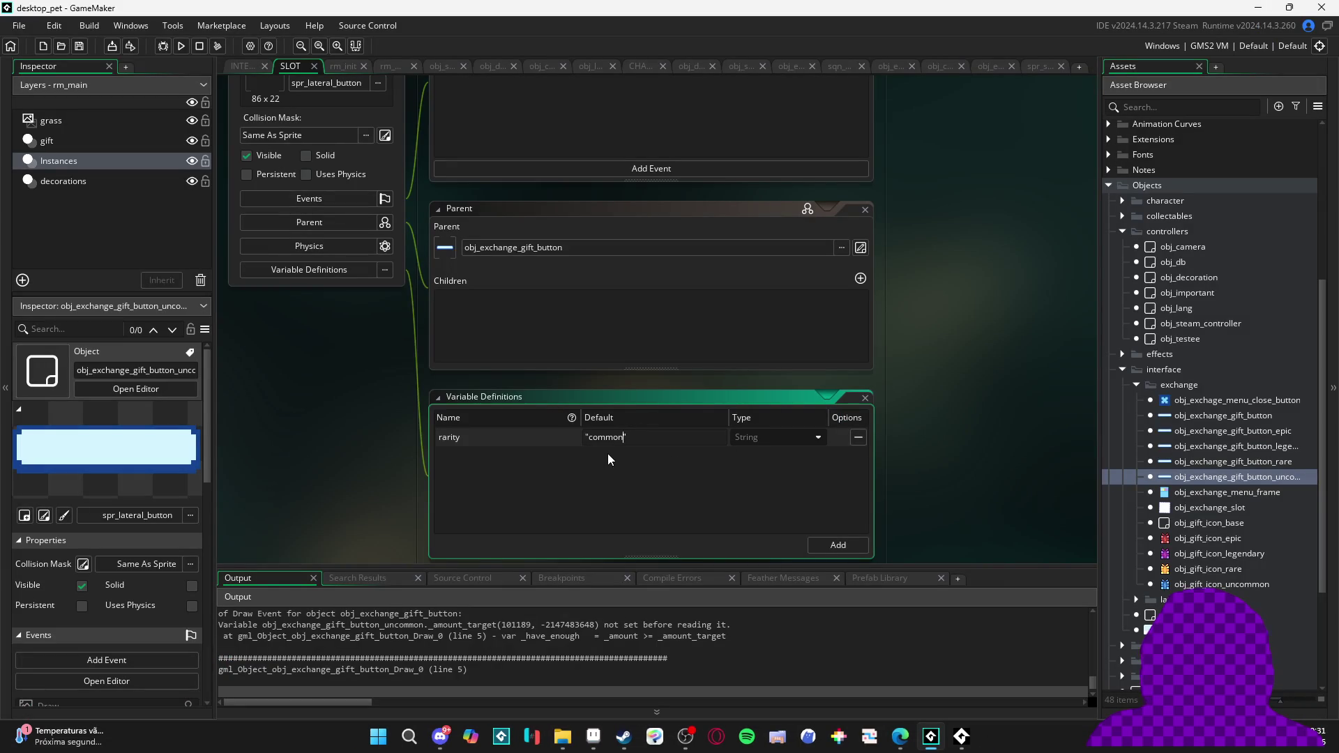
pyautogui.scroll(4, 613, 454)
pyautogui.scroll(-3, 625, 443)
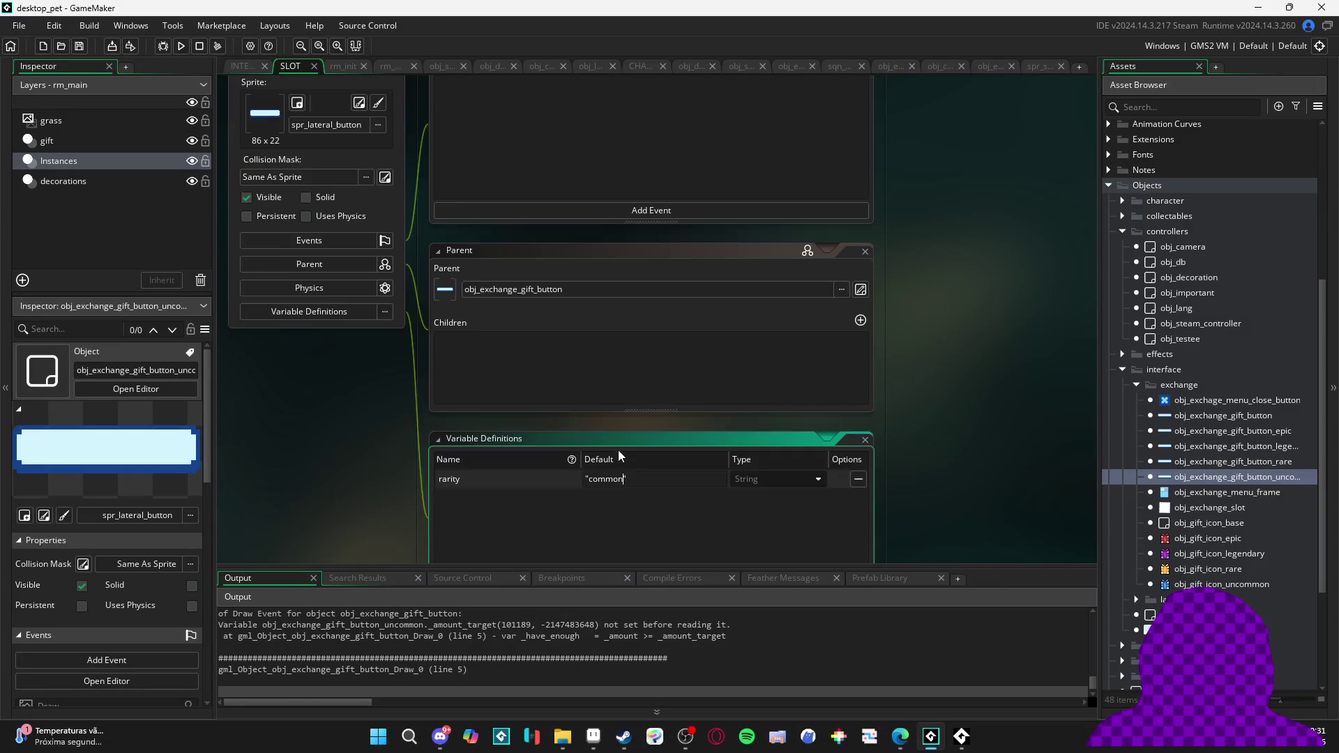
pyautogui.scroll(-5, 618, 450)
pyautogui.scroll(3, 618, 450)
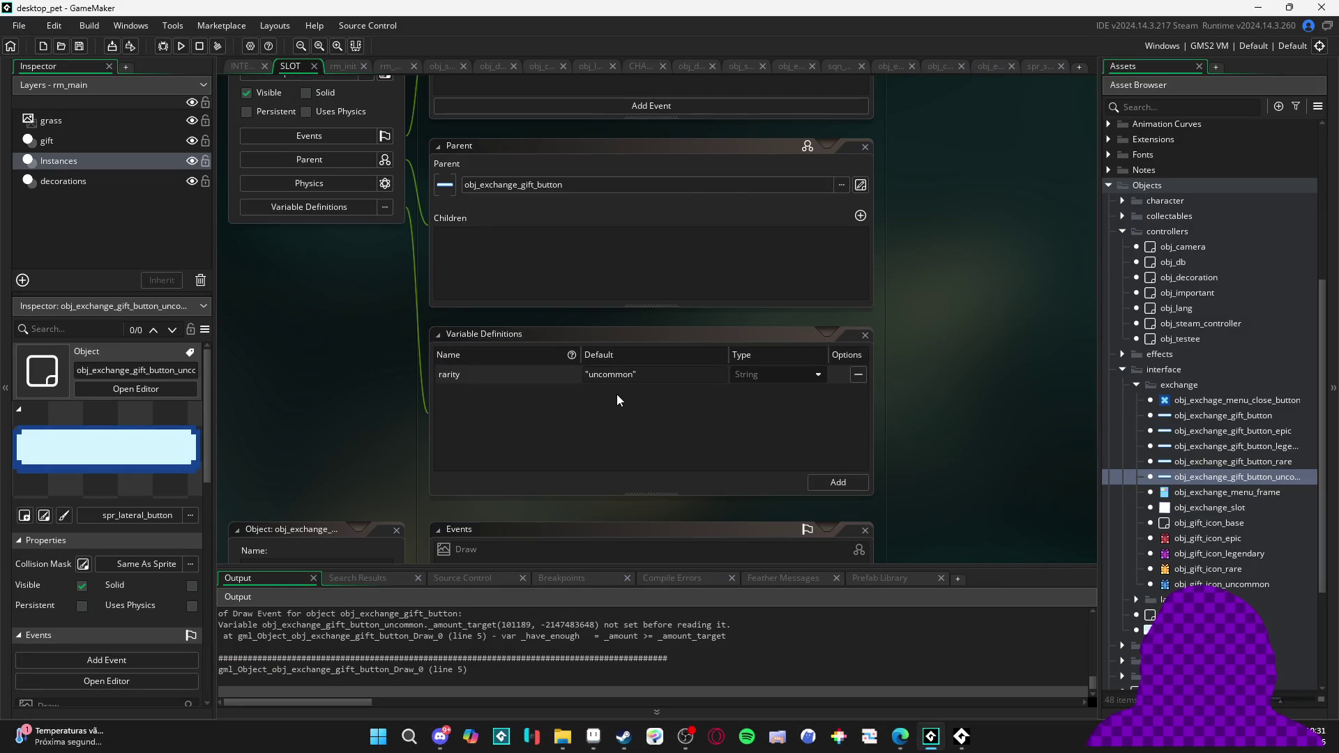
pyautogui.scroll(-5, 614, 398)
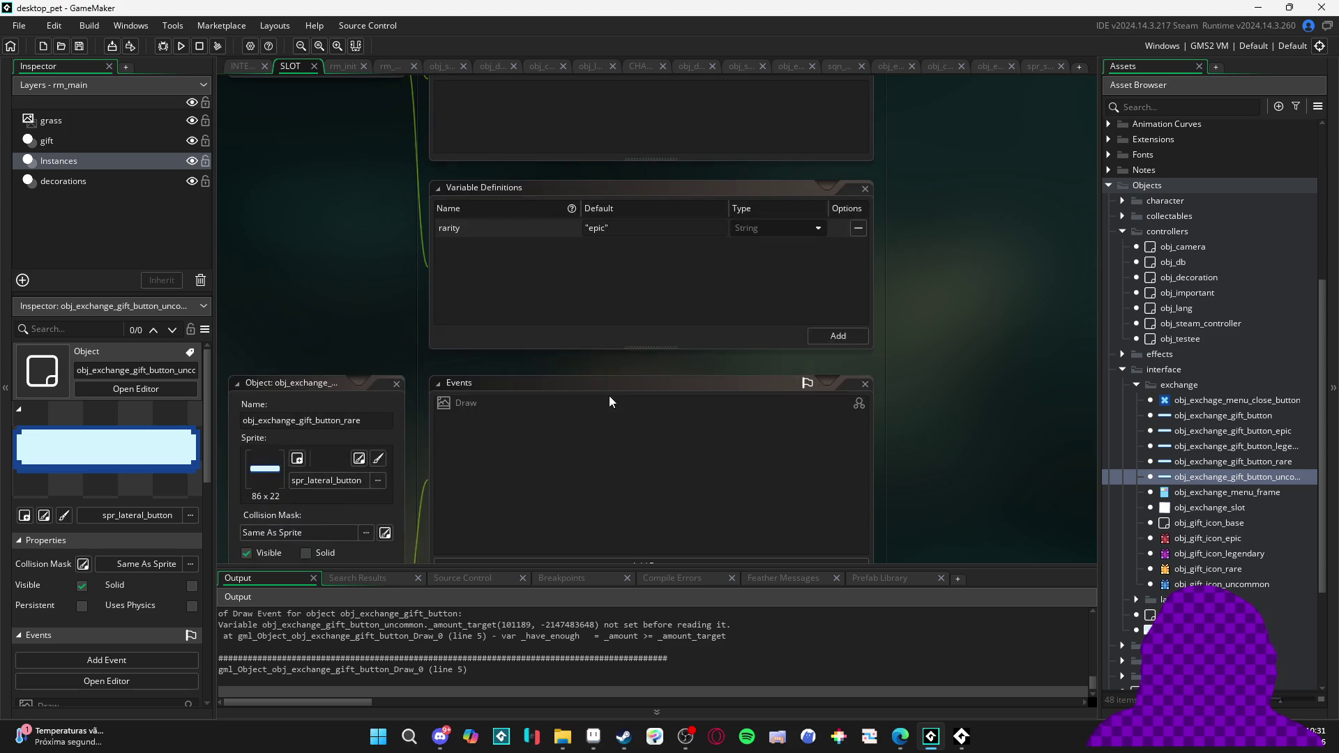
pyautogui.scroll(-5, 611, 401)
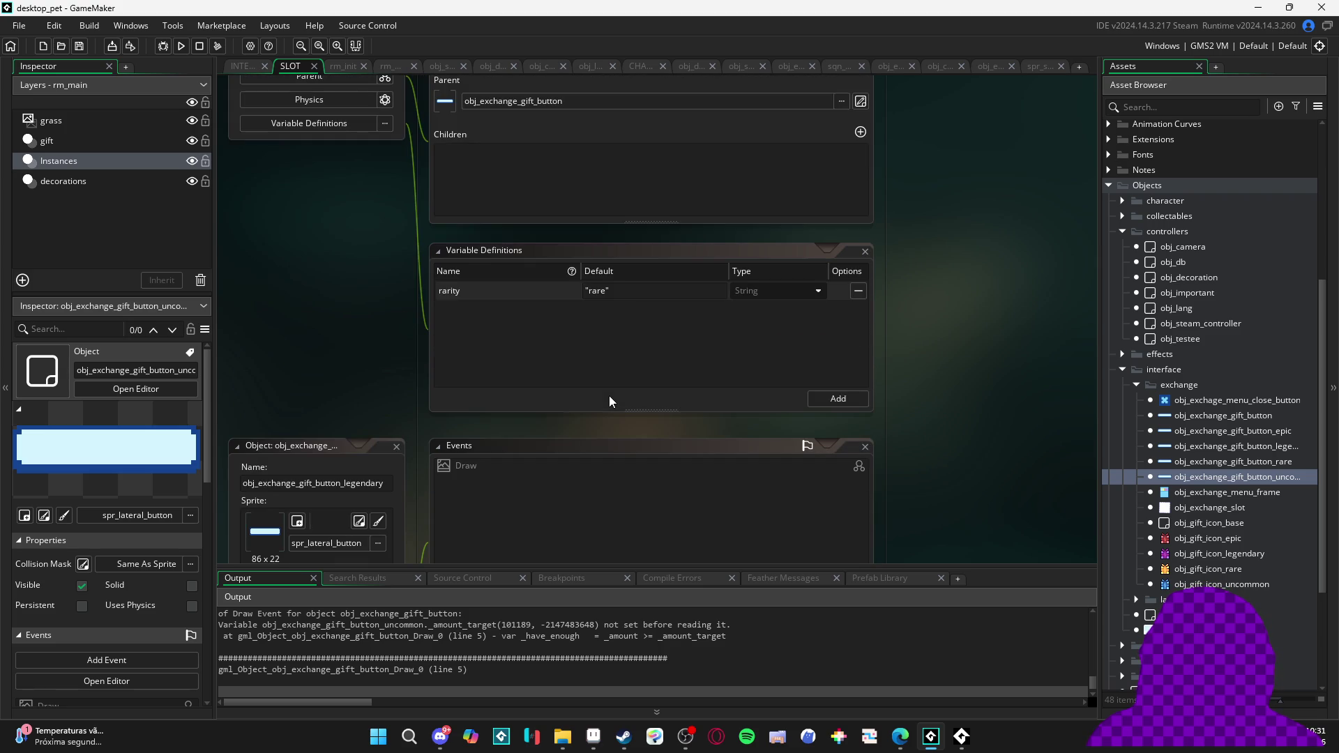
pyautogui.scroll(10, 609, 392)
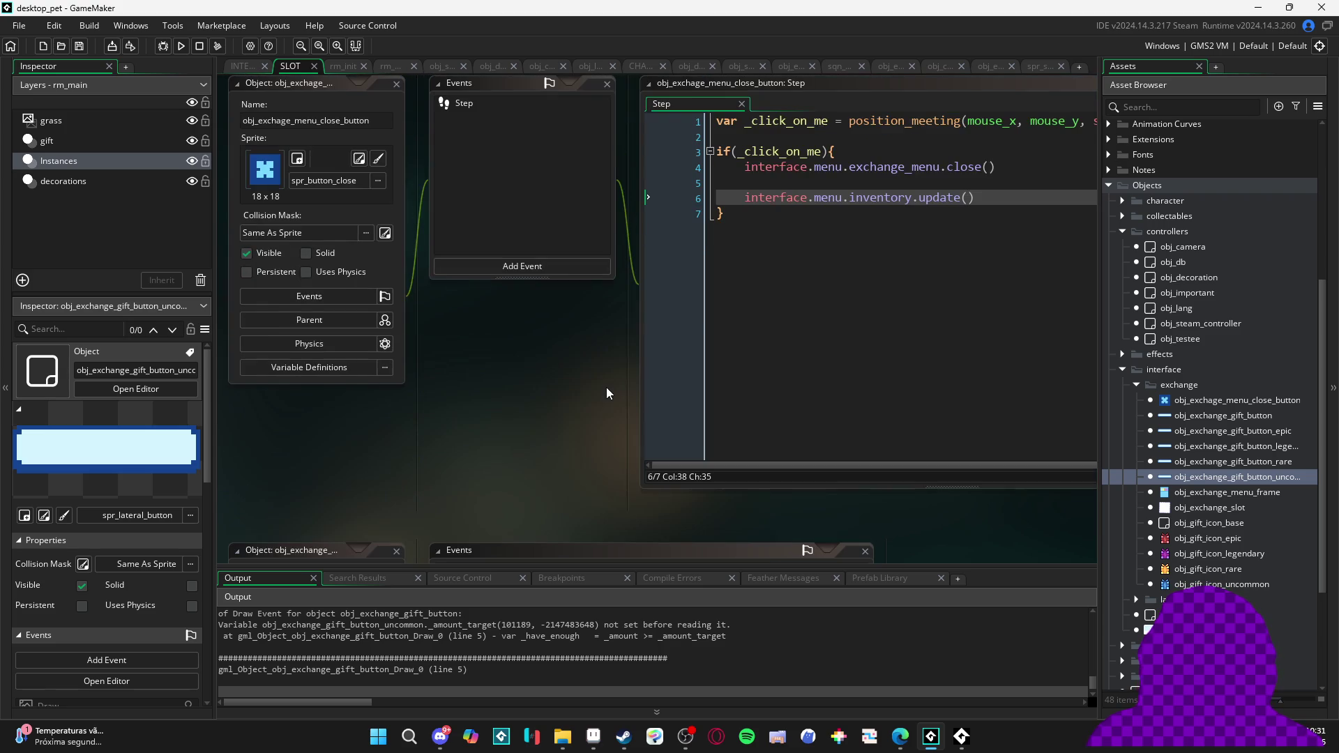
pyautogui.click(1186, 417)
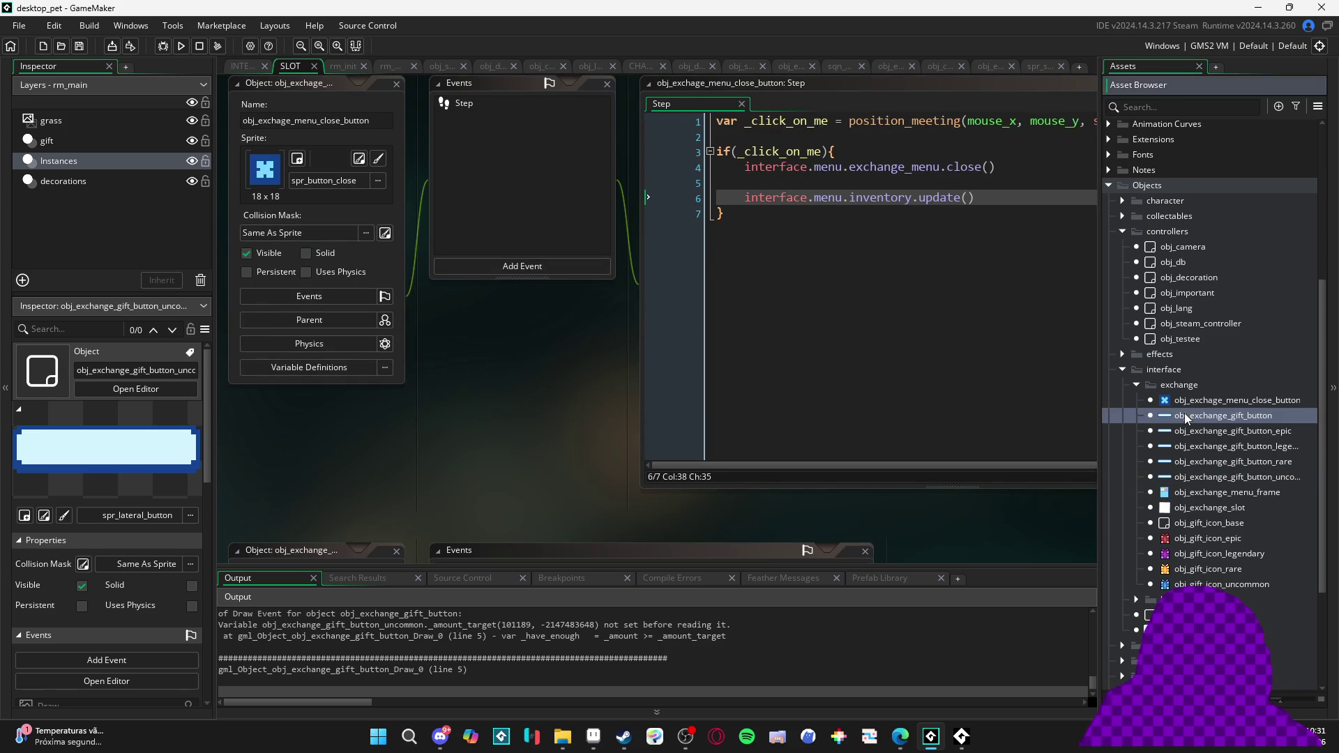
pyautogui.click(1185, 413)
pyautogui.click(302, 397)
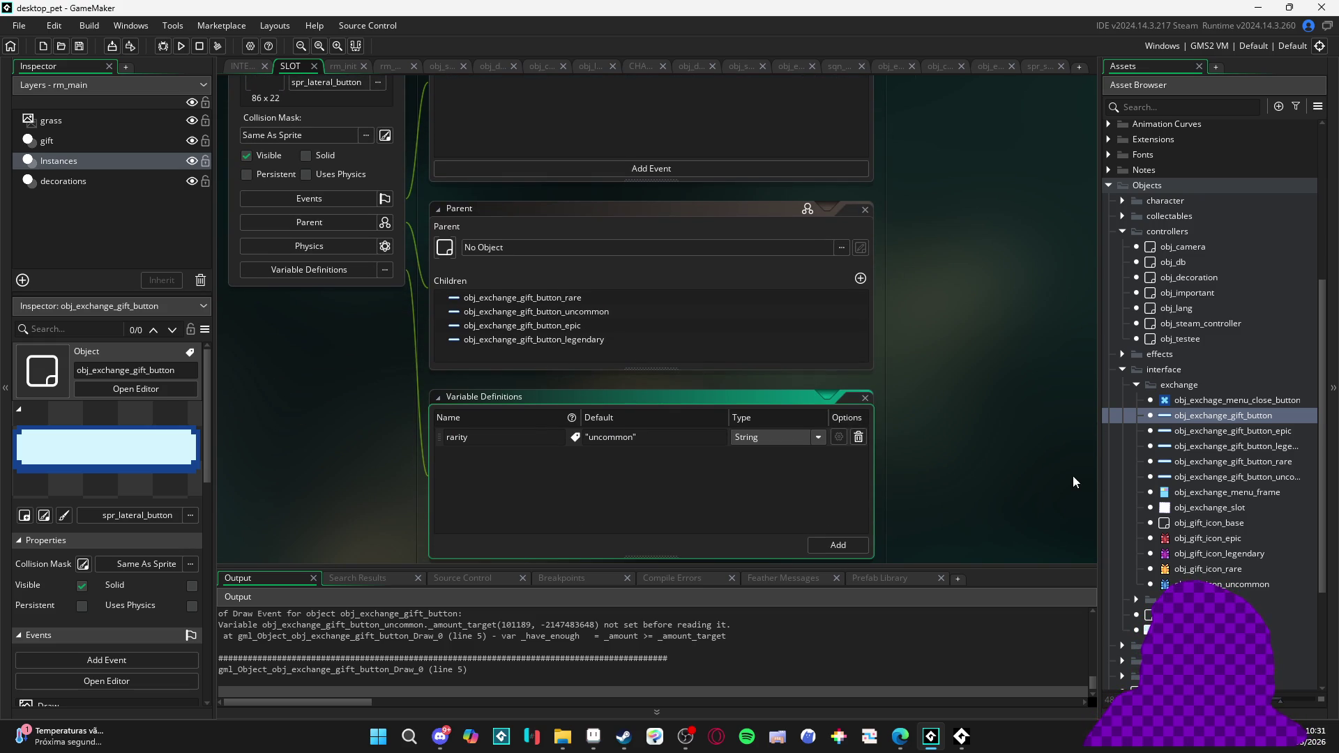
# Widen the Asset Browser and open the uncommon, rare, legendary and epic buttons, then the parent
pyautogui.moveTo(1098, 473); pyautogui.dragTo(957, 457)
pyautogui.doubleClick(1119, 477)
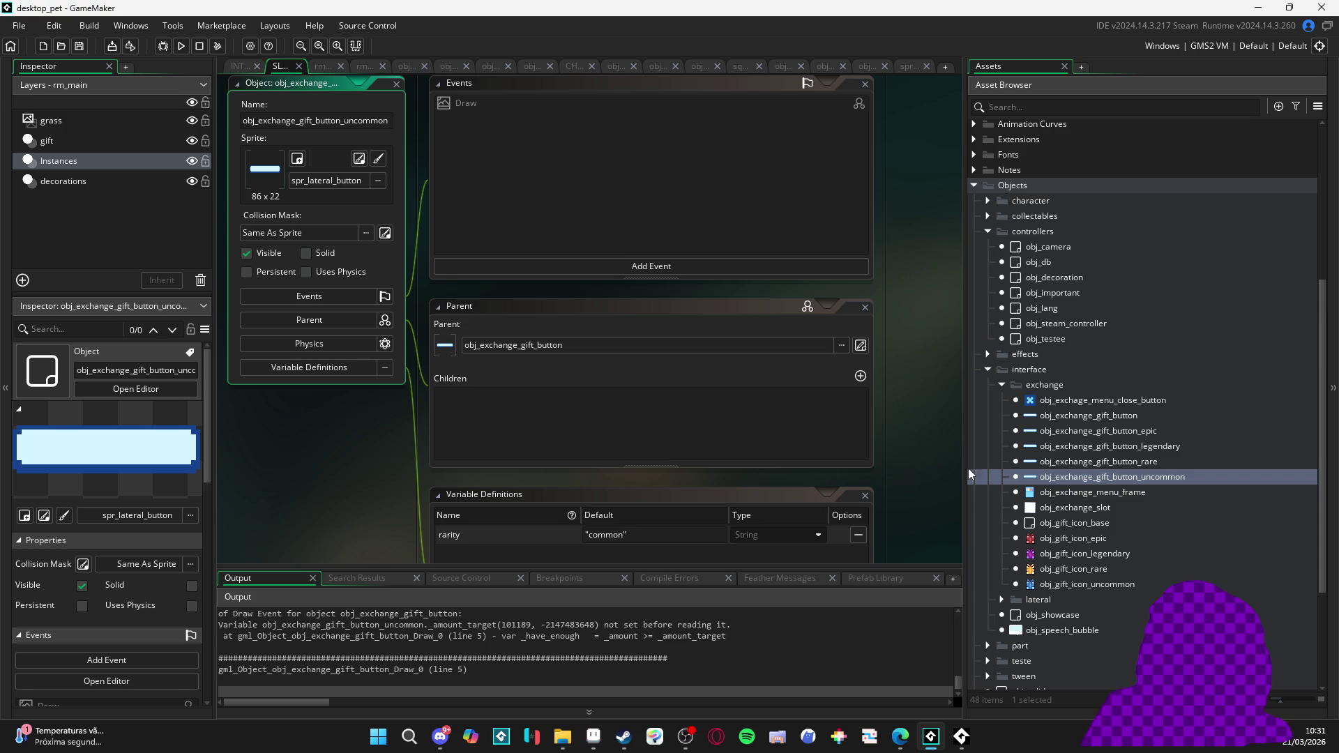
pyautogui.doubleClick(1118, 465)
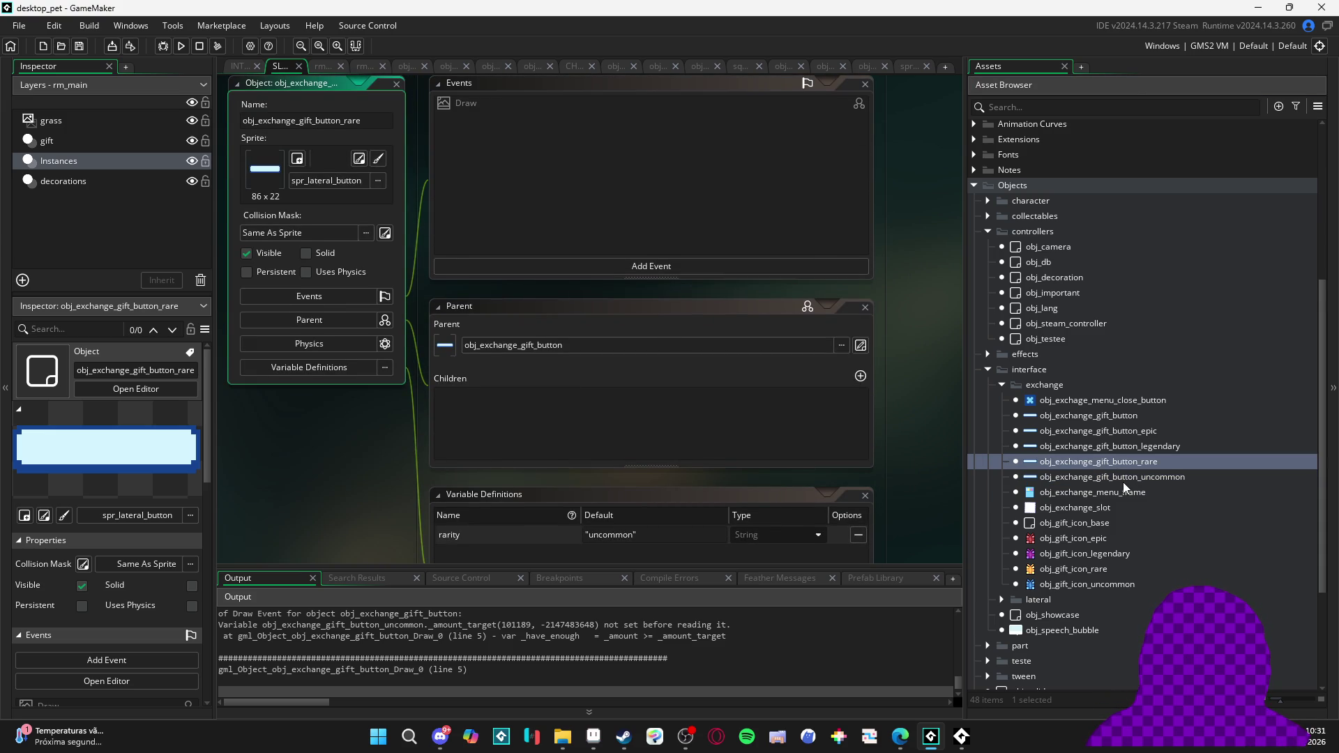
pyautogui.doubleClick(1115, 446)
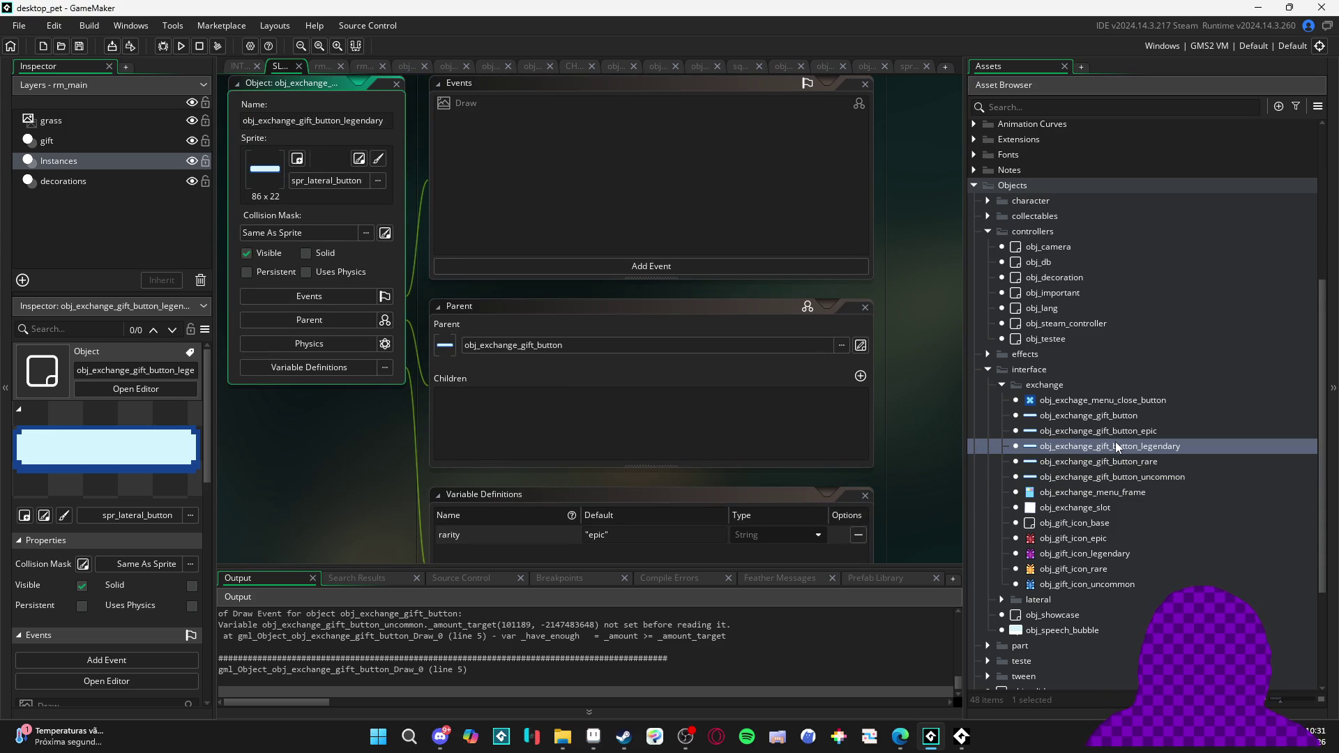
pyautogui.doubleClick(1114, 435)
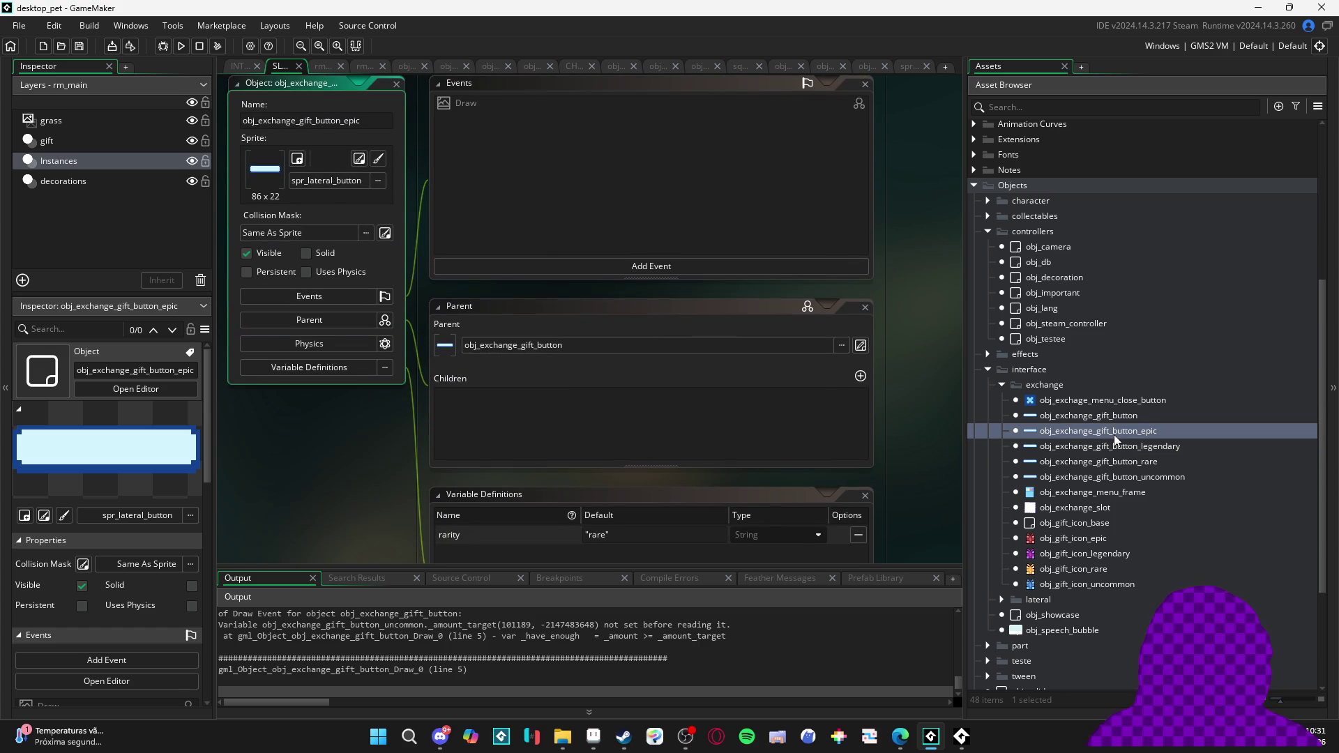
pyautogui.doubleClick(1120, 420)
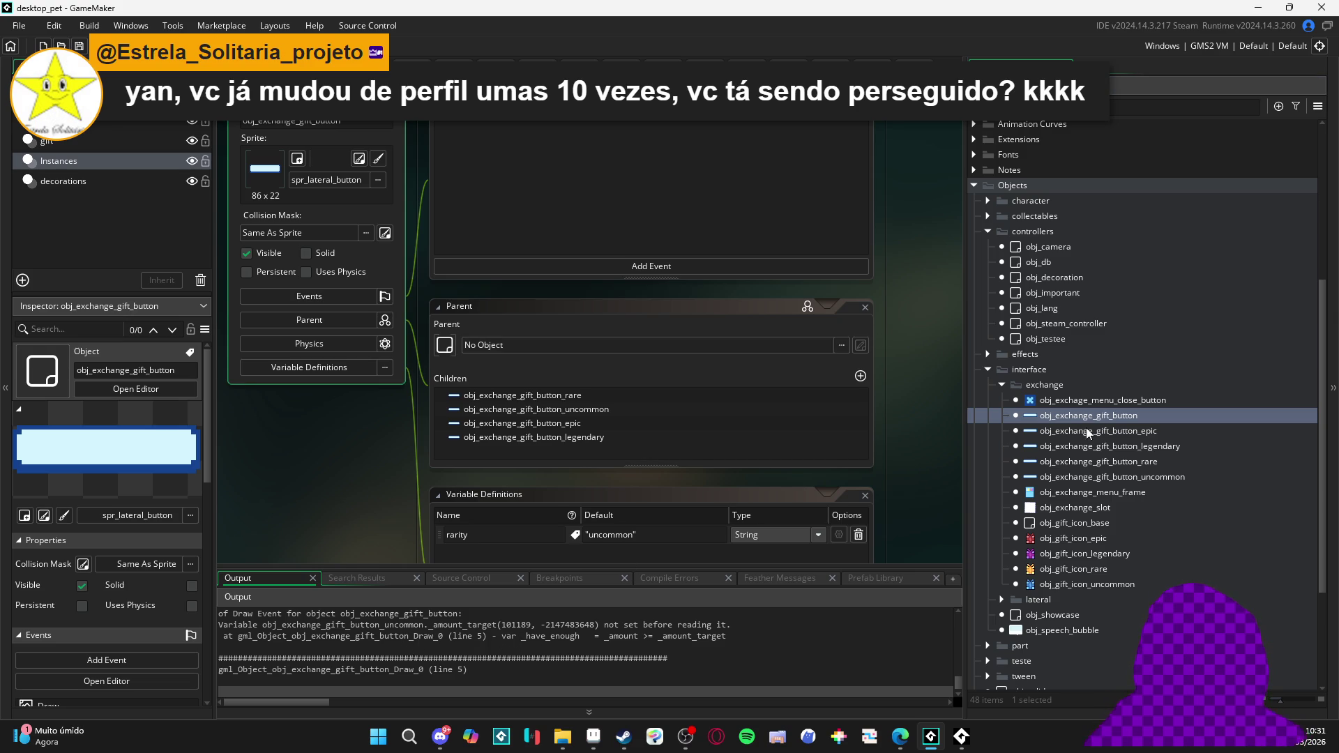
# Replace _amount_target with _target_amount on Draw line 5 and rerun the game with F5
pyautogui.click(605, 123)
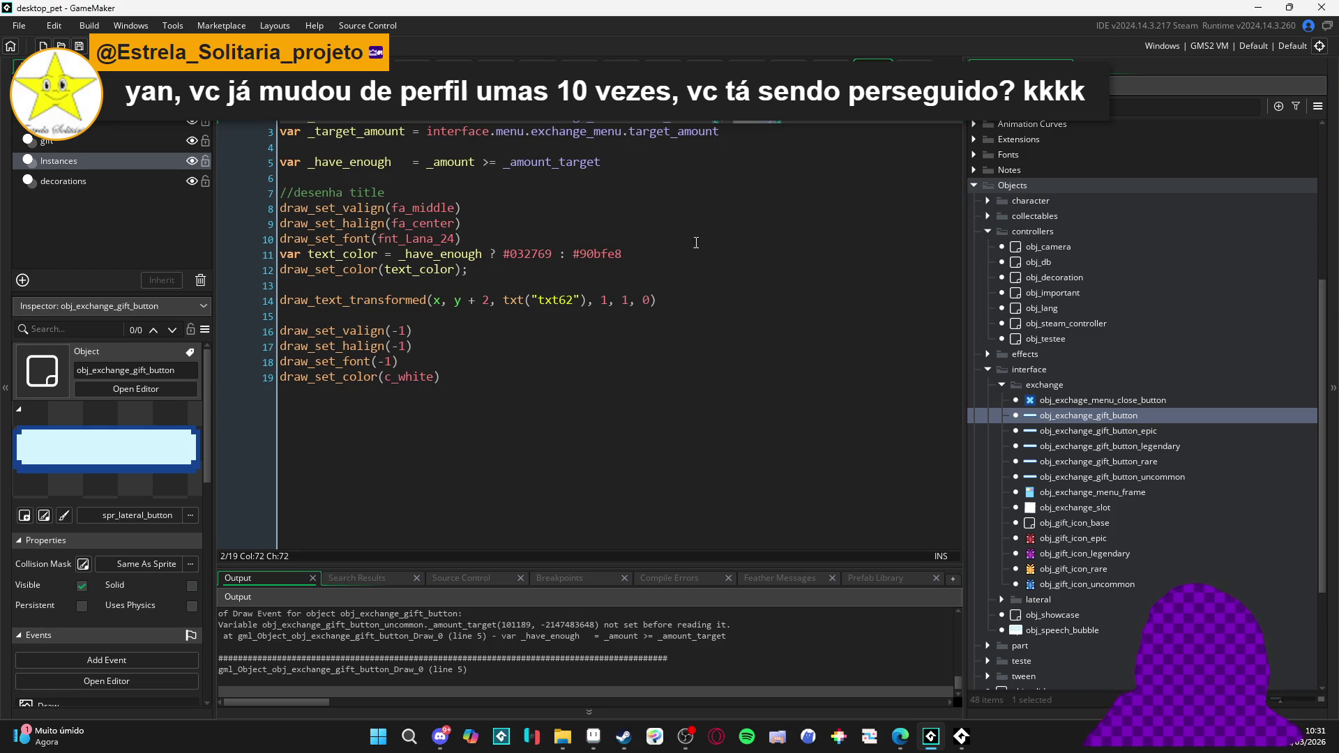
pyautogui.click(537, 143)
pyautogui.click(403, 176)
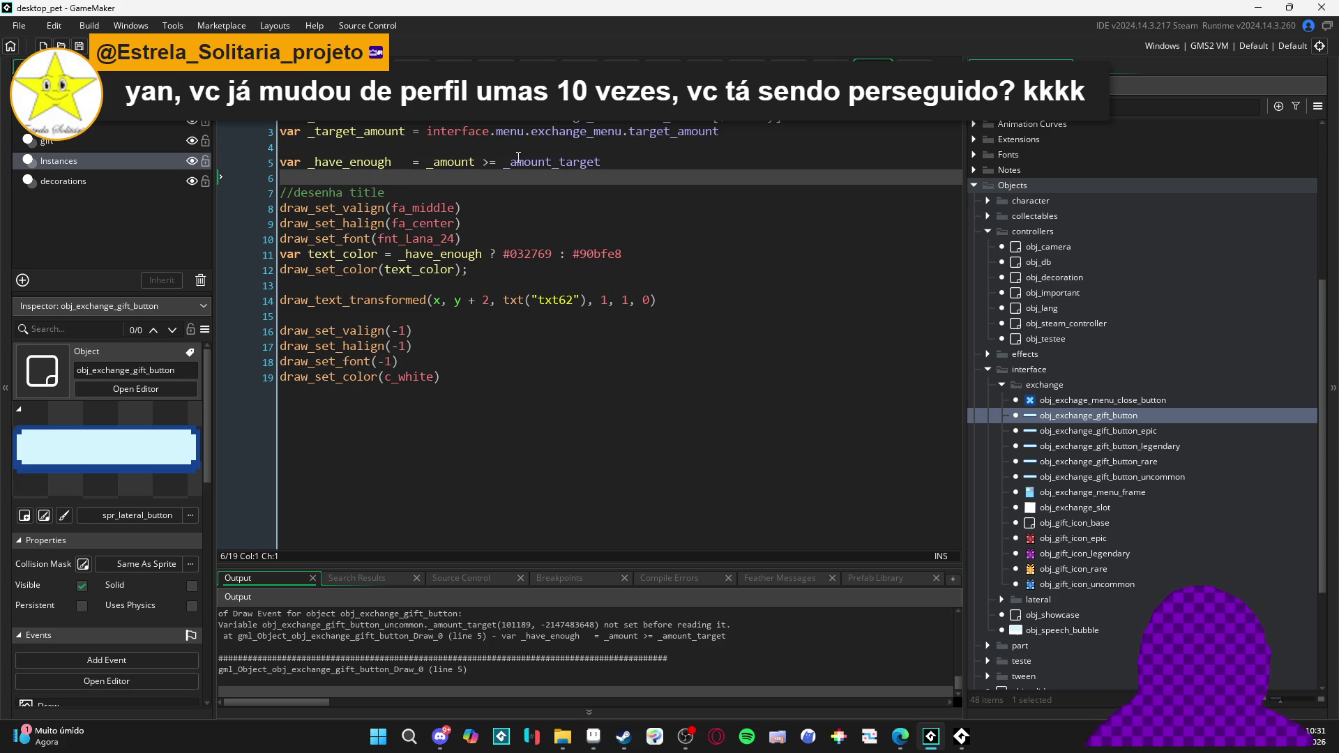
pyautogui.click(379, 130)
pyautogui.hotkey('ctrl', 'c')
pyautogui.doubleClick(554, 162)
pyautogui.hotkey('ctrl', 'v')
pyautogui.press('F5')
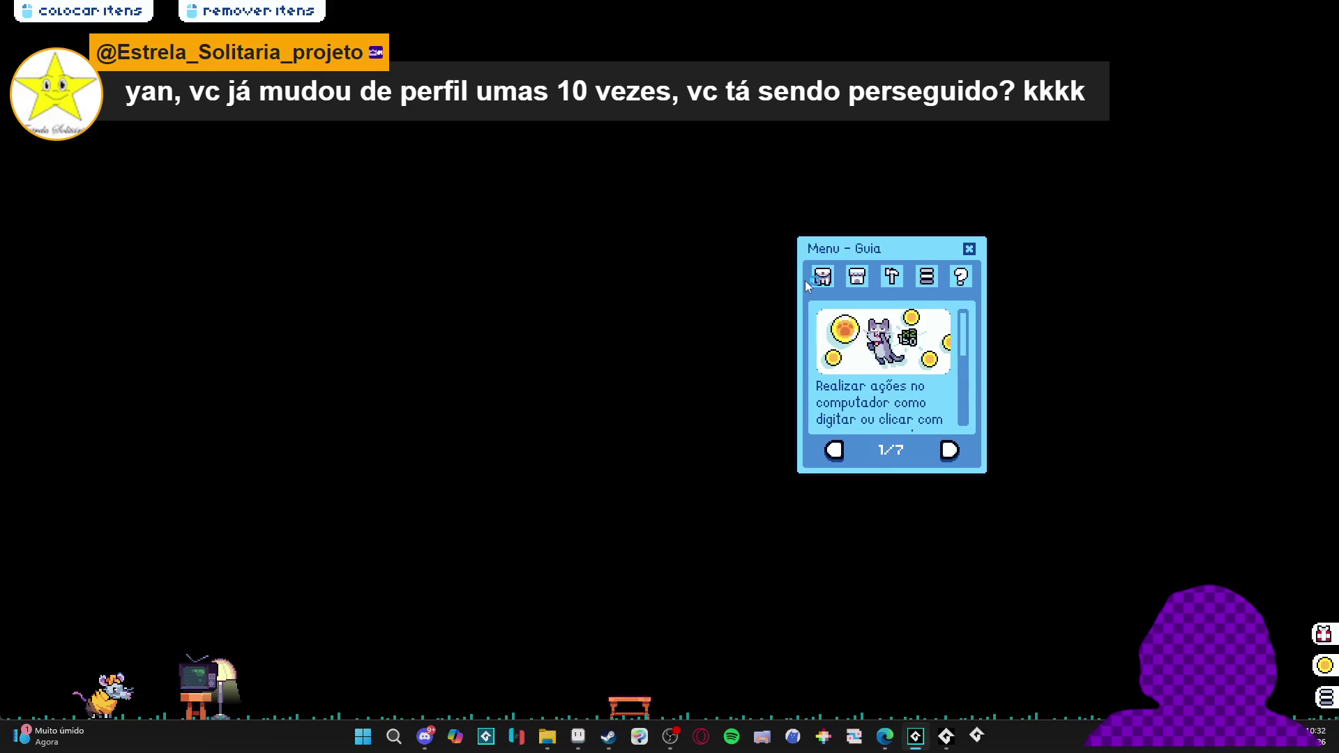
# Open the Inventário and Menu de Troca panels in the running game and reposition them
pyautogui.click(823, 276)
pyautogui.click(885, 446)
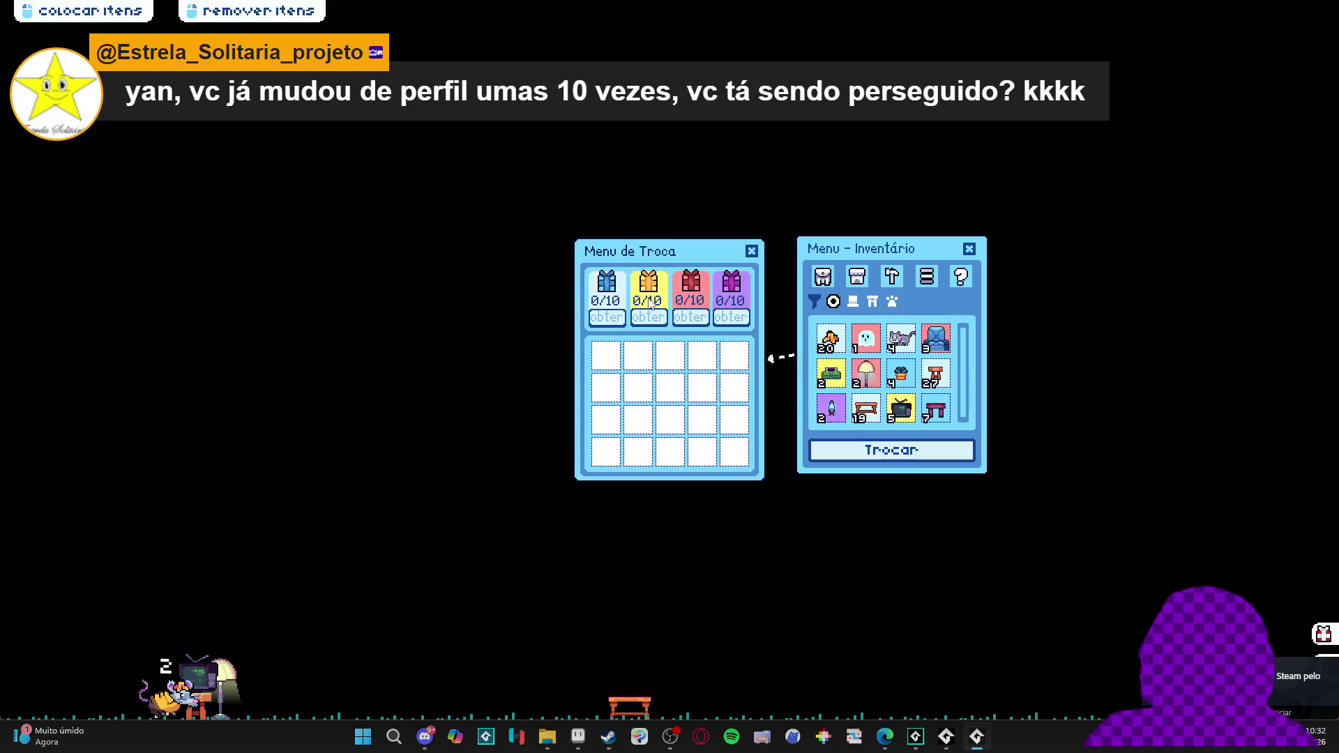
pyautogui.moveTo(595, 149); pyautogui.dragTo(613, 186)
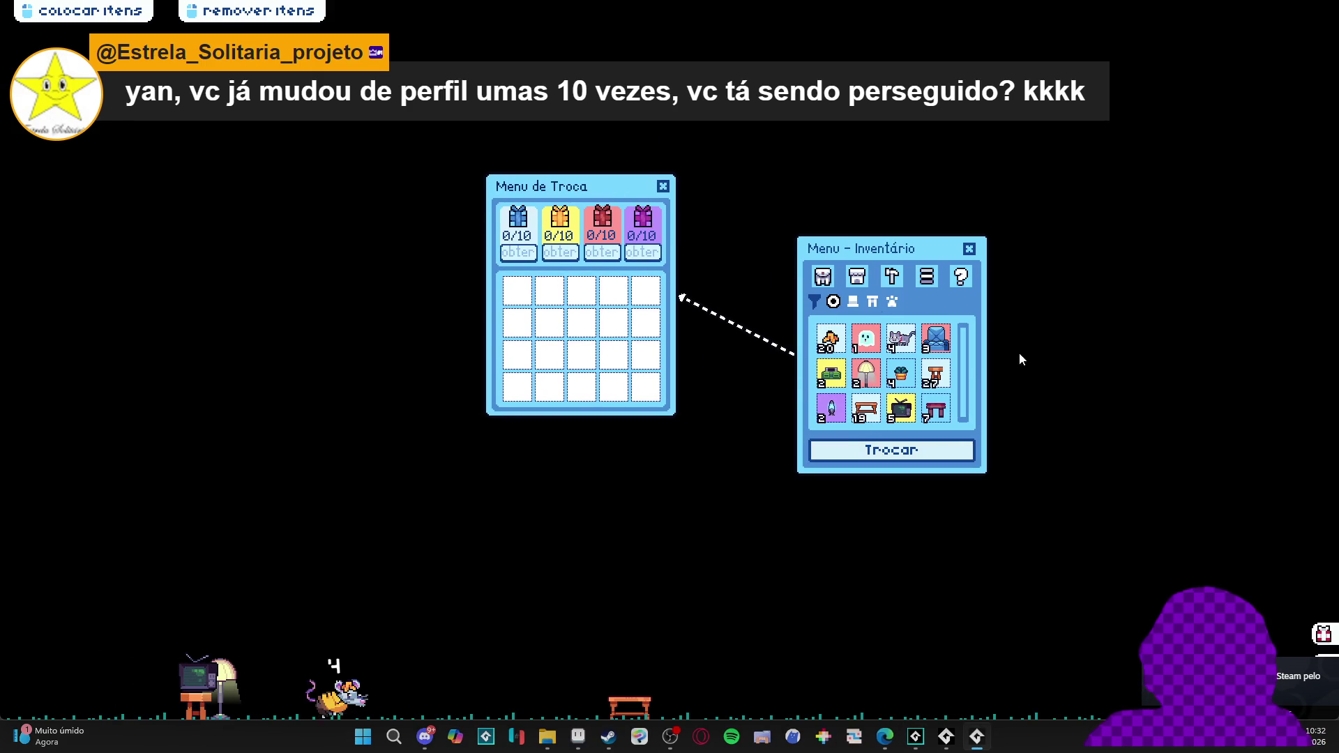
pyautogui.moveTo(889, 247); pyautogui.dragTo(901, 198)
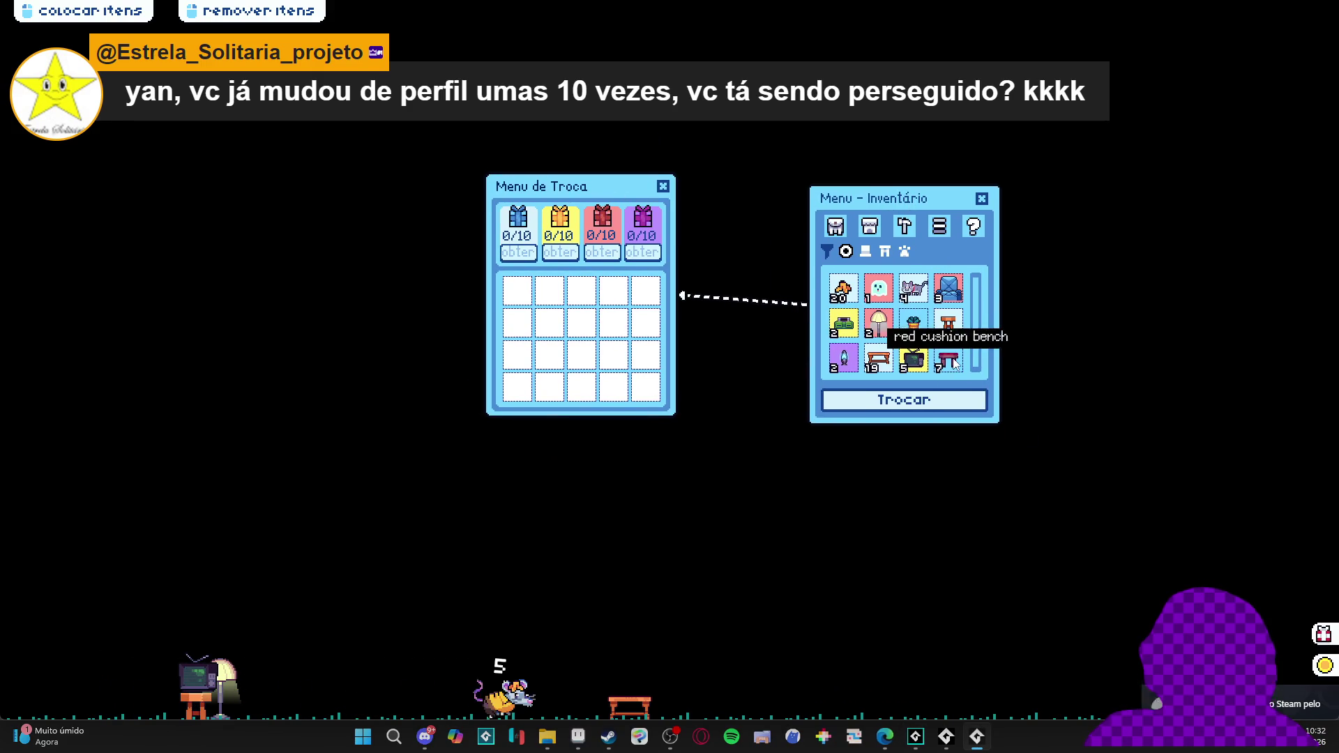
# Fill the trade grid with the console, lampshades, plant pot, ghost, armchairs and banana peels
pyautogui.click(846, 325)
pyautogui.click(878, 331)
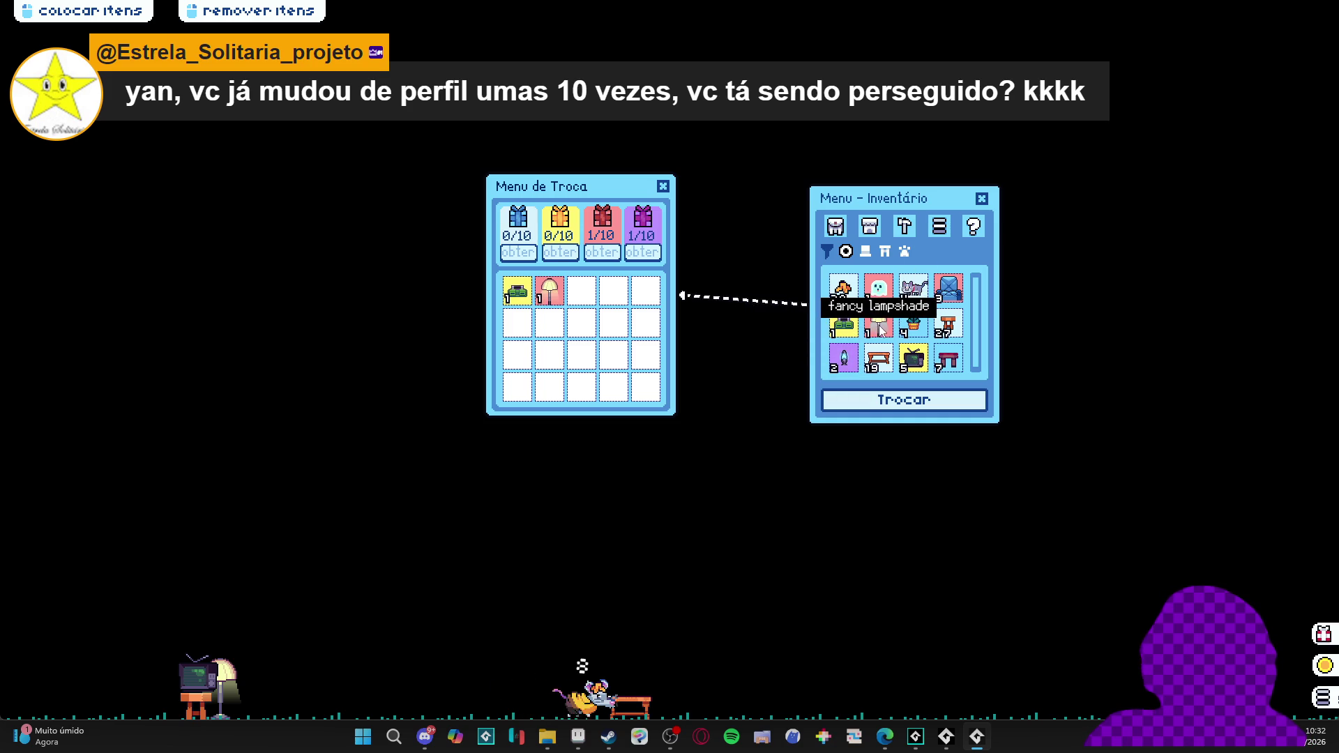
pyautogui.click(878, 331)
pyautogui.click(877, 329)
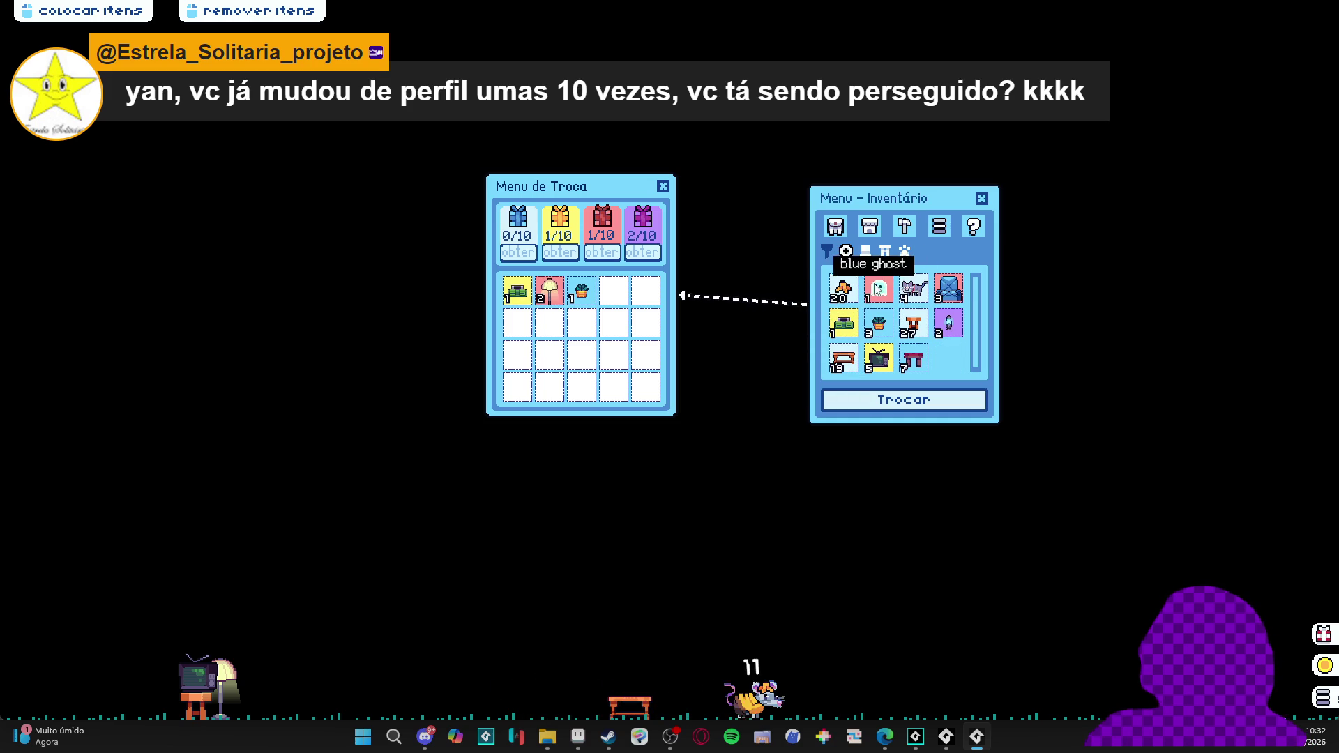
pyautogui.click(880, 292)
pyautogui.click(914, 289)
pyautogui.click(853, 296)
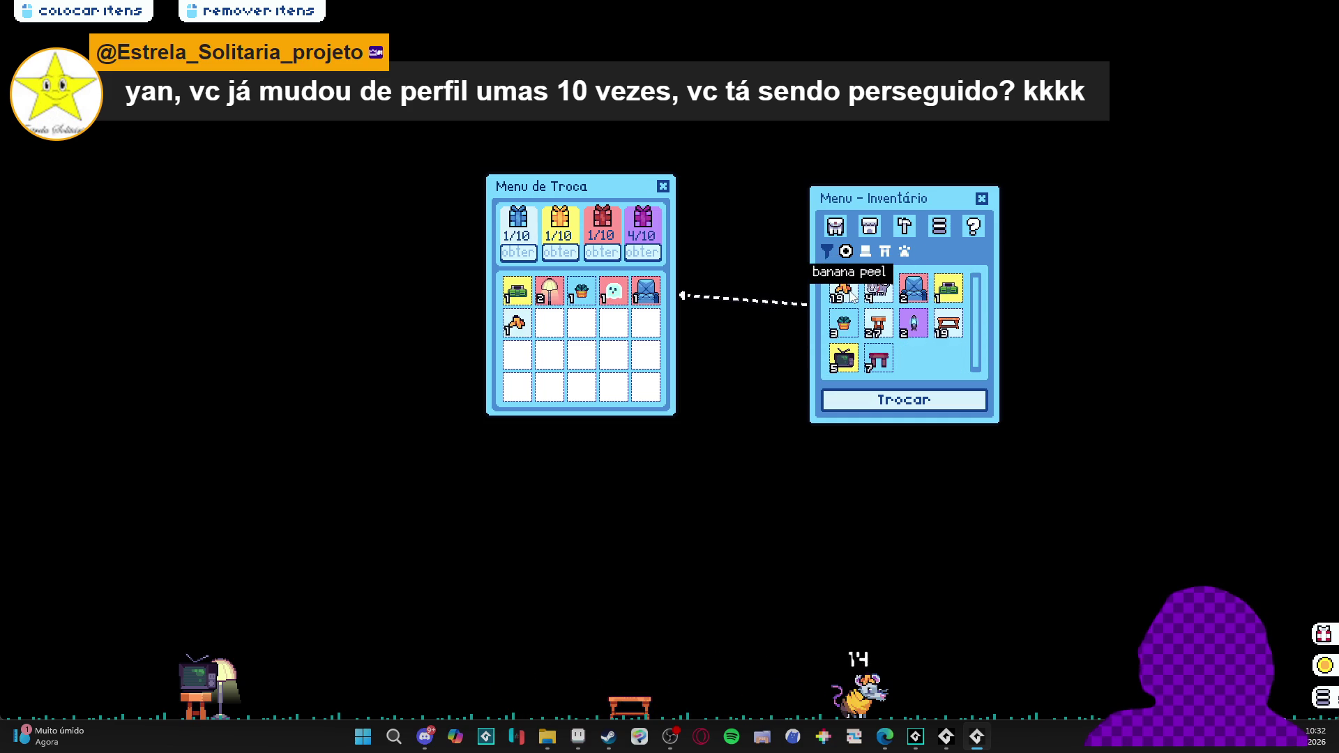
pyautogui.click(849, 296)
pyautogui.click(848, 295)
pyautogui.click(848, 295)
pyautogui.click(849, 295)
pyautogui.click(849, 295)
pyautogui.click(848, 295)
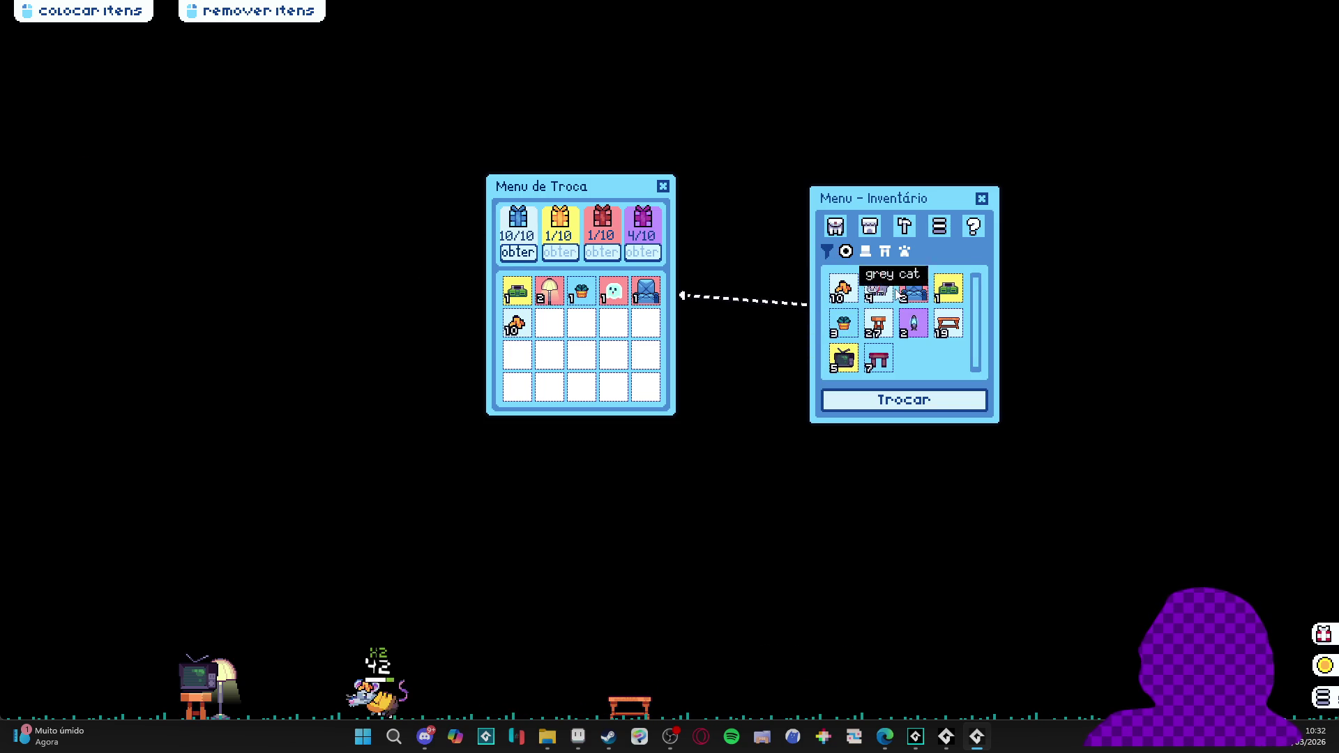
pyautogui.click(916, 291)
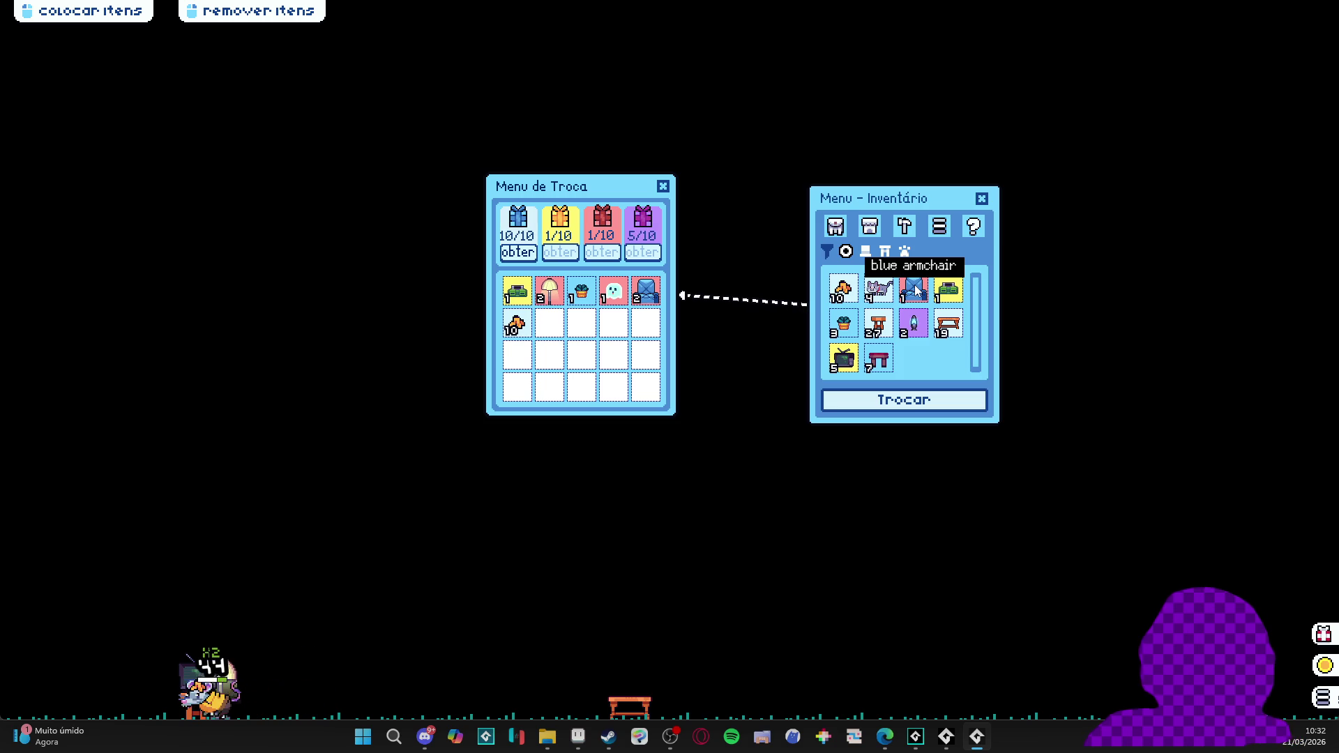
pyautogui.click(916, 292)
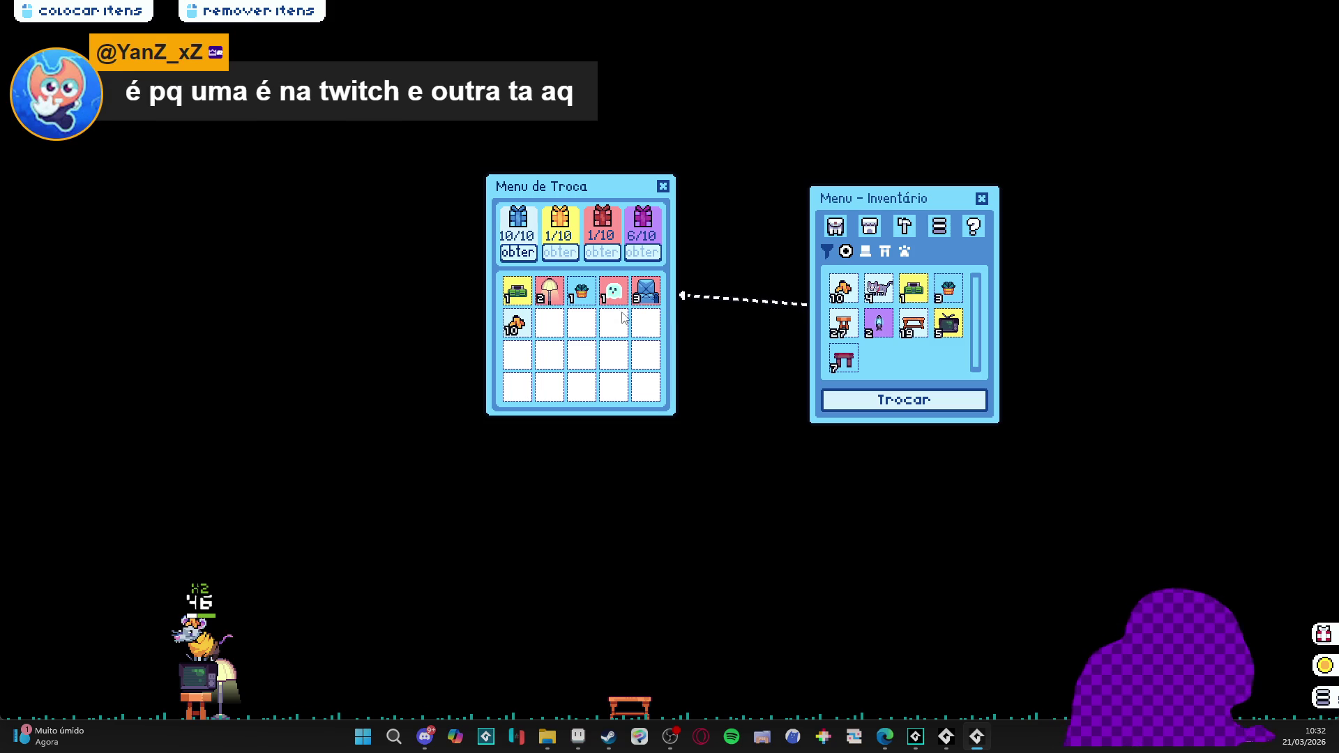
# Return an armchair, the ghost and the lamp from the trade grid to the inventory
pyautogui.click(646, 302)
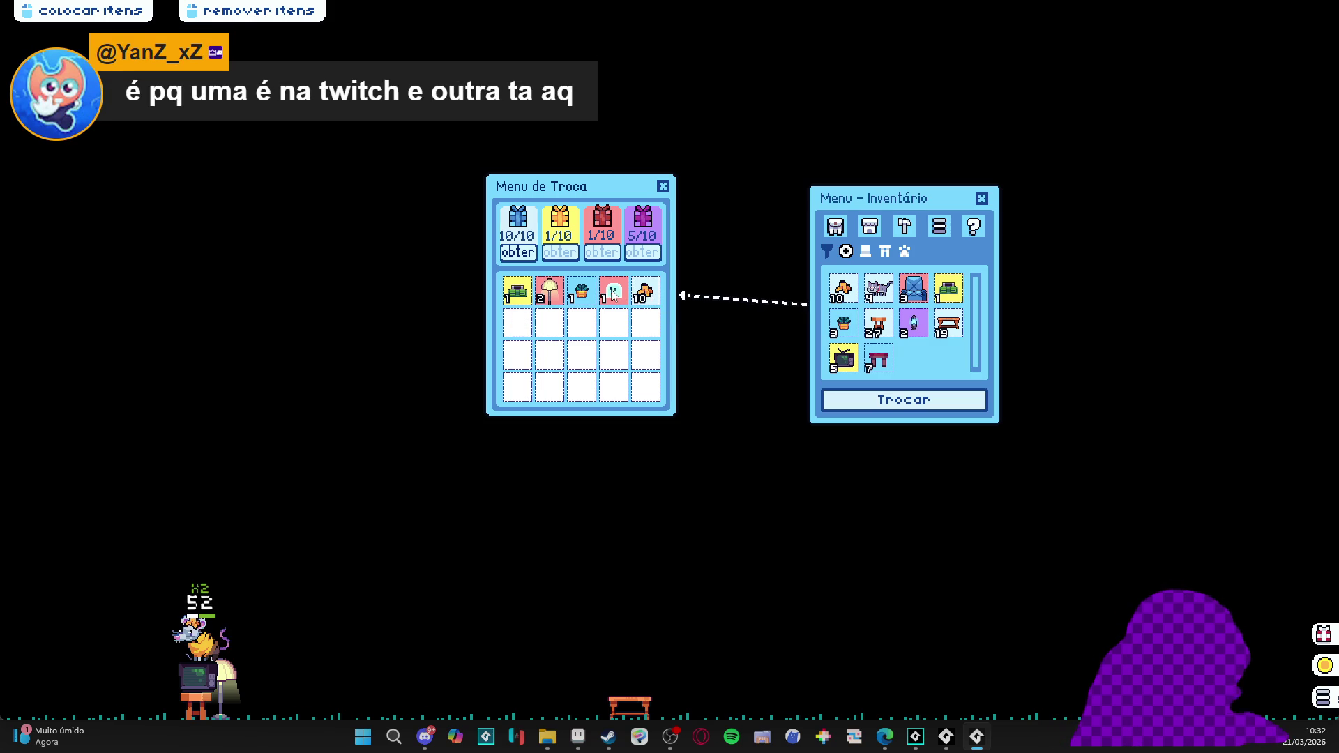
pyautogui.click(614, 293)
pyautogui.click(614, 294)
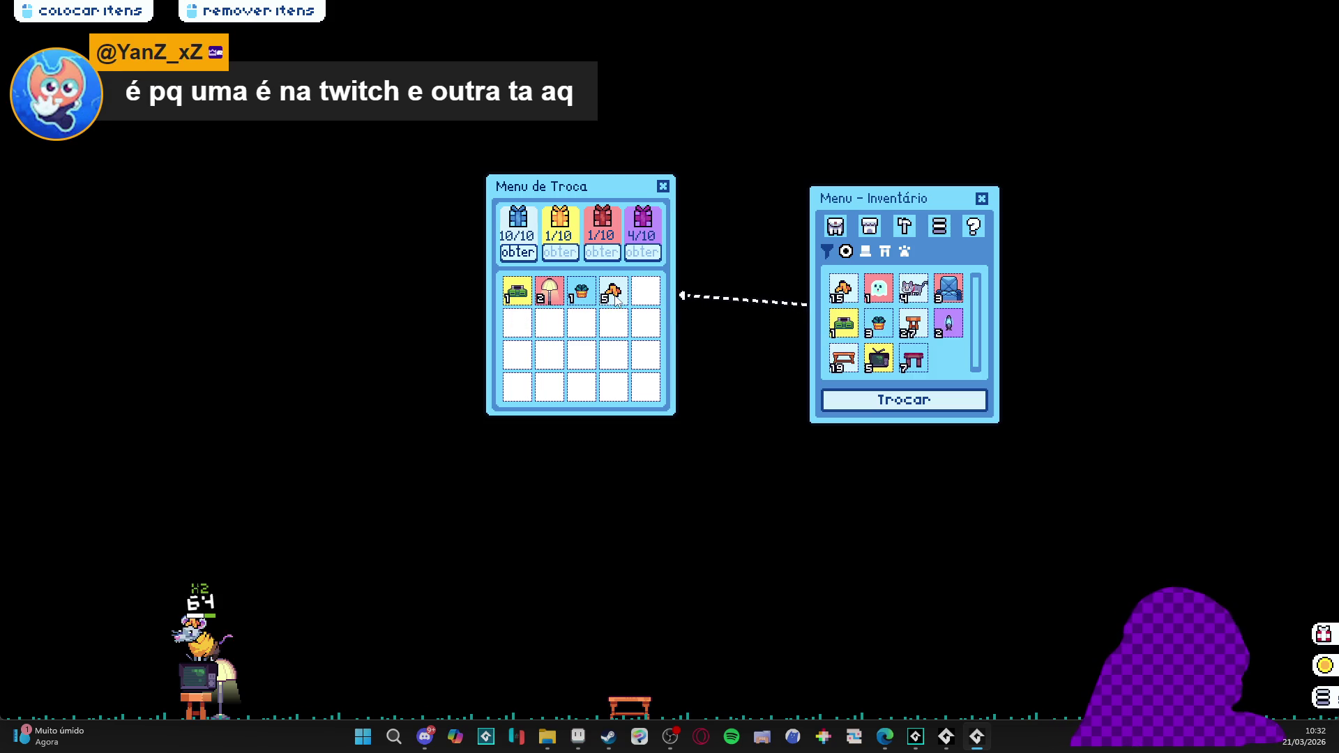
pyautogui.click(545, 294)
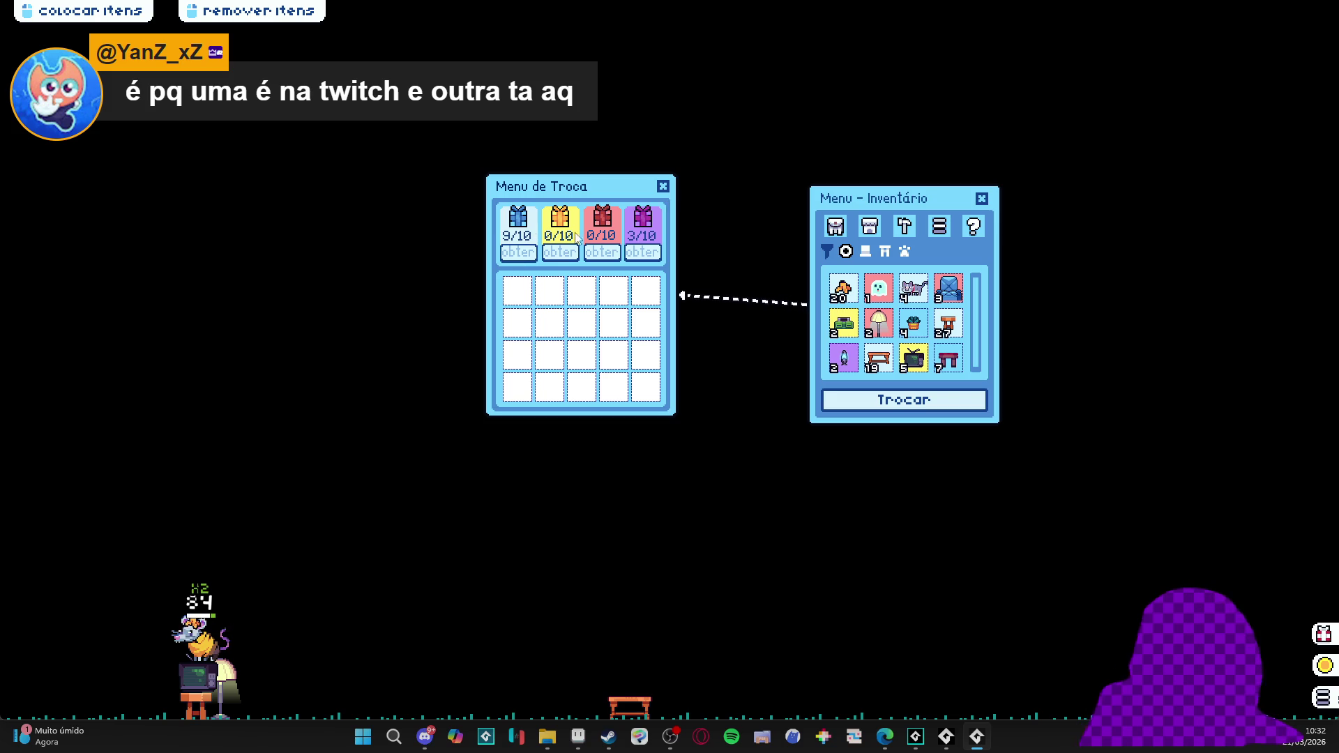
# Close the exchange and inventory menus and shut down the running game window
pyautogui.click(662, 186)
pyautogui.click(981, 200)
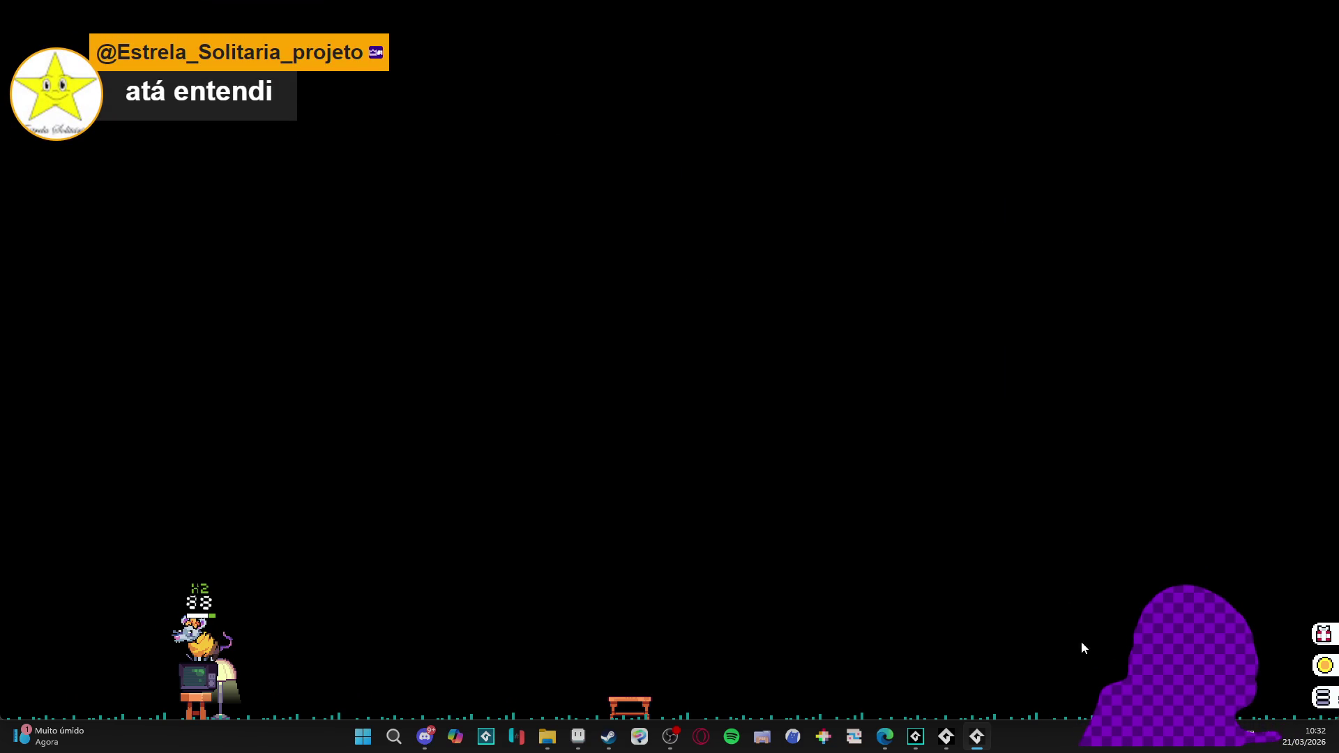
pyautogui.rightClick(980, 740)
pyautogui.click(977, 698)
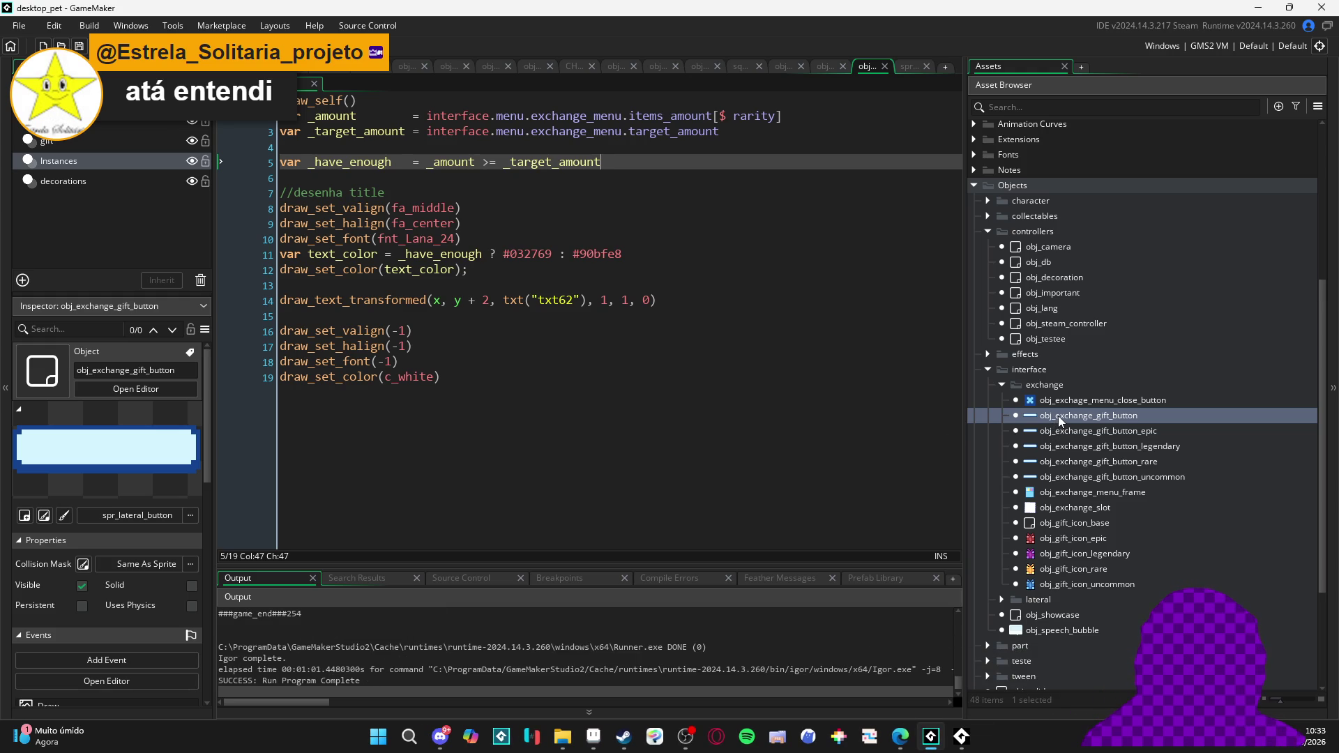
# Move the change_rarity_amount call and its comment out of the if, below item.amount--, in obj_exchange_slot's Step
pyautogui.doubleClick(1074, 508)
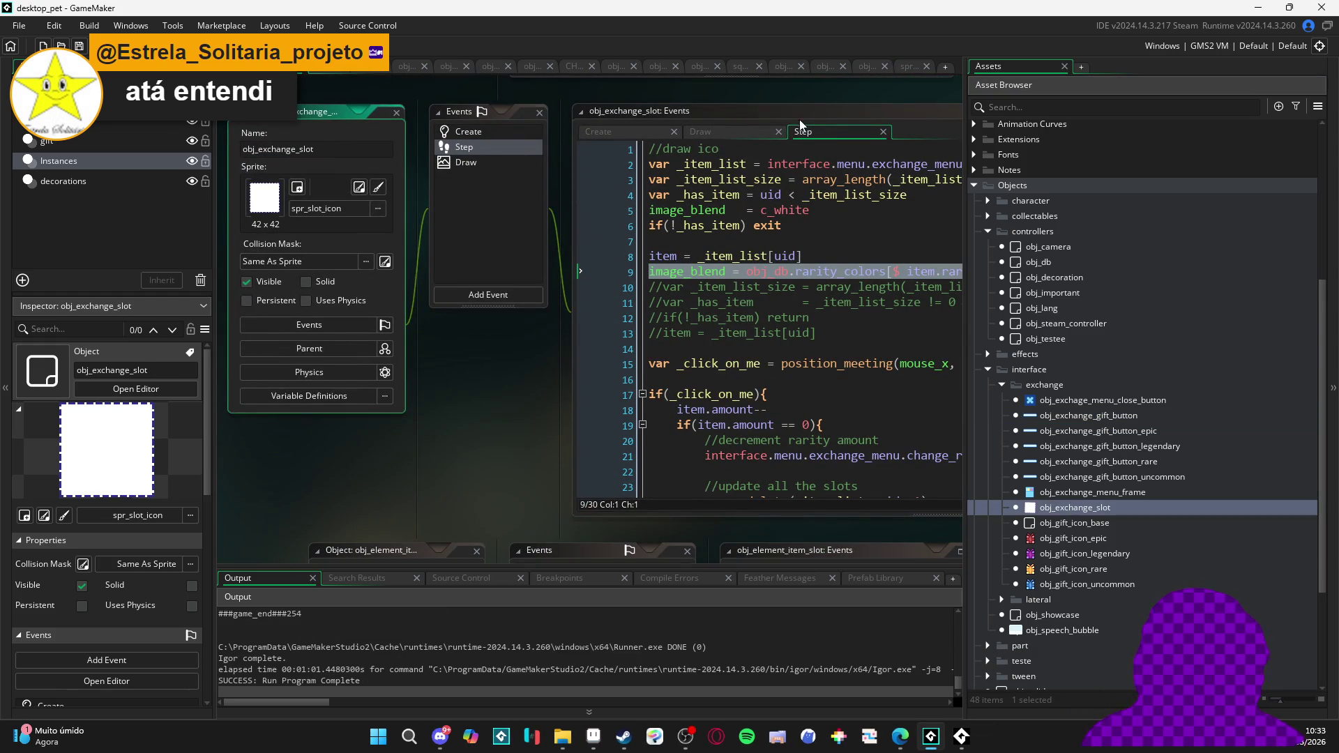
pyautogui.scroll(-3, 608, 323)
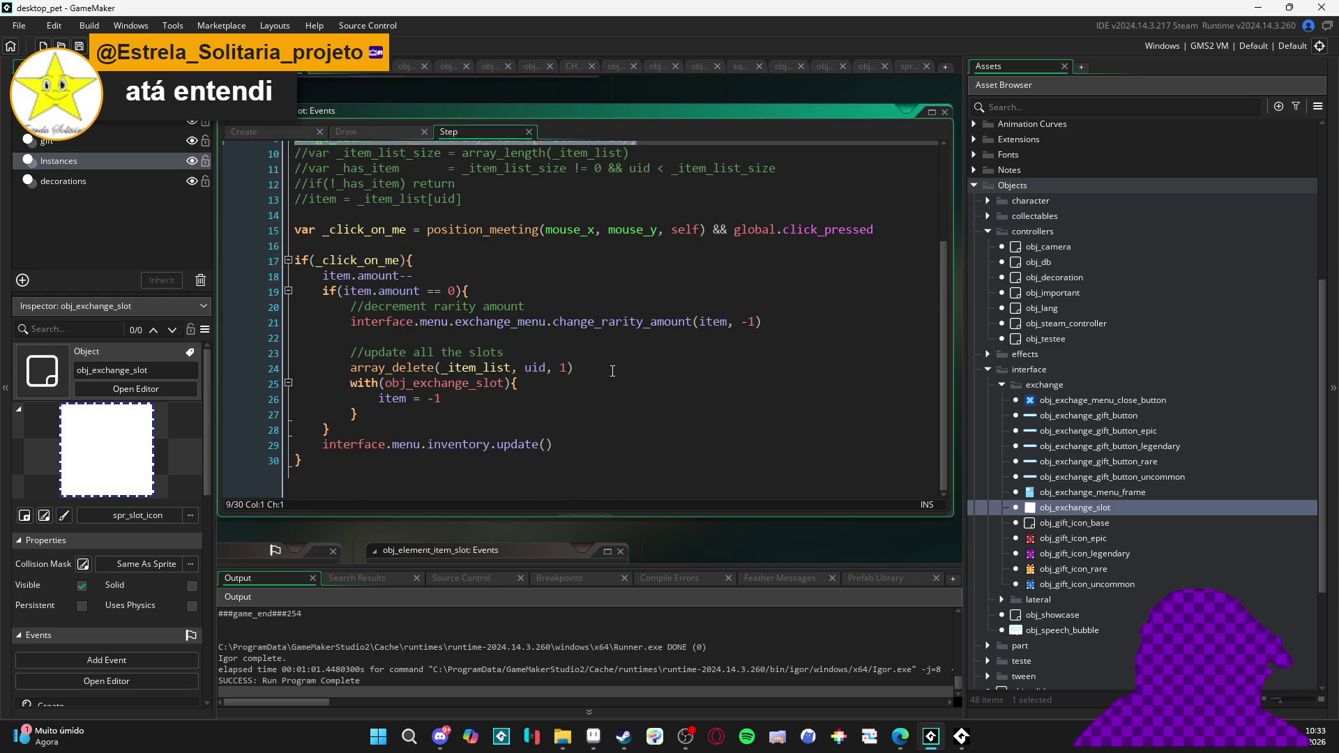
pyautogui.moveTo(803, 323); pyautogui.dragTo(351, 324)
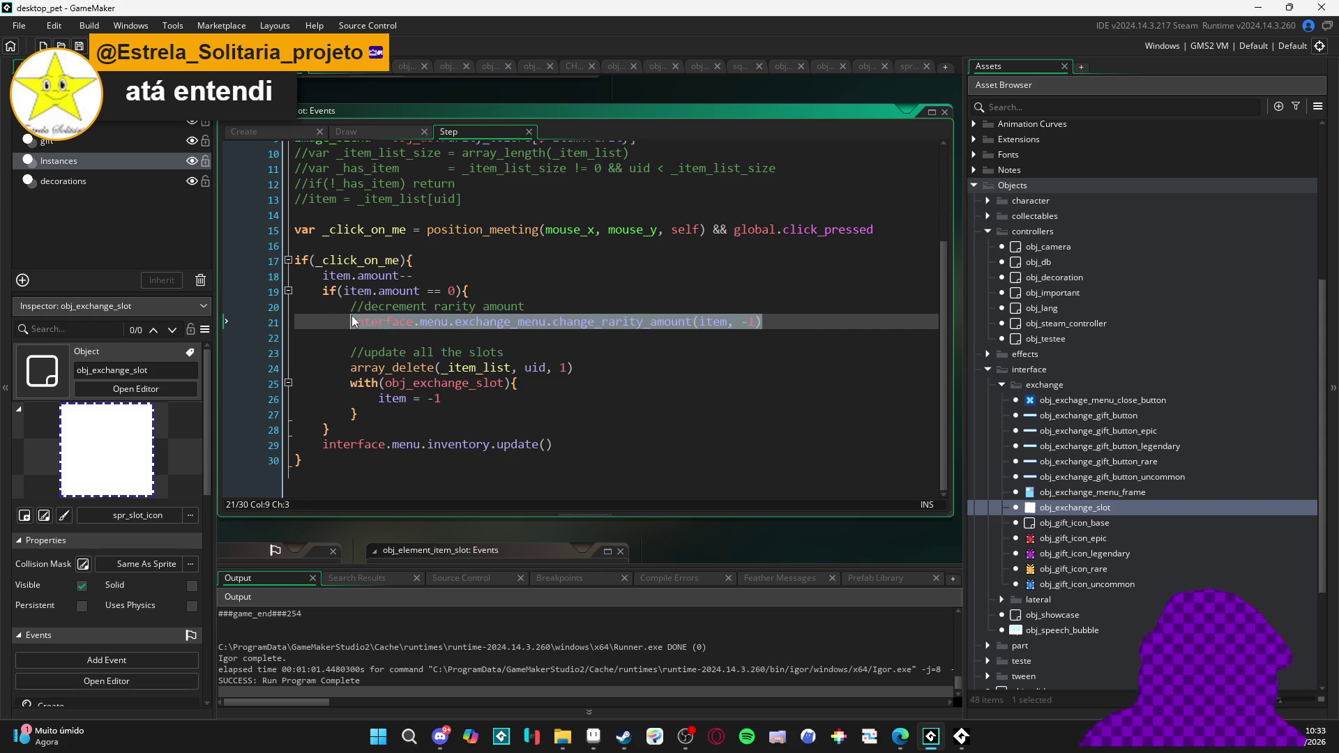
pyautogui.keyDown('shift'); pyautogui.click(353, 309); pyautogui.keyUp('shift')
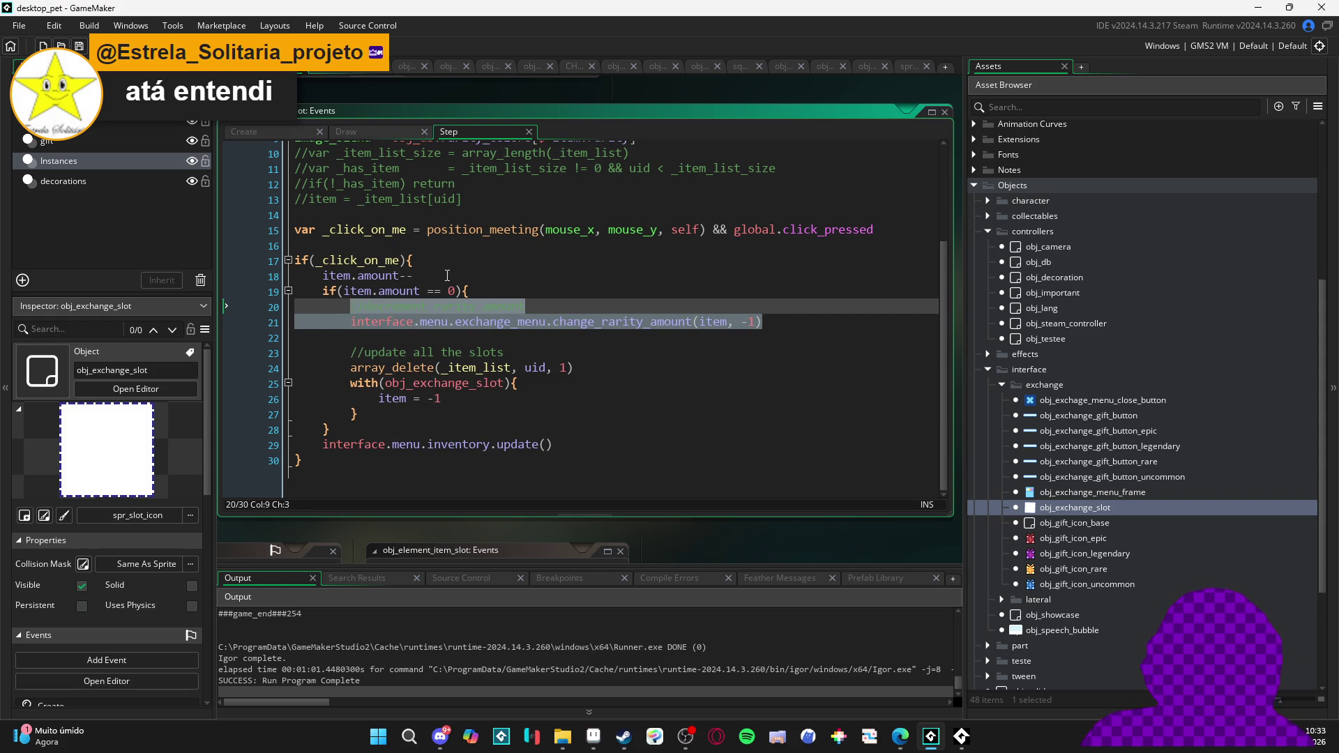
pyautogui.press('Delete')
pyautogui.click(476, 291)
pyautogui.press('Return')
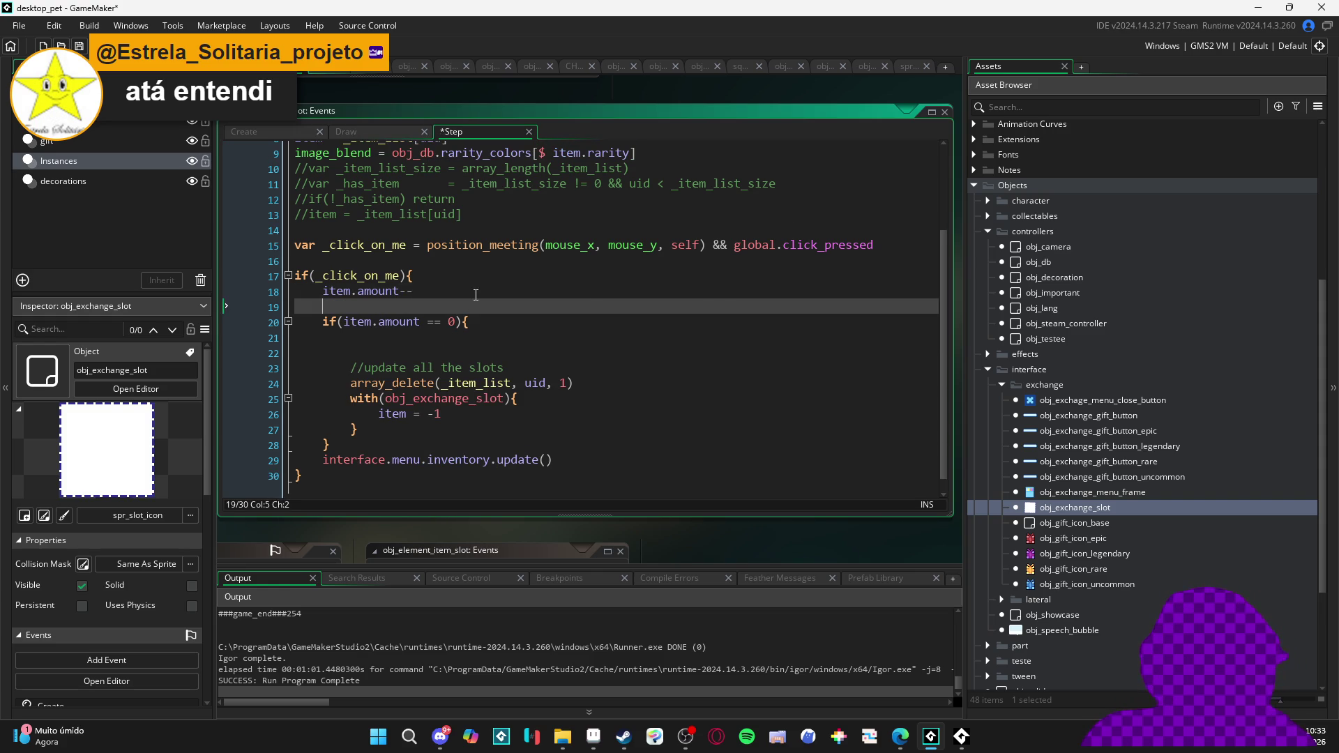
pyautogui.write('//decrement rarity amount         interface.menu.exchange_menu.change_rarity_amount(item, -1)')
pyautogui.click(350, 323)
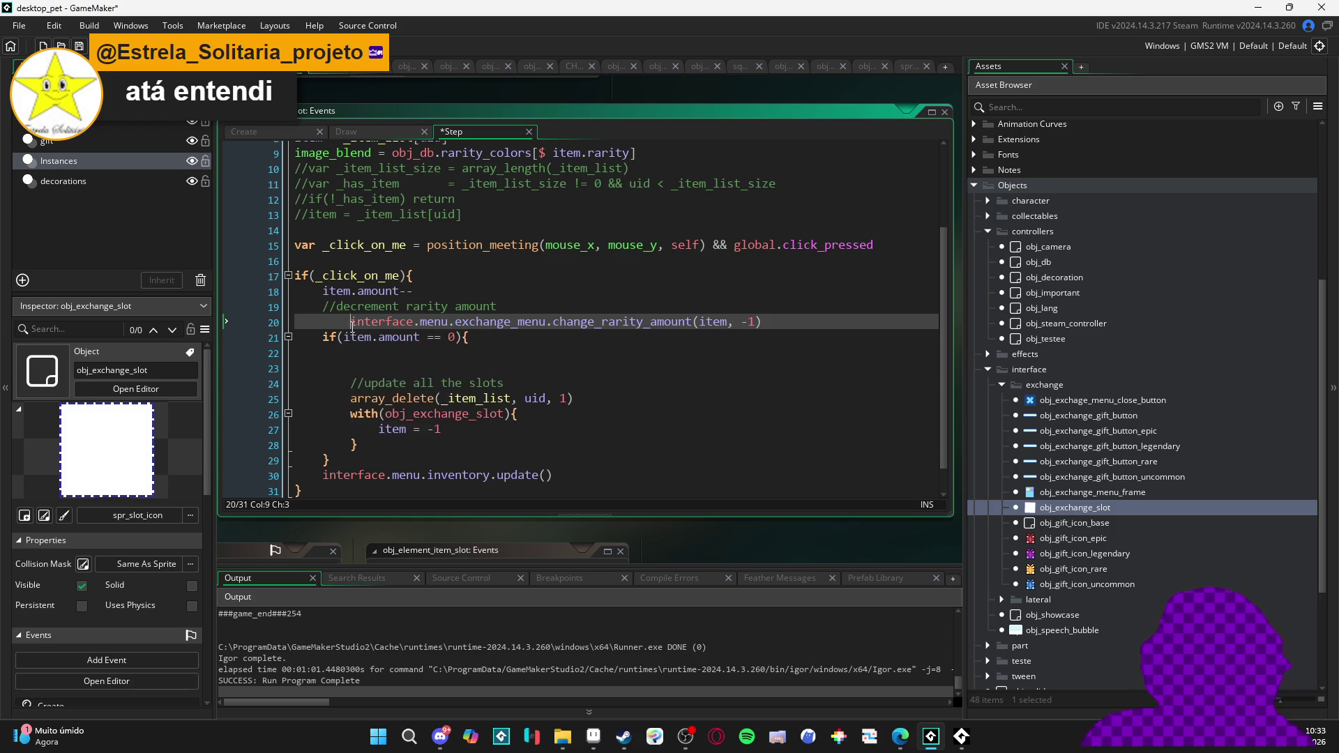
pyautogui.press('BackSpace')
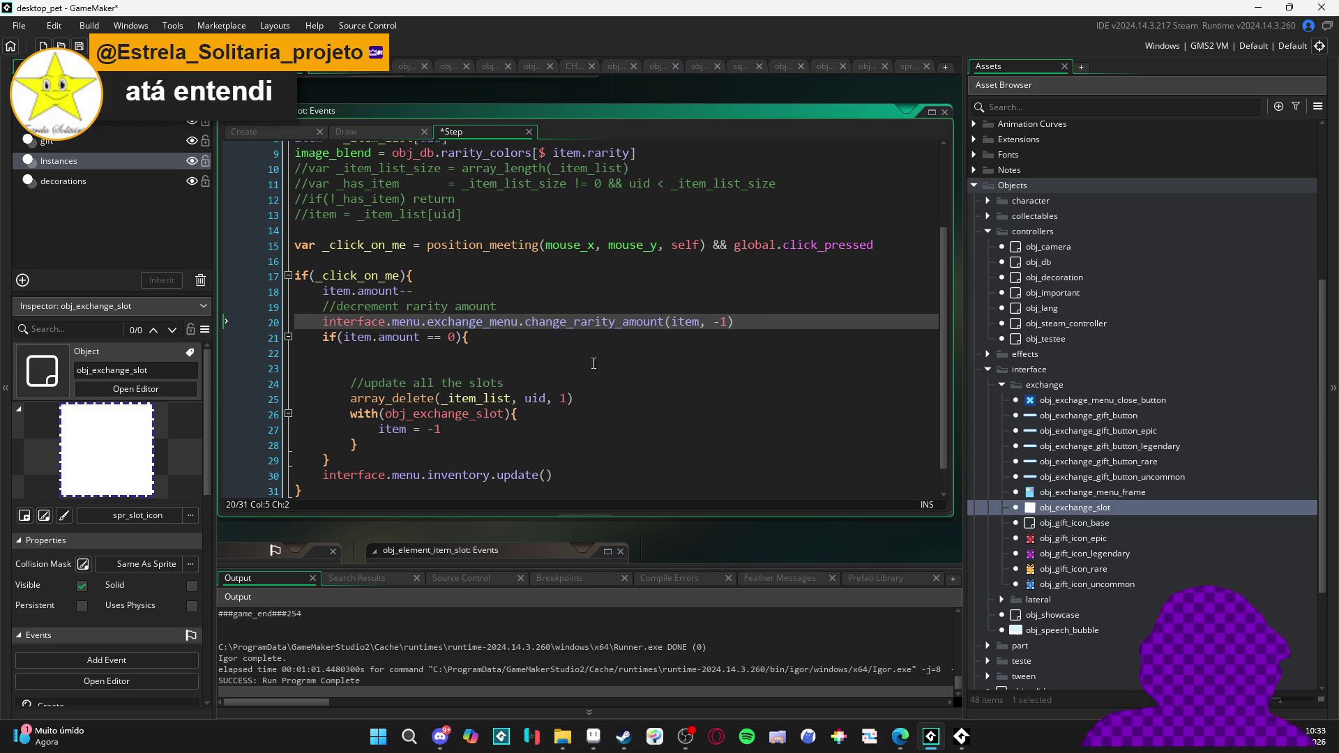
# Remove the empty lines inside the if, then save and run the game with F5
pyautogui.click(516, 368)
pyautogui.press('BackSpace')
pyautogui.press('BackSpace')
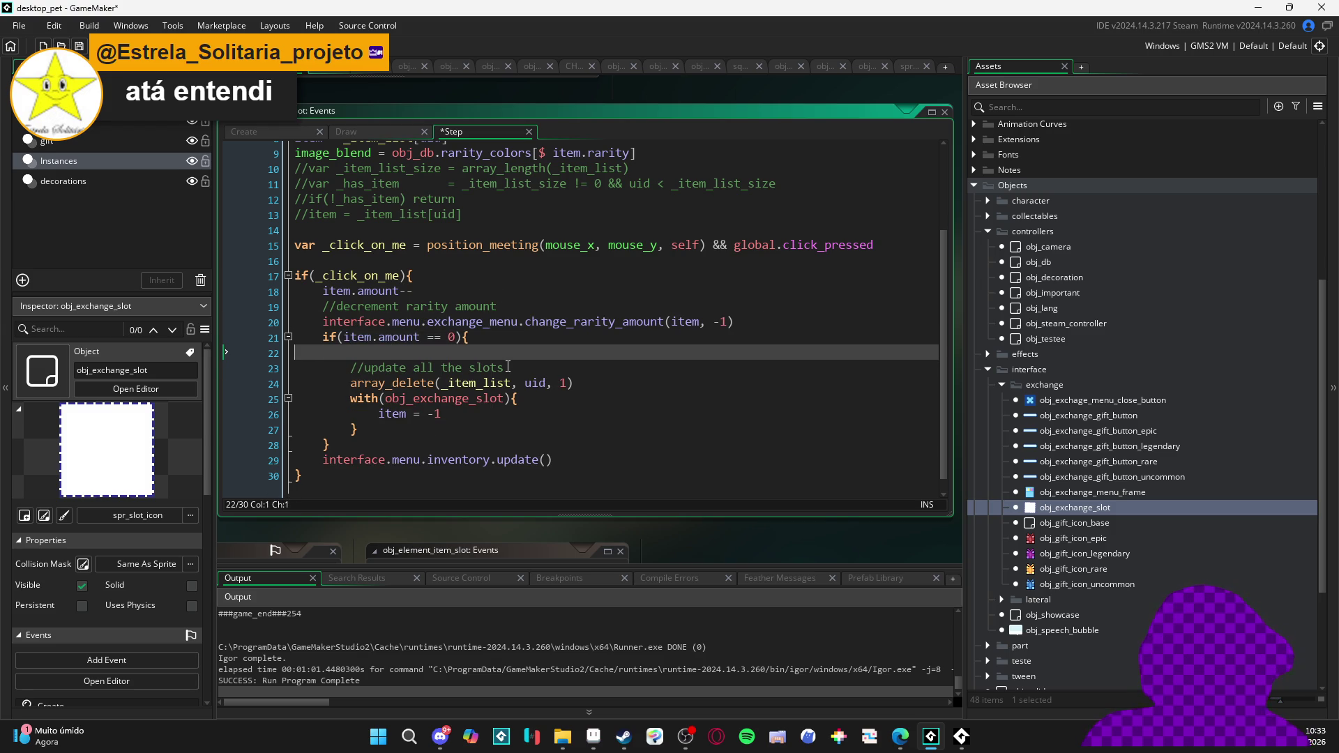
pyautogui.scroll(3, 425, 292)
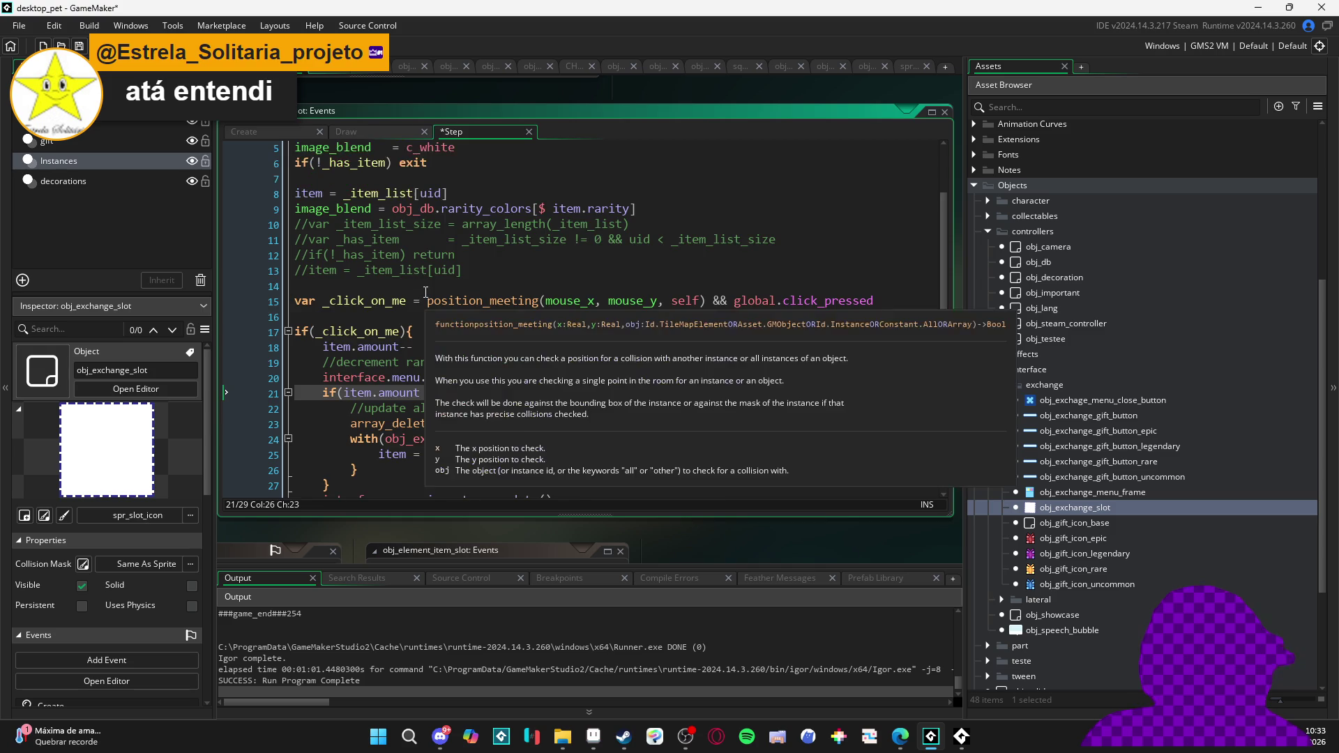
pyautogui.scroll(-3, 460, 311)
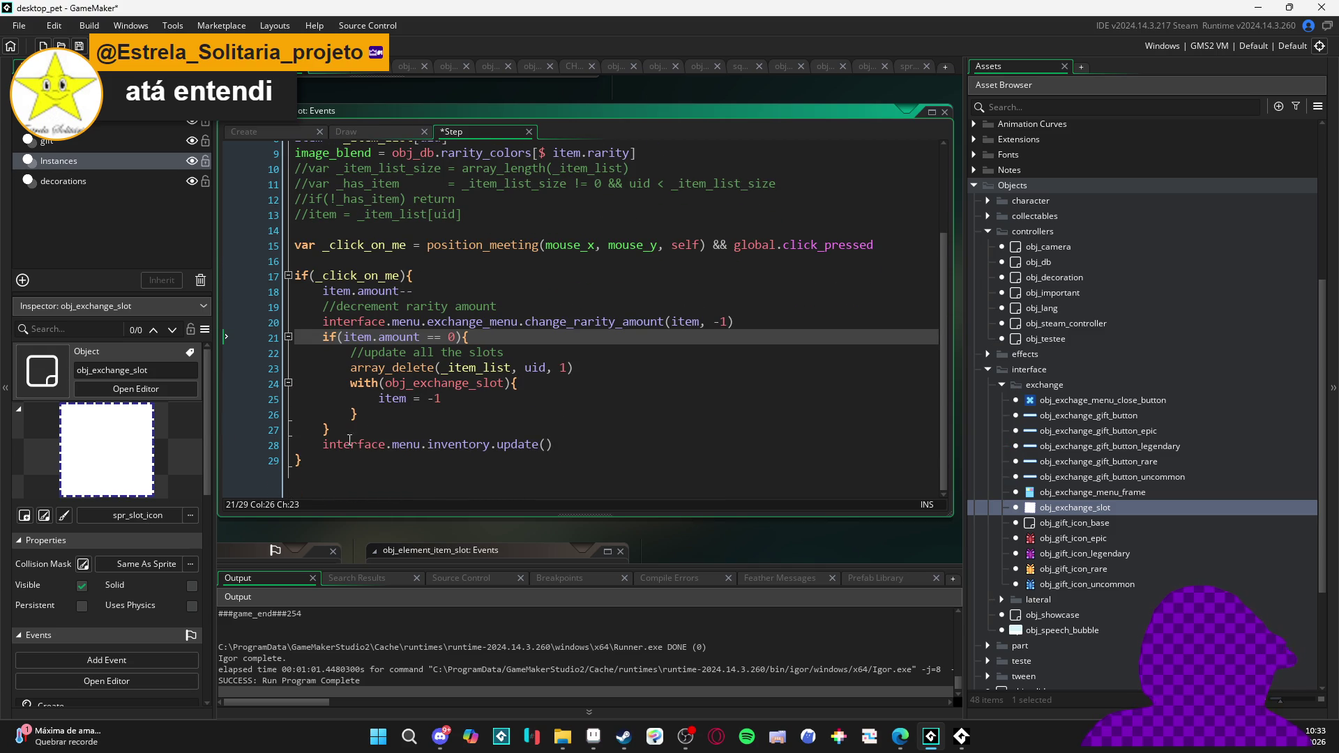
pyautogui.click(342, 445)
pyautogui.press('F5')
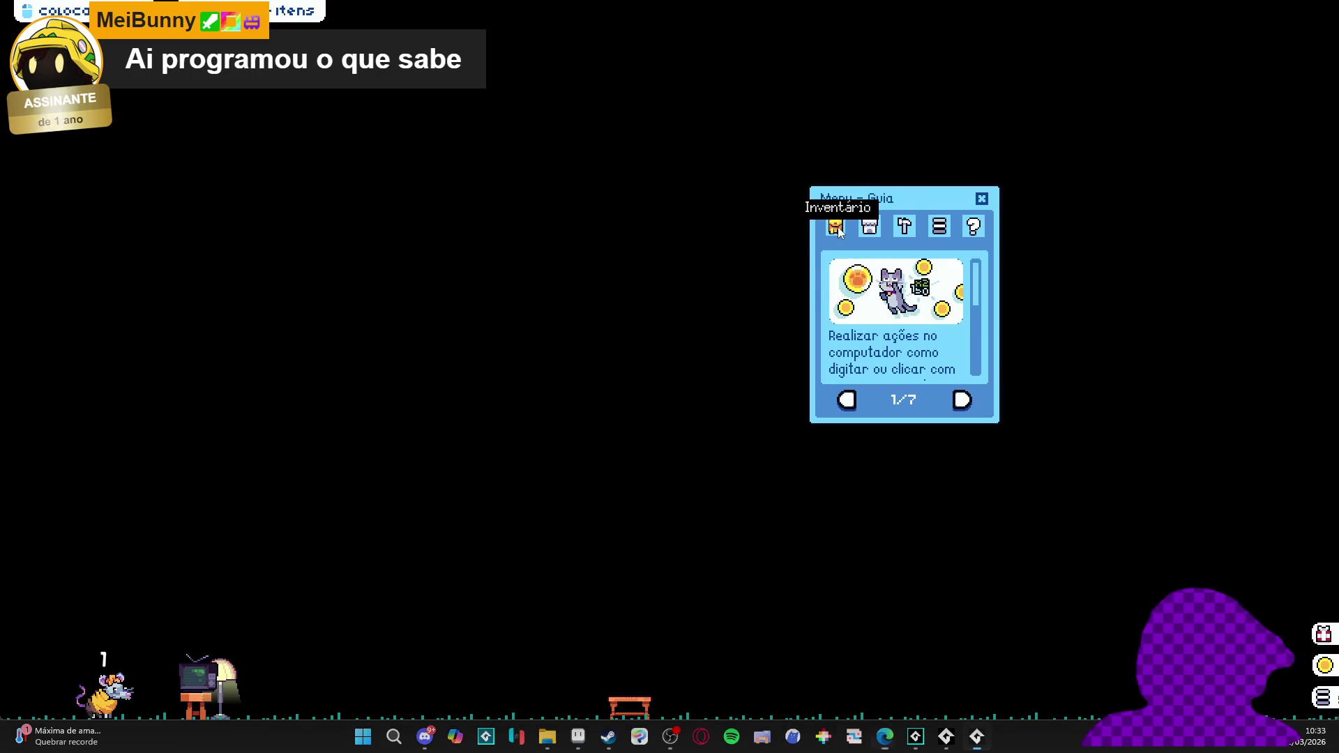
# Open Inventário and Trocar, then add the banana peel, ghost and three grey cats to the trade grid
pyautogui.click(836, 226)
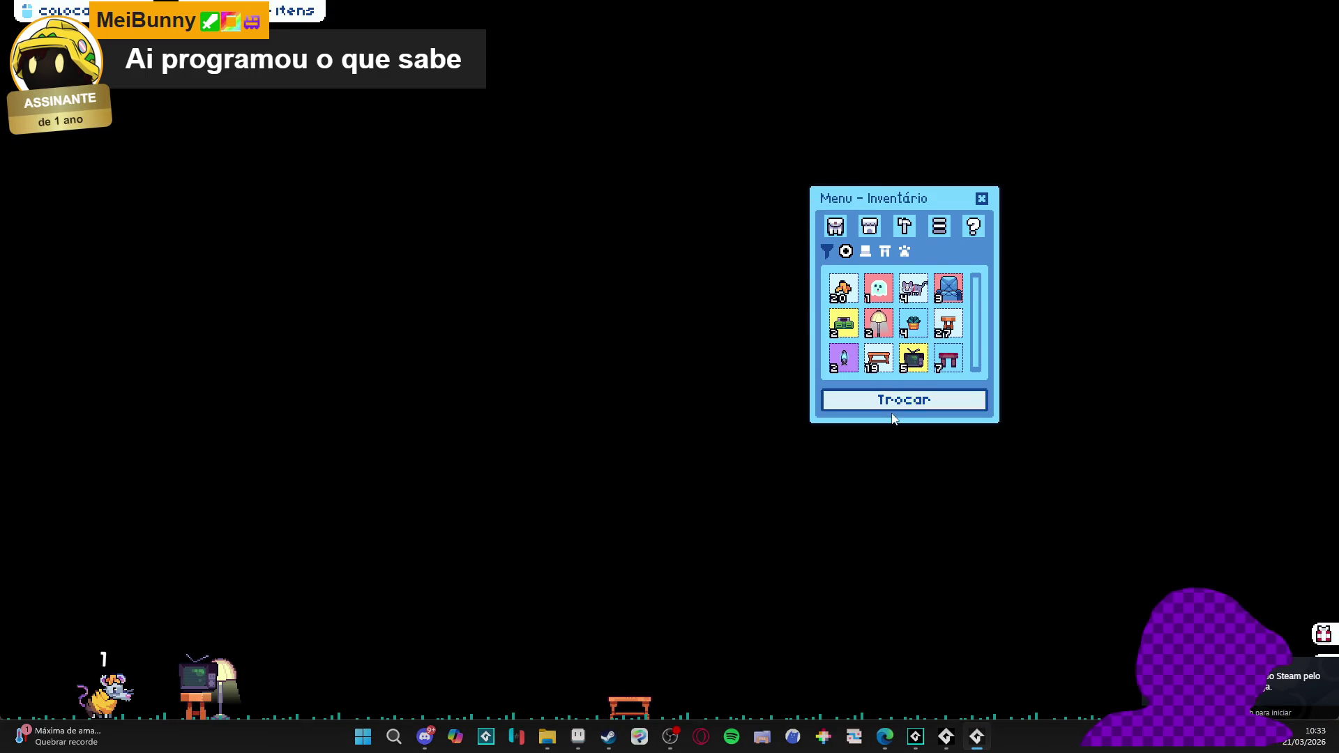
pyautogui.click(896, 400)
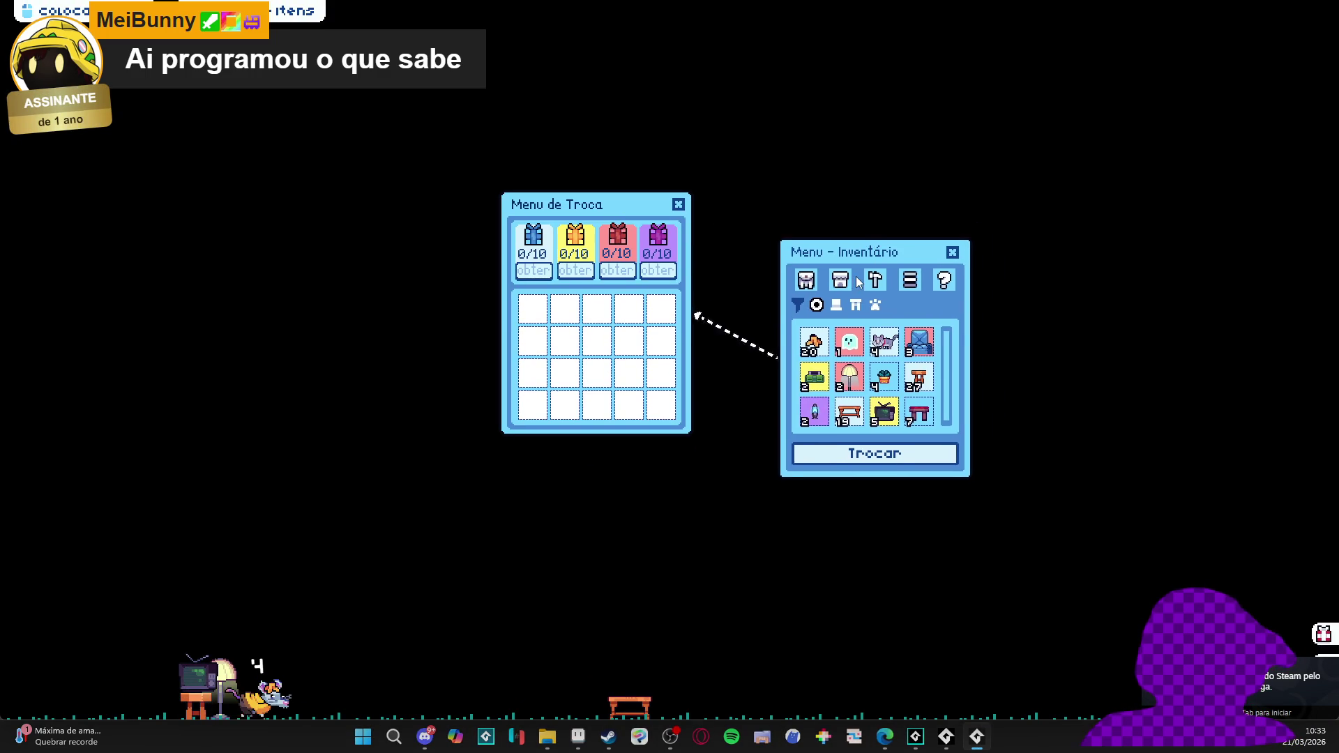
pyautogui.click(807, 388)
pyautogui.click(841, 391)
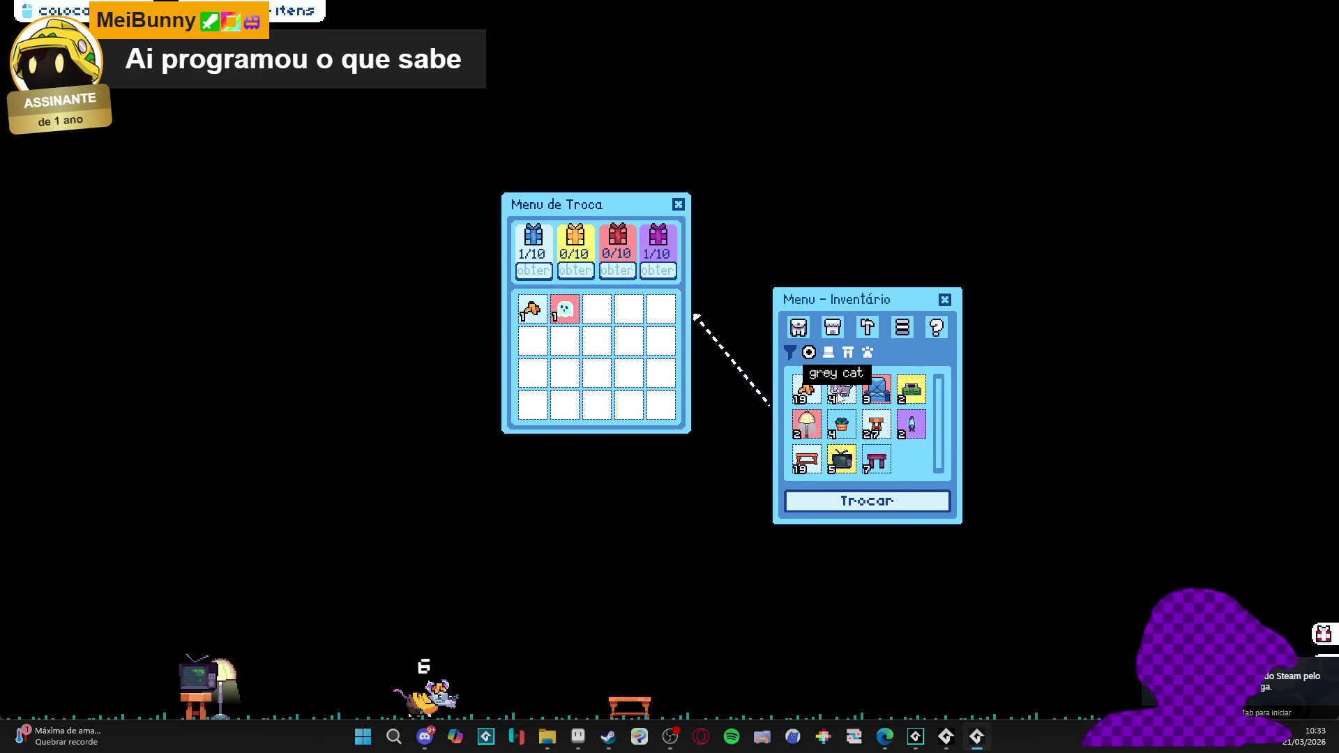
pyautogui.click(841, 390)
pyautogui.click(841, 390)
pyautogui.click(841, 390)
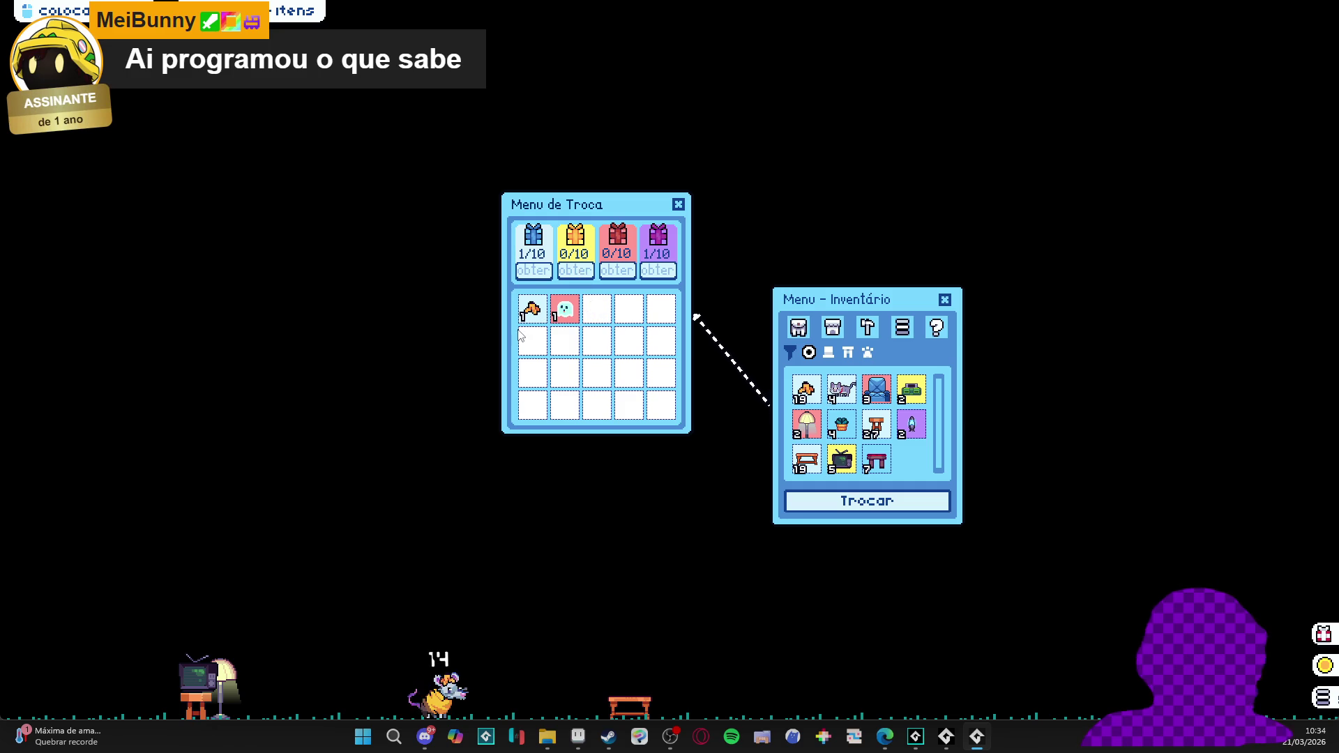
# Take the banana peel and ghost back out, close both menus, and close the game window
pyautogui.click(529, 314)
pyautogui.click(533, 308)
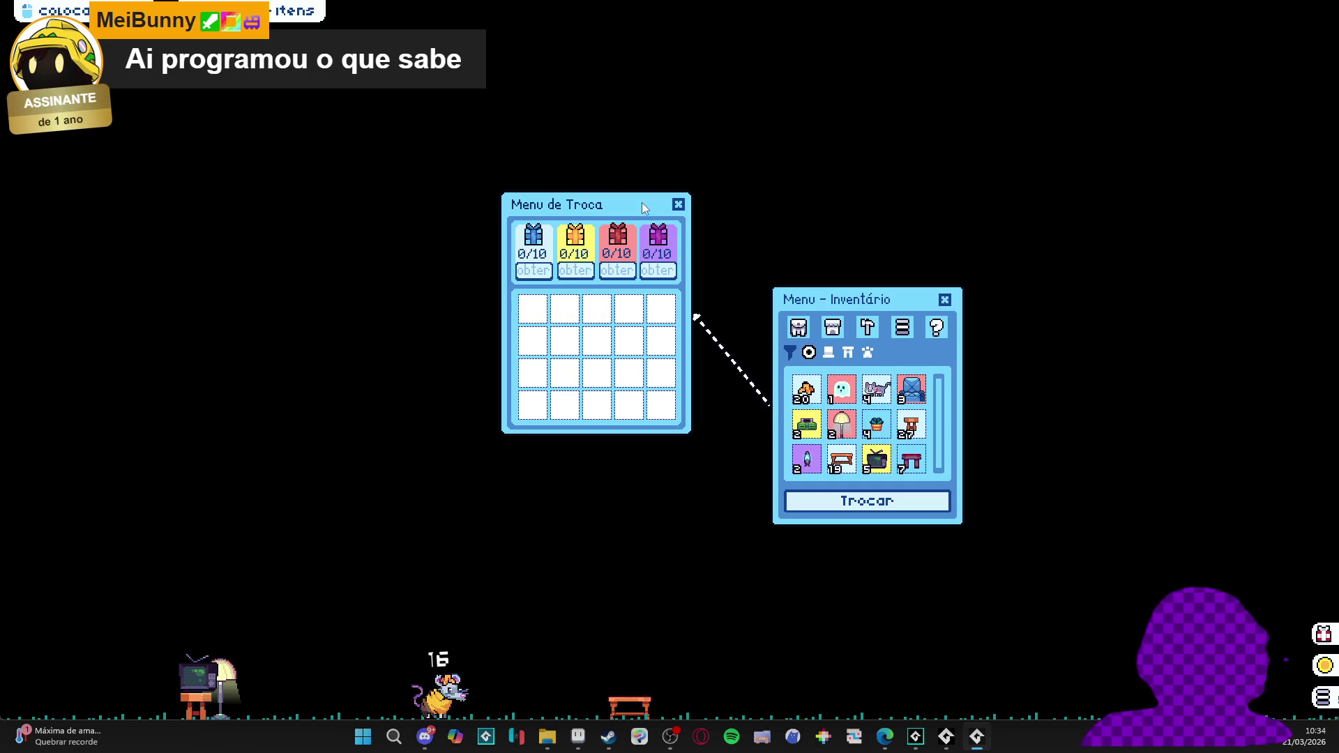
pyautogui.click(678, 204)
pyautogui.click(944, 299)
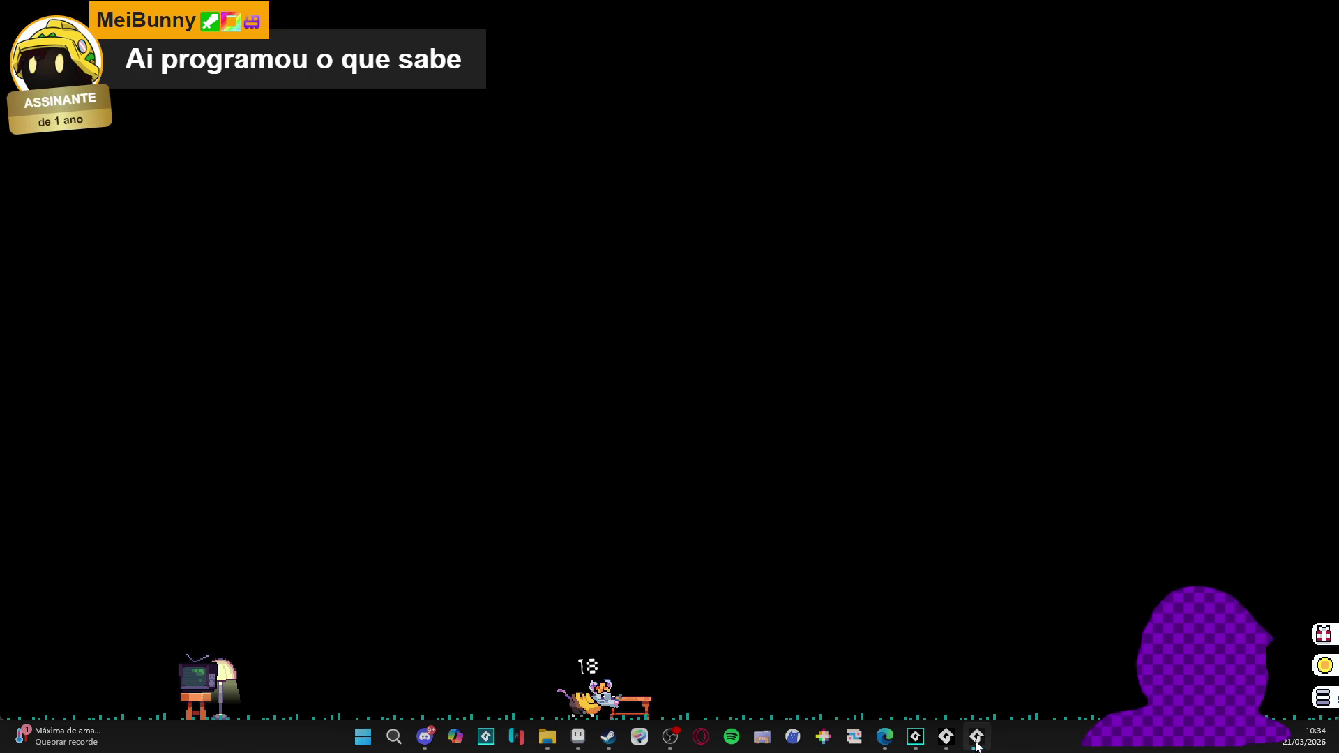
pyautogui.rightClick(976, 737)
pyautogui.click(969, 698)
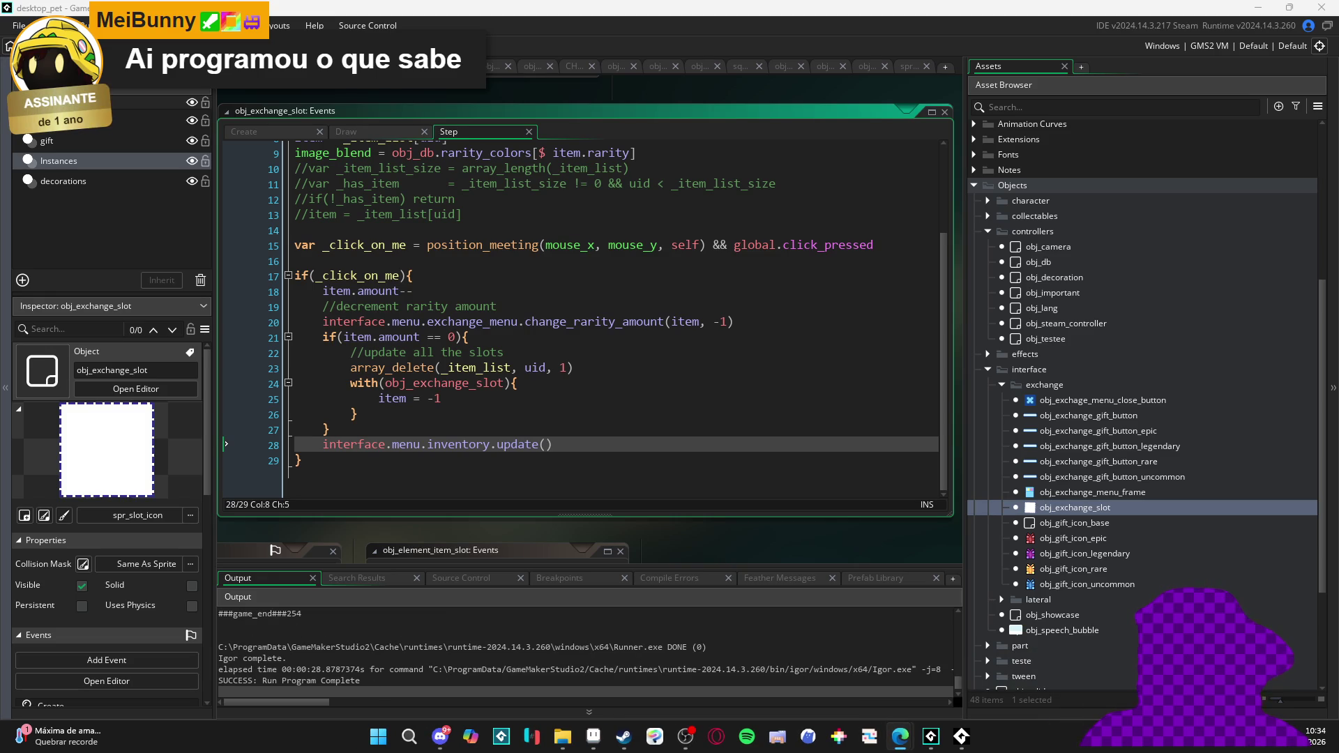
# Switch from the GameMaker IDE to the Edge window with Alt+Tab
pyautogui.hotkey('alt', 'Tab')
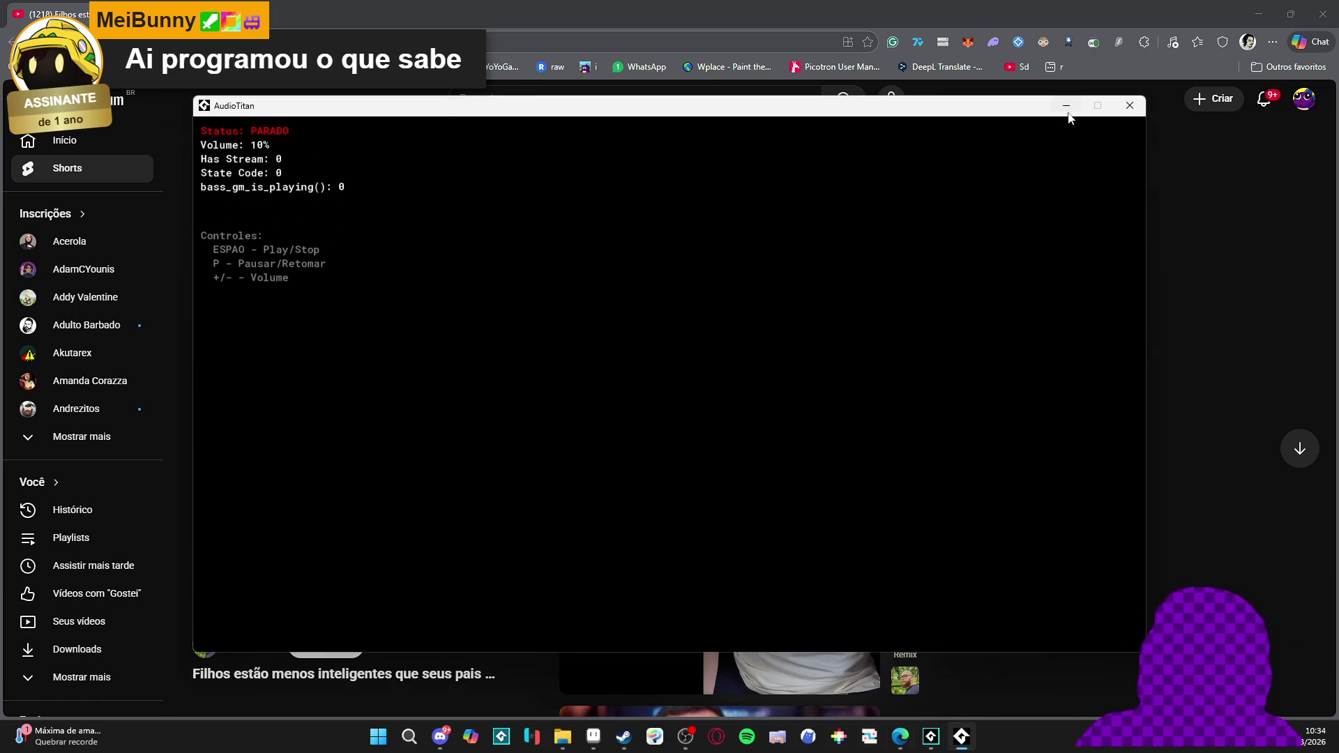
# Minimize AudioTitan and resume the YouTube Short 'Filhos estão menos inteligentes que seus pais'
pyautogui.click(1067, 108)
pyautogui.click(682, 306)
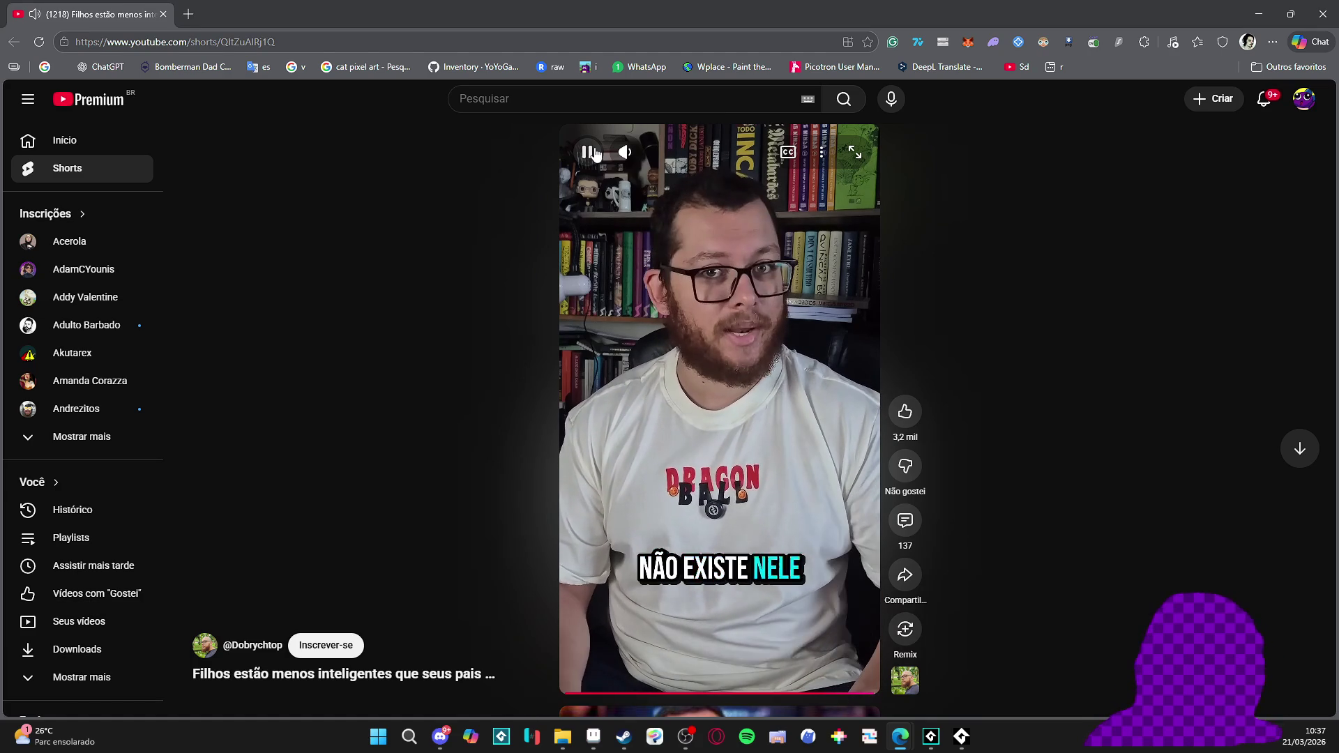
# Pause the YouTube Short
pyautogui.click(594, 153)
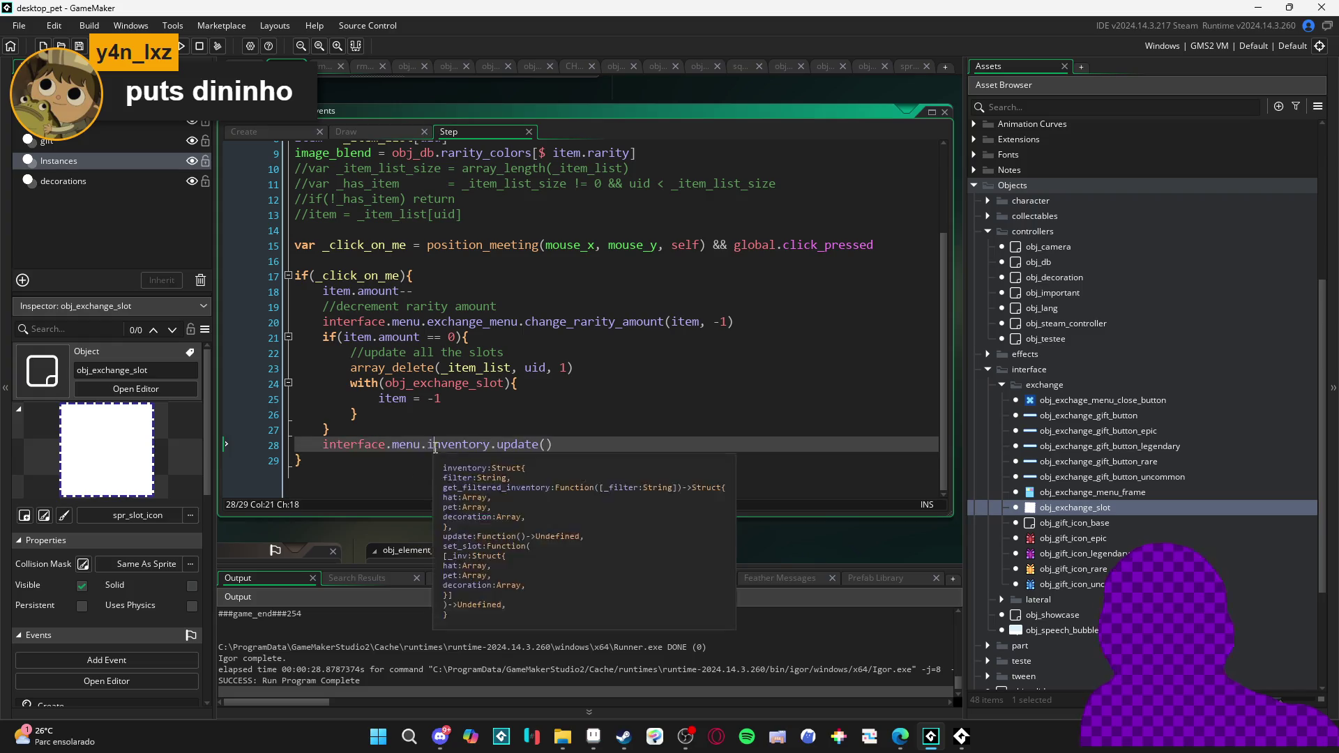
# Rebuild and run desktop_pet with F5, then switch its menu to the inventory
pyautogui.click(523, 430)
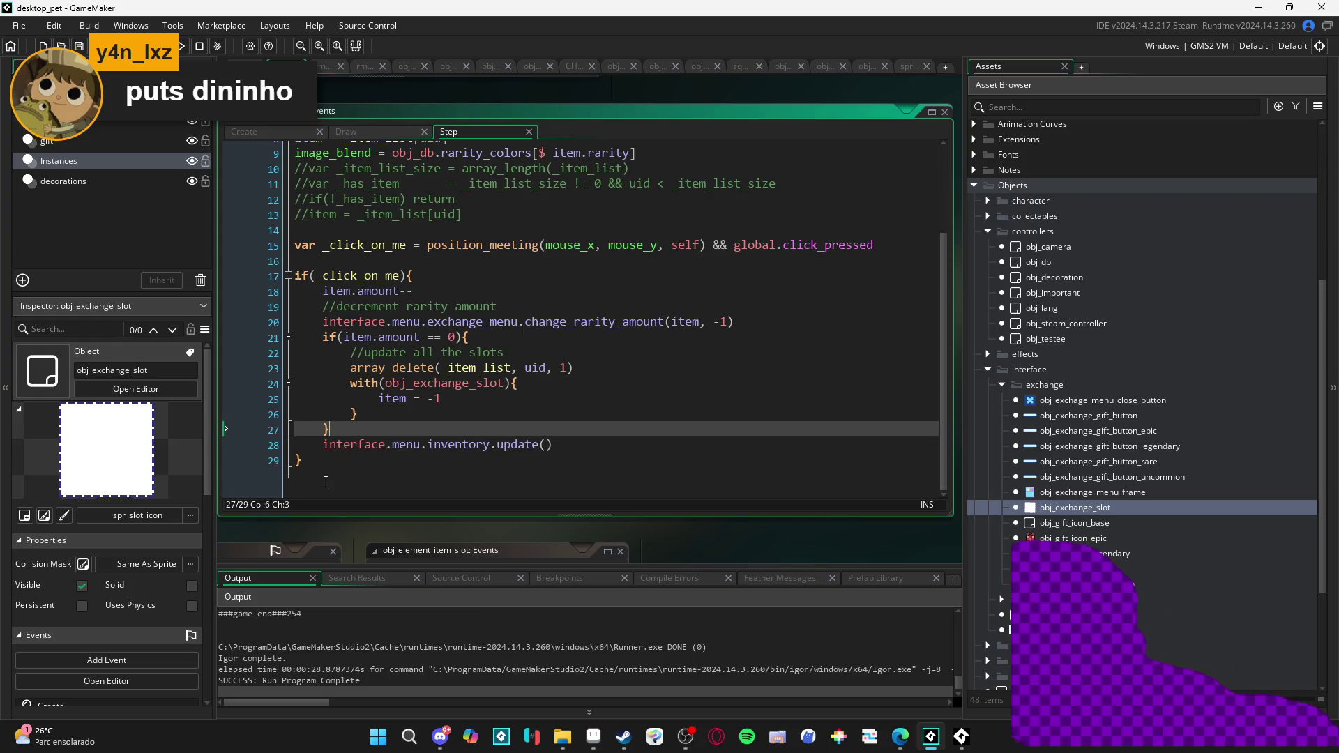
pyautogui.click(502, 470)
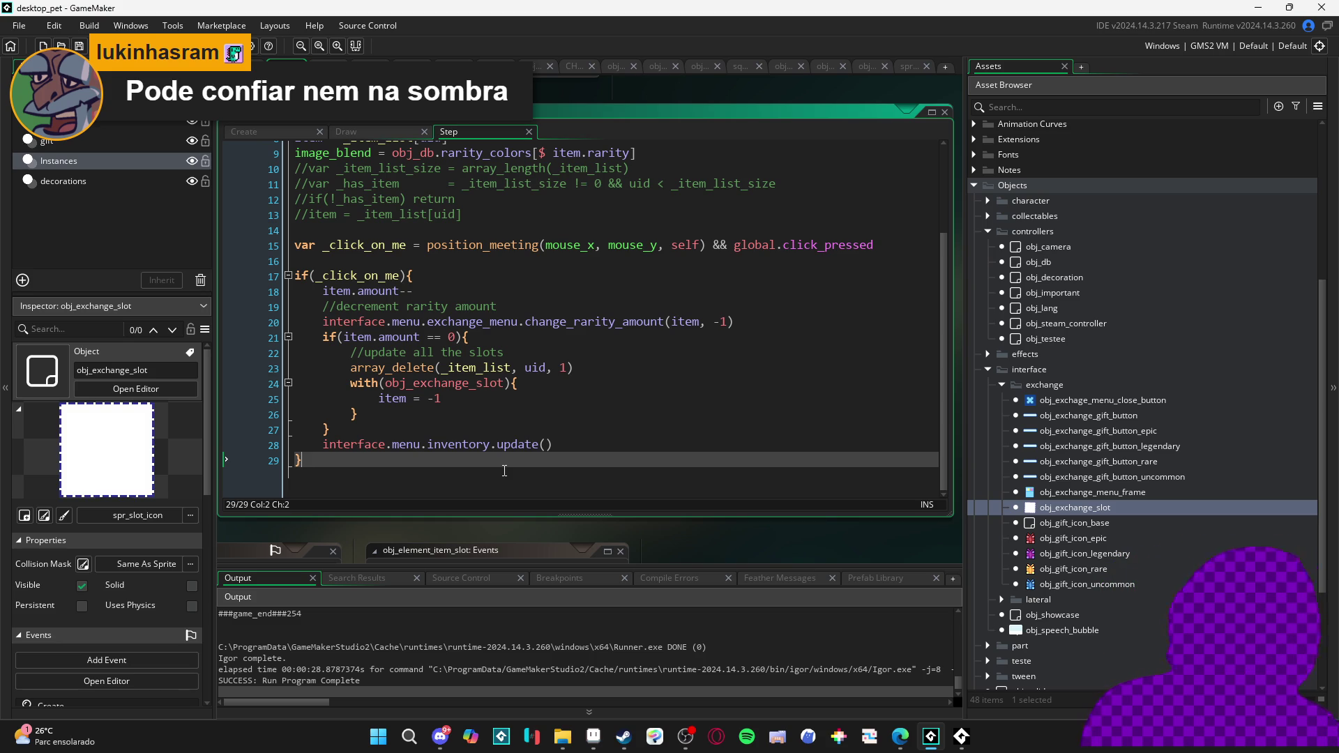
pyautogui.click(546, 434)
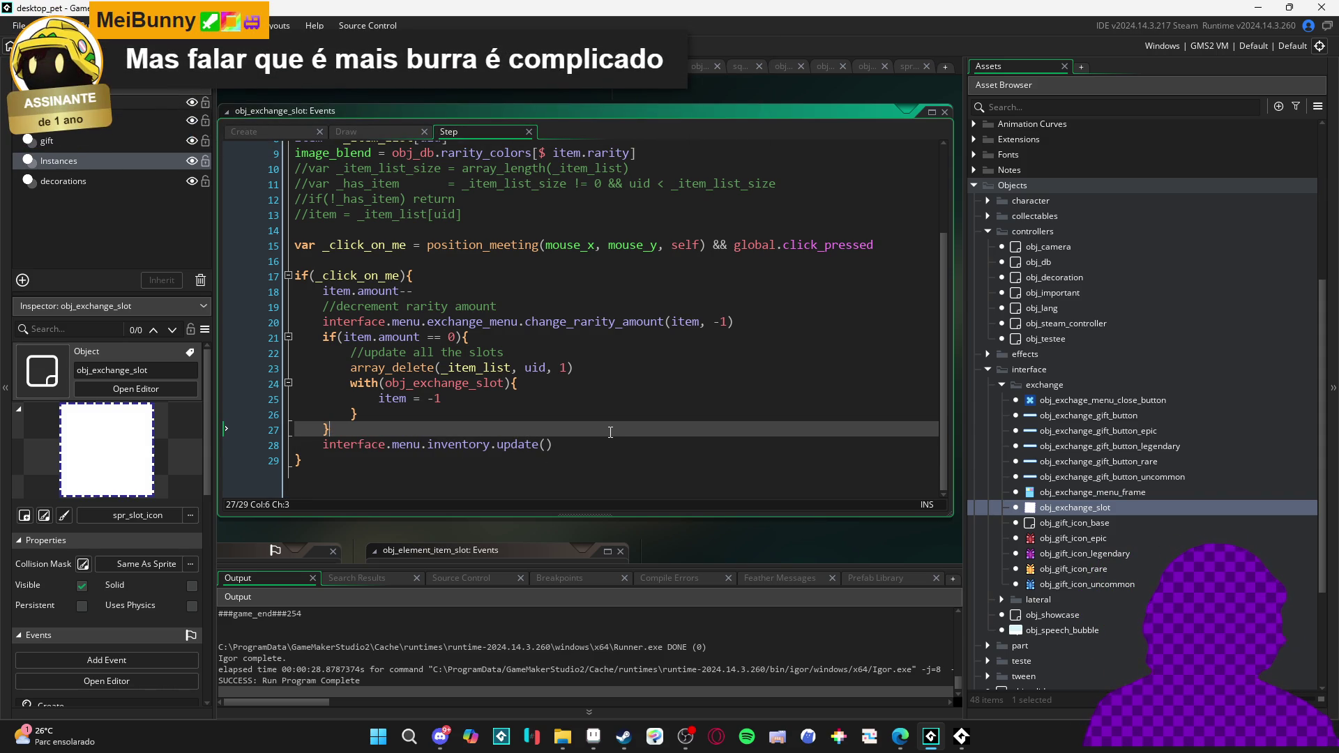
pyautogui.press('Up')
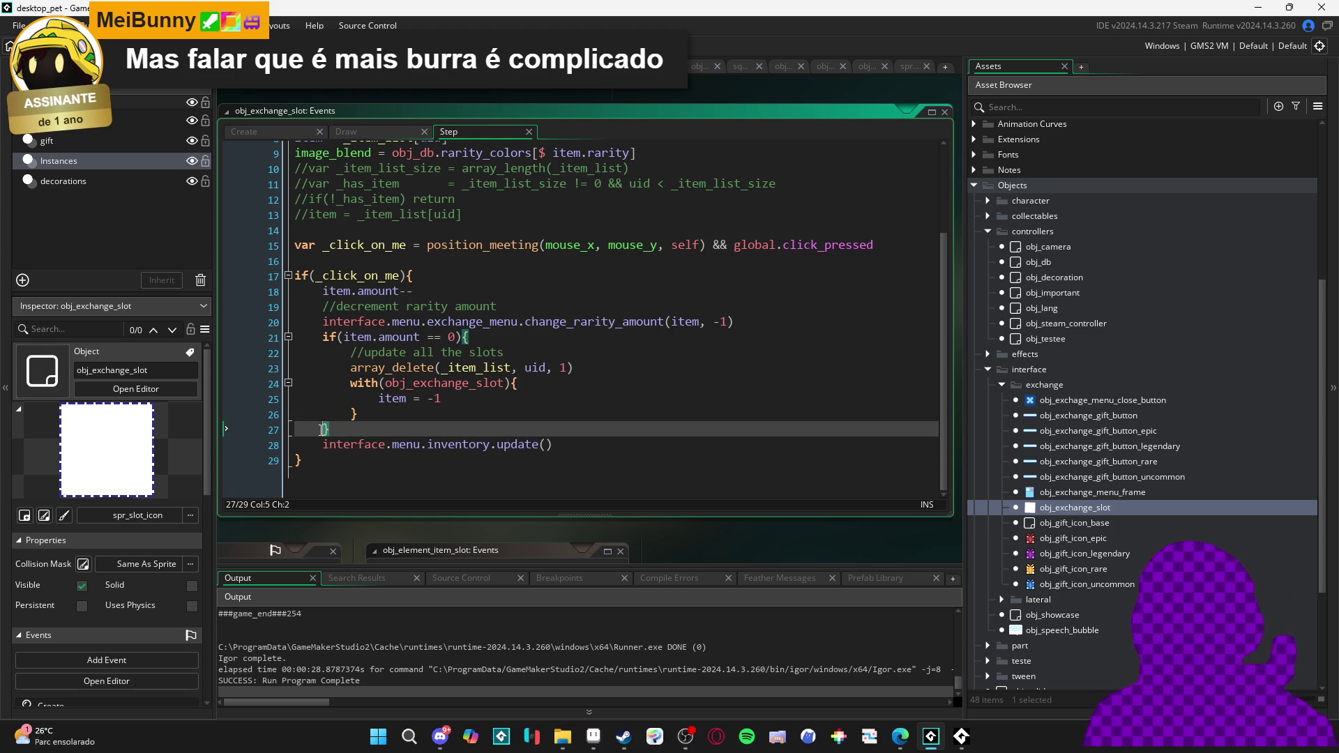
pyautogui.press('Down')
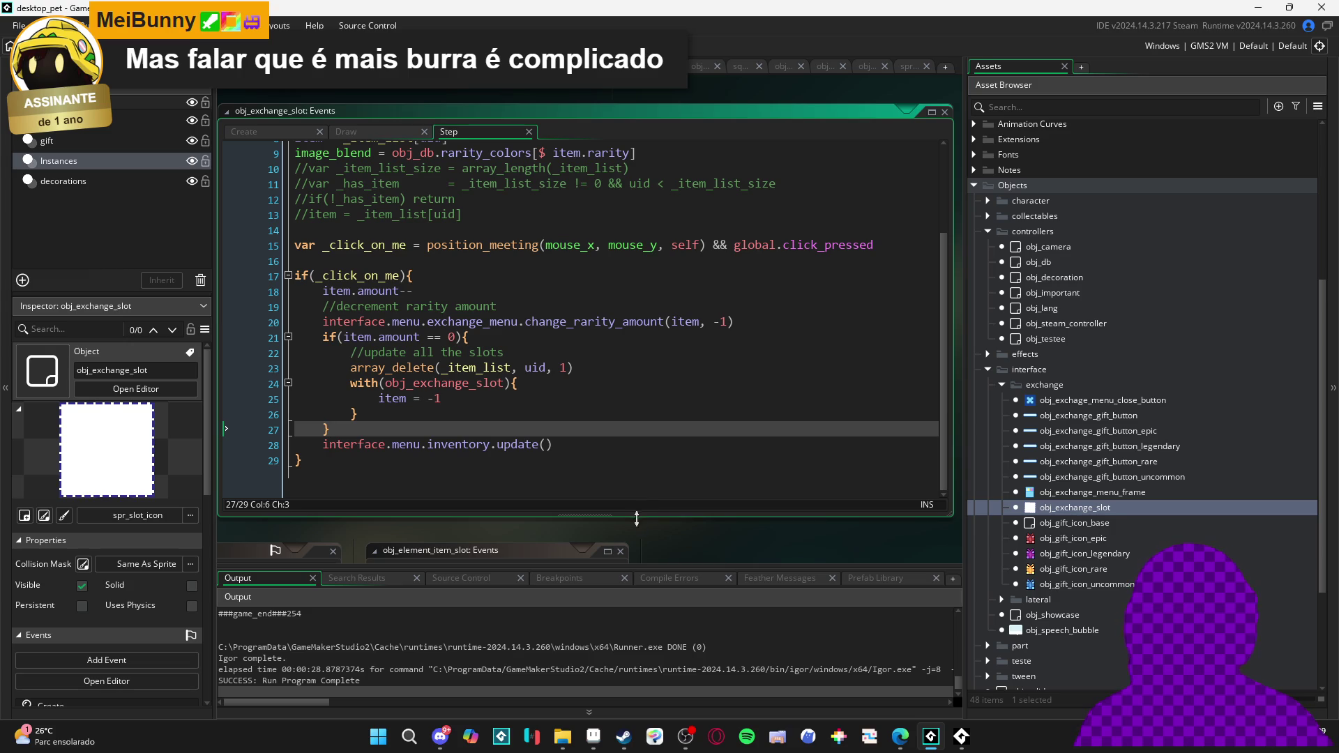
pyautogui.press('Down')
pyautogui.press('Down')
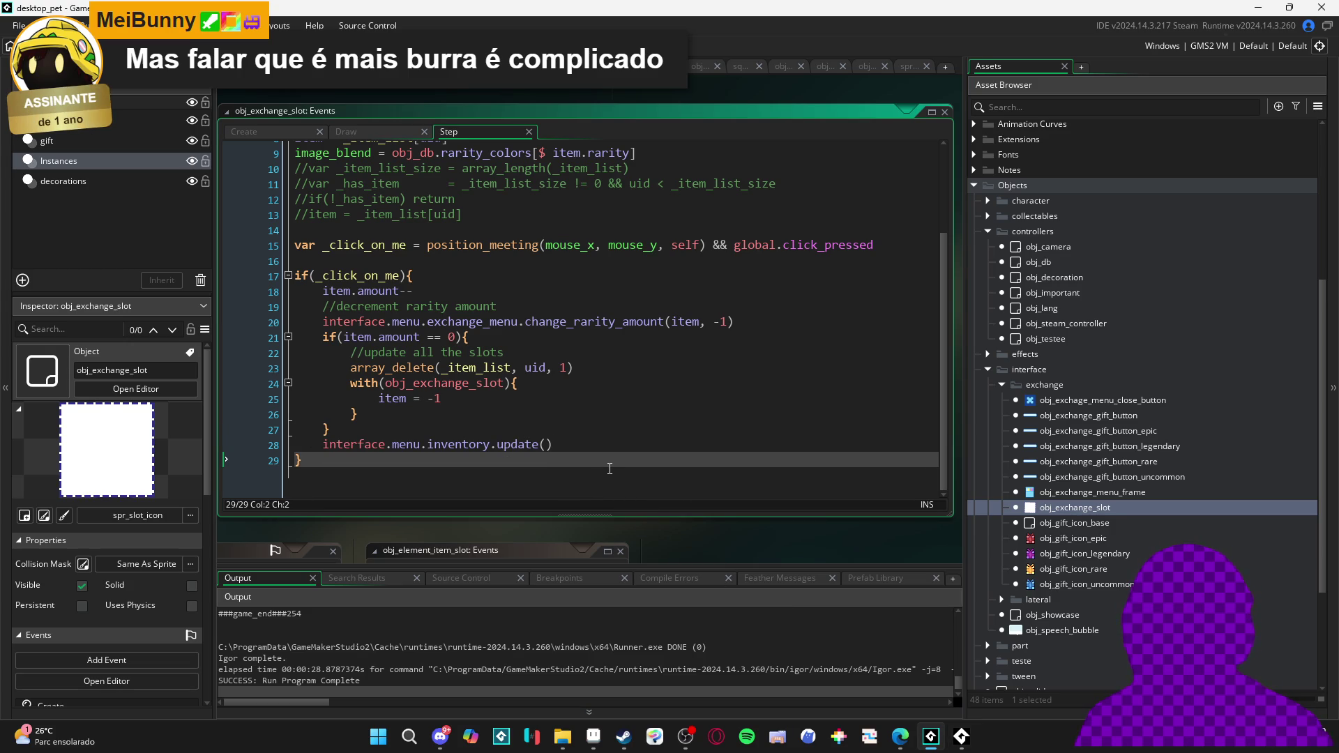
pyautogui.press('F5')
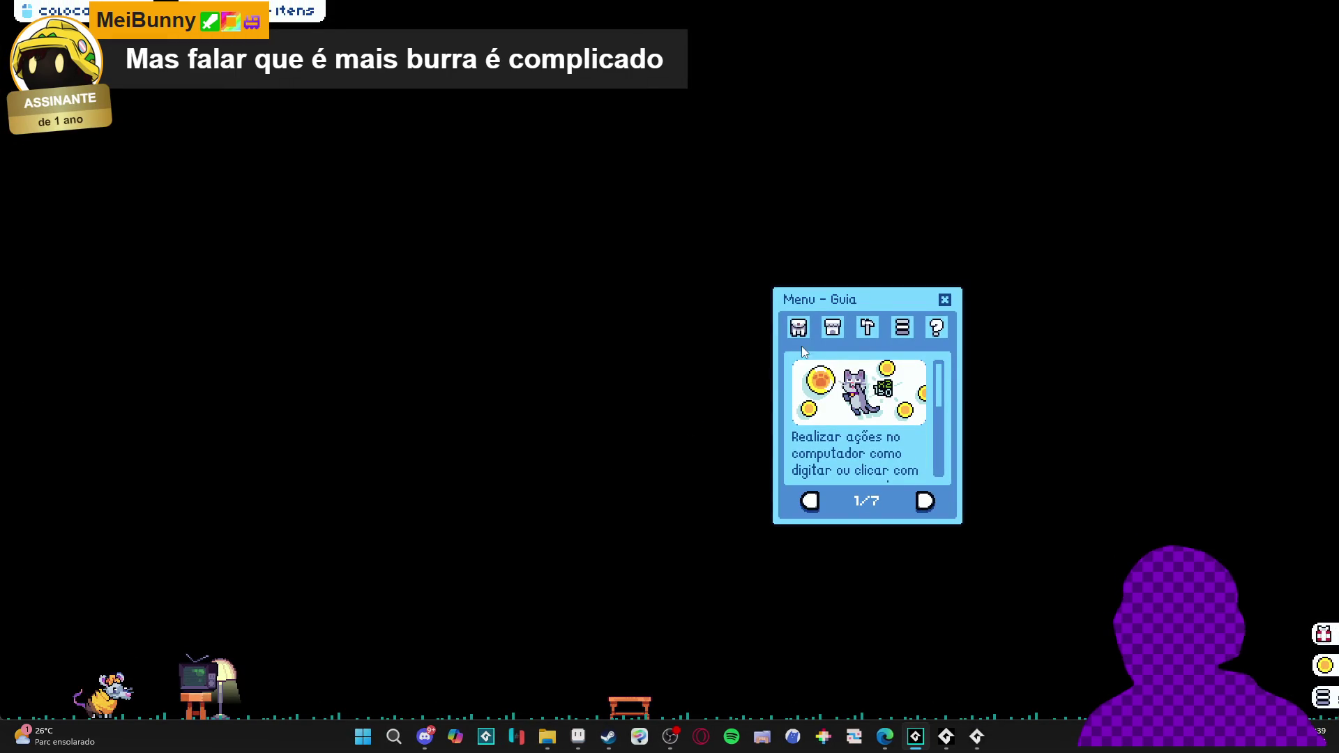
pyautogui.click(800, 328)
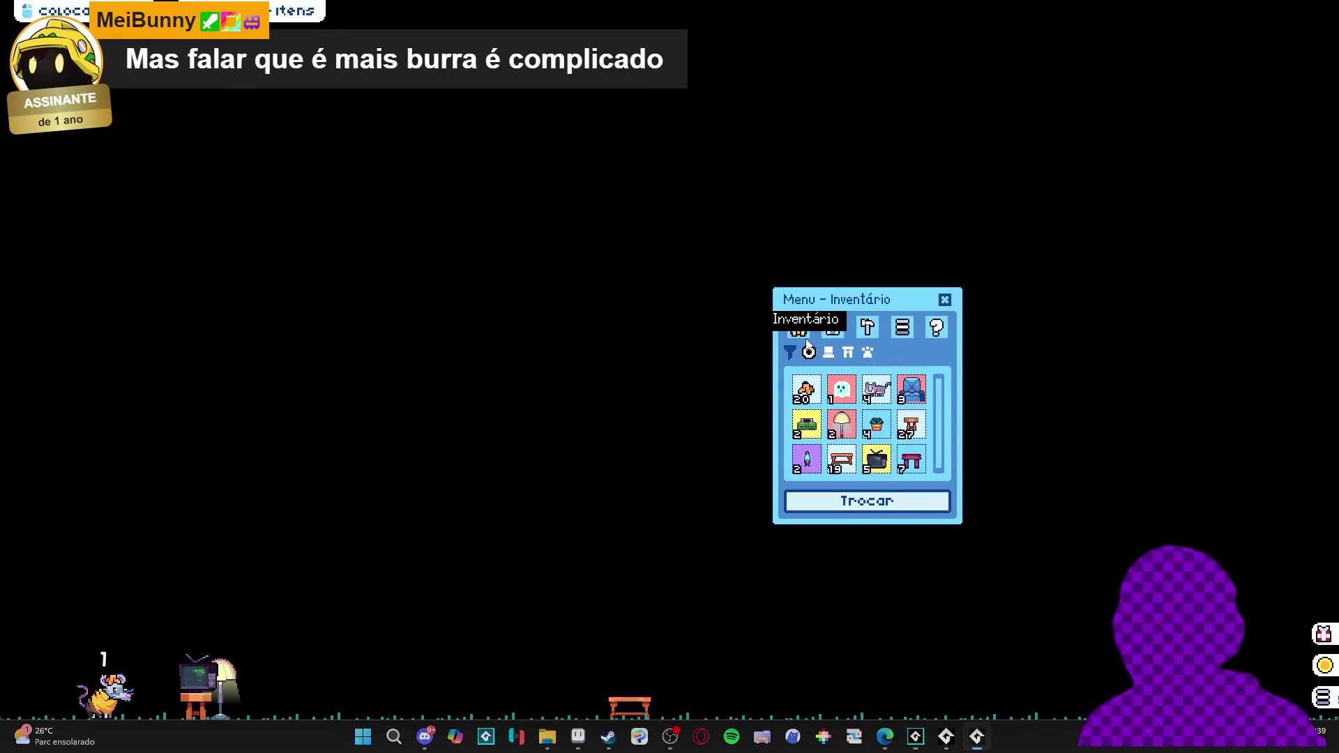
# Open the exchange menu beside the inventory and add seven banana peels to the trade grid
pyautogui.moveTo(875, 296); pyautogui.dragTo(902, 270)
pyautogui.click(888, 478)
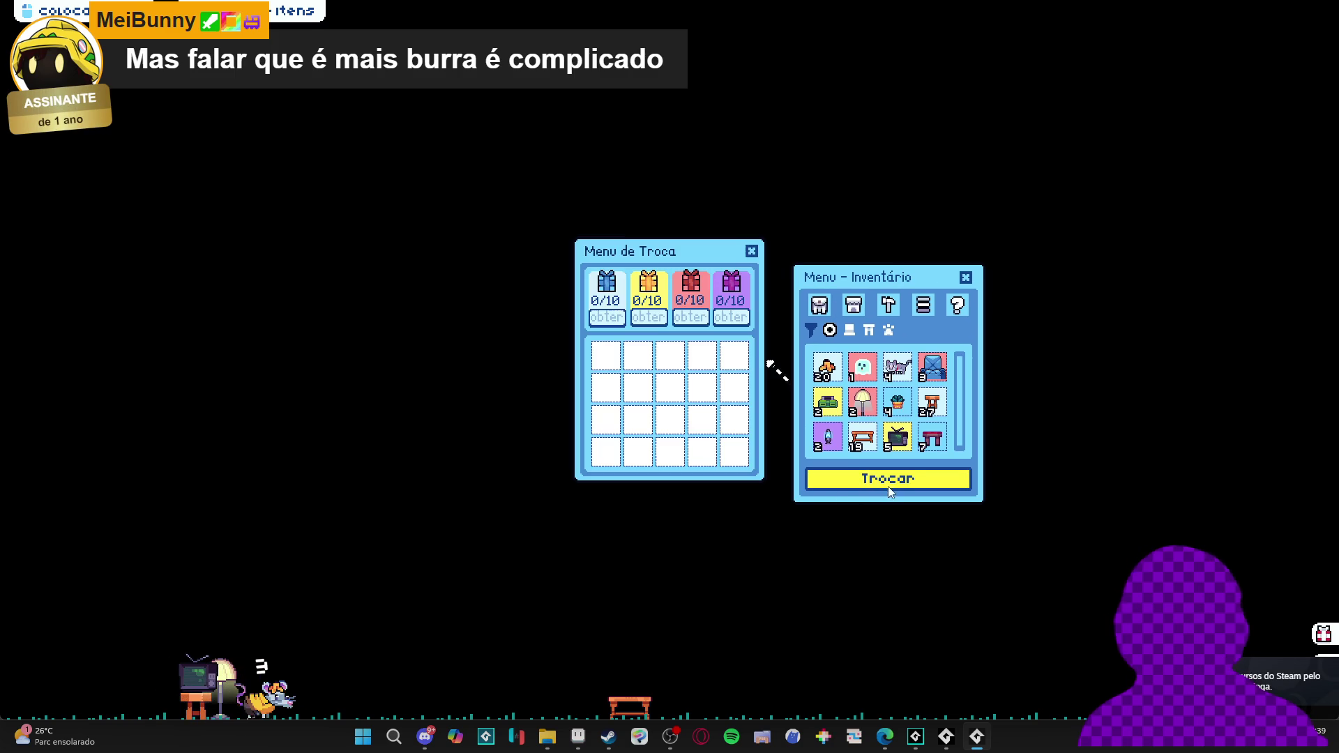
pyautogui.moveTo(684, 253); pyautogui.dragTo(618, 239)
pyautogui.click(828, 369)
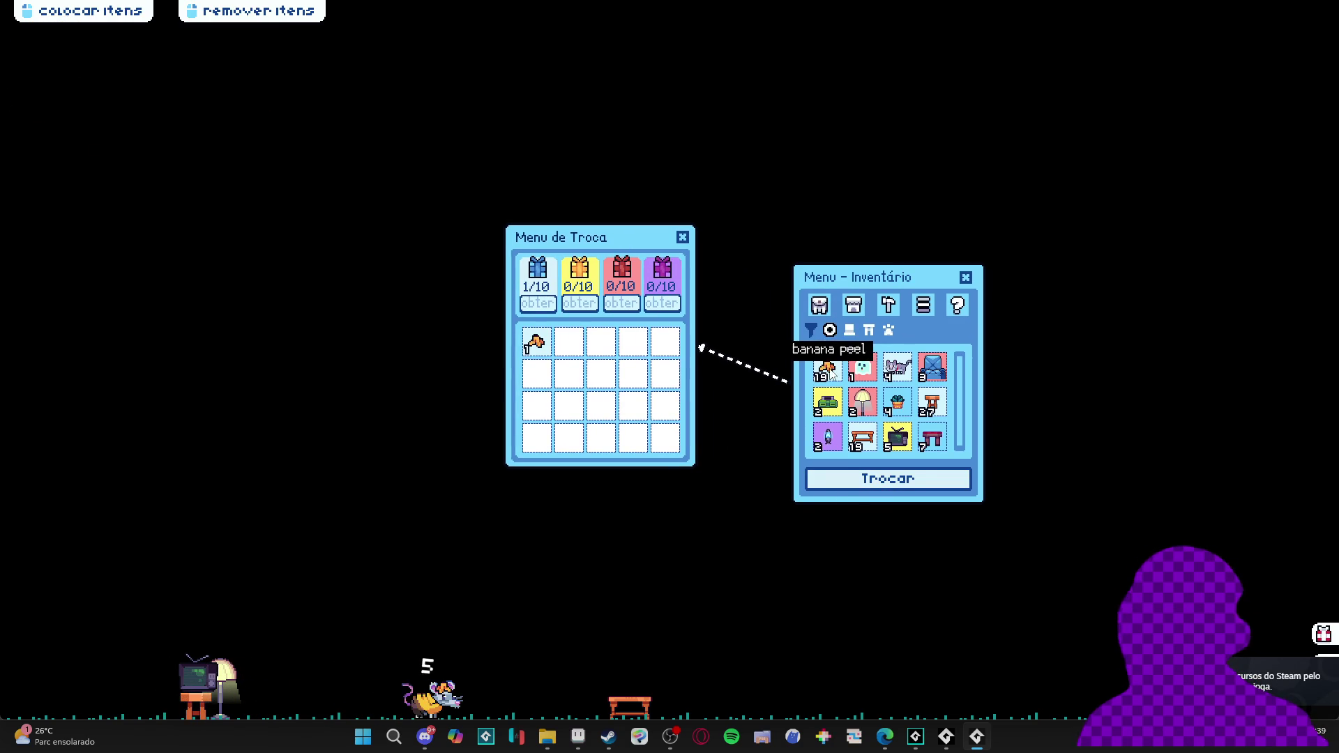
pyautogui.click(827, 368)
pyautogui.click(828, 370)
pyautogui.click(829, 369)
pyautogui.click(829, 369)
pyautogui.click(829, 369)
pyautogui.click(829, 370)
pyautogui.click(829, 370)
pyautogui.click(828, 370)
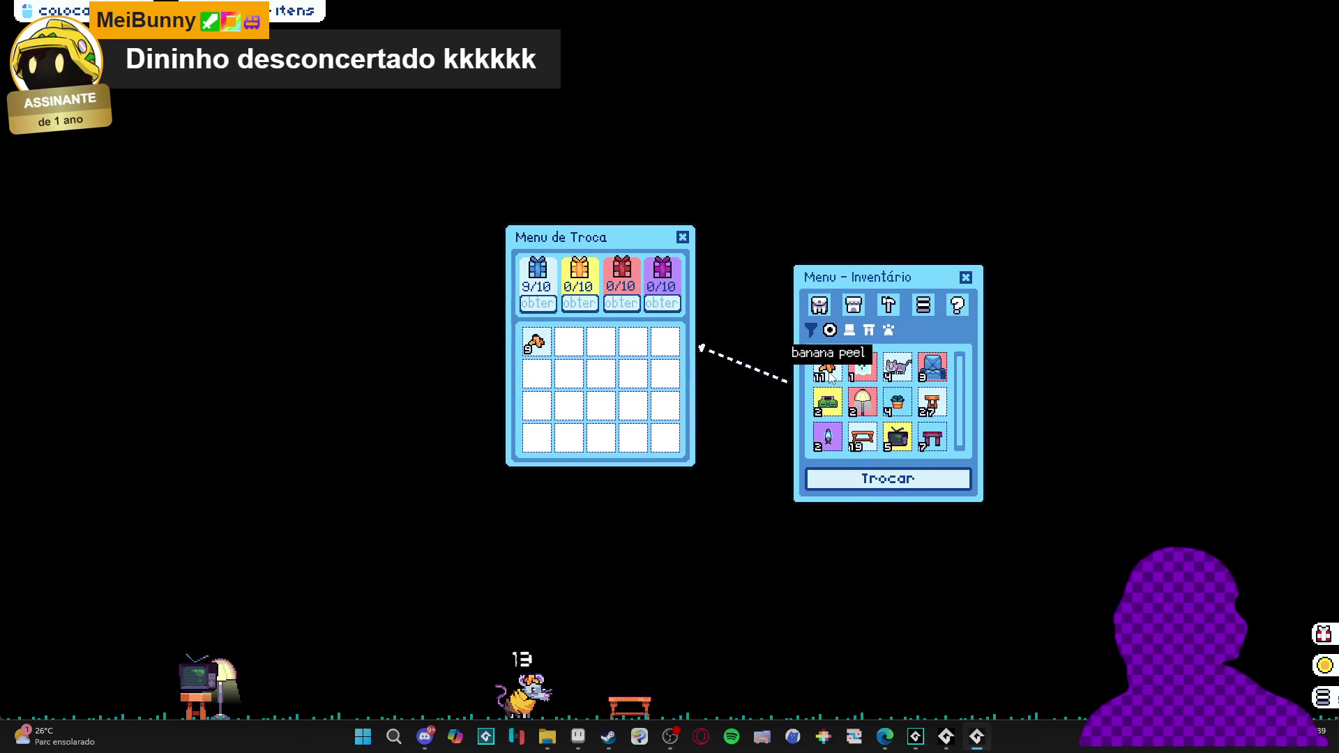
# Close the exchange menu to return the peels, then reopen it with all counters at 0/10
pyautogui.click(682, 238)
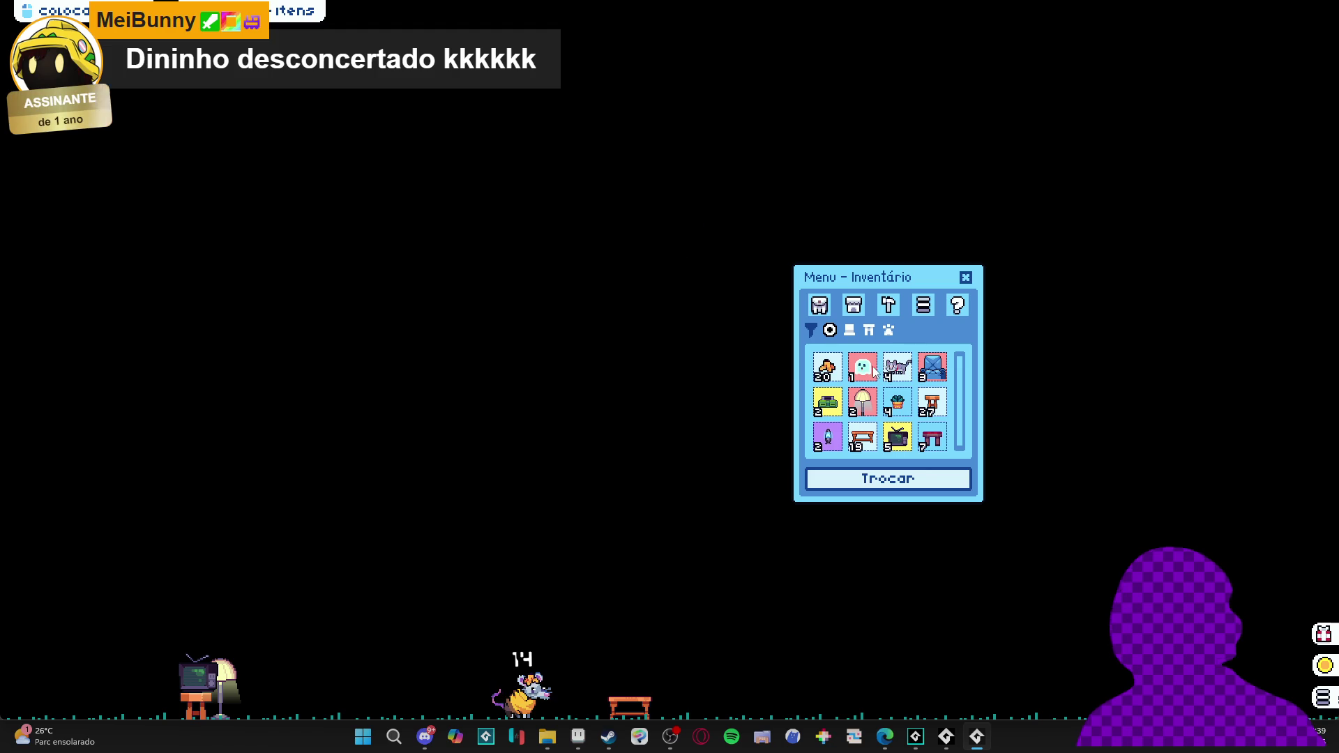
pyautogui.click(886, 480)
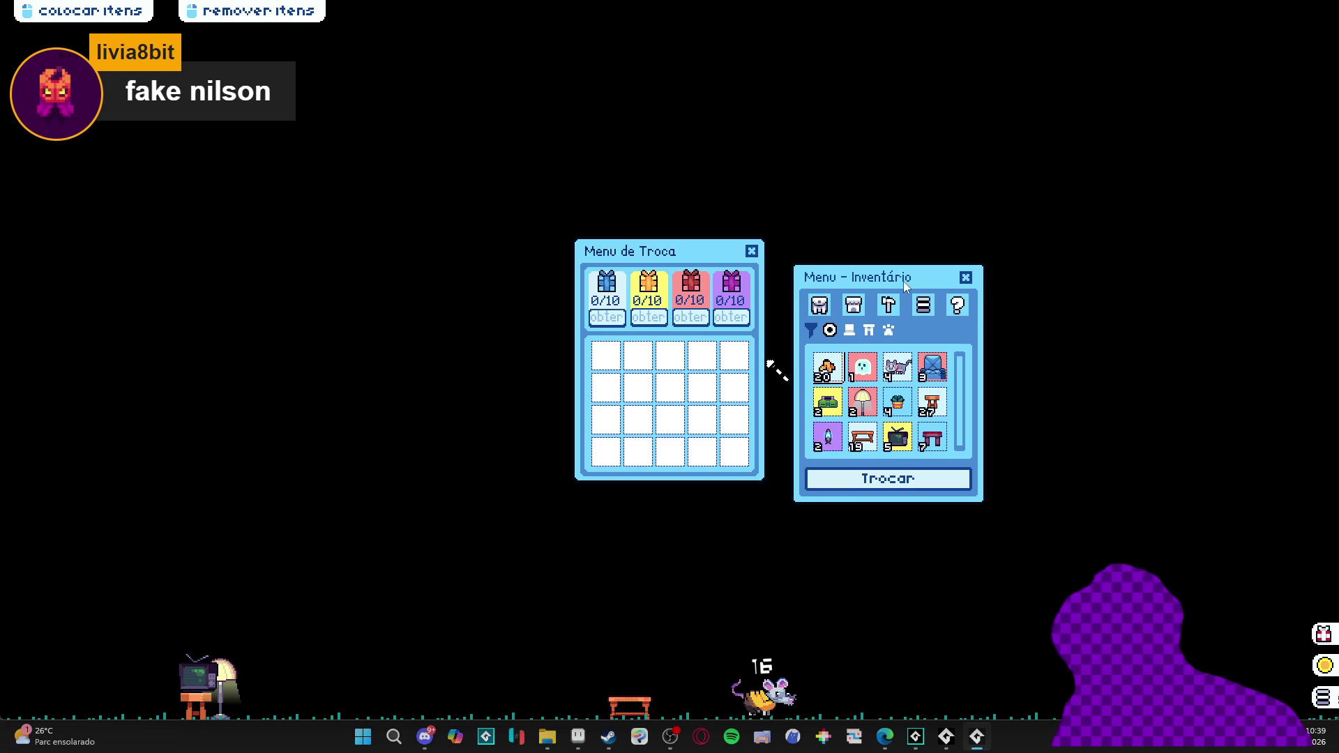
pyautogui.moveTo(900, 283); pyautogui.dragTo(977, 296)
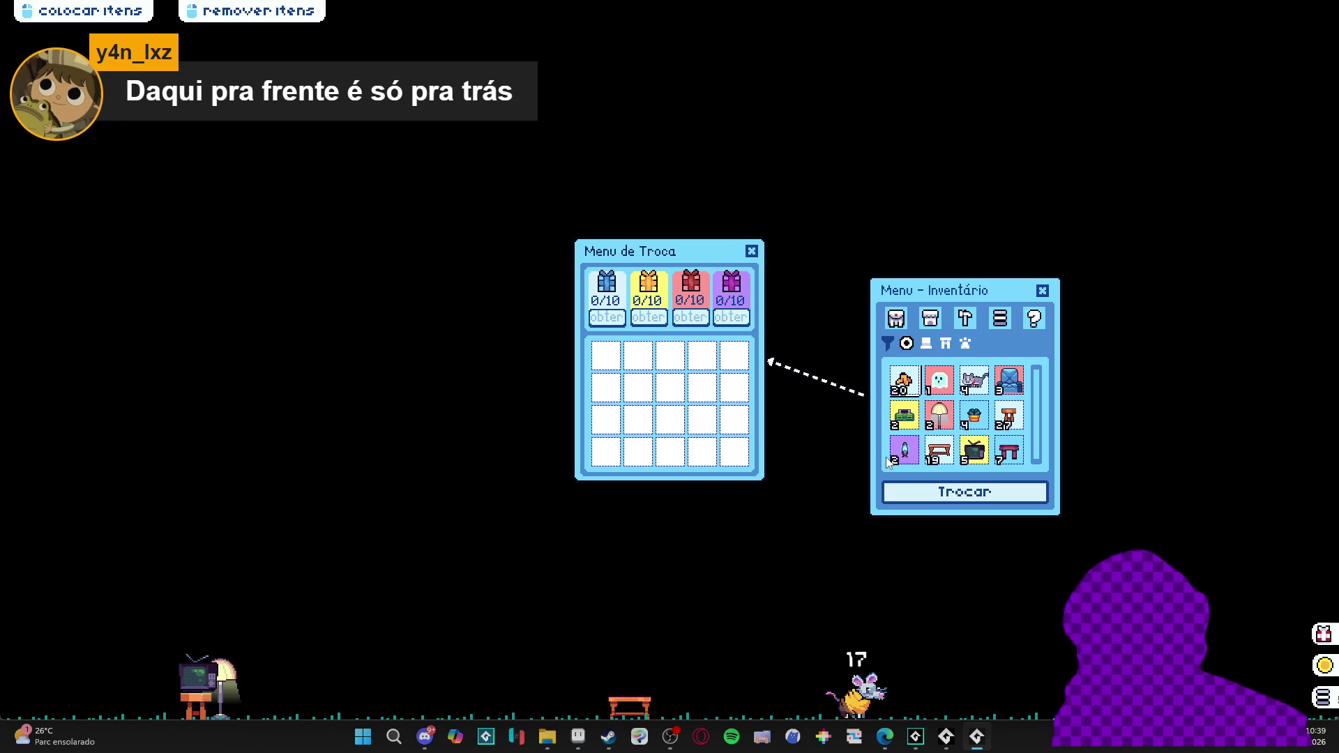
# Trade in a ghost, three plant pots, two stools, three old TVs and three red benches
pyautogui.click(939, 380)
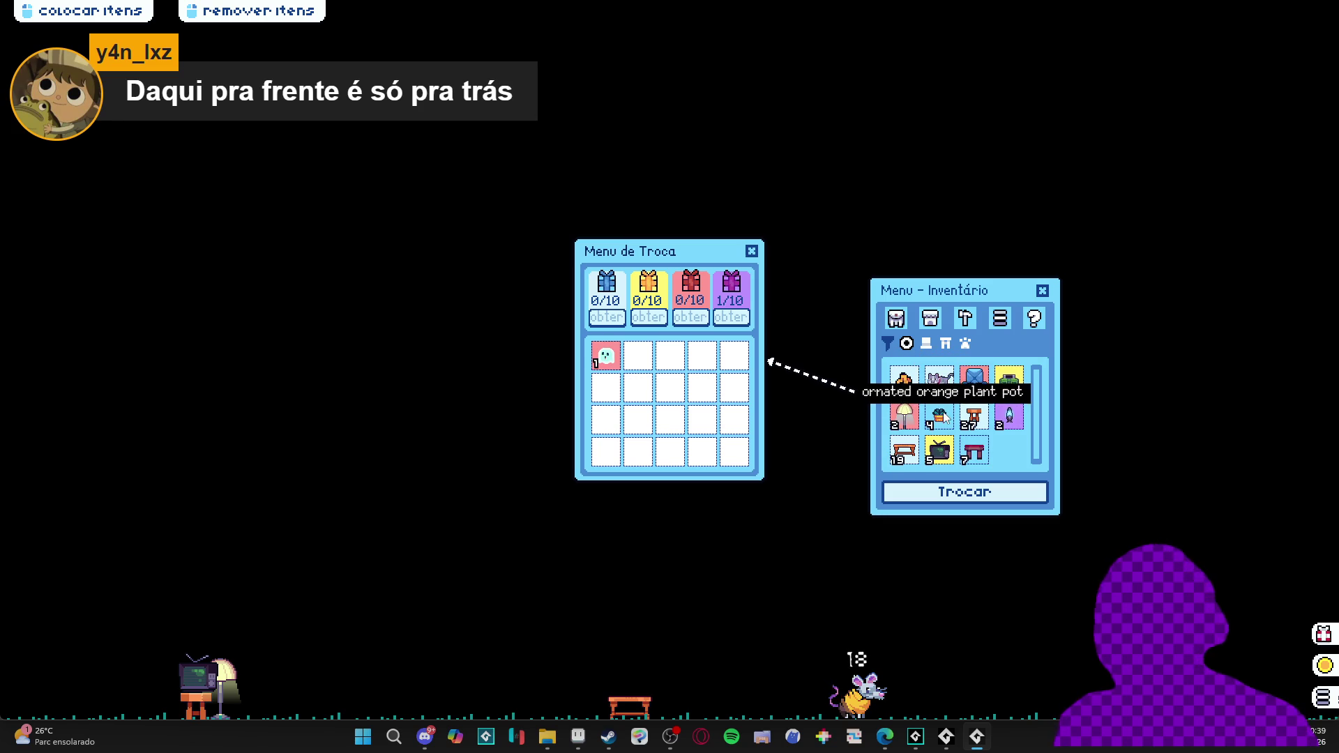
pyautogui.click(943, 415)
pyautogui.click(944, 415)
pyautogui.click(944, 415)
pyautogui.click(973, 430)
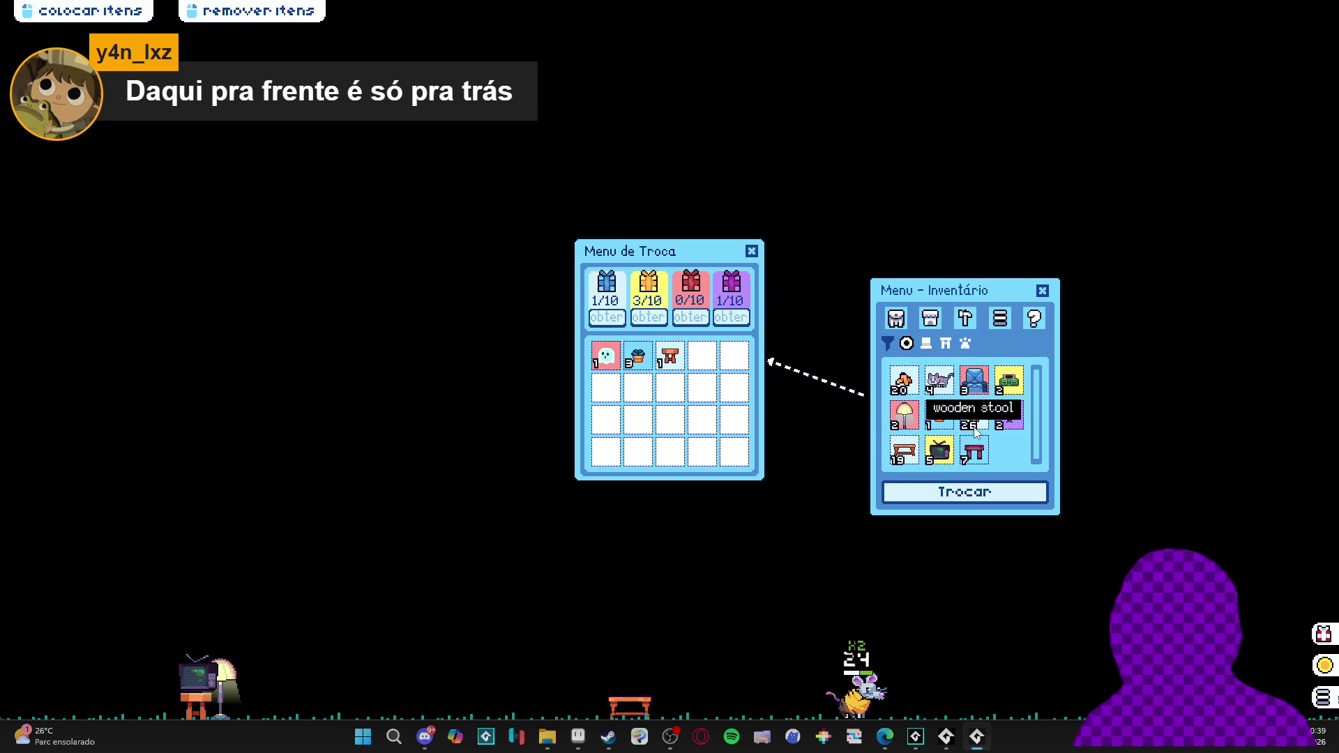
pyautogui.click(976, 432)
pyautogui.click(976, 432)
pyautogui.click(977, 433)
pyautogui.click(942, 452)
pyautogui.click(941, 452)
pyautogui.click(945, 454)
pyautogui.click(946, 454)
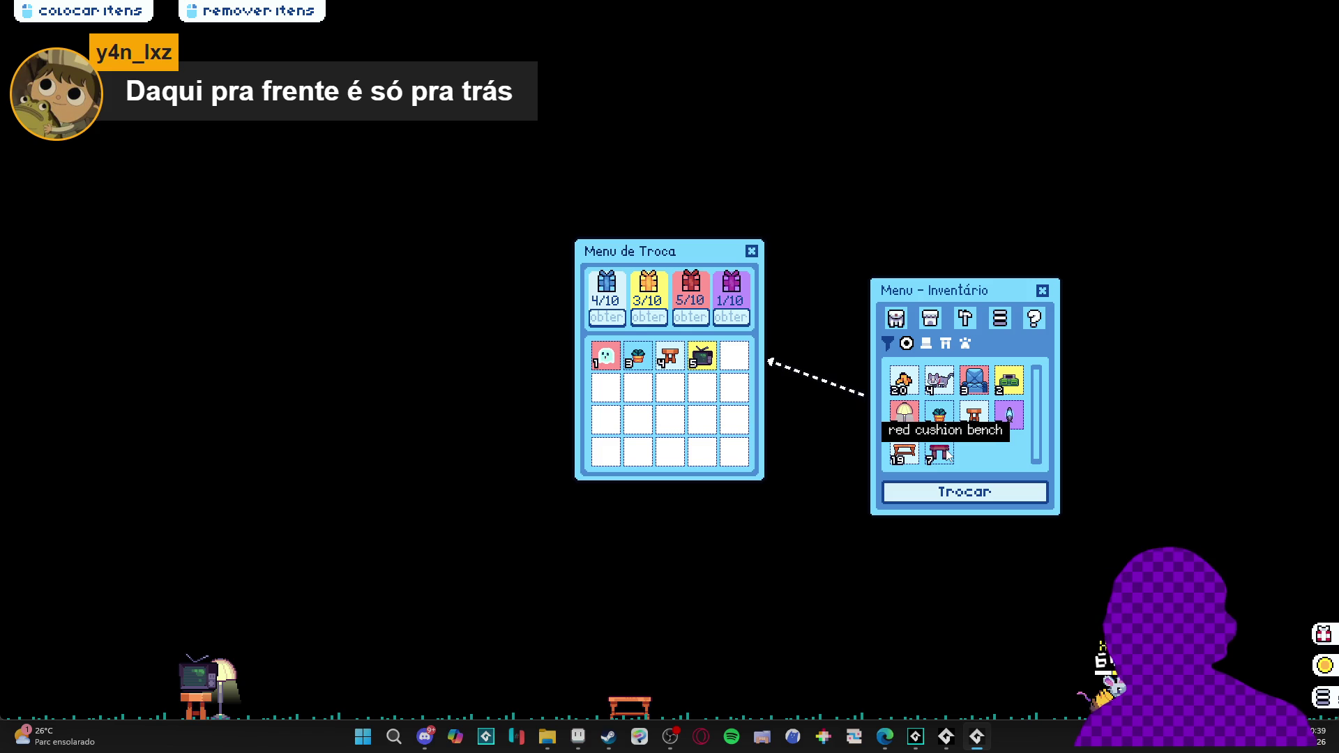
pyautogui.click(946, 453)
pyautogui.click(946, 453)
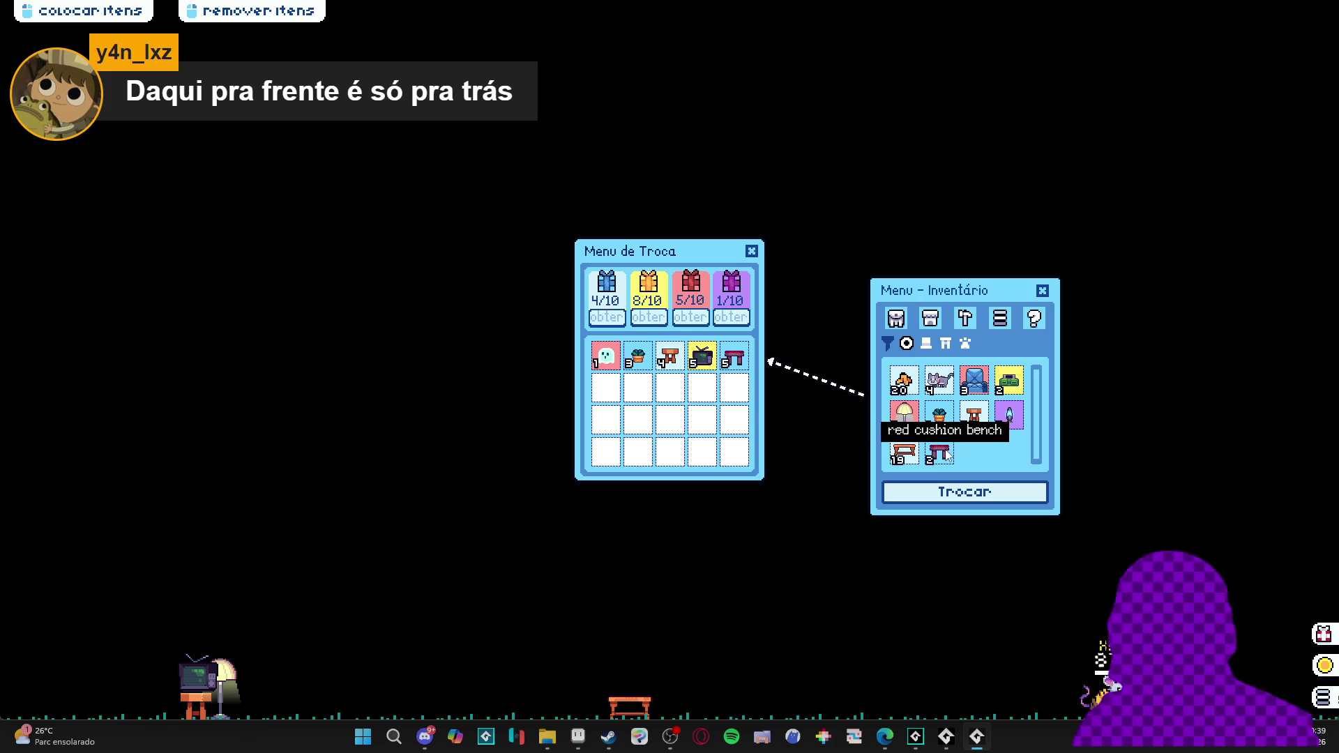
pyautogui.click(945, 453)
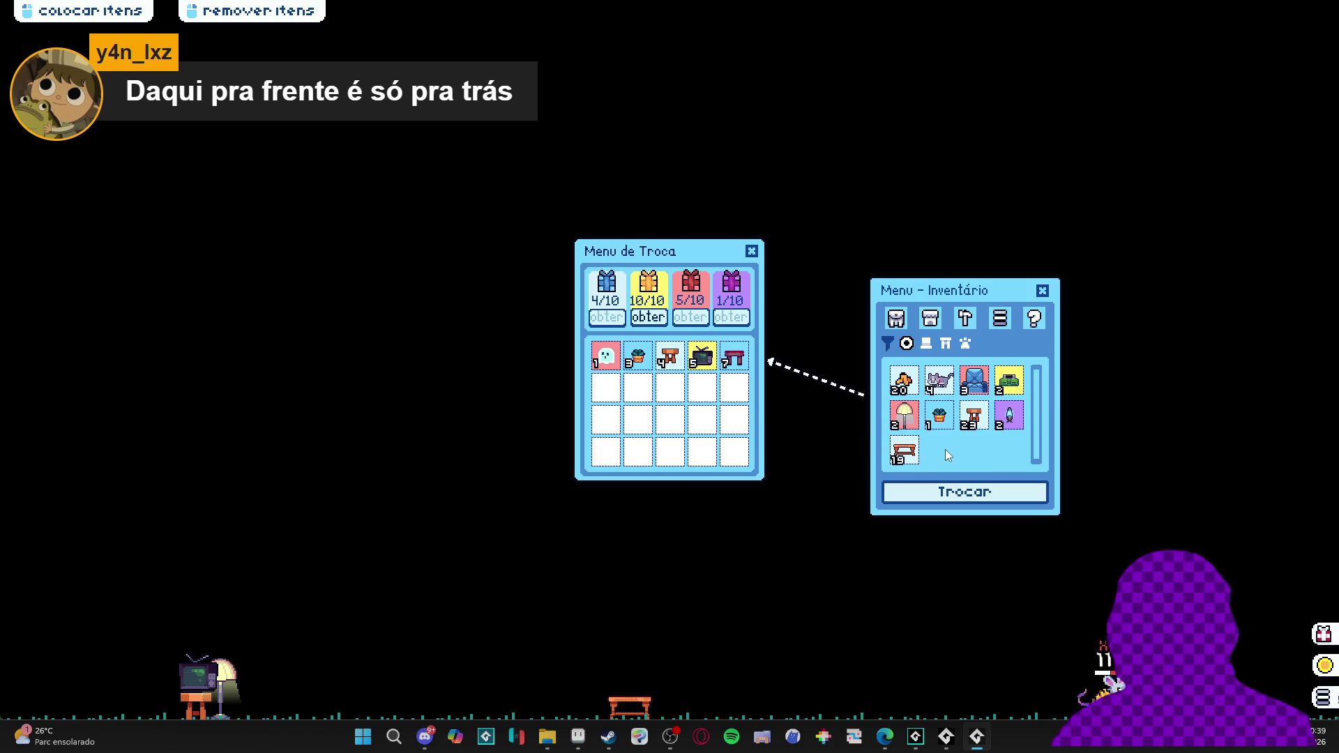
# Add a wooden table and more stools to fill the blue gift counter to 10/10, then close both menus
pyautogui.click(912, 454)
pyautogui.click(973, 419)
pyautogui.click(973, 419)
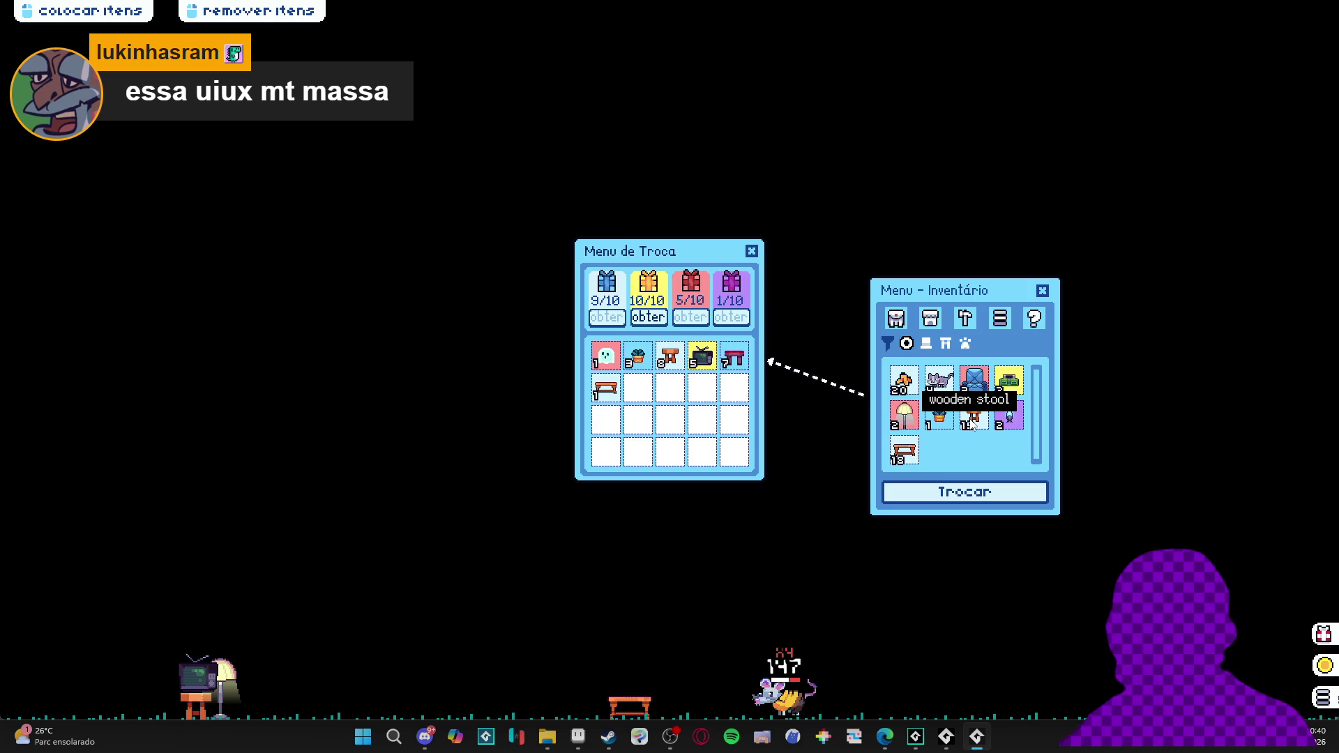
pyautogui.click(973, 418)
pyautogui.click(973, 418)
pyautogui.click(974, 422)
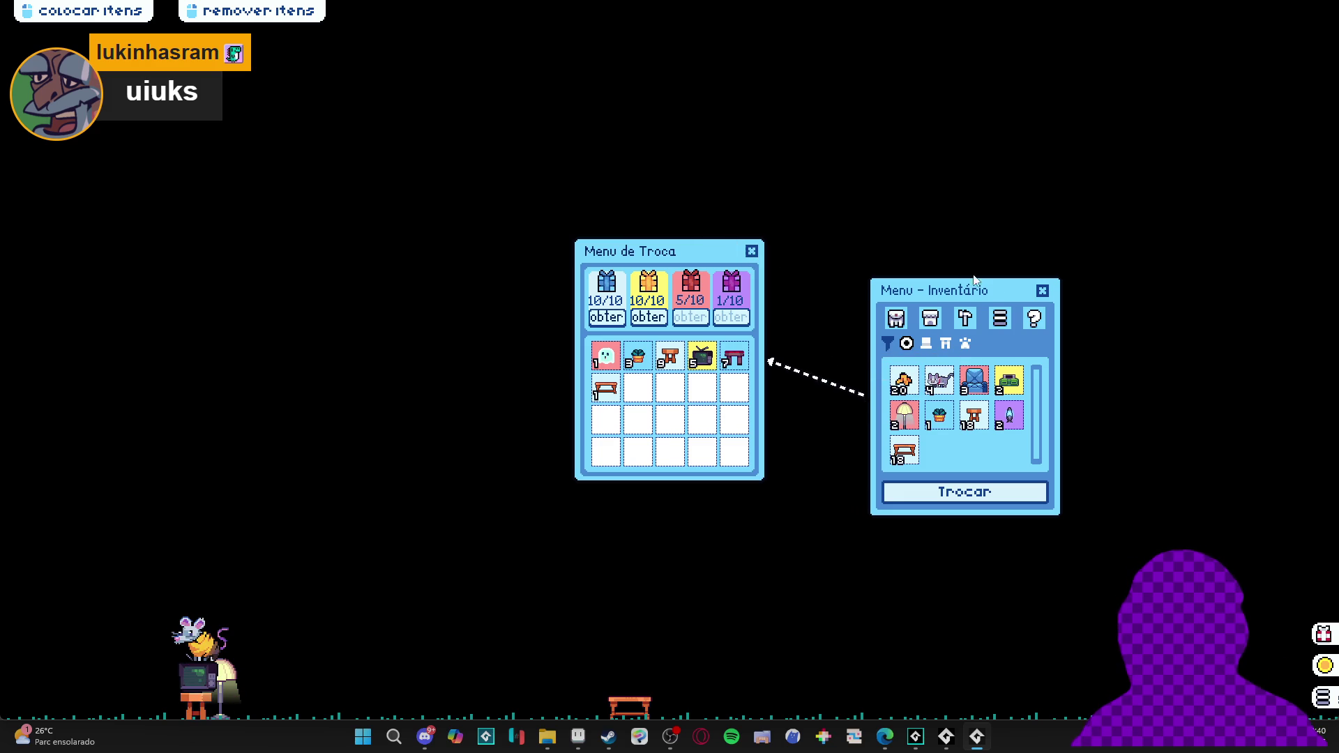
pyautogui.click(1042, 290)
pyautogui.rightClick(975, 739)
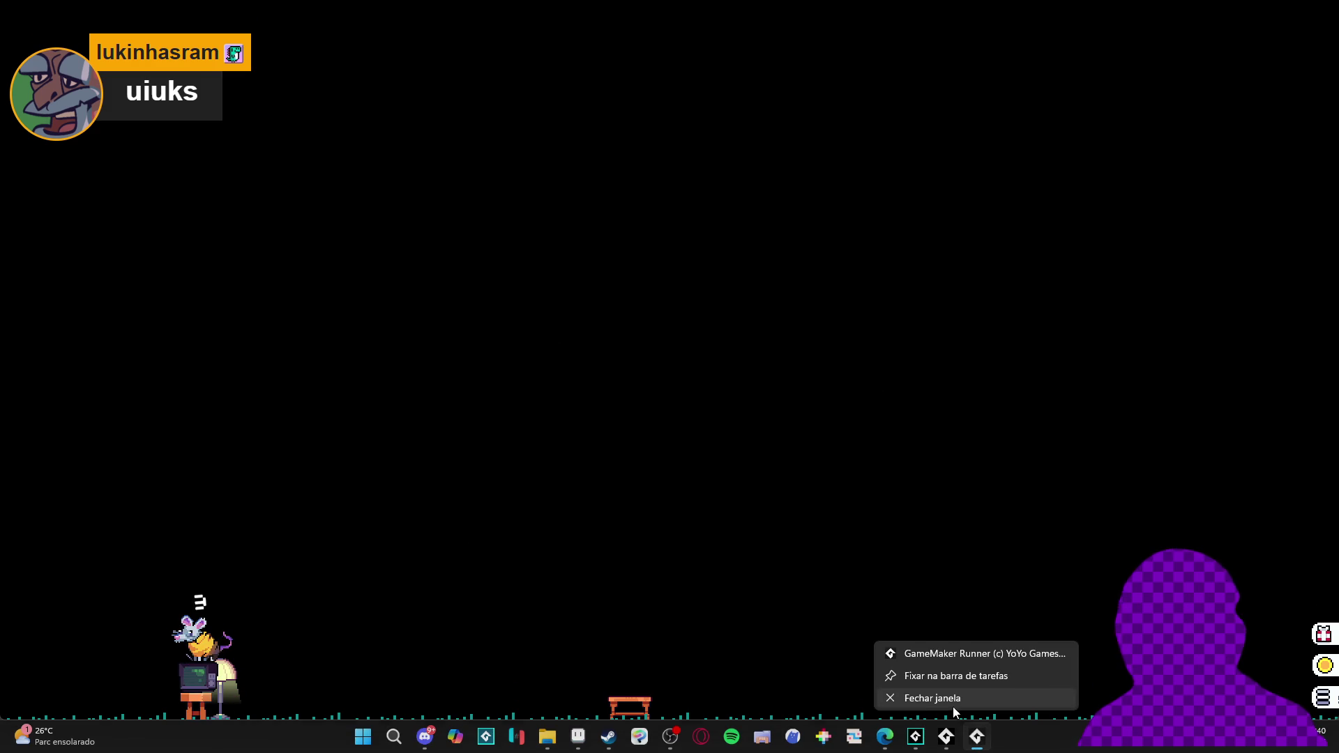
# Close the game, add a tween() line in the Step event, and filter assets by 'slot'
pyautogui.click(953, 704)
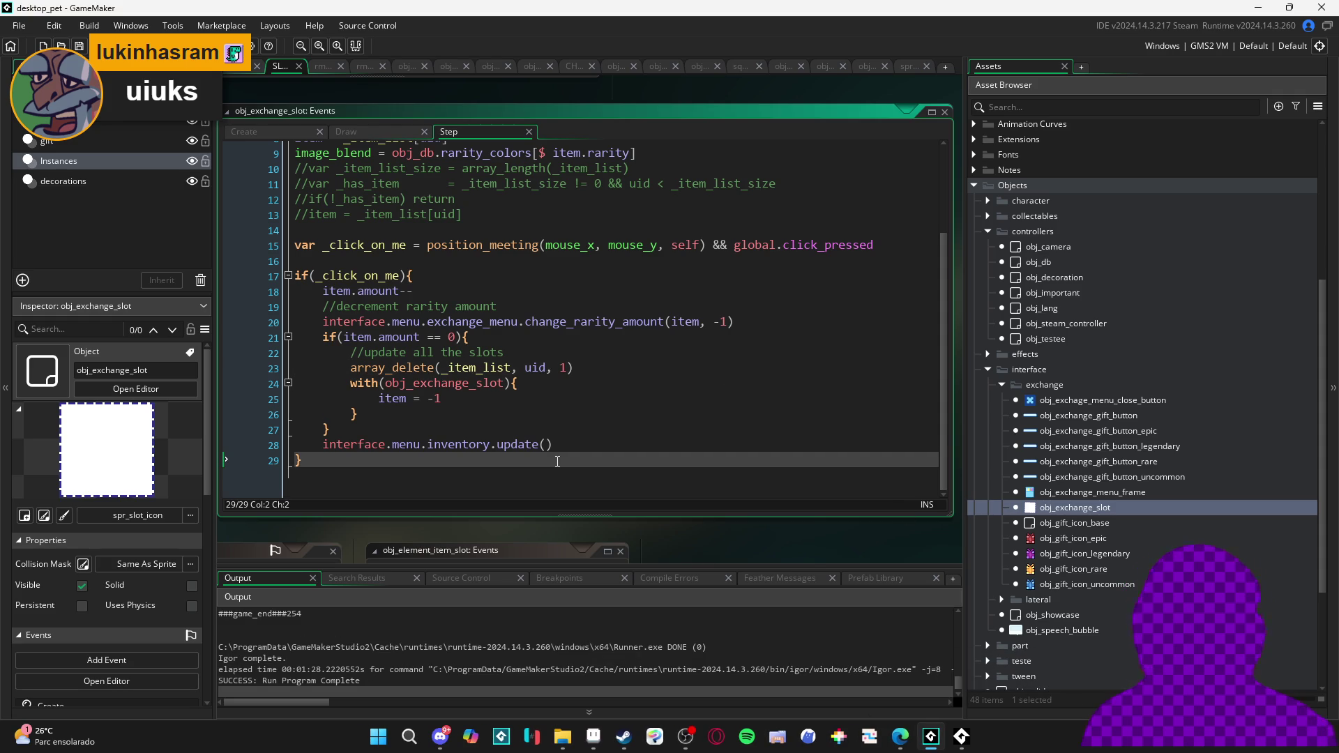
pyautogui.press('Return')
pyautogui.write('twwe')
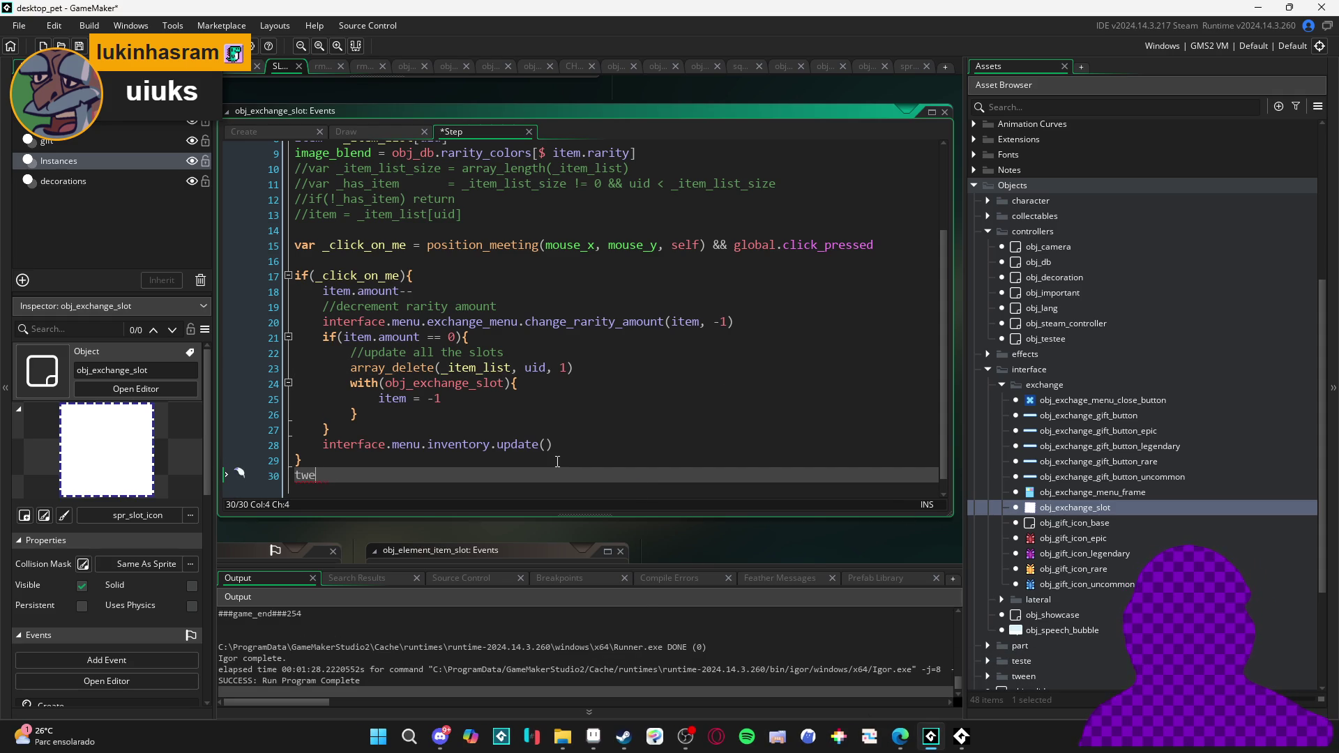
pyautogui.write('e')
pyautogui.press('Return')
pyautogui.hotkey('shift', 'Home')
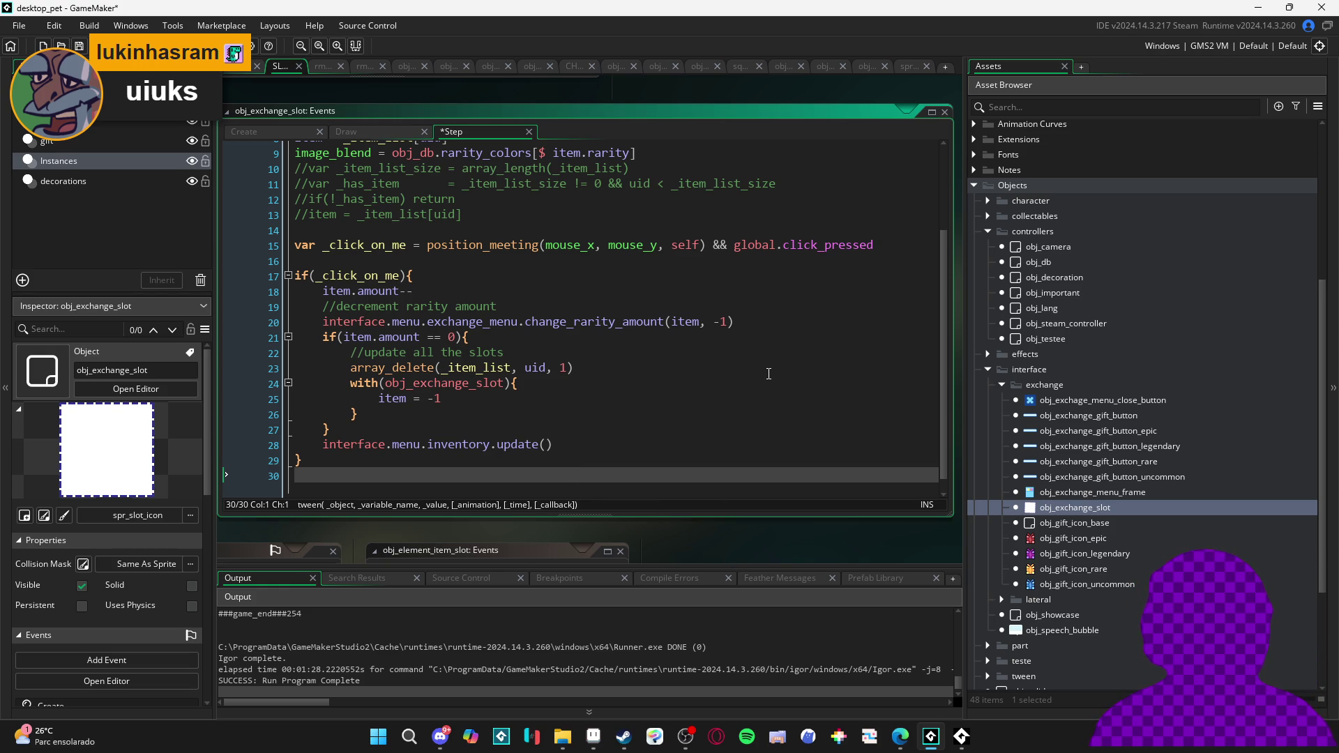
pyautogui.click(1074, 113)
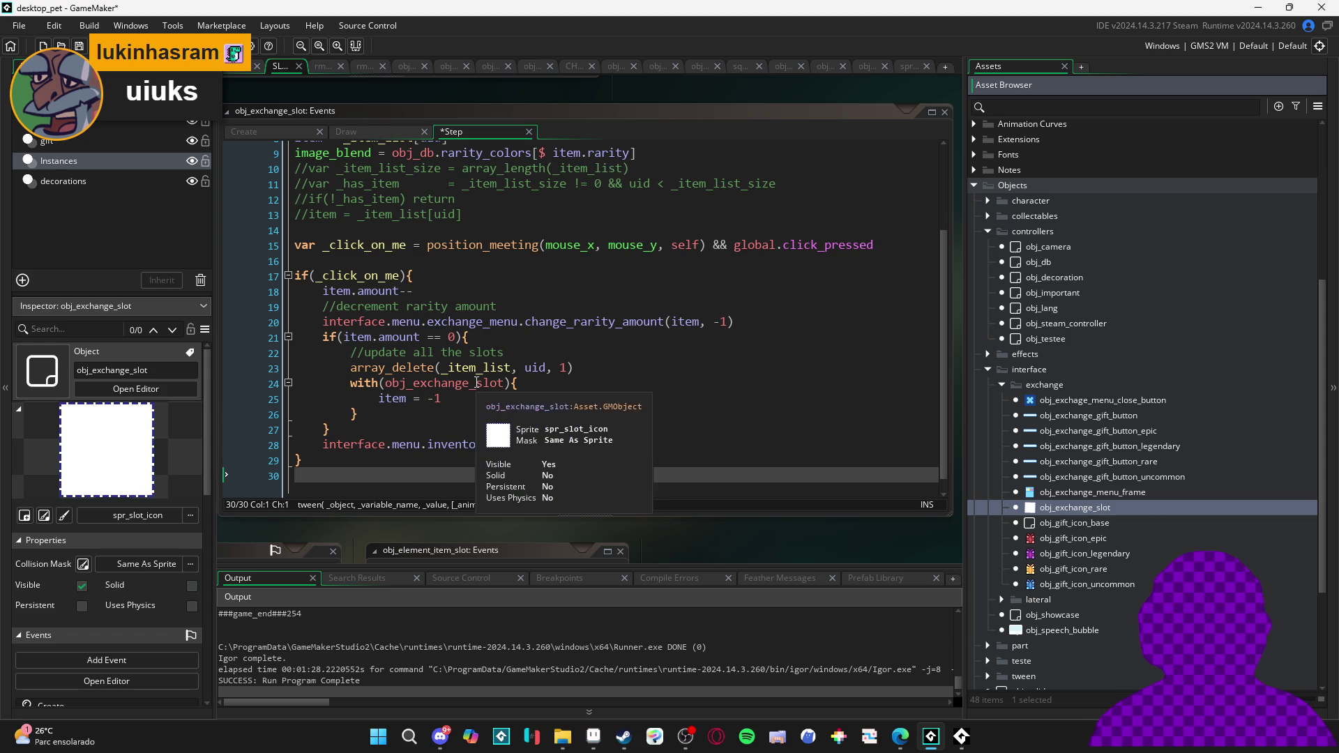
pyautogui.write('slot')
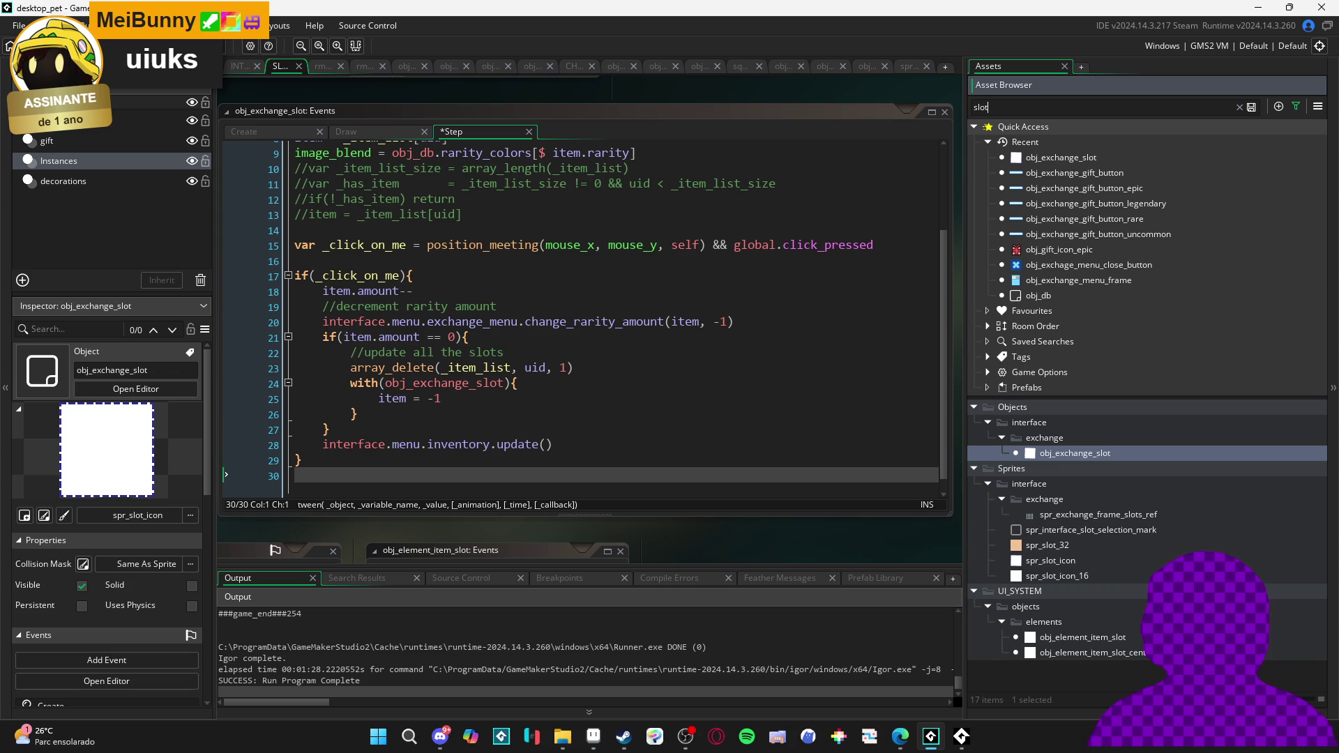
# Locate obj_element_item_slot's first usage in the interface Create code
pyautogui.click(1083, 637)
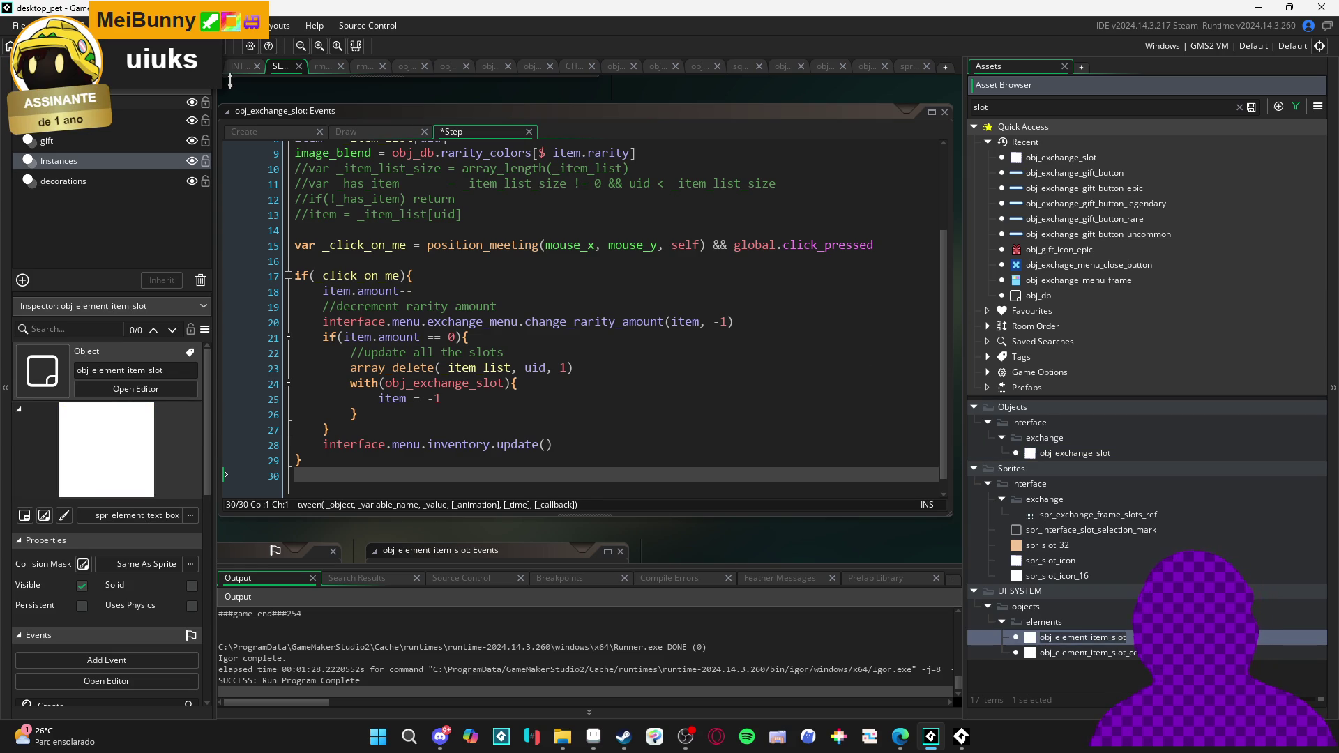
pyautogui.click(242, 69)
pyautogui.hotkey('ctrl', 'f')
pyautogui.press('Return')
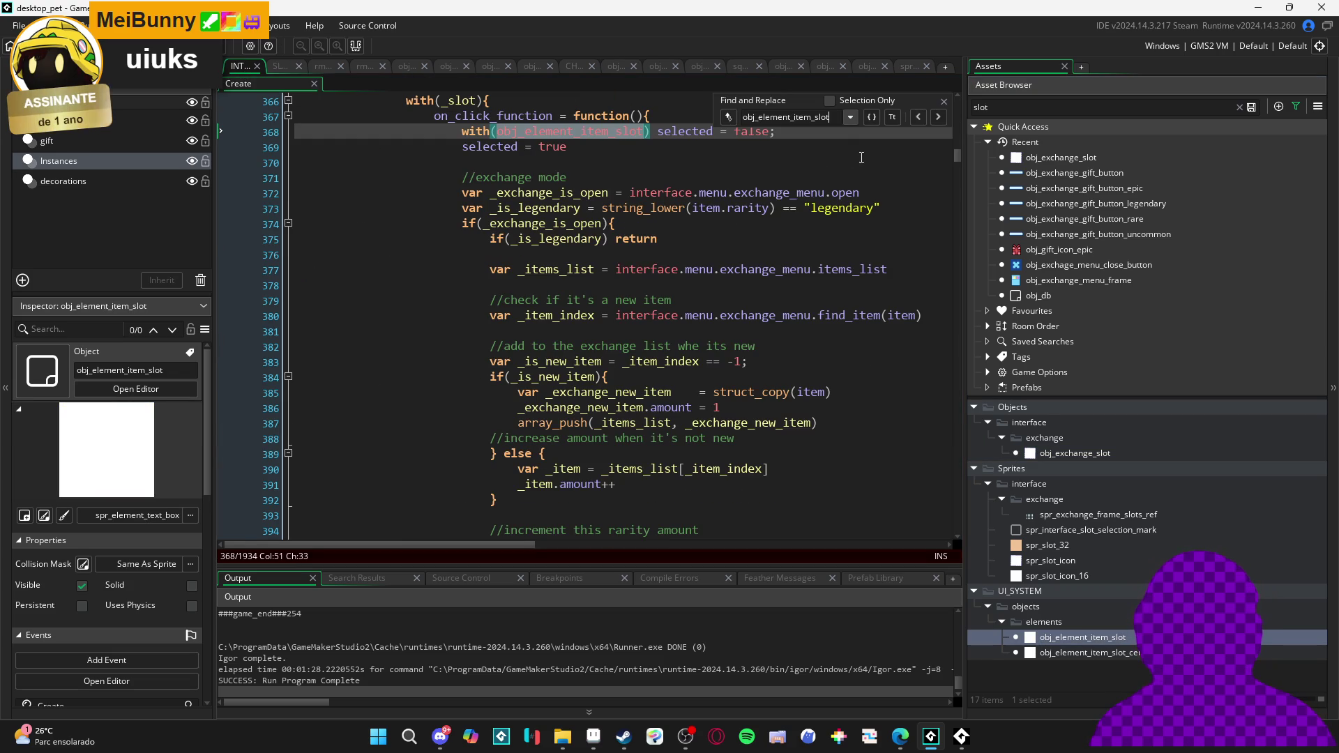
pyautogui.scroll(2, 830, 231)
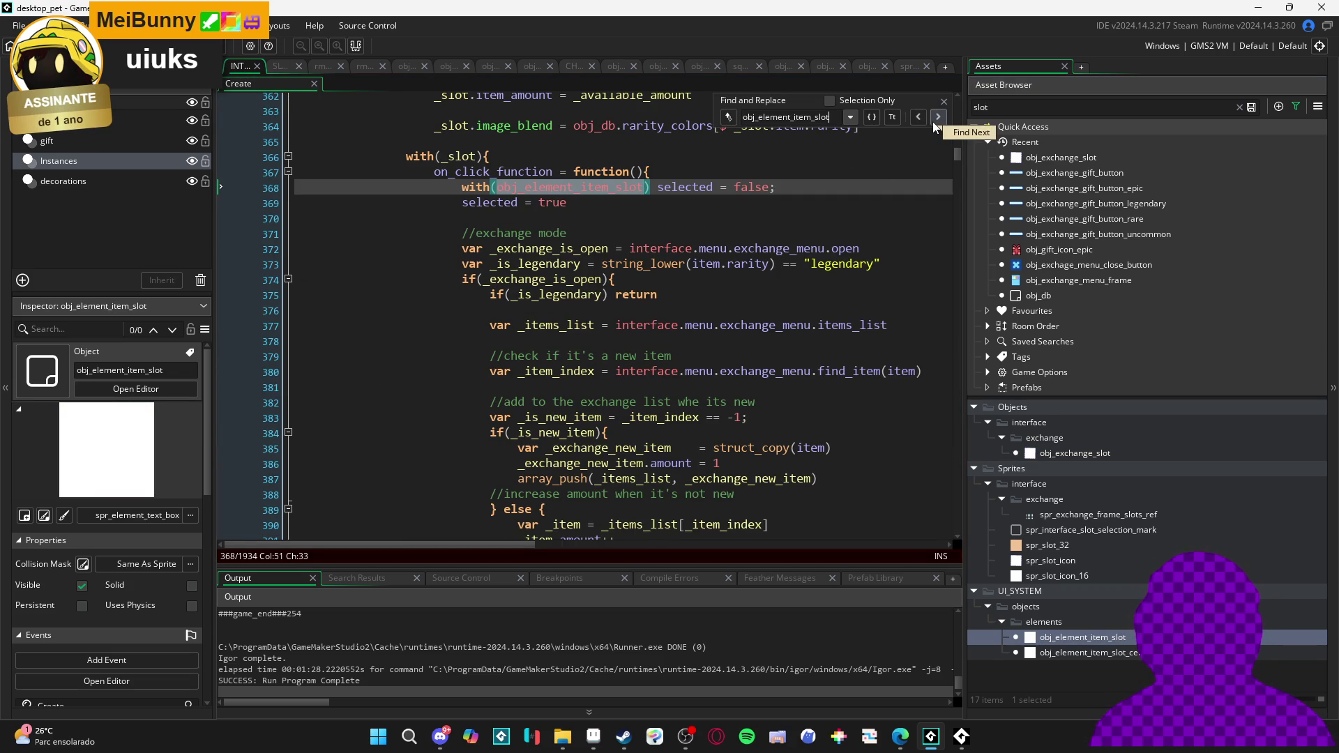
pyautogui.click(945, 100)
pyautogui.click(785, 202)
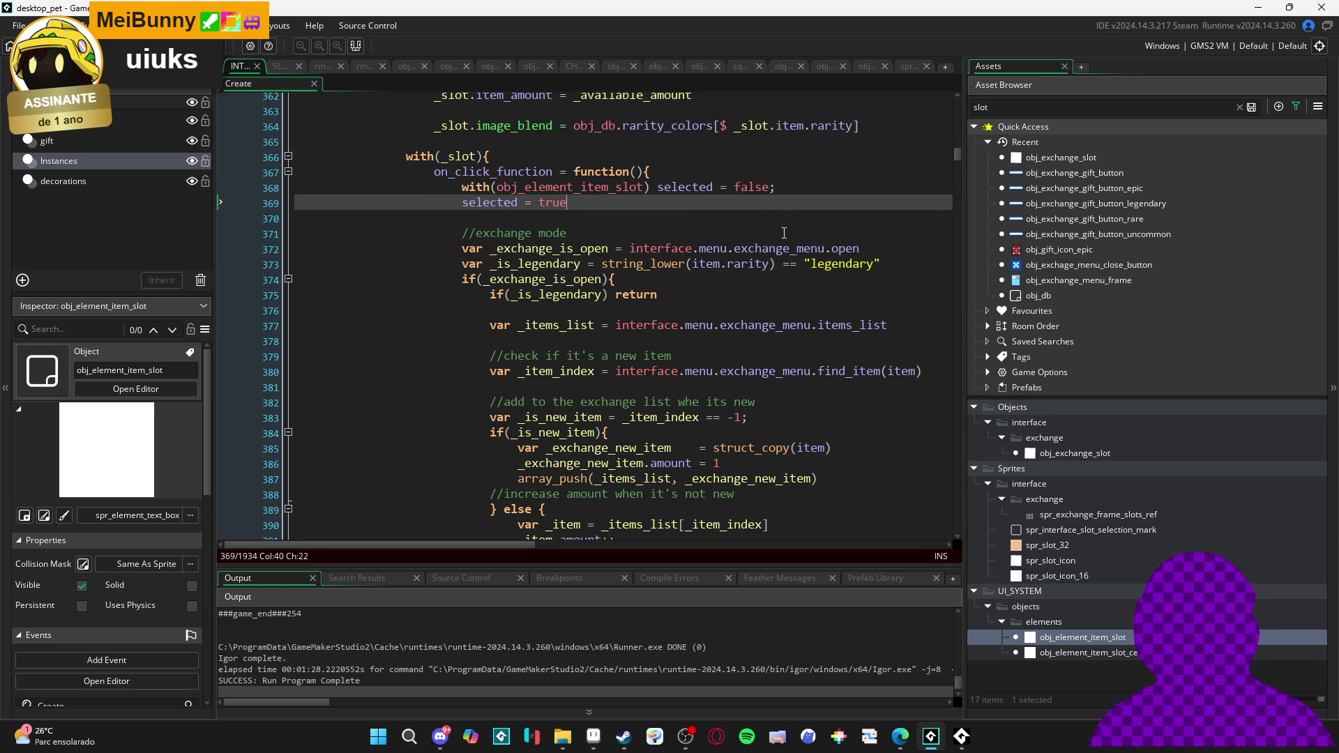
# Fold the items_amount, change_rarity_amount, create, close, find_item and draw blocks
pyautogui.scroll(20, 784, 232)
pyautogui.scroll(13, 519, 198)
pyautogui.scroll(19, 575, 241)
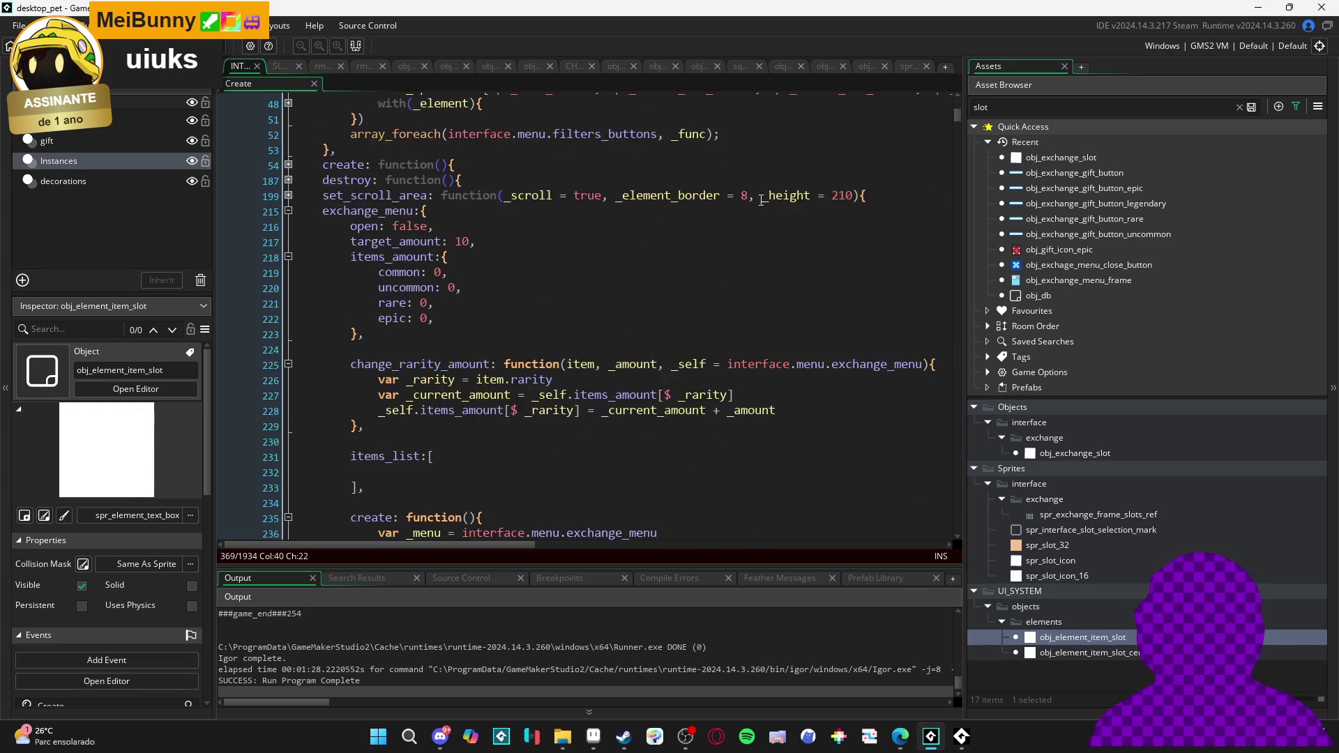
pyautogui.scroll(3, 759, 197)
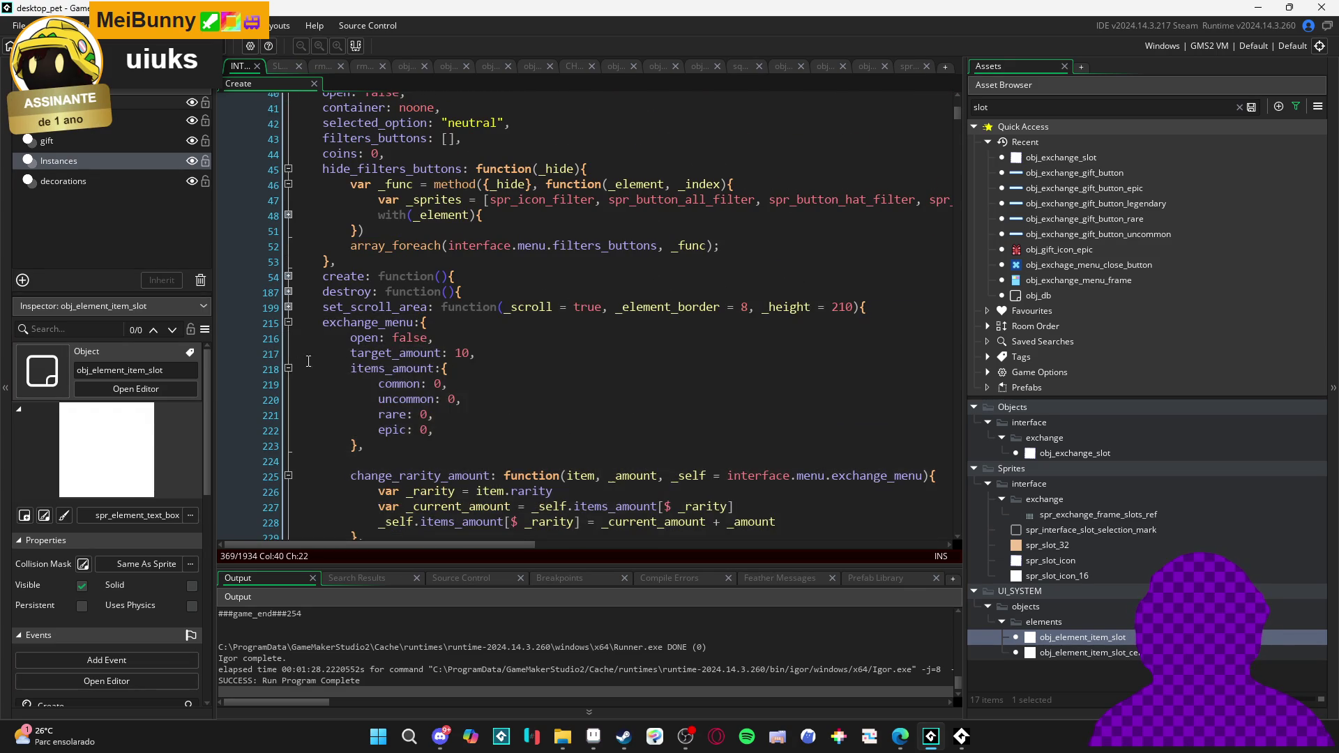
pyautogui.click(289, 368)
pyautogui.click(289, 399)
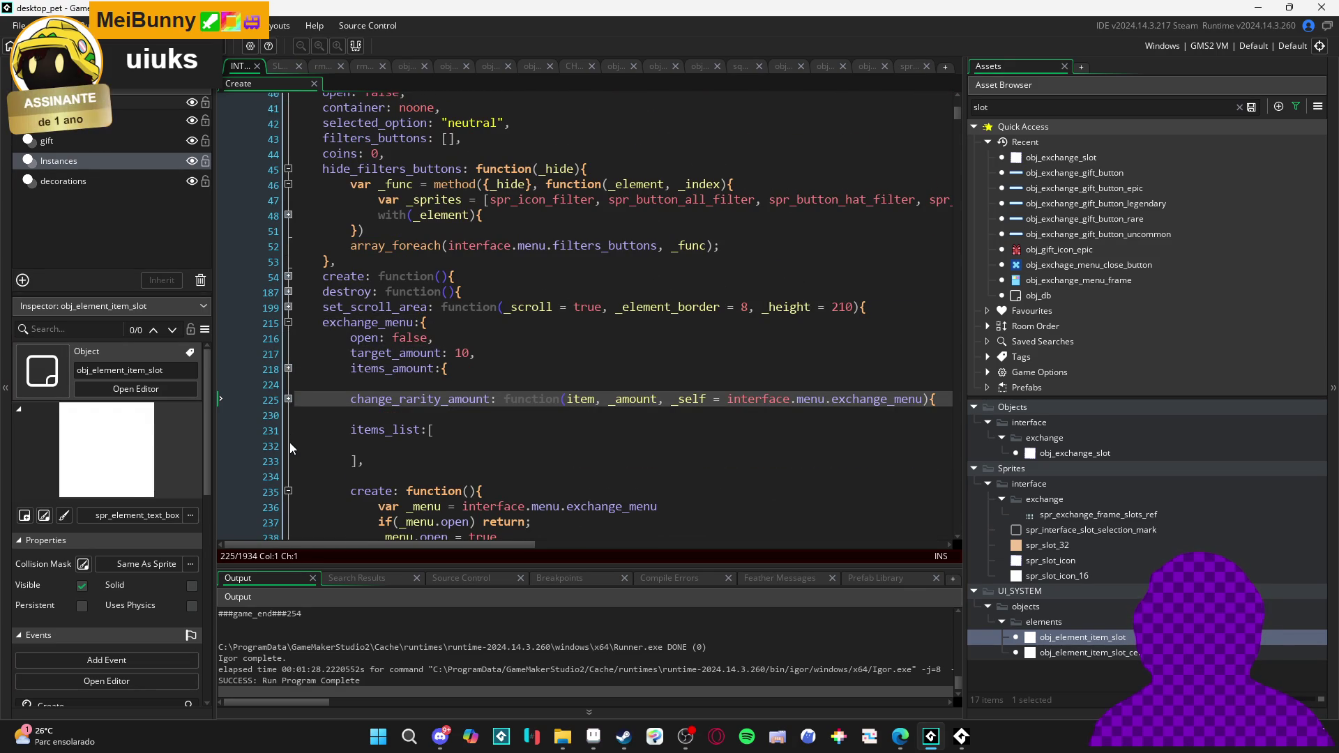
pyautogui.click(288, 492)
pyautogui.click(288, 522)
pyautogui.scroll(-3, 288, 488)
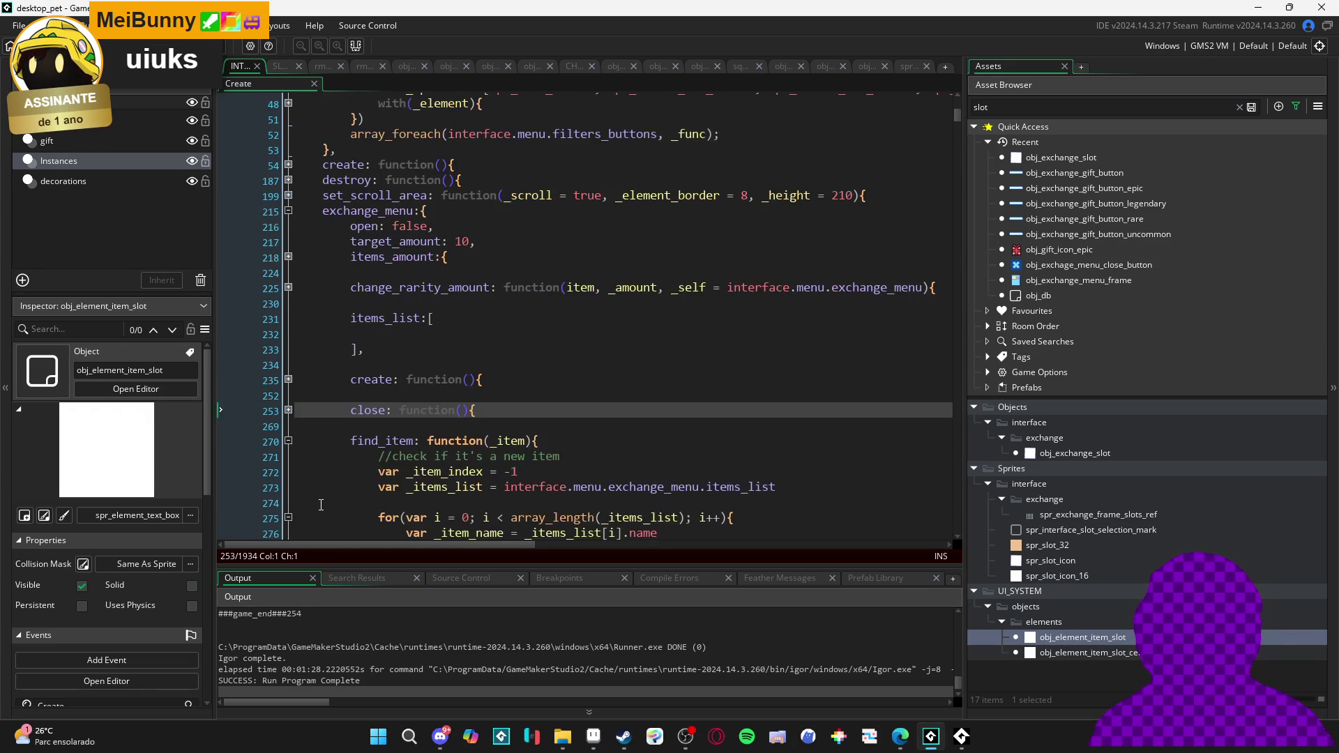
pyautogui.click(288, 437)
pyautogui.scroll(-1, 291, 476)
pyautogui.click(288, 443)
# Unfold the draw function and place the caret after its 'draw: function(){' header
pyautogui.scroll(-2, 300, 449)
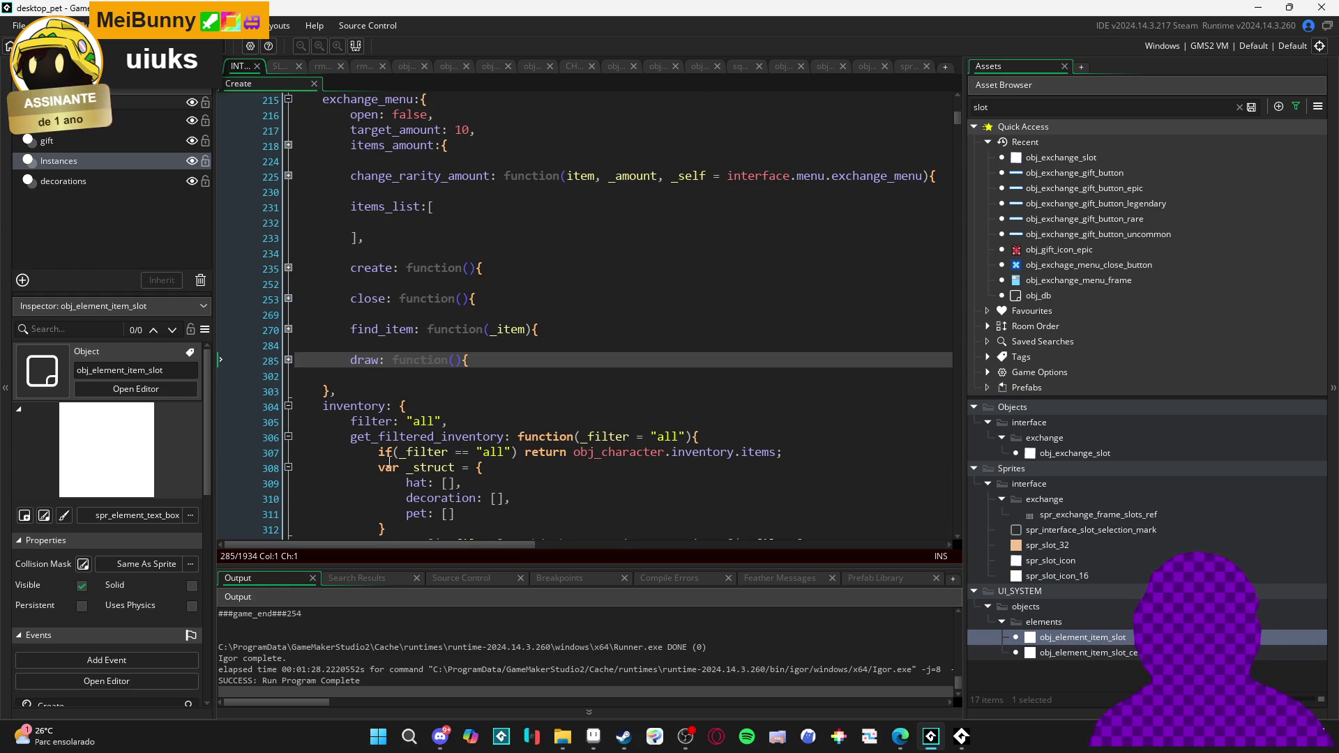
pyautogui.scroll(-2, 325, 458)
pyautogui.scroll(4, 418, 452)
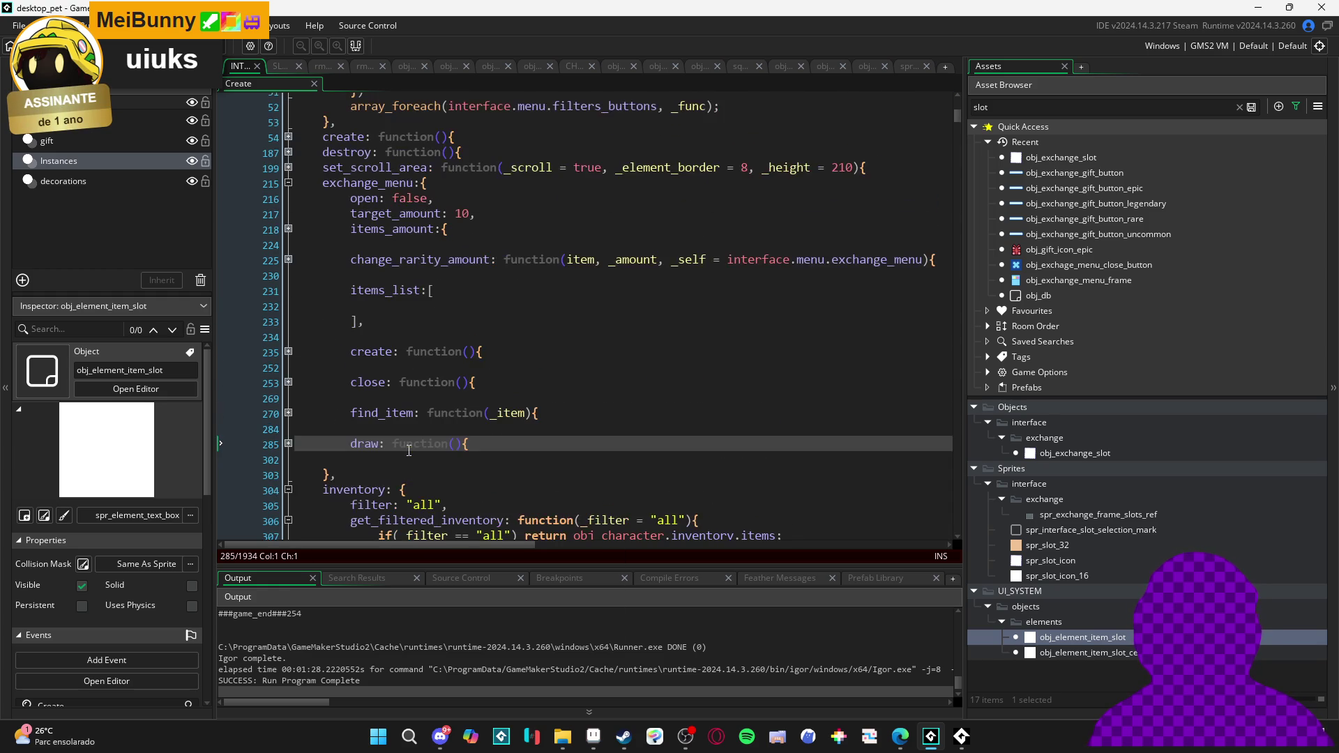
pyautogui.click(288, 443)
pyautogui.scroll(-5, 426, 436)
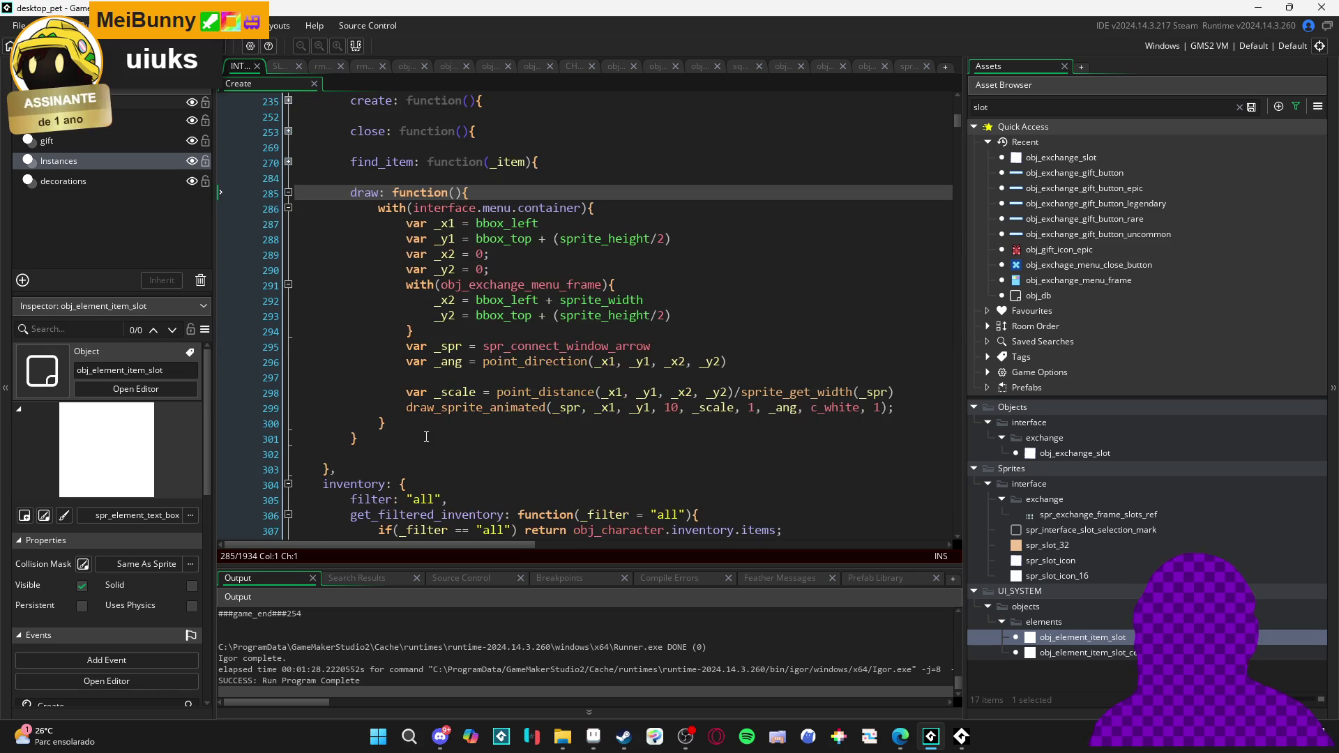
pyautogui.click(394, 437)
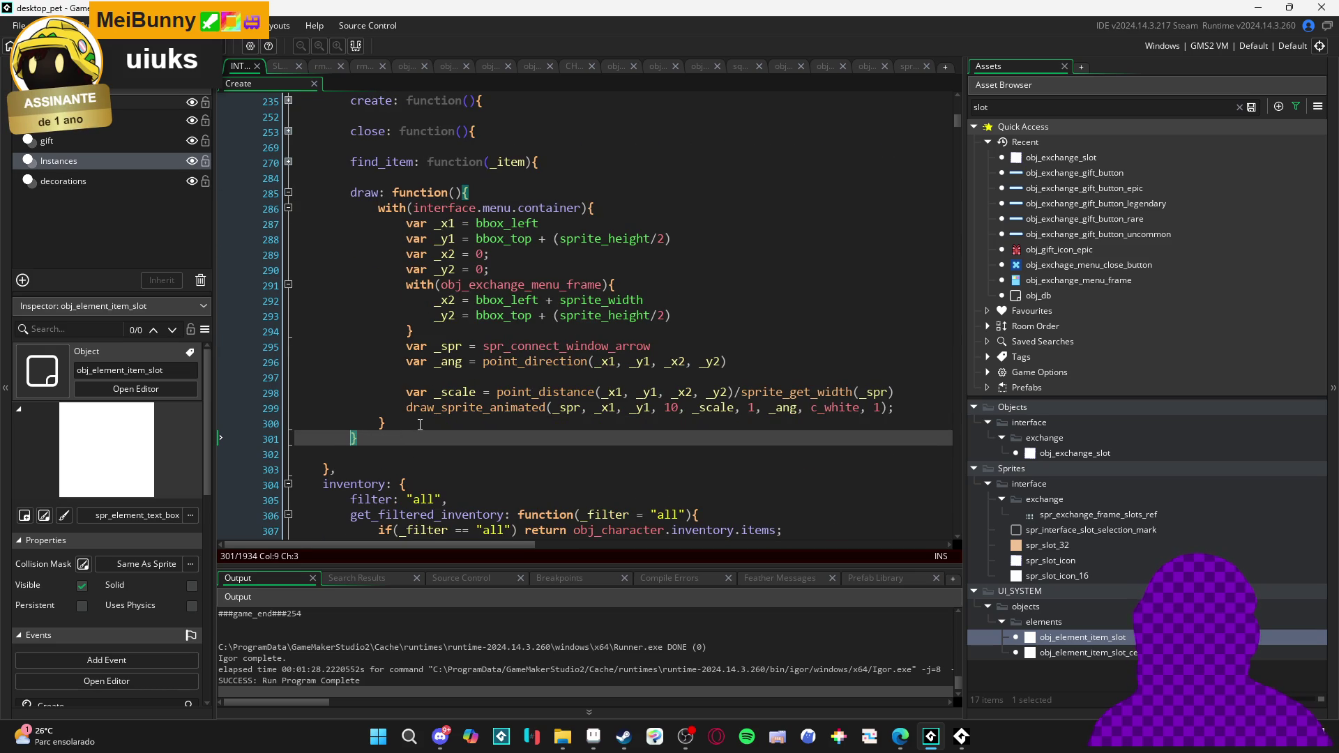
pyautogui.scroll(2, 420, 425)
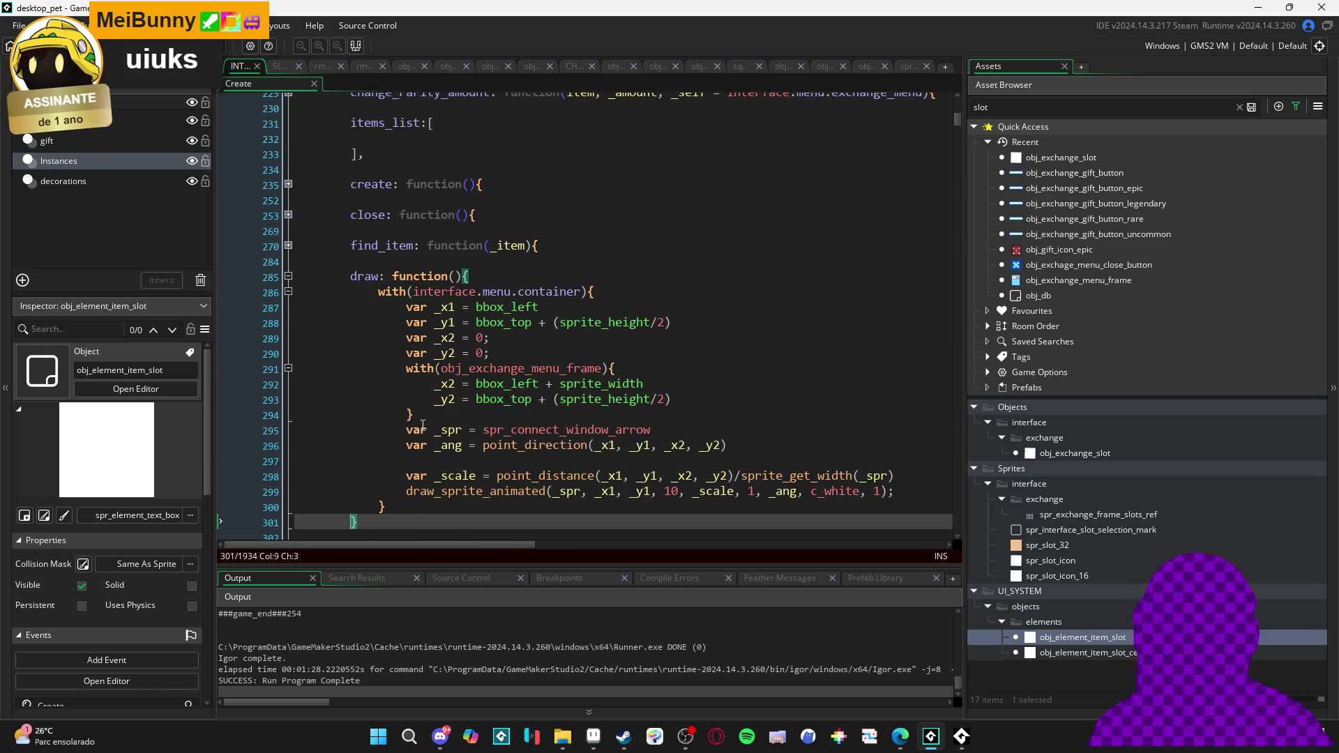
pyautogui.scroll(-2, 425, 430)
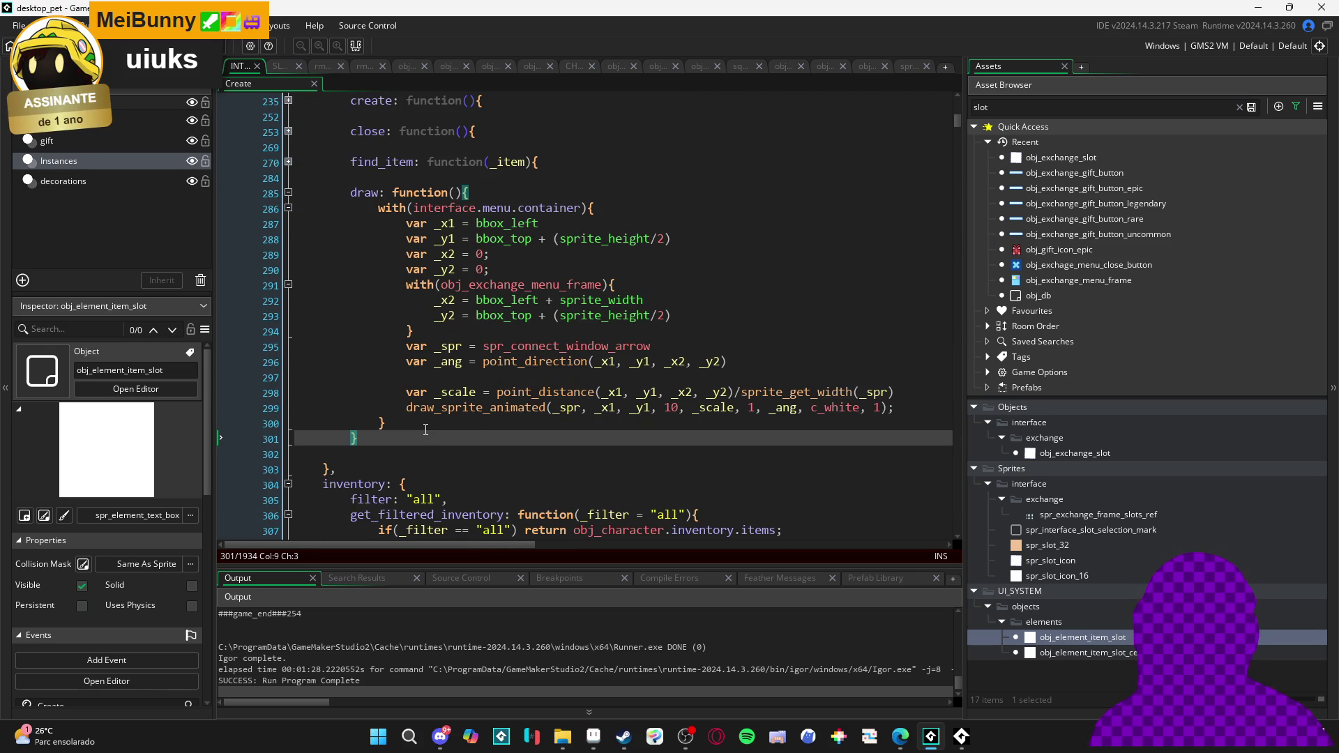
pyautogui.click(598, 208)
pyautogui.click(645, 188)
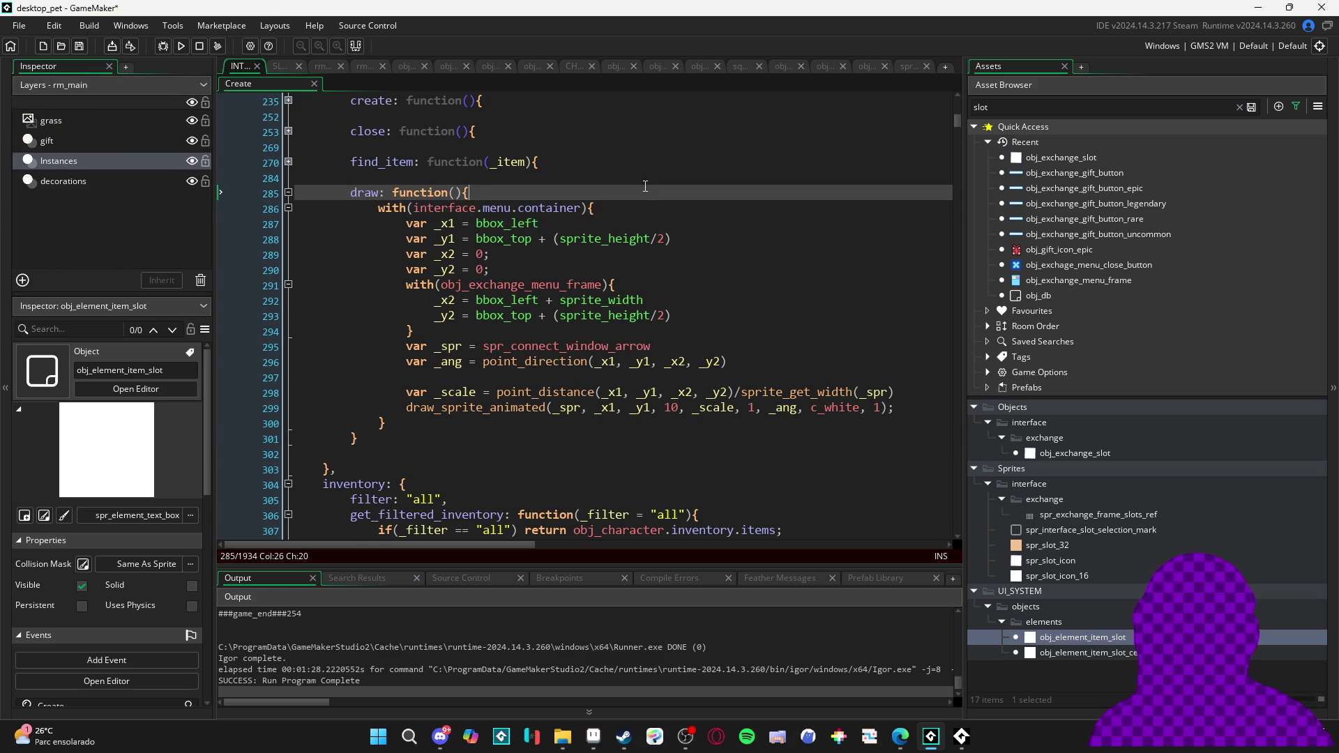
# Start a draw arrow comment on a new first line of the draw function, then inspect its closing braces
pyautogui.press('Return')
pyautogui.write('raw arrow')
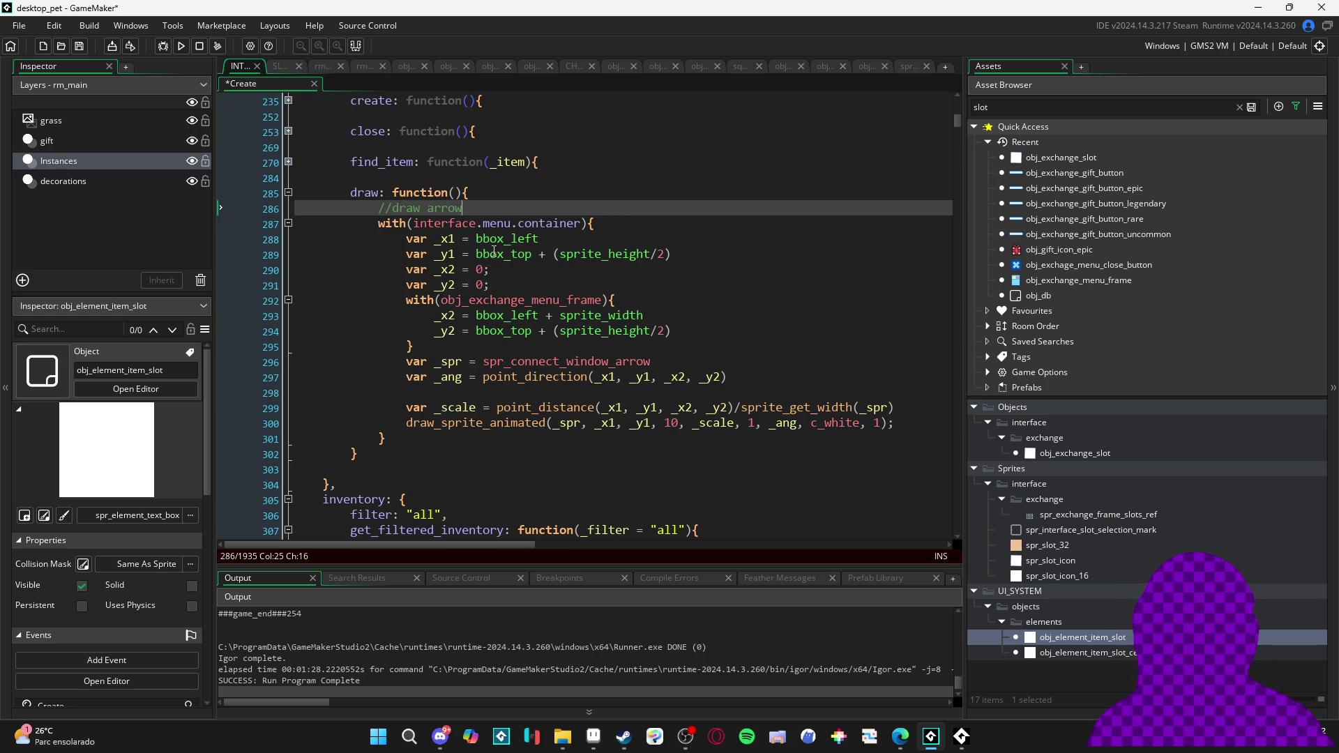
pyautogui.moveTo(510, 224)
pyautogui.moveTo(481, 320)
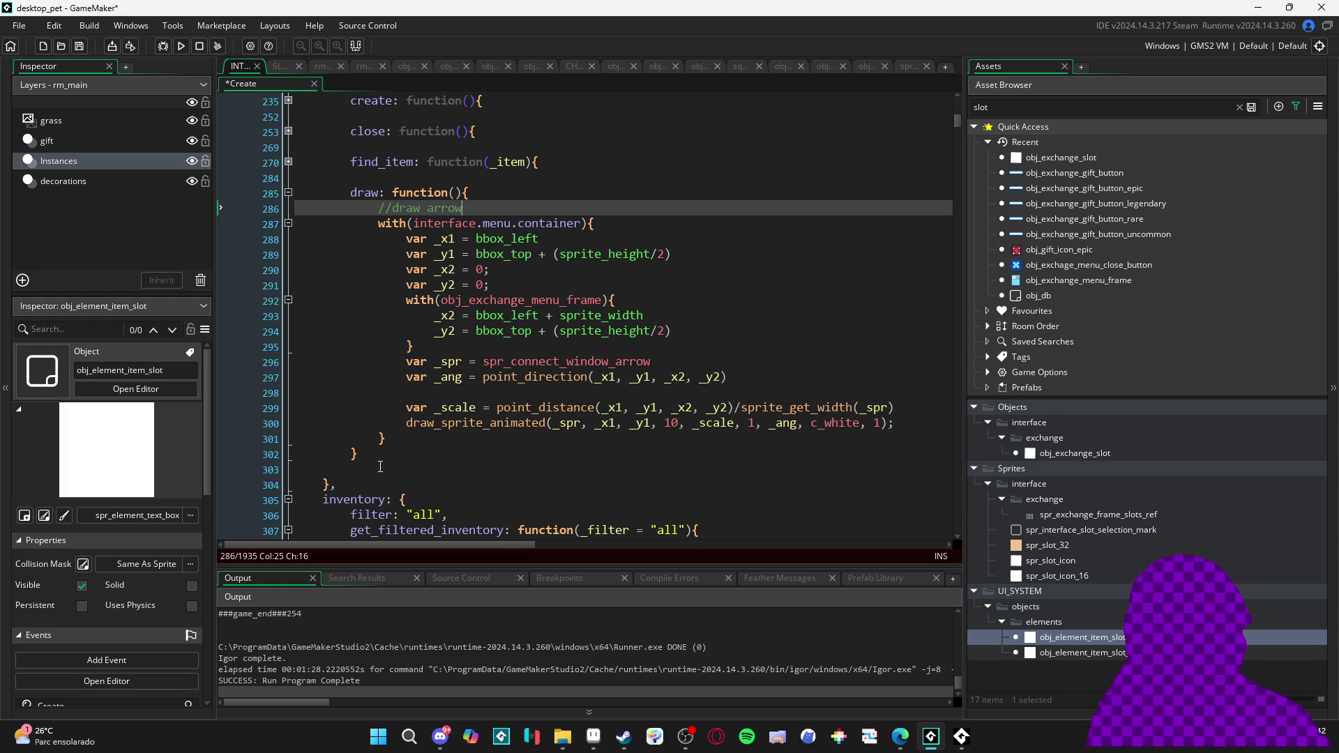
pyautogui.moveTo(358, 454)
pyautogui.mouseDown()
pyautogui.moveTo(321, 480)
pyautogui.moveTo(266, 464)
pyautogui.mouseUp()
pyautogui.click(266, 466)
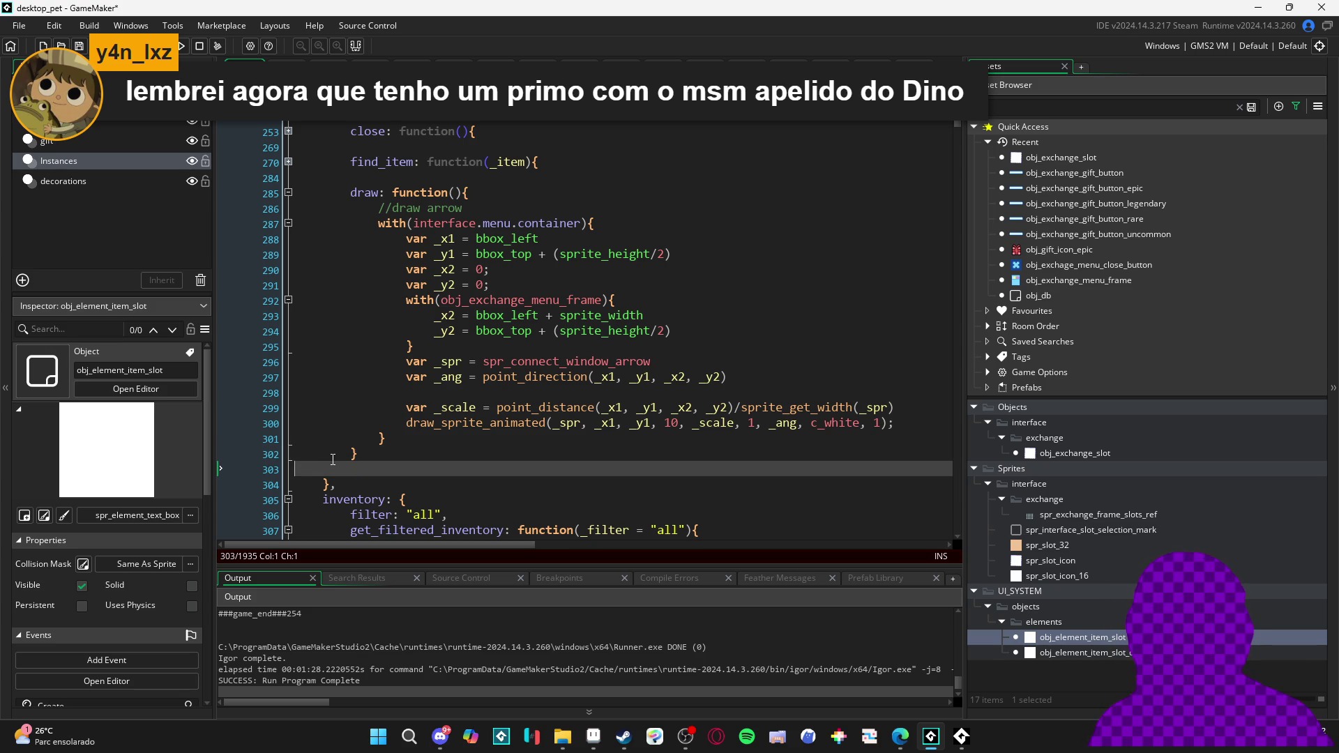
pyautogui.click(355, 452)
pyautogui.press('Up')
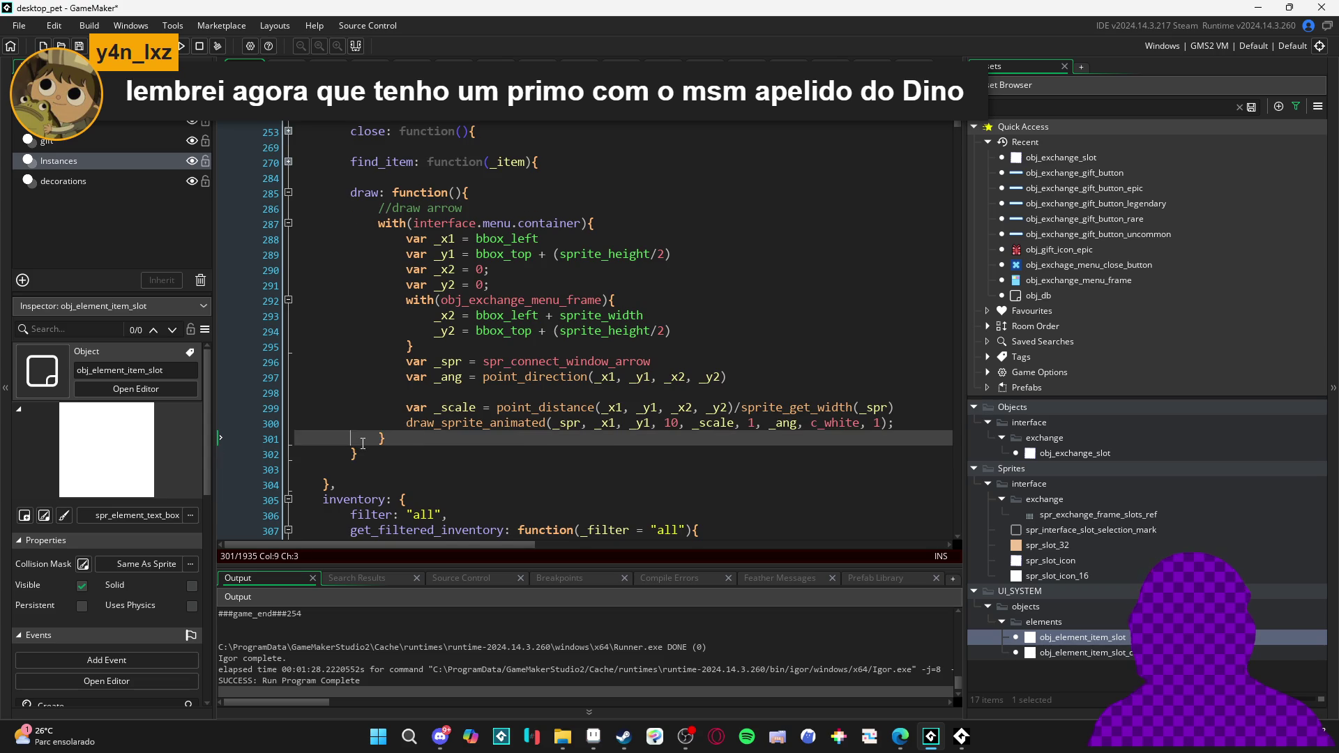
# Insert a 'step: function(){ }' containing a with(obj_element_item_slot){ } block above draw
pyautogui.scroll(2, 400, 279)
pyautogui.scroll(-2, 412, 267)
pyautogui.scroll(2, 418, 279)
pyautogui.click(420, 260)
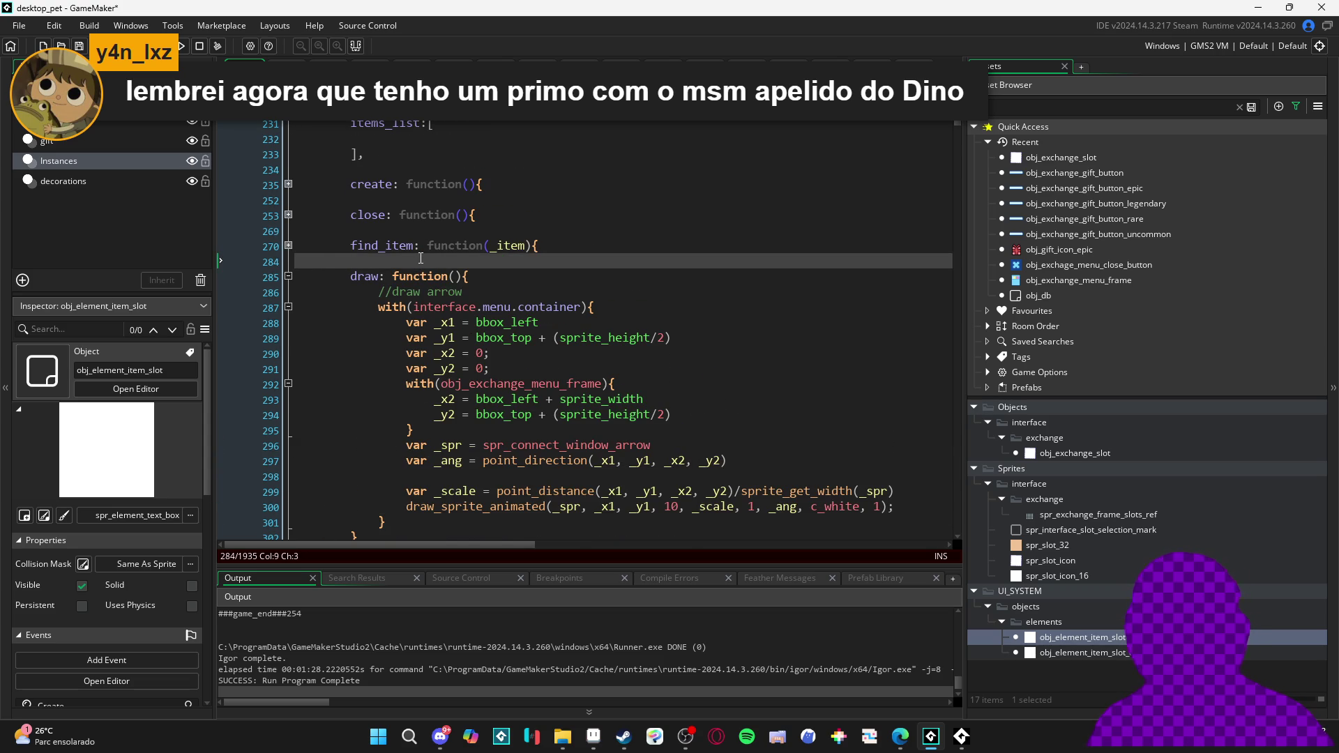
pyautogui.press('Return')
pyautogui.press('Return')
pyautogui.press('Up')
pyautogui.write('step: function')
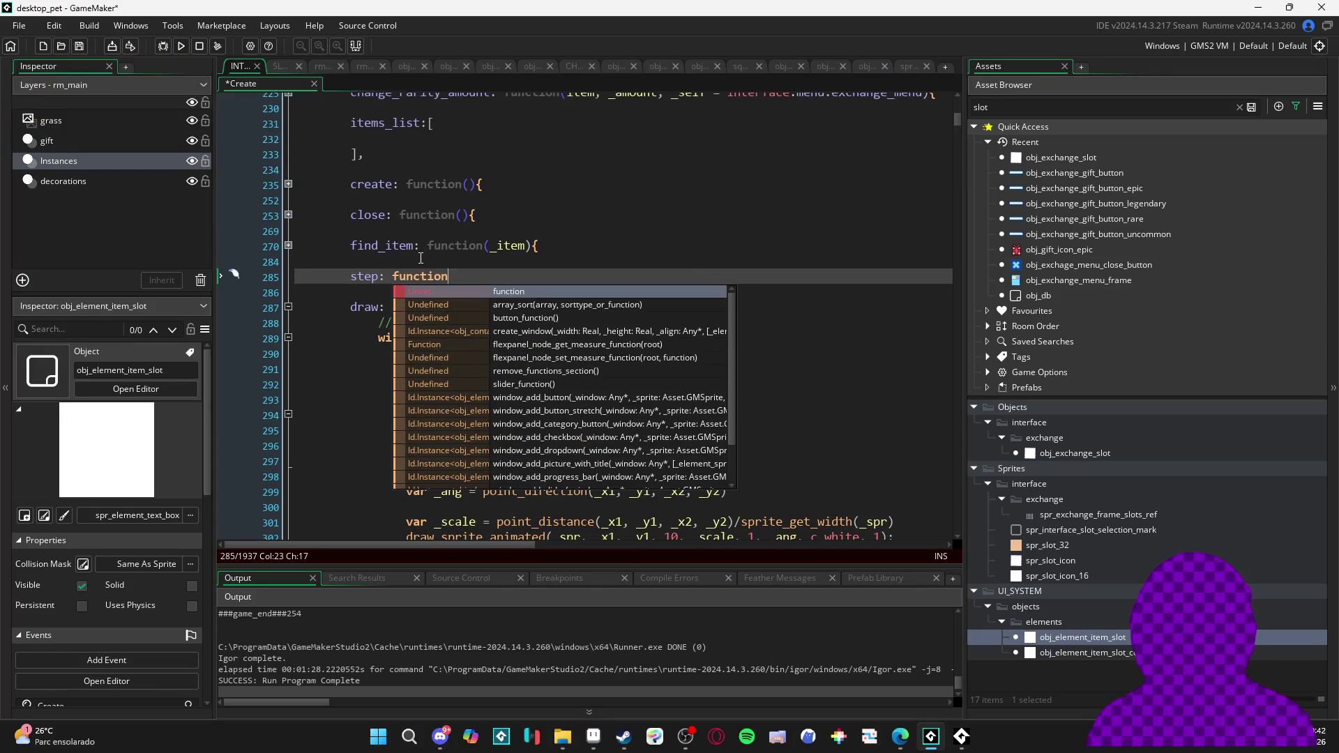
pyautogui.write('(){')
pyautogui.press('Return')
pyautogui.press('Return')
pyautogui.write('},')
pyautogui.press('Up')
pyautogui.write('with(obj_element_item_slot){')
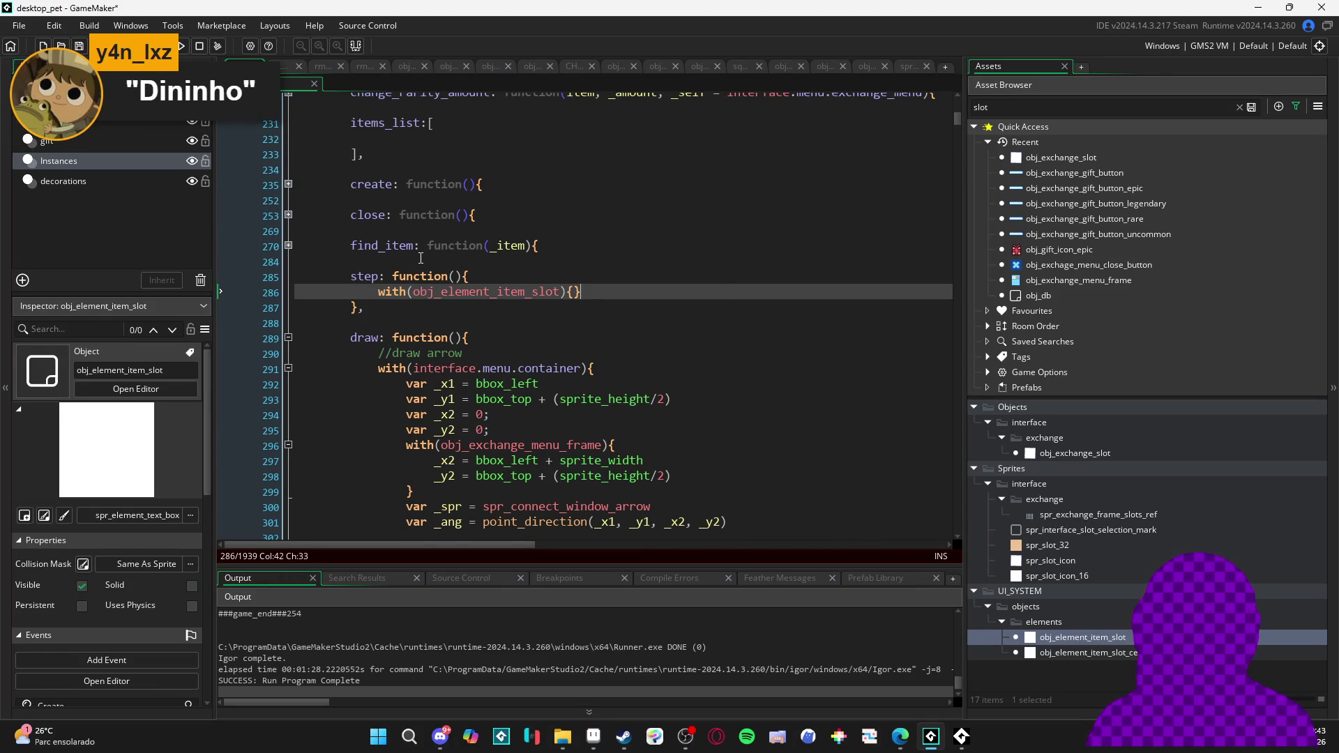
pyautogui.press('Return')
pyautogui.press('Tab')
# Set image_angle = 45 + (90 * cos(current_time/100)) inside the item slot block
pyautogui.write('image')
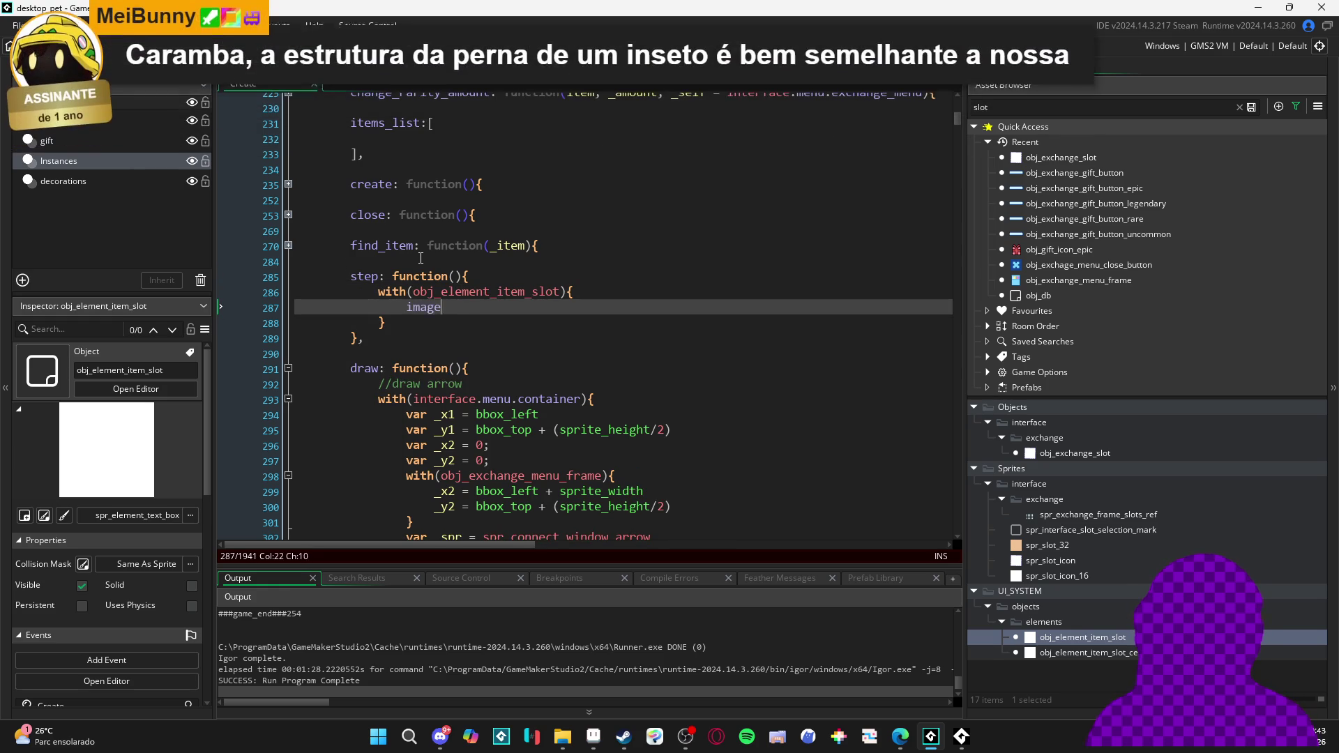
pyautogui.write('_angle =')
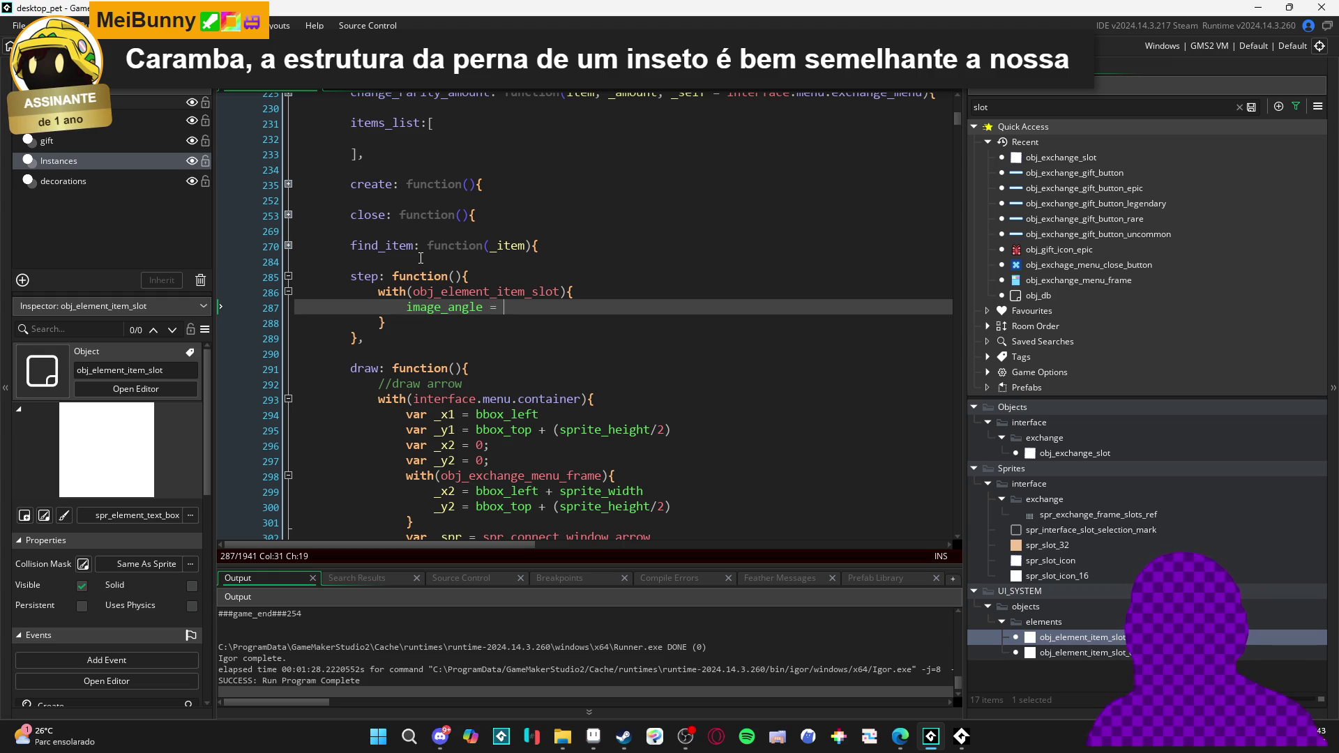
pyautogui.write('180')
pyautogui.press('BackSpace')
pyautogui.press('BackSpace')
pyautogui.press('BackSpace')
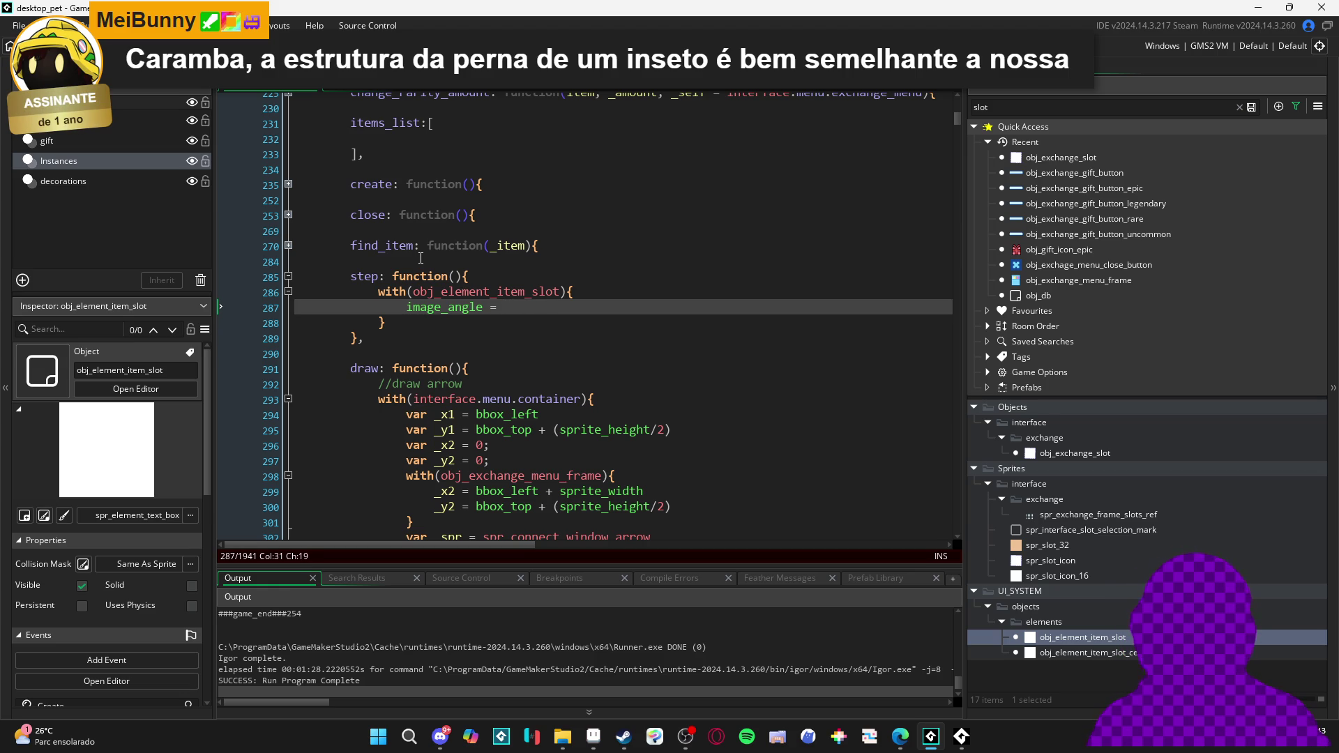
pyautogui.write('45')
pyautogui.write(' + 4')
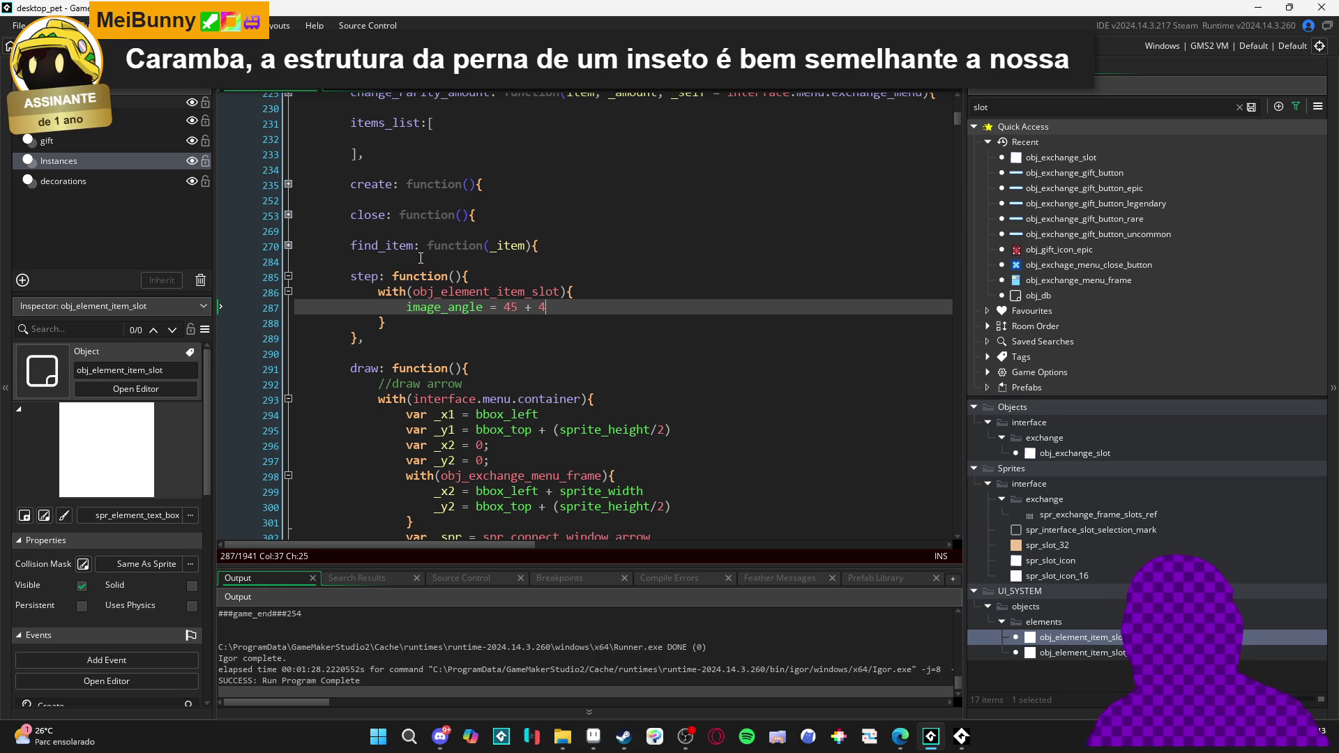
pyautogui.write('5 * cos(')
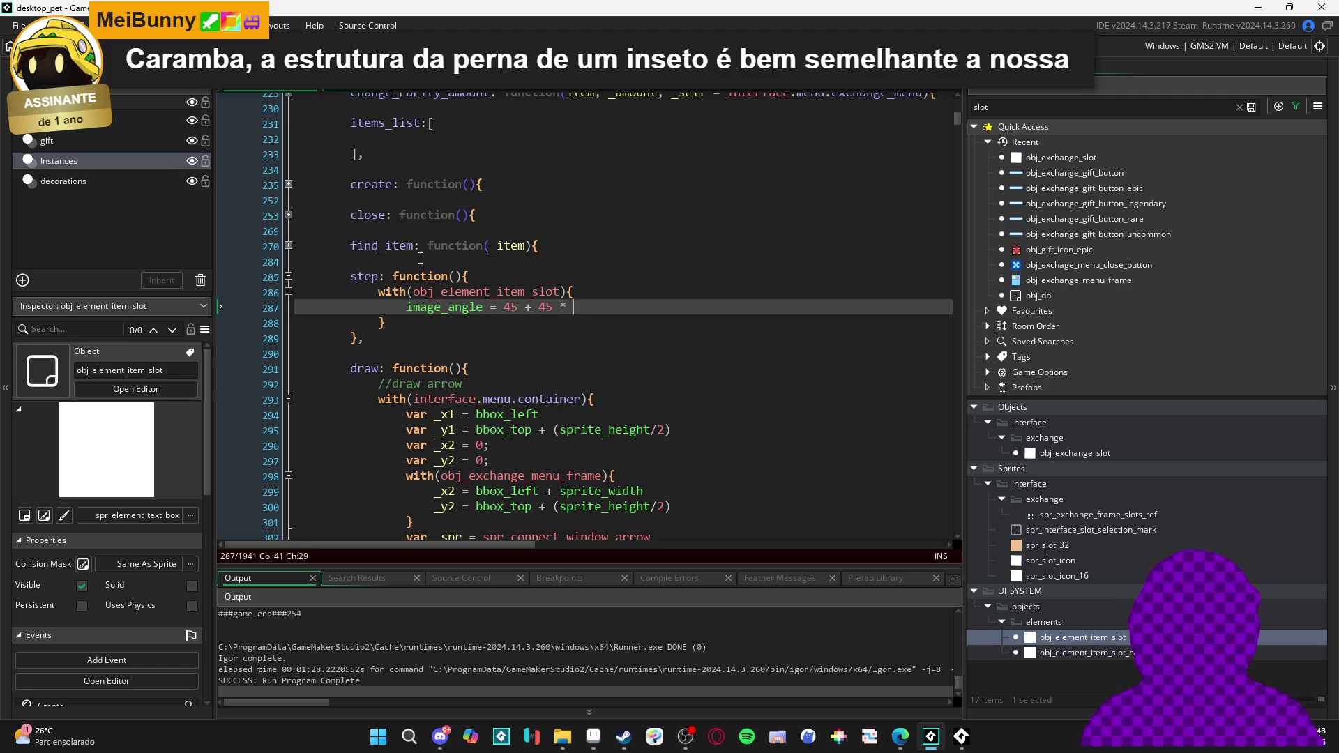
pyautogui.press('Left')
pyautogui.press('Left')
pyautogui.press('Left')
pyautogui.write('(')
pyautogui.press('Right')
pyautogui.press('Right')
pyautogui.press('Right')
pyautogui.write('))')
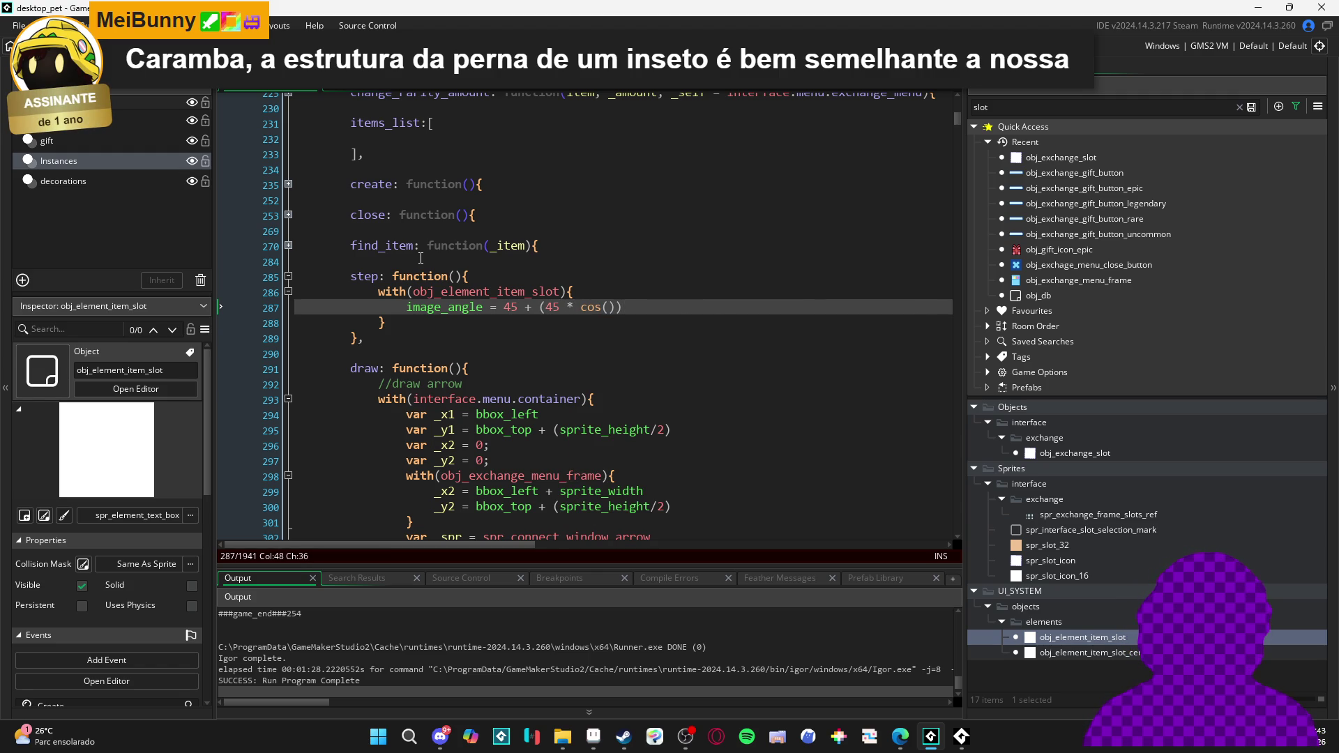
pyautogui.press('Left')
pyautogui.press('Left')
pyautogui.press('Left')
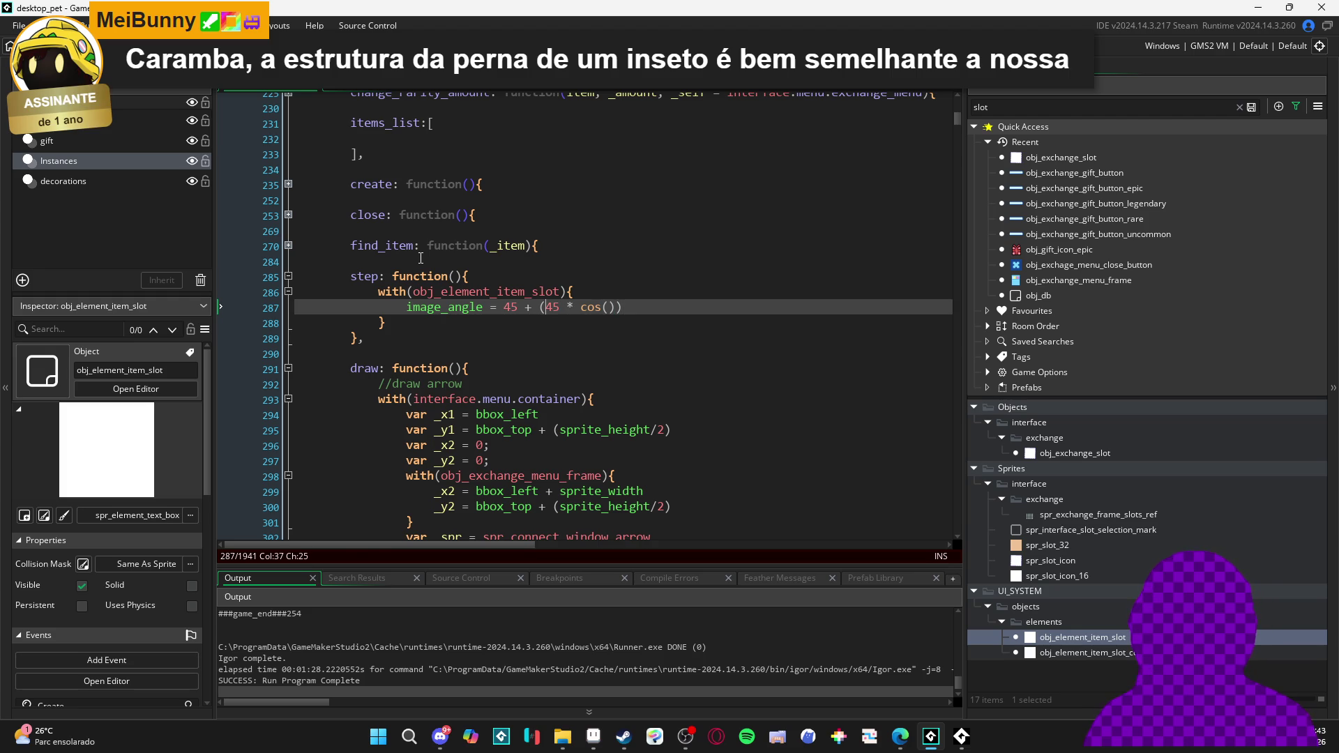
pyautogui.press('Delete')
pyautogui.press('Delete')
pyautogui.write('90')
pyautogui.press('Right')
pyautogui.press('Right')
pyautogui.press('Right')
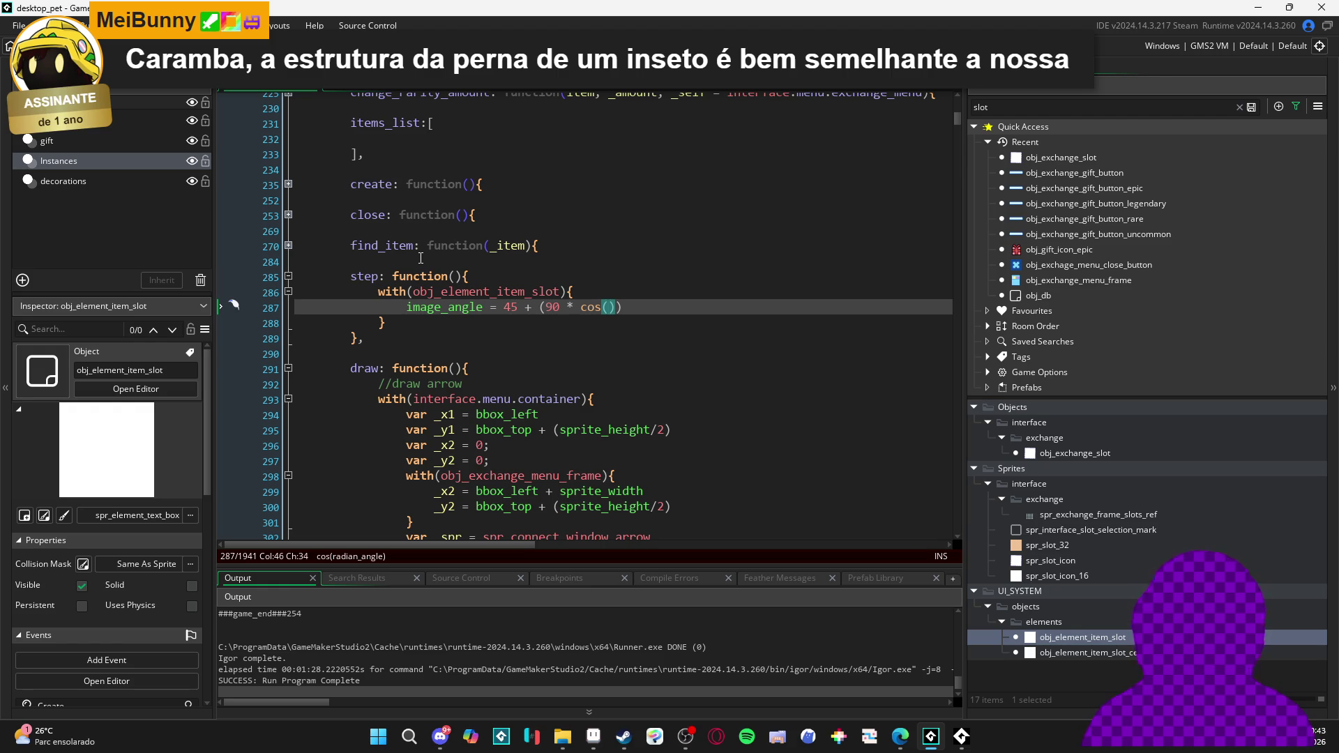
pyautogui.write('cu')
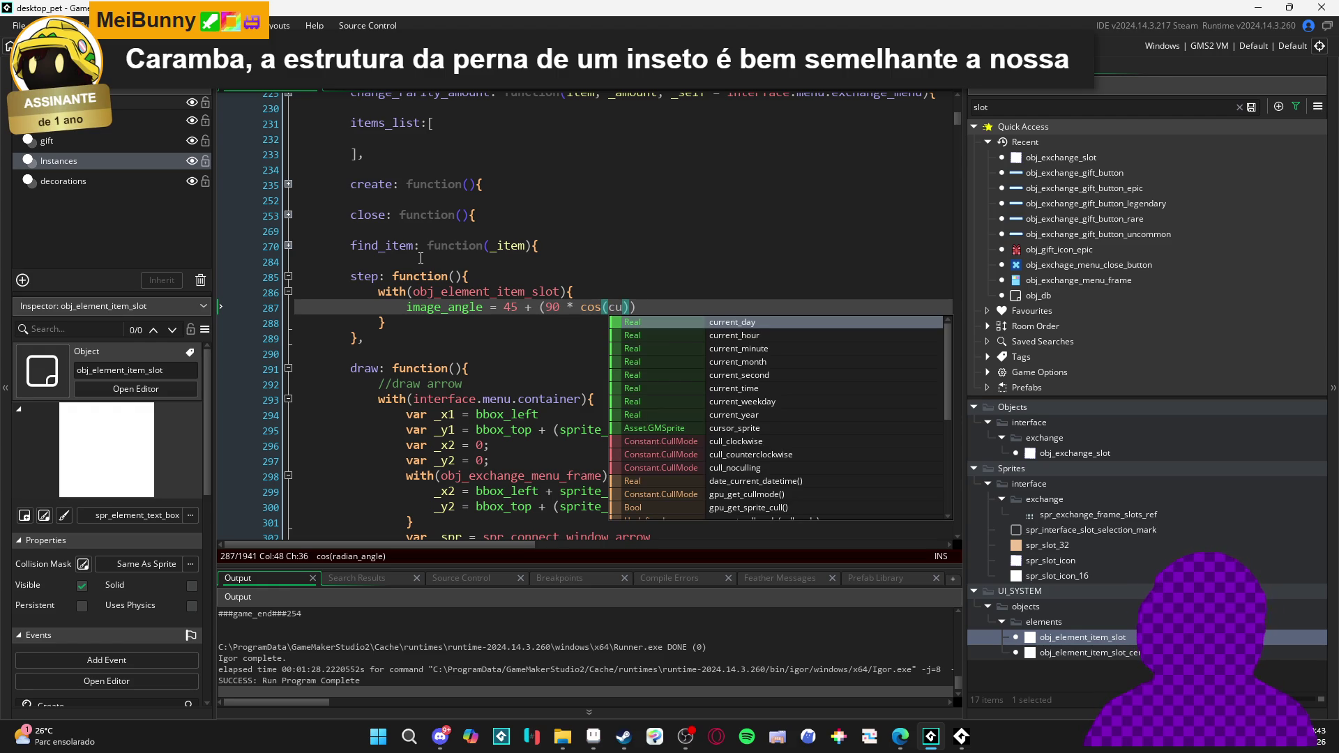
pyautogui.write('rrent_ti')
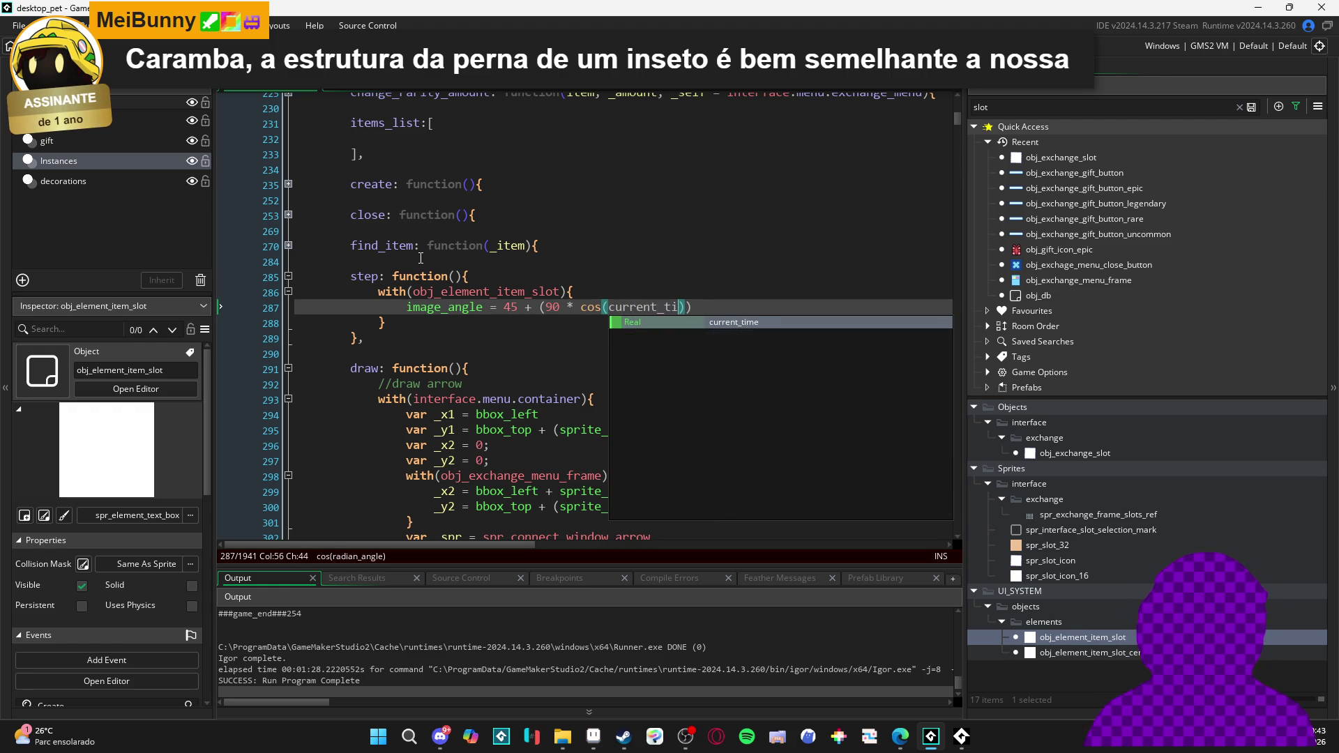
pyautogui.press('Return')
pyautogui.write('/100')
pyautogui.click(817, 307)
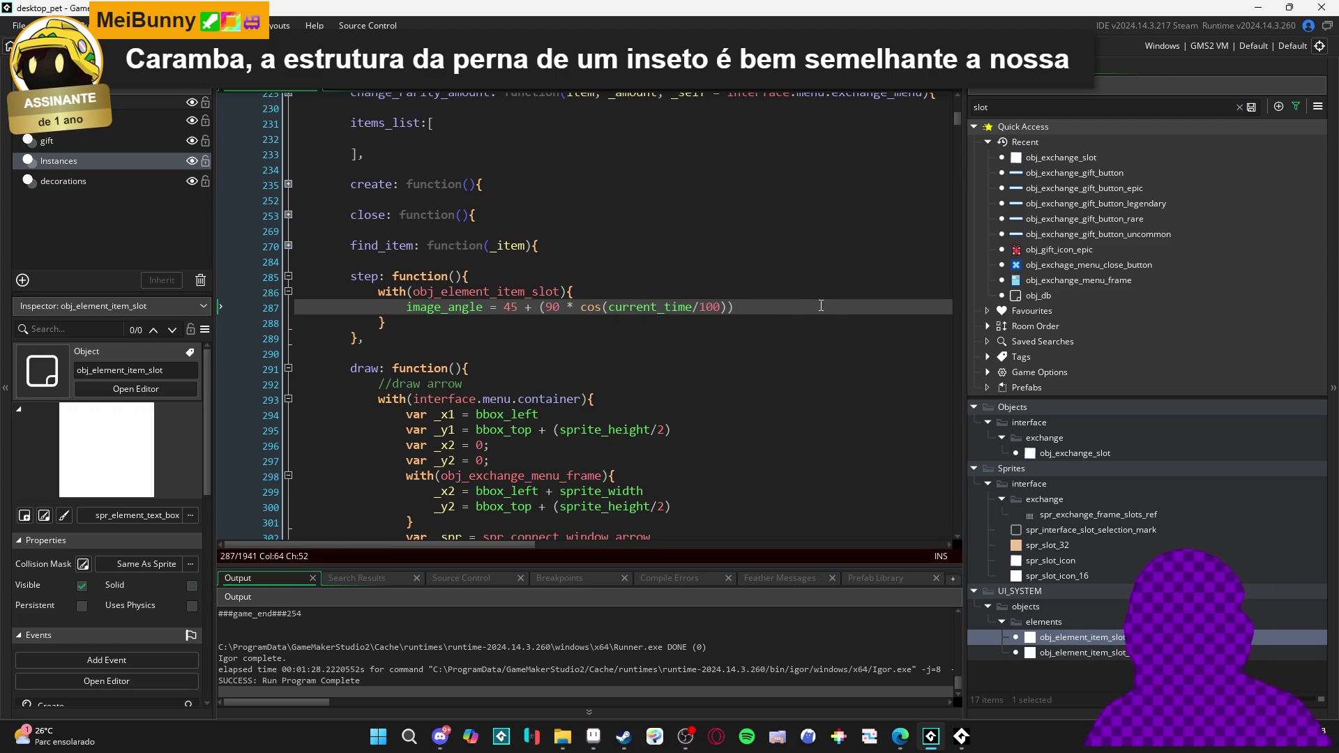
# Save the project with Ctrl+S
pyautogui.doubleClick(363, 276)
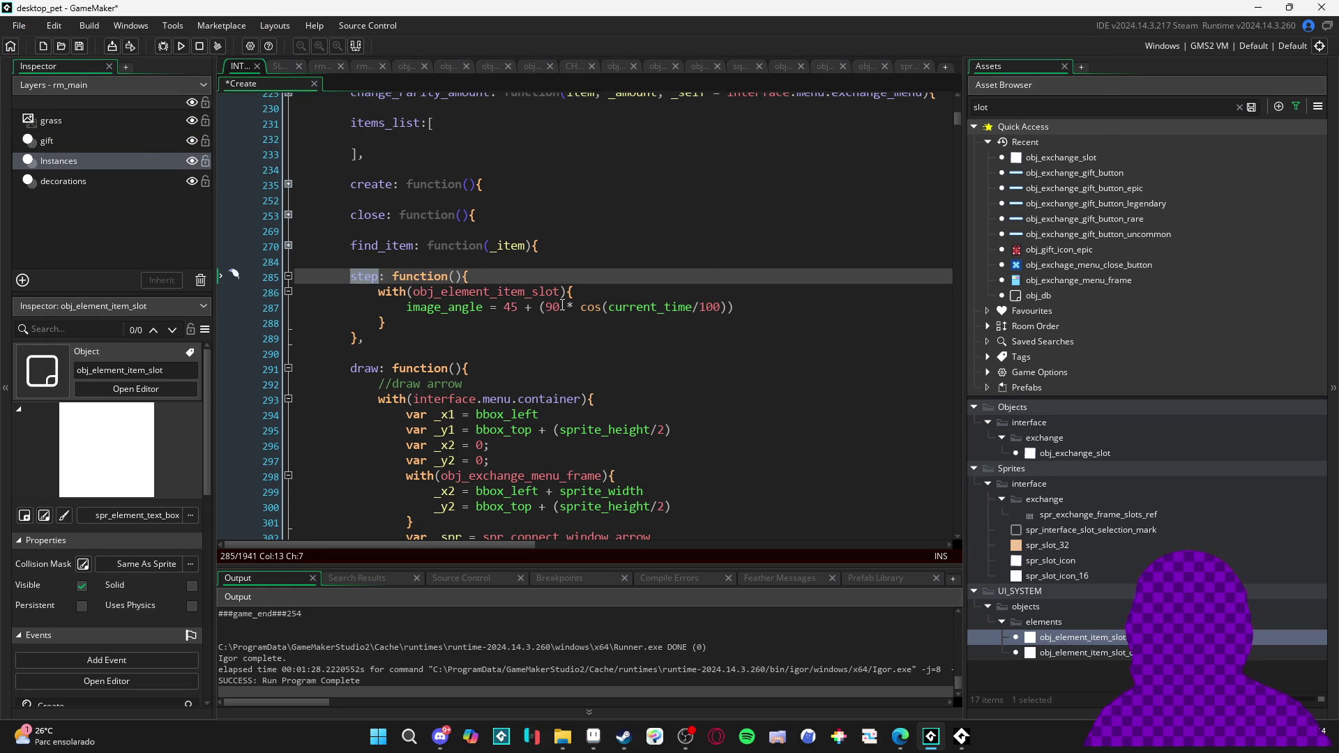
pyautogui.hotkey('ctrl', 's')
pyautogui.doubleClick(1055, 108)
# Search assets for 'interface' and open the interface object's Step event
pyautogui.write('interface')
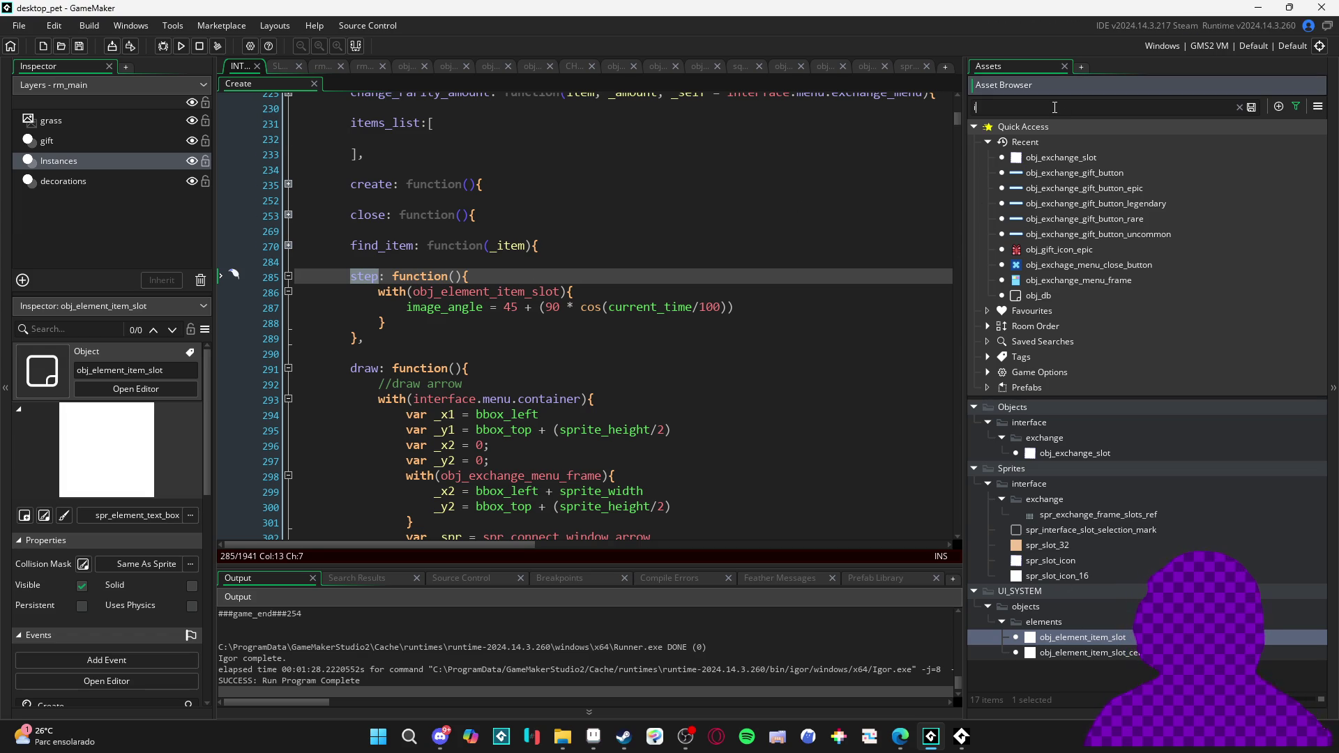
pyautogui.scroll(-3, 1091, 491)
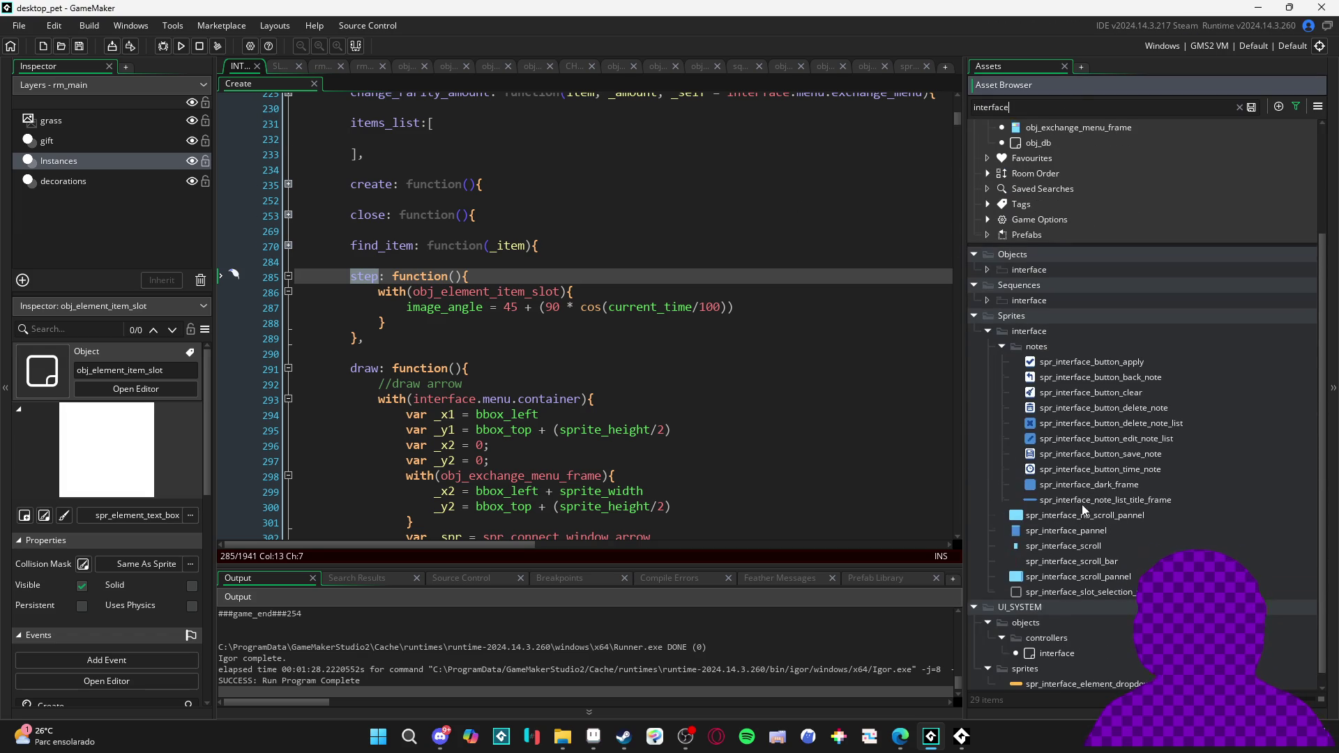
pyautogui.click(1083, 653)
pyautogui.doubleClick(1083, 651)
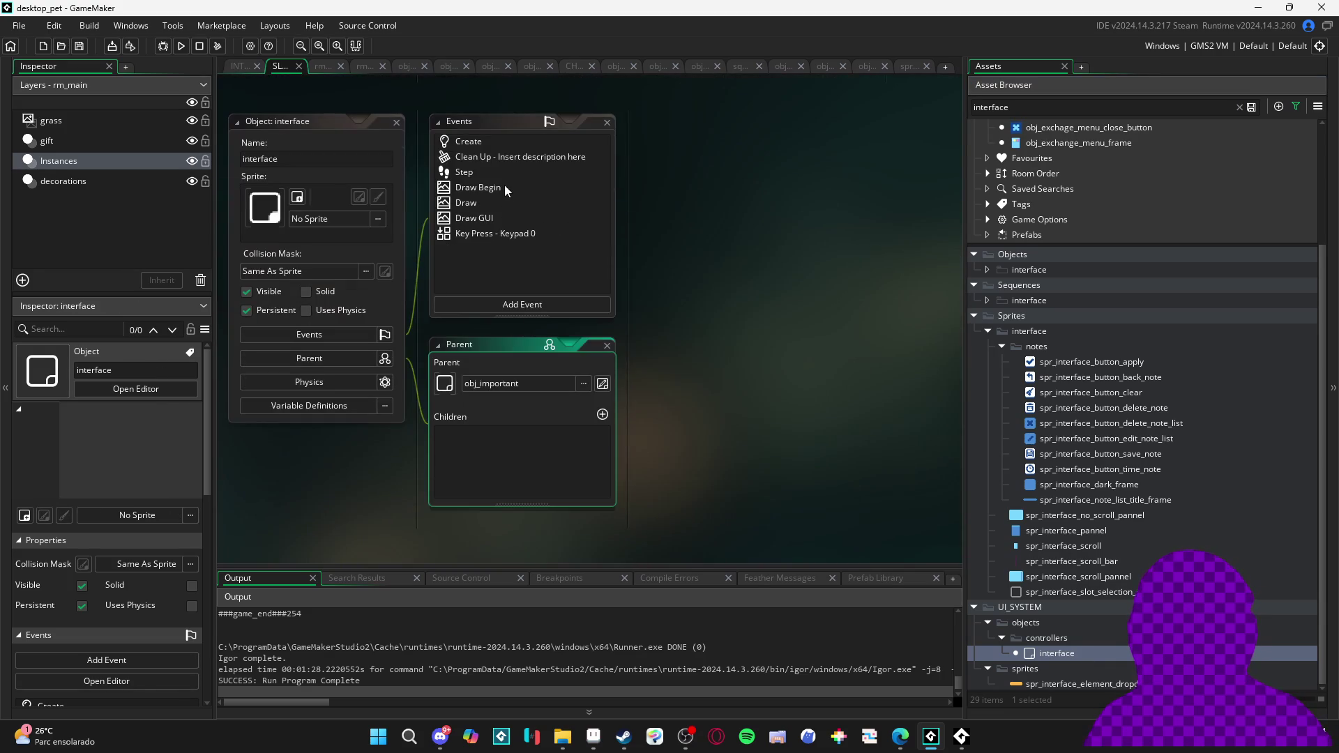
pyautogui.click(504, 172)
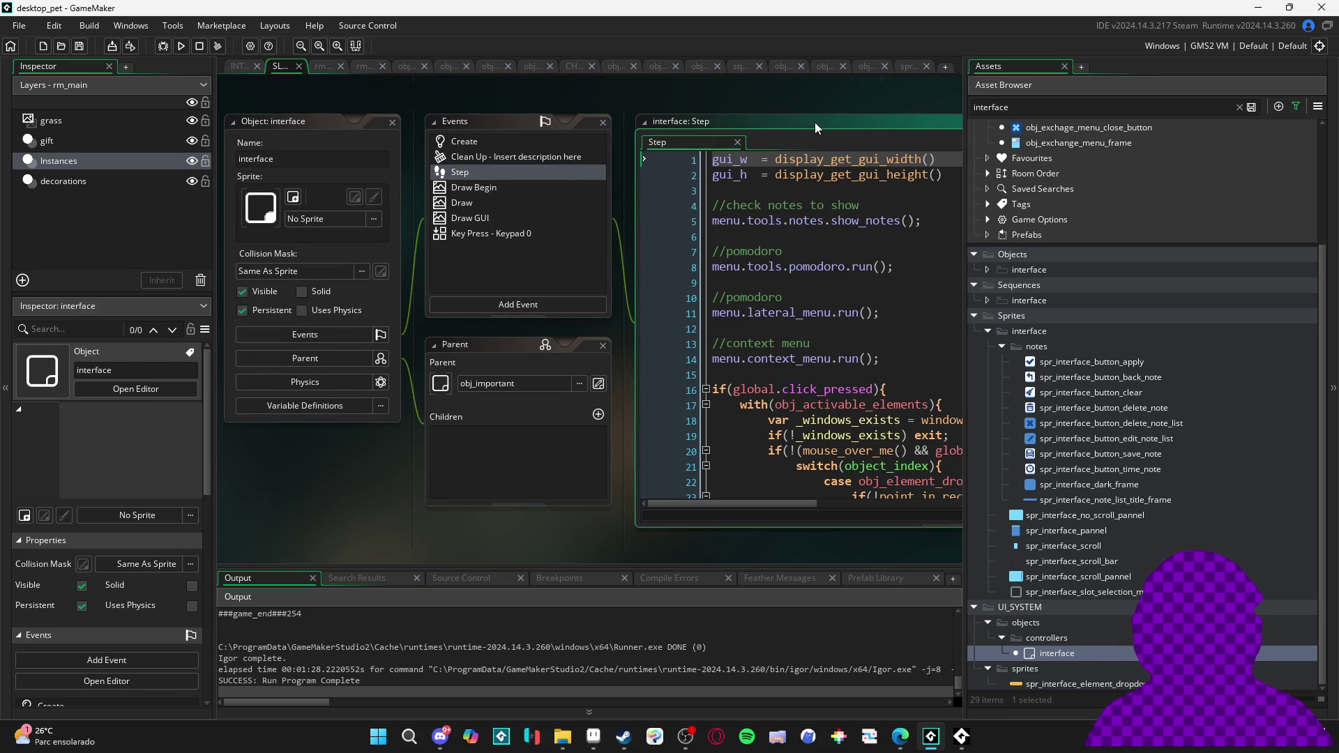
# Add an //exchange menu comment with a menu.exchange_menu.step(); call, and save
pyautogui.click(468, 379)
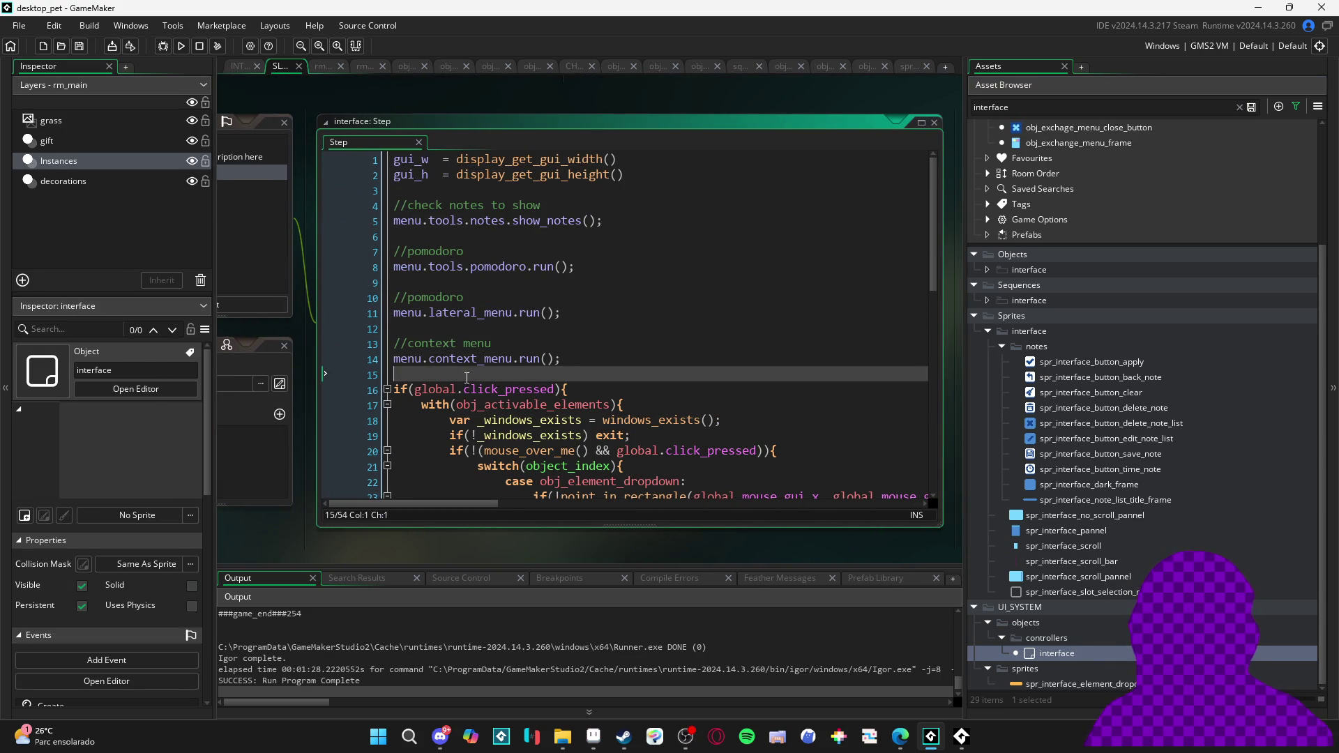
pyautogui.press('Return')
pyautogui.press('Return')
pyautogui.press('Up')
pyautogui.write('/exchjange')
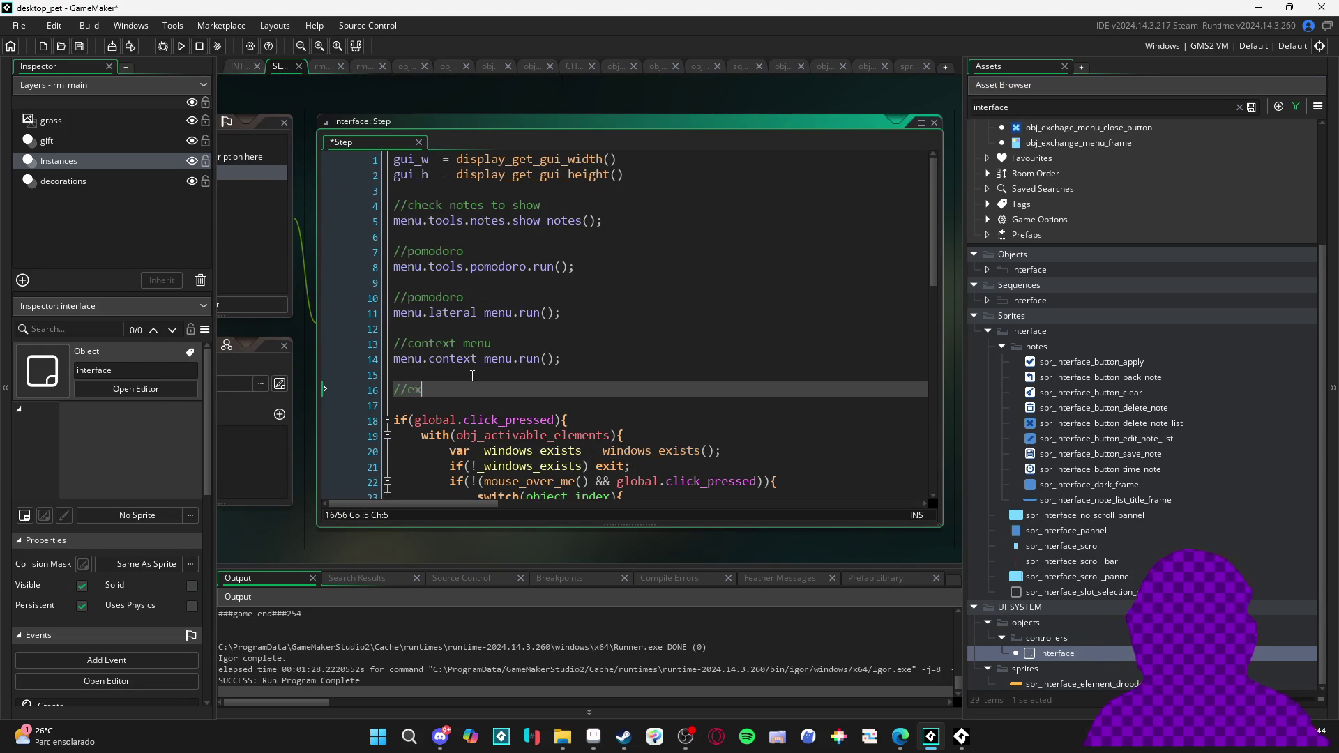
pyautogui.press('BackSpace')
pyautogui.press('BackSpace')
pyautogui.press('BackSpace')
pyautogui.write('nge')
pyautogui.press('Return')
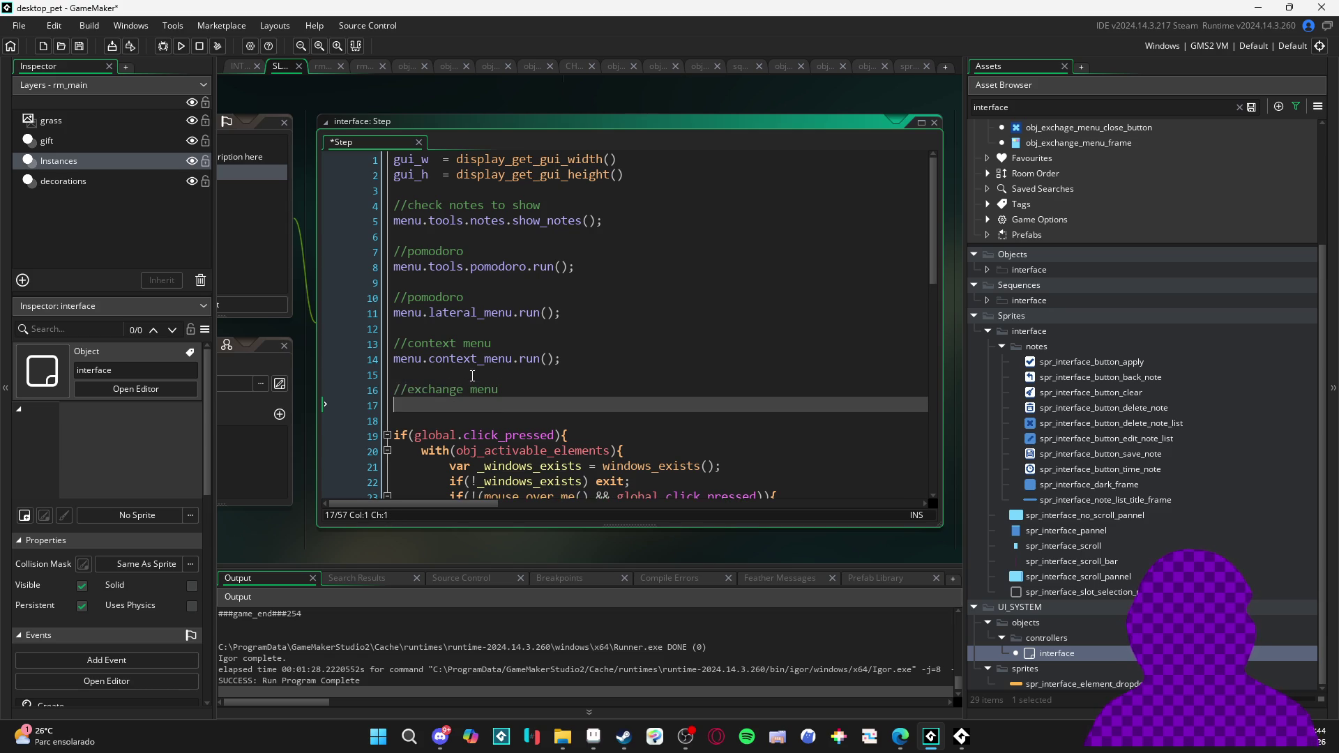
pyautogui.write('menu.ex')
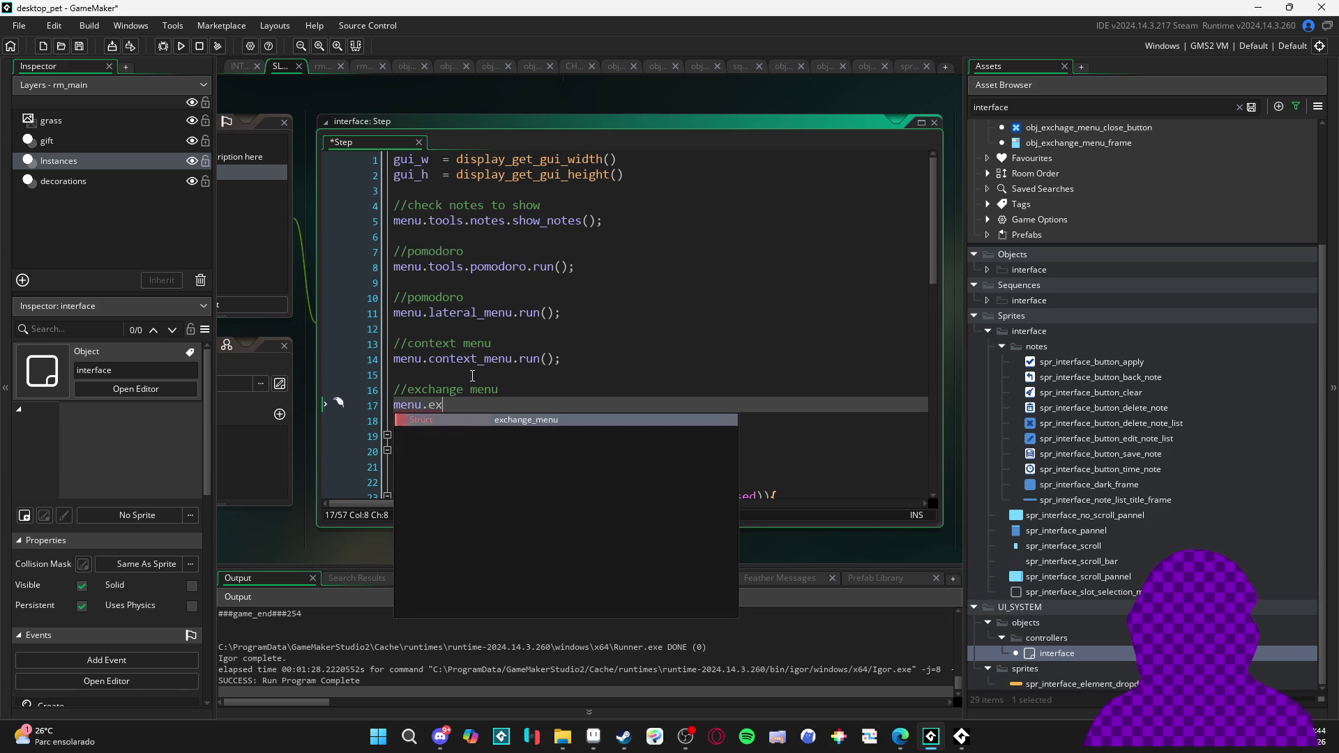
pyautogui.write('change_menu.step()')
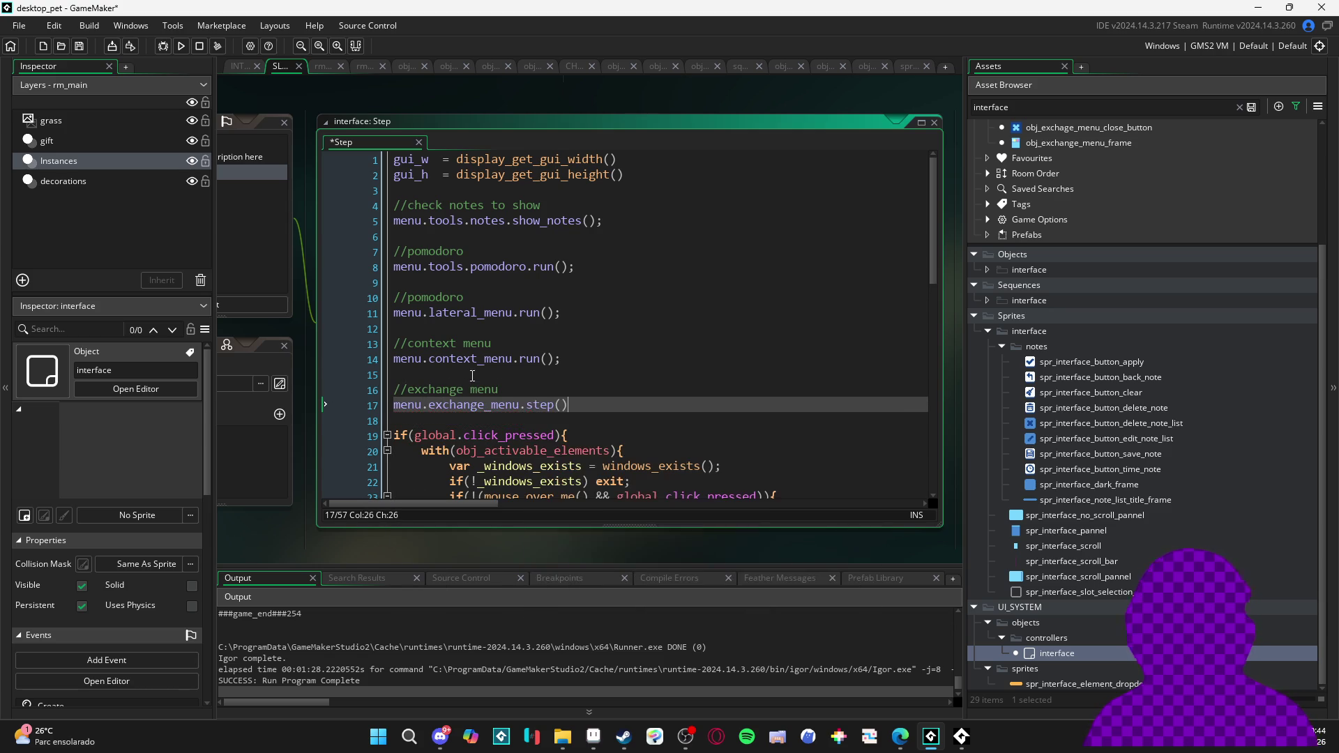
pyautogui.write(';')
pyautogui.hotkey('ctrl', 's')
# Open the interface object's Create event code
pyautogui.scroll(-3, 406, 393)
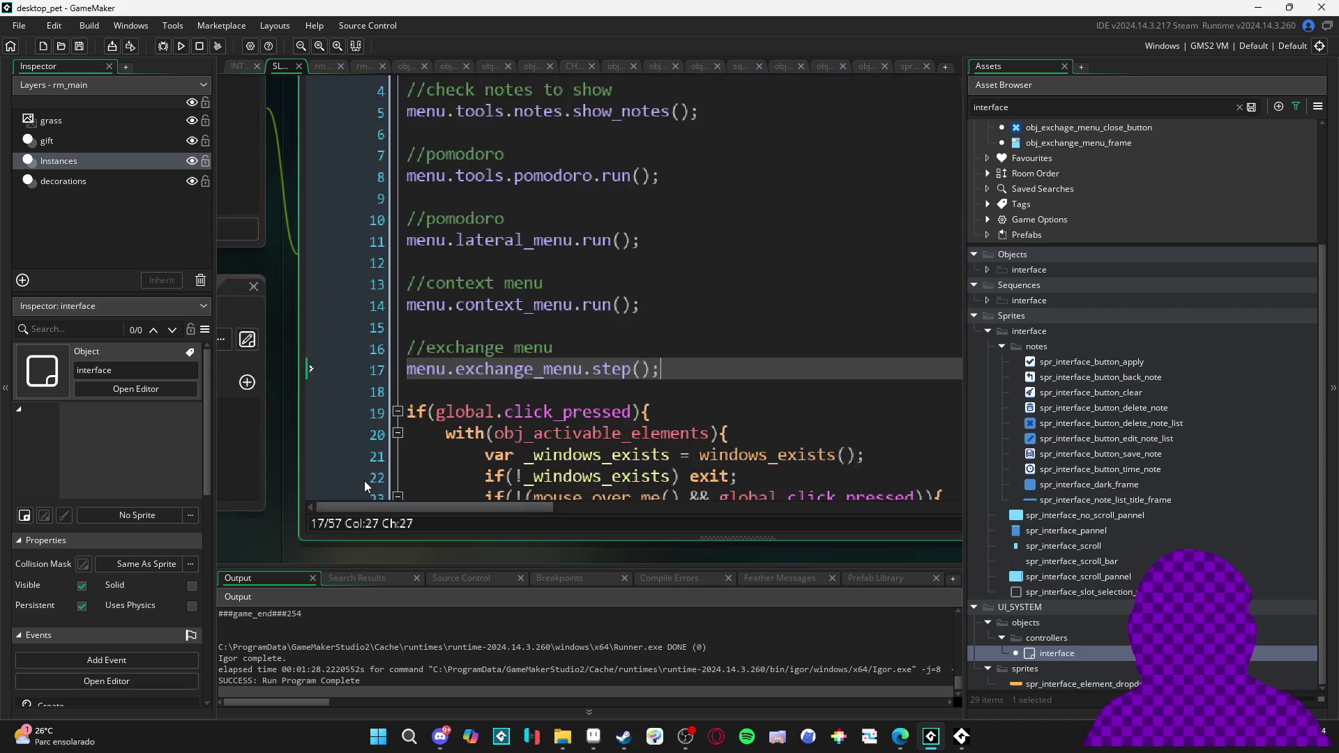
pyautogui.scroll(3, 527, 213)
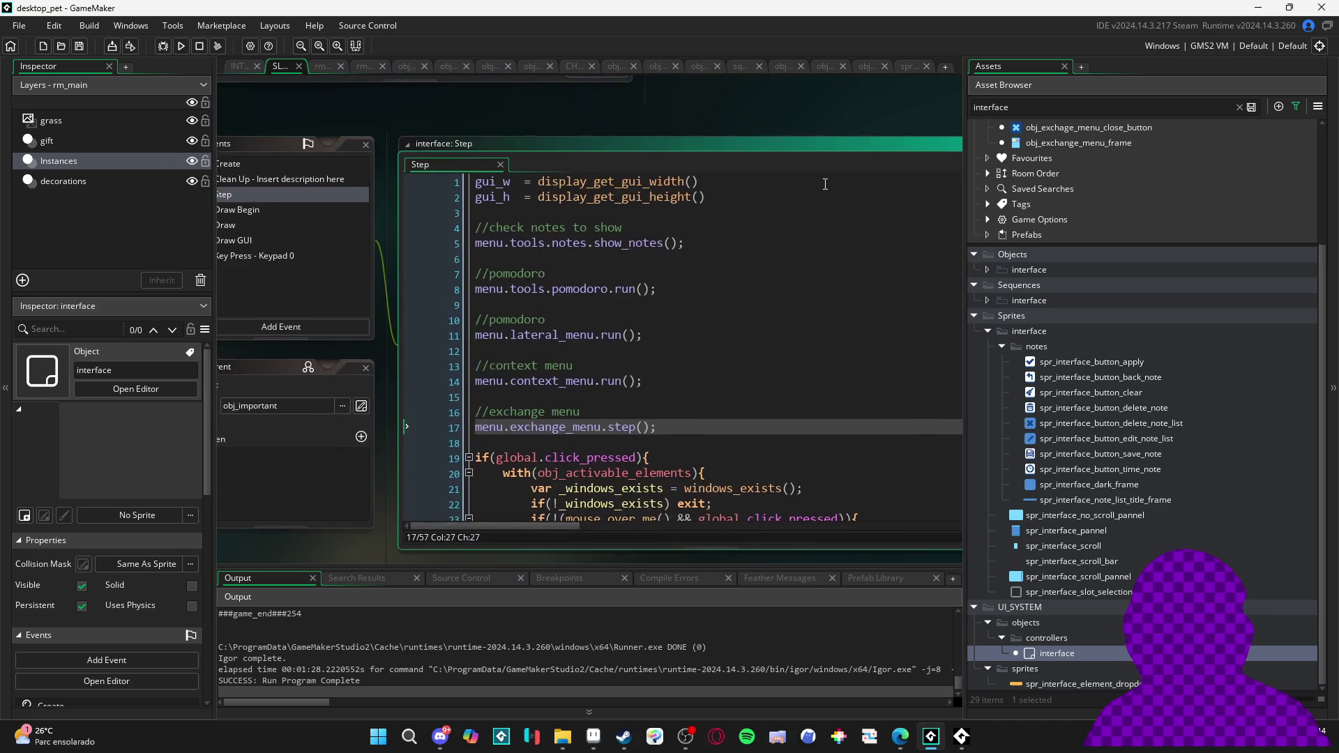
pyautogui.doubleClick(469, 230)
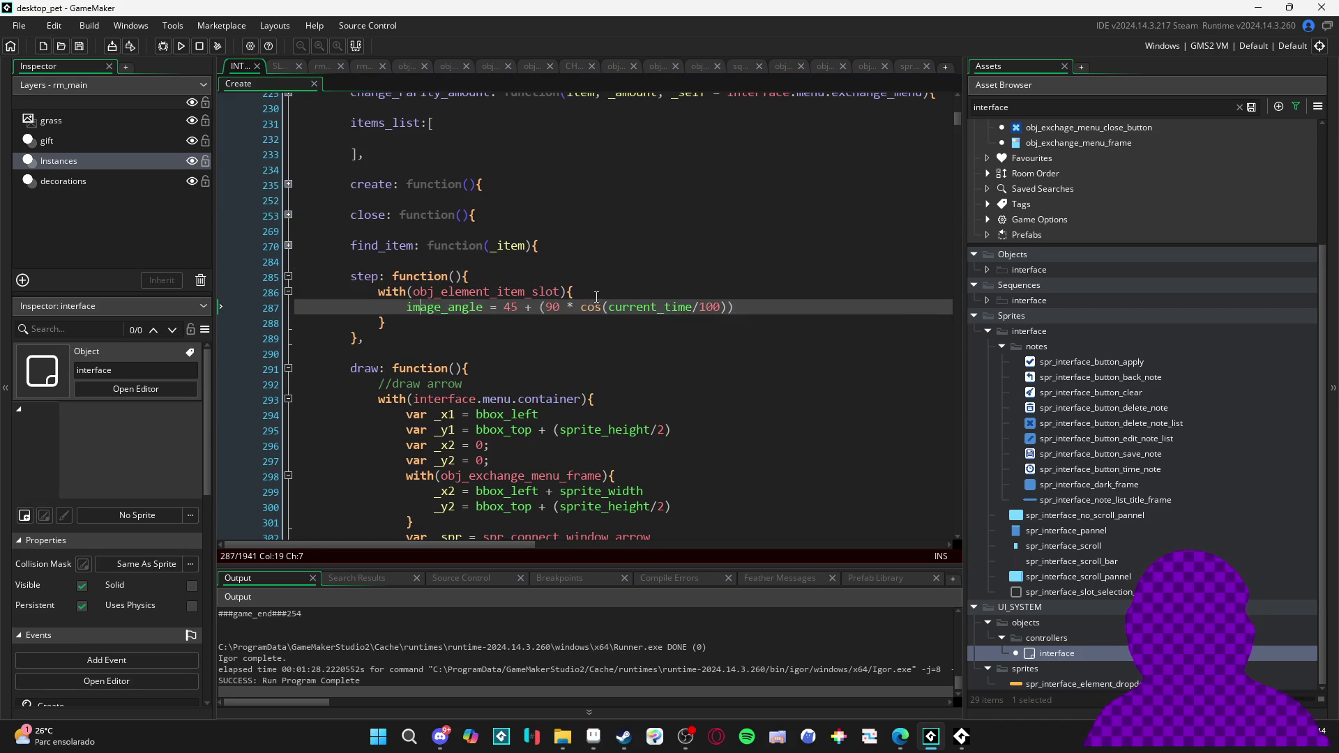
# Add a guard 'if(!interface.menu.exchange_menu.open) return;' at the top of the step function
pyautogui.click(588, 276)
pyautogui.press('Return')
pyautogui.write('if')
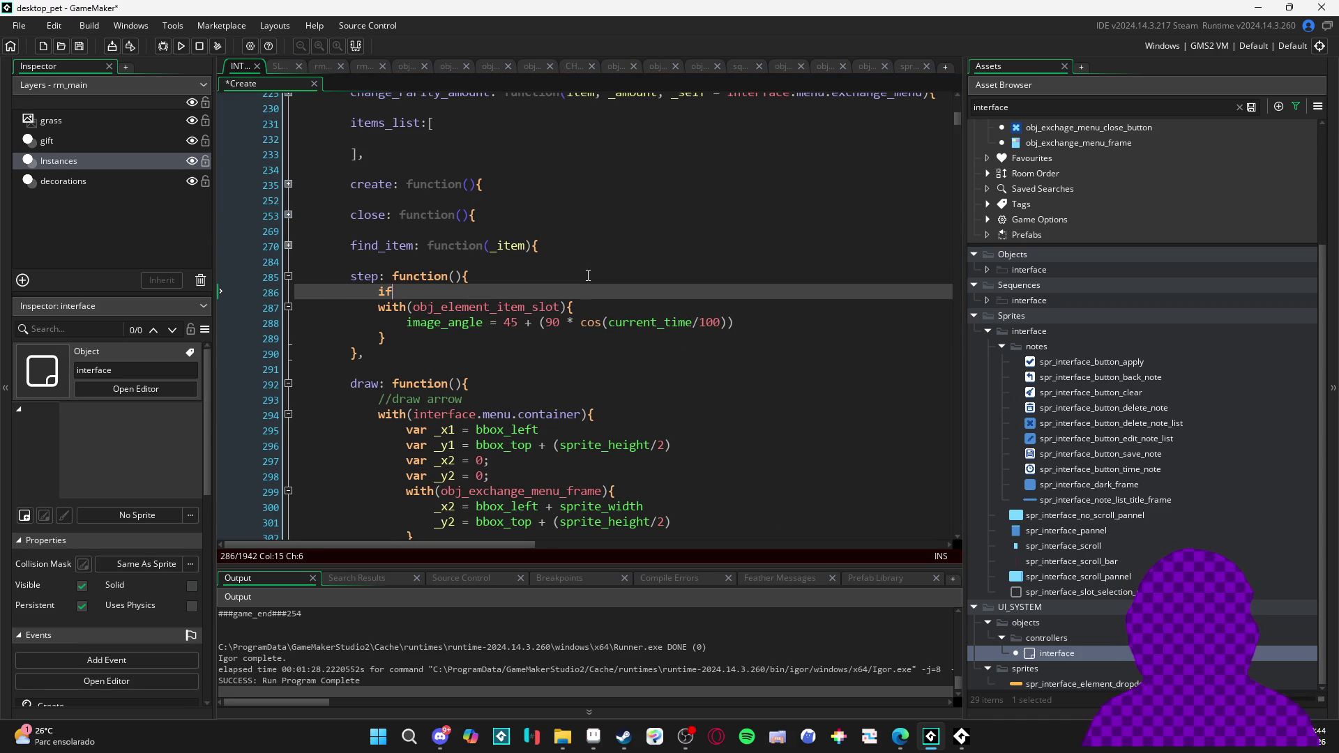
pyautogui.write('(interface_inventory.')
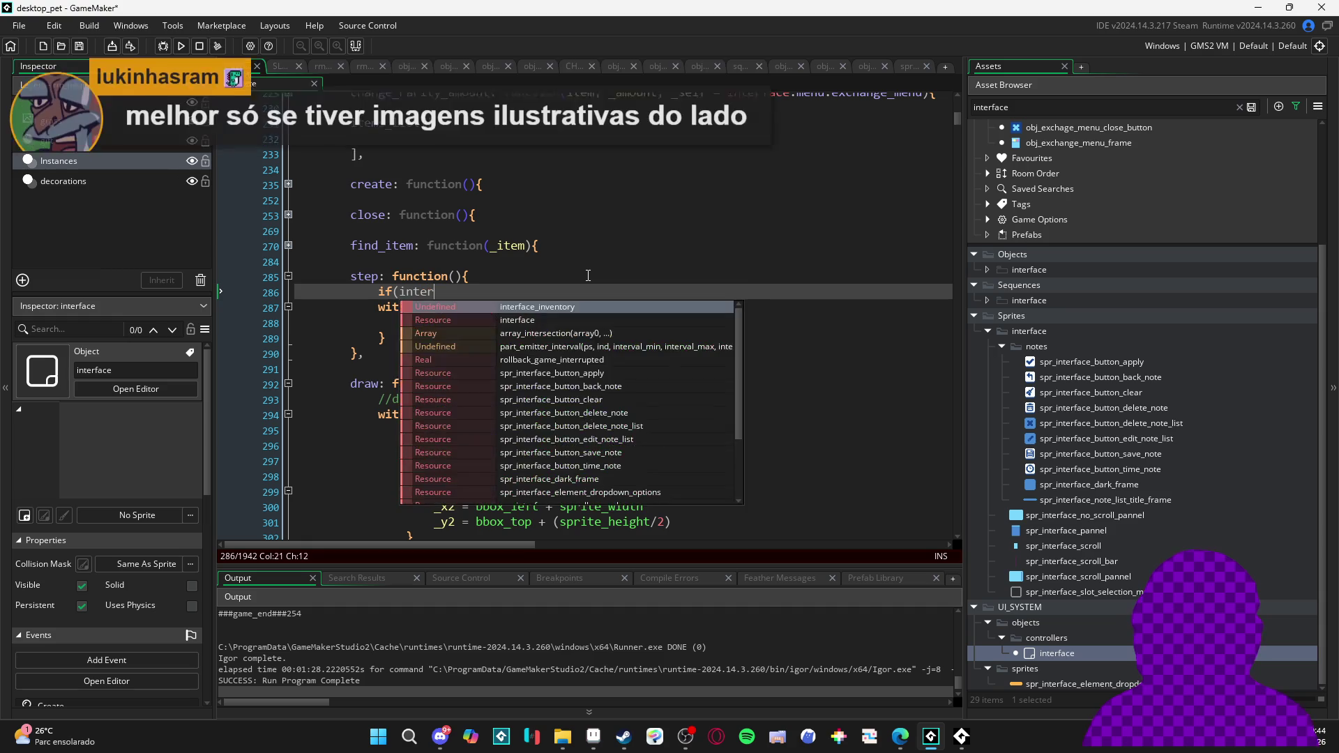
pyautogui.hotkey('ctrl', 'shift', 'Left')
pyautogui.write('inter')
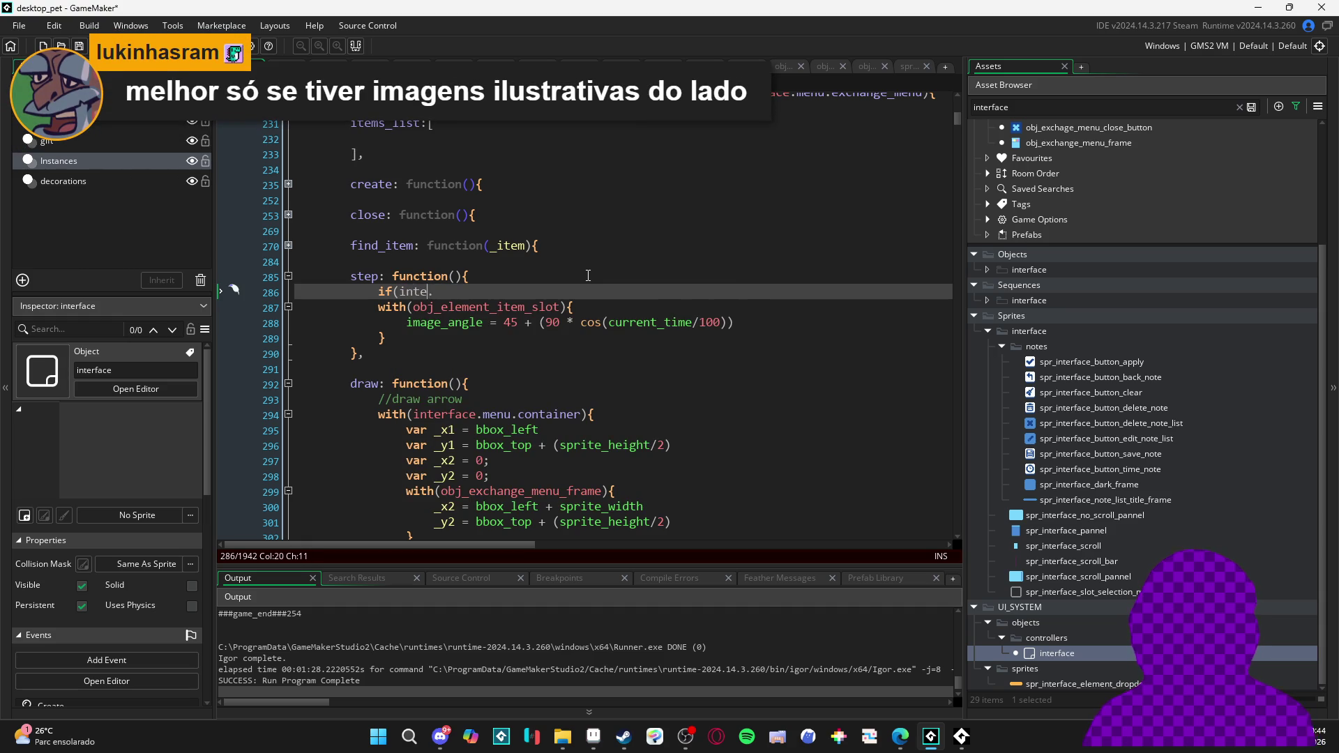
pyautogui.press('Return')
pyautogui.write('nu.ex')
pyautogui.press('Return')
pyautogui.write('.')
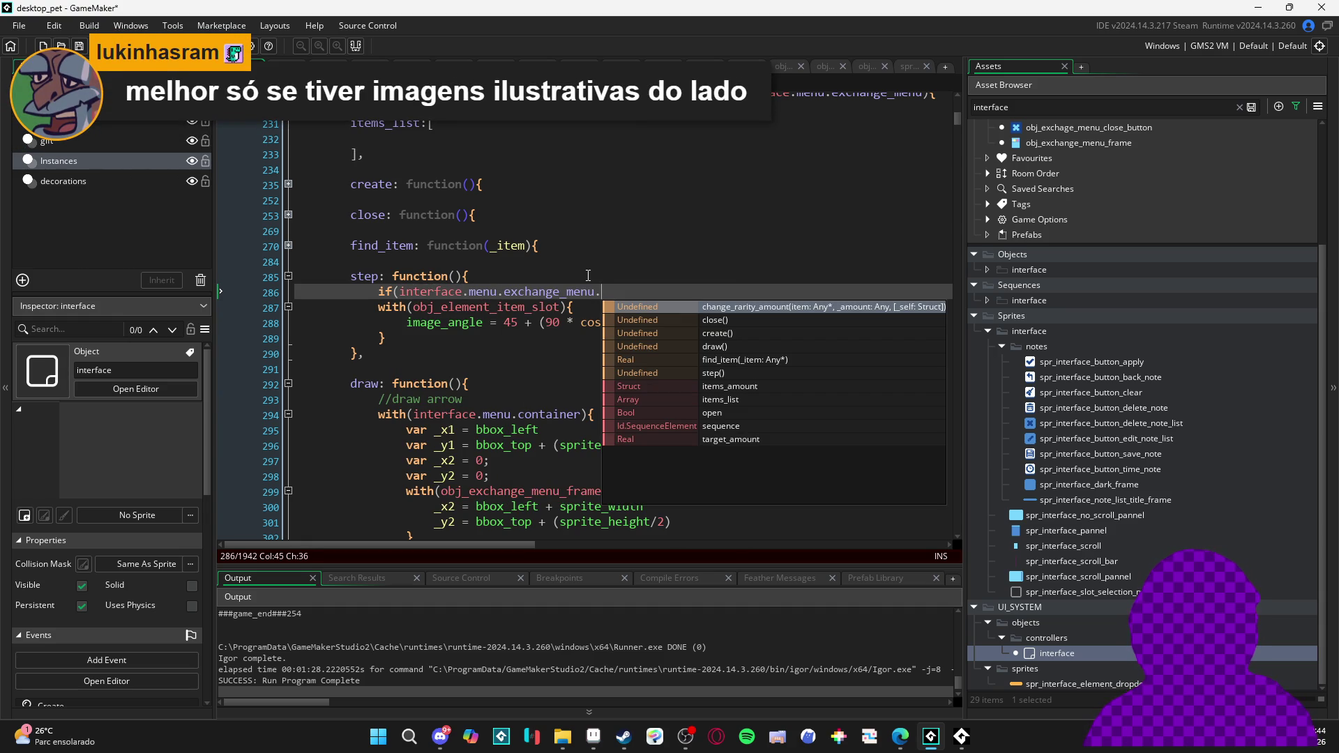
pyautogui.press('Down')
pyautogui.press('Down')
pyautogui.press('Down')
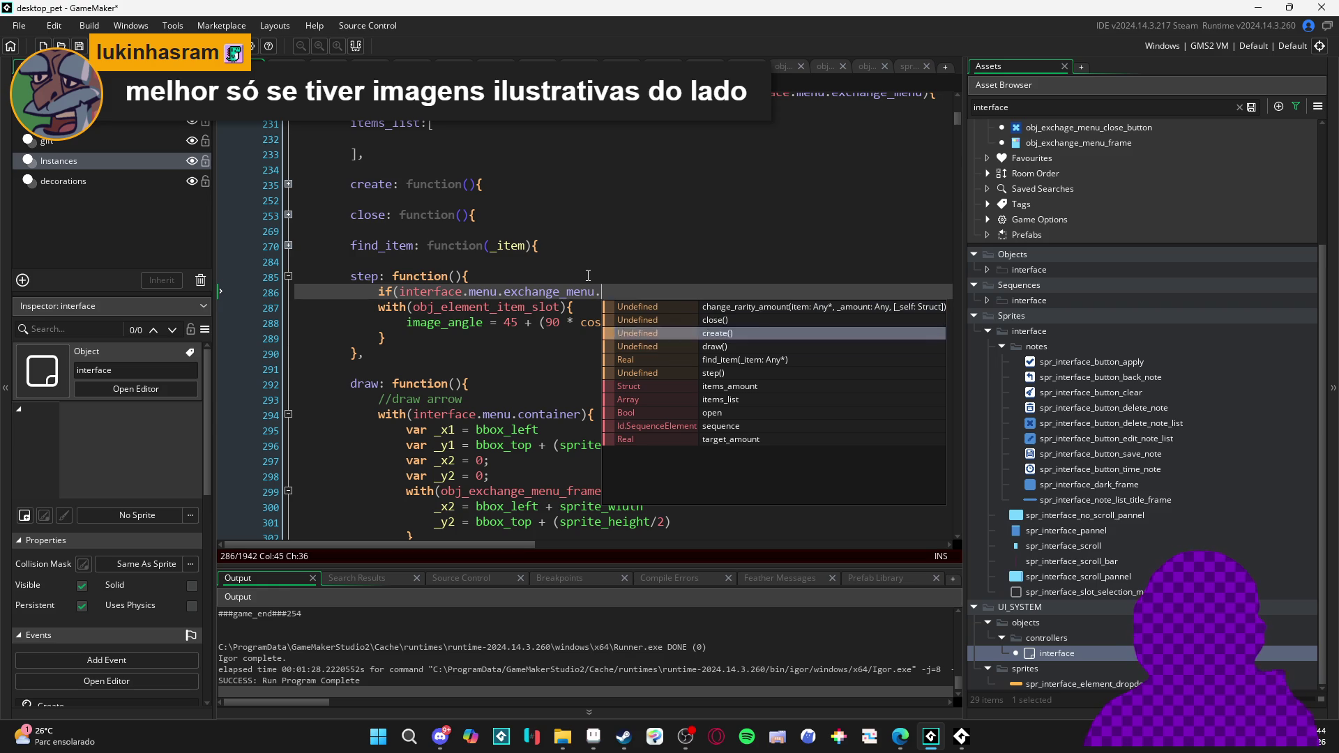
pyautogui.press('Return')
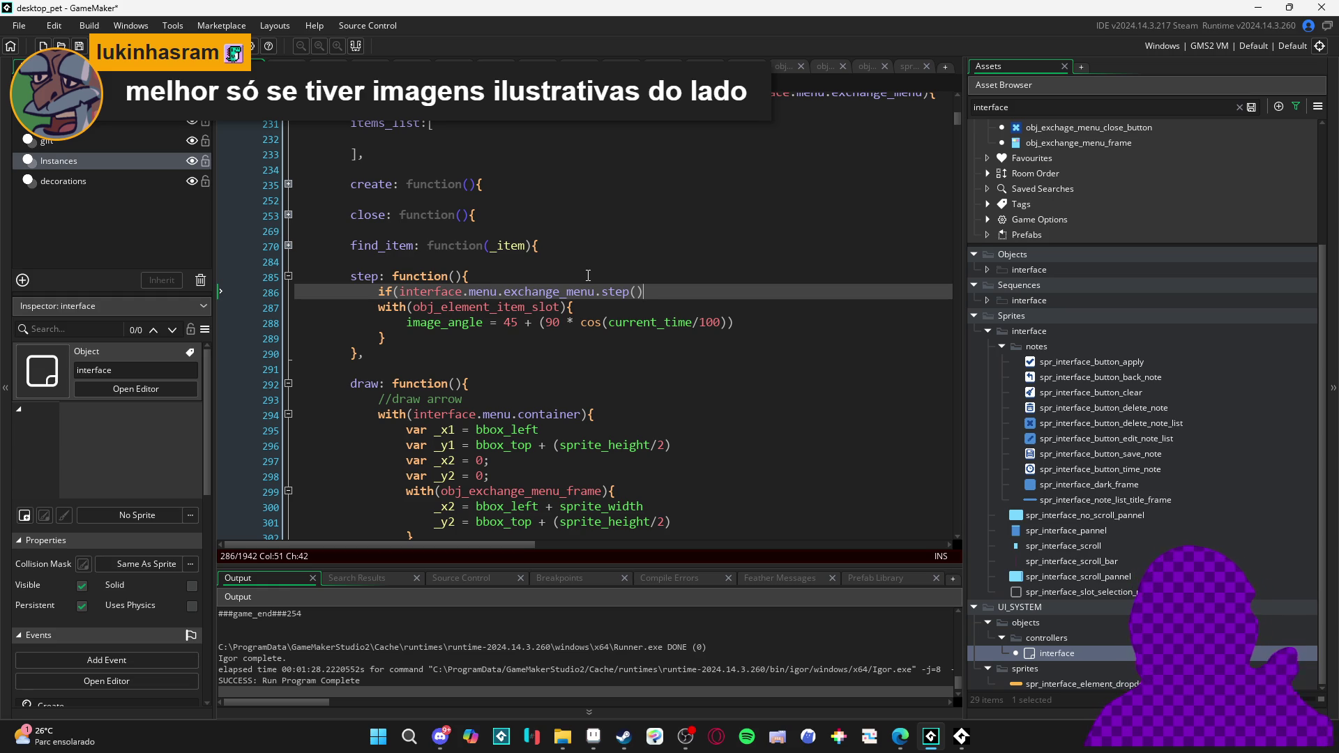
pyautogui.press('BackSpace')
pyautogui.press('BackSpace')
pyautogui.press('BackSpace')
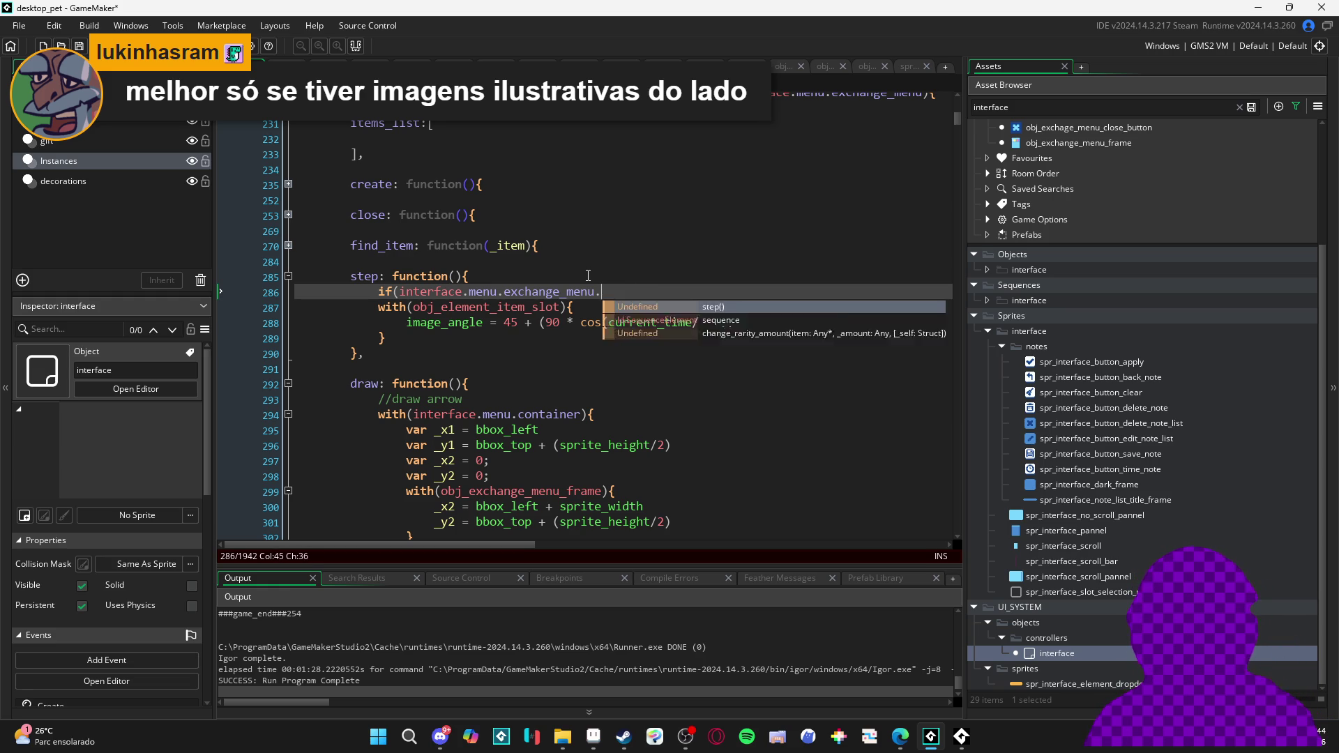
pyautogui.write('open)')
pyautogui.hotkey('ctrl', 'Left')
pyautogui.hotkey('ctrl', 'Left')
pyautogui.hotkey('ctrl', 'Left')
pyautogui.hotkey('ctrl', 'Left')
pyautogui.hotkey('ctrl', 'Left')
pyautogui.hotkey('ctrl', 'Left')
pyautogui.write('!')
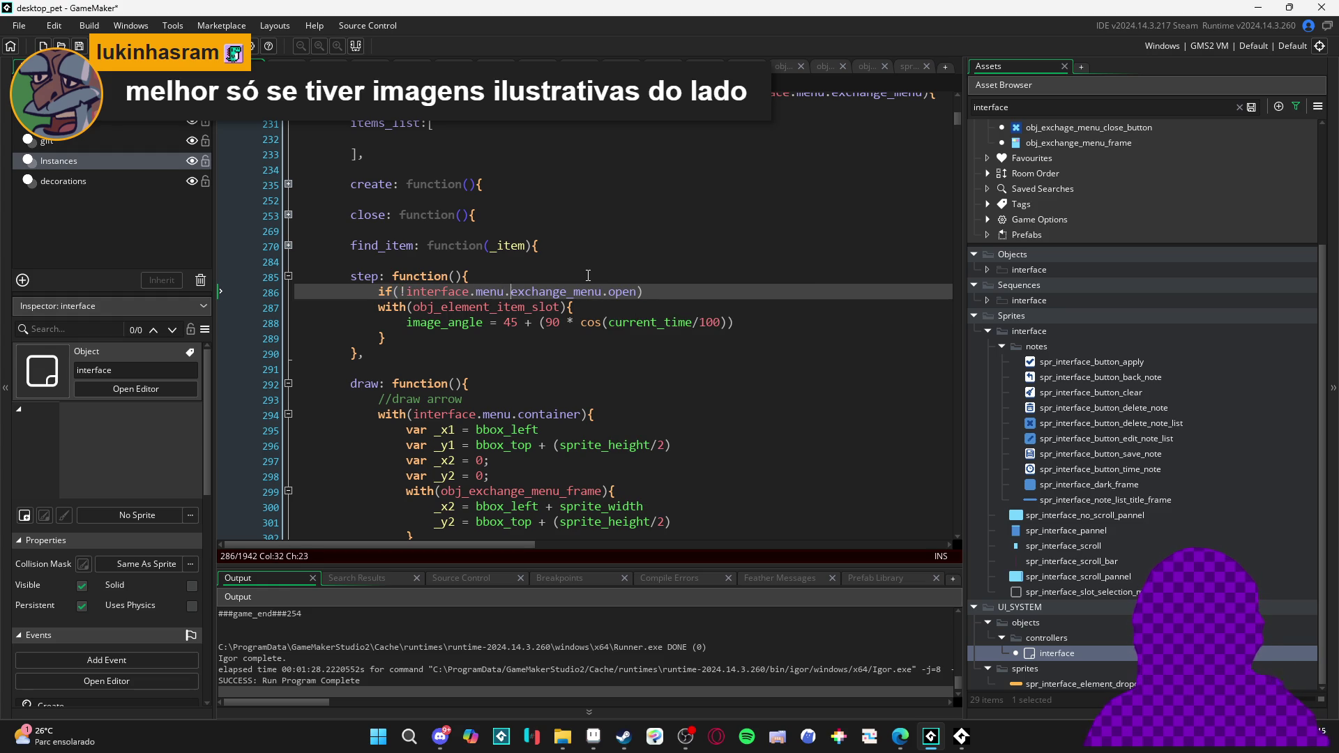
pyautogui.press('End')
pyautogui.write('return')
pyautogui.write(';')
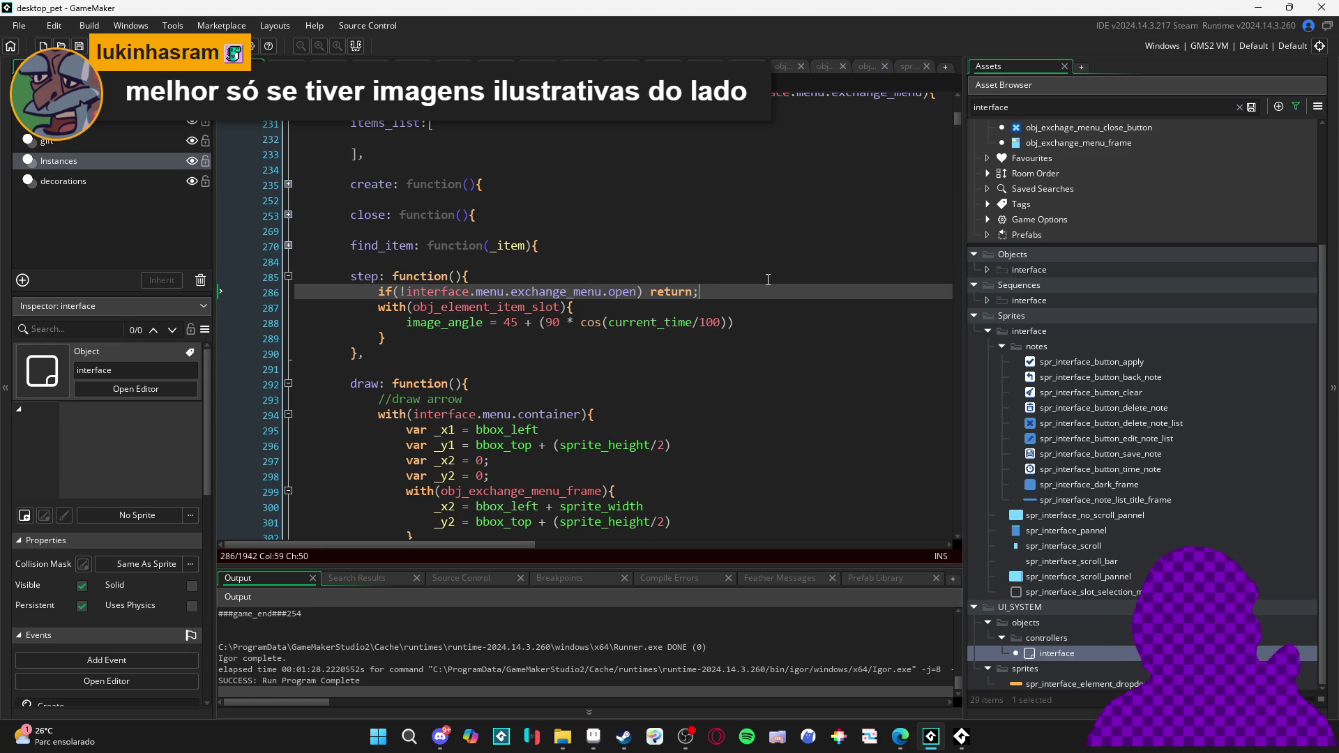
pyautogui.press('Return')
# Rewrite the guard condition as interface.menu.exchange_menu.open == false instead of the negation
pyautogui.moveTo(699, 291); pyautogui.dragTo(434, 291)
pyautogui.click(638, 293)
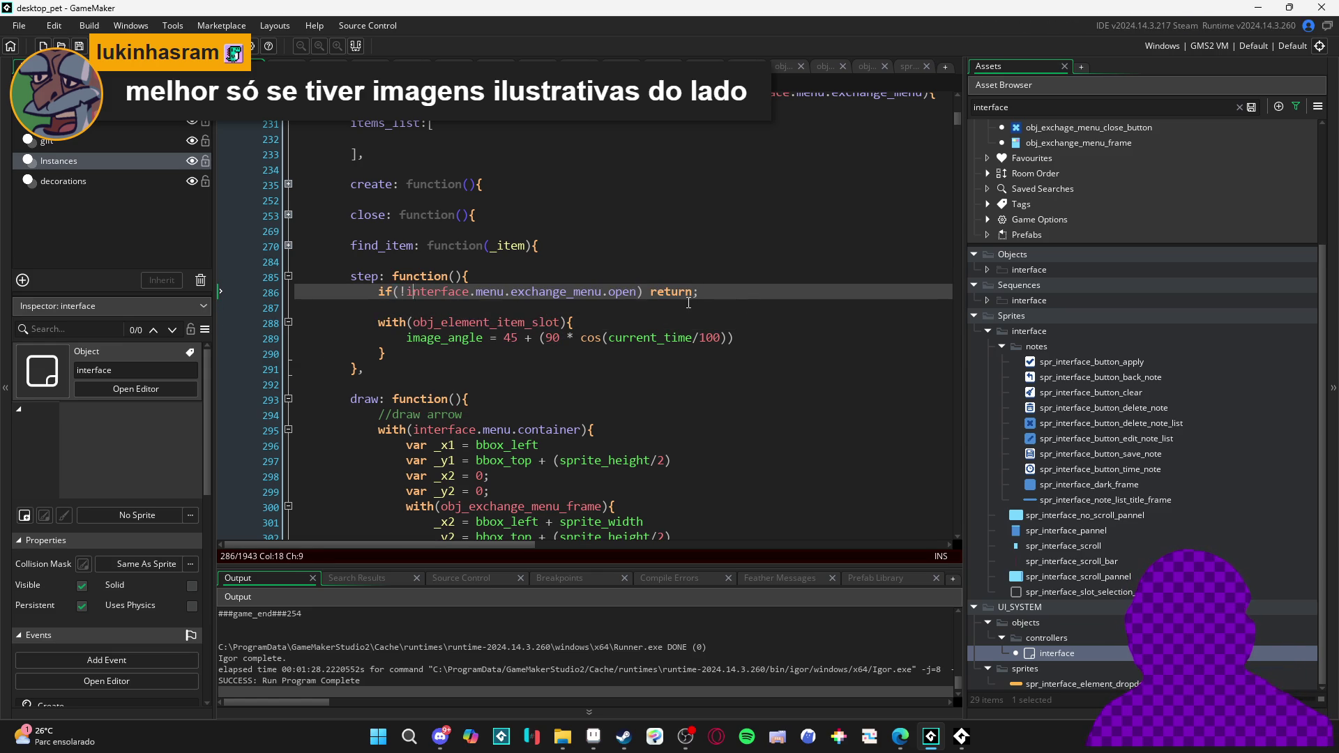
pyautogui.click(579, 305)
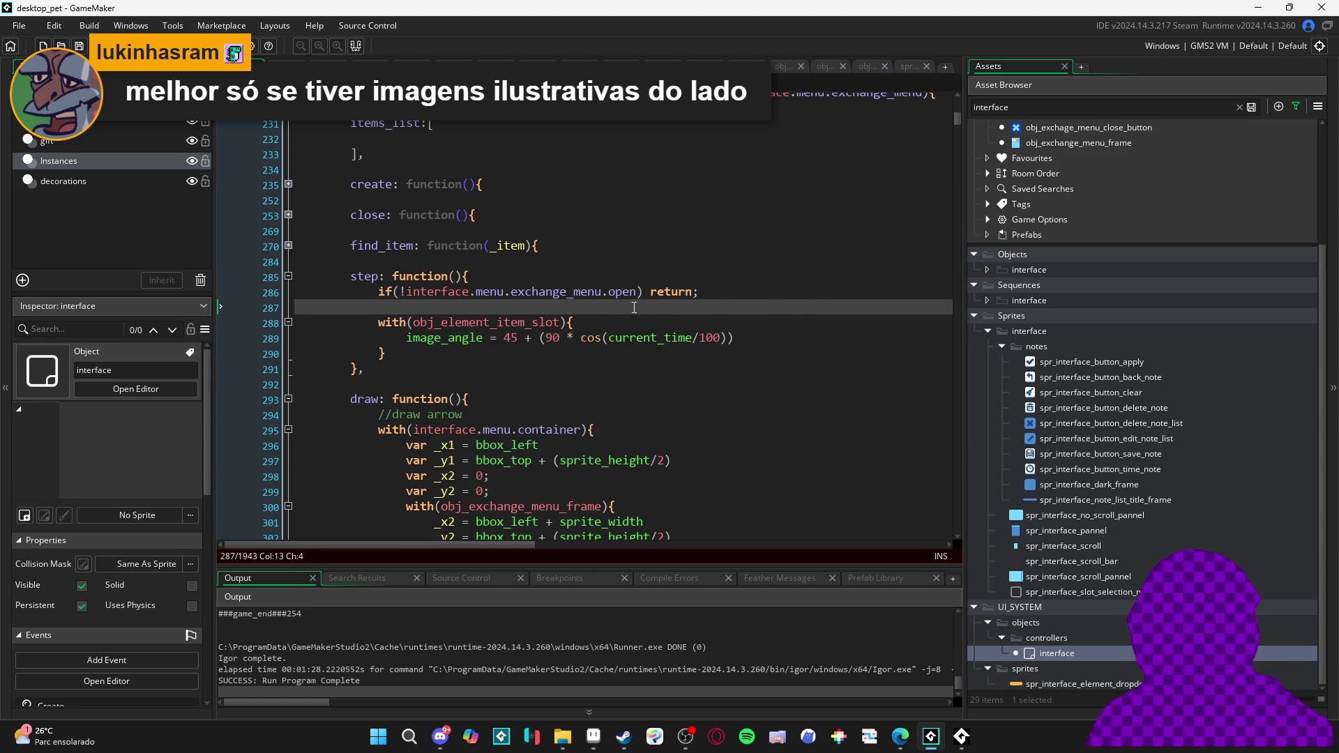
pyautogui.press('Up')
pyautogui.press('End')
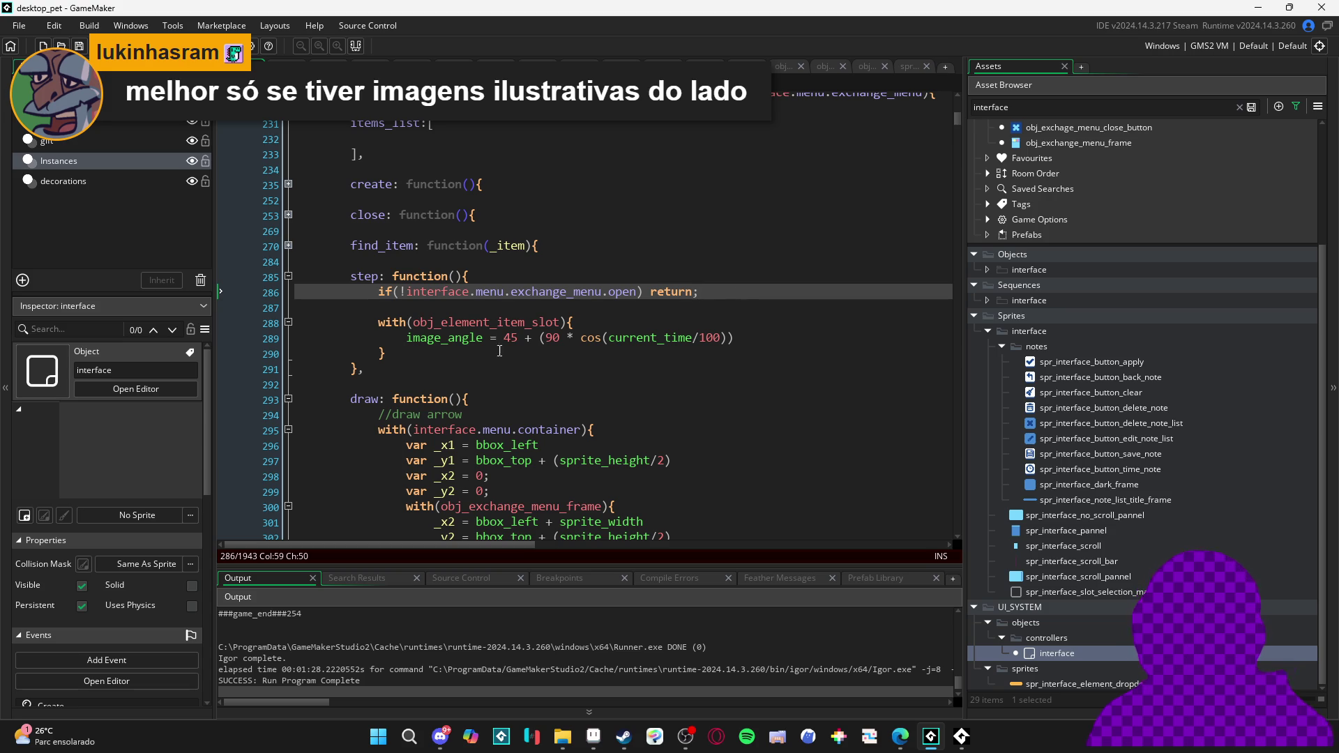
pyautogui.click(409, 292)
pyautogui.press('BackSpace')
pyautogui.click(504, 291)
pyautogui.hotkey('ctrl', 'Right')
pyautogui.hotkey('ctrl', 'Right')
pyautogui.hotkey('ctrl', 'Right')
pyautogui.write('== false')
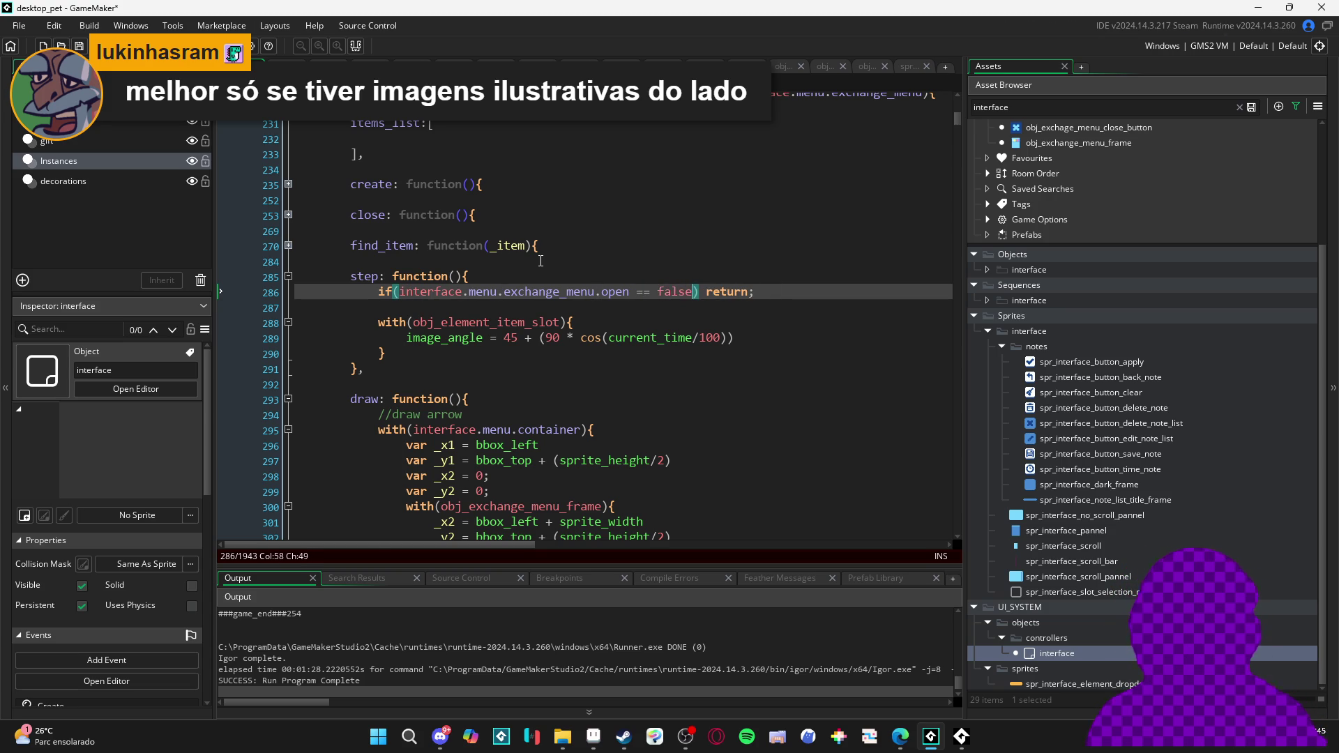
# Save the code and build and run the game
pyautogui.press('Down')
pyautogui.press('Down')
pyautogui.press('Down')
pyautogui.hotkey('ctrl', 's')
pyautogui.press('Up')
pyautogui.press('Up')
pyautogui.press('Down')
pyautogui.press('Down')
pyautogui.click(409, 387)
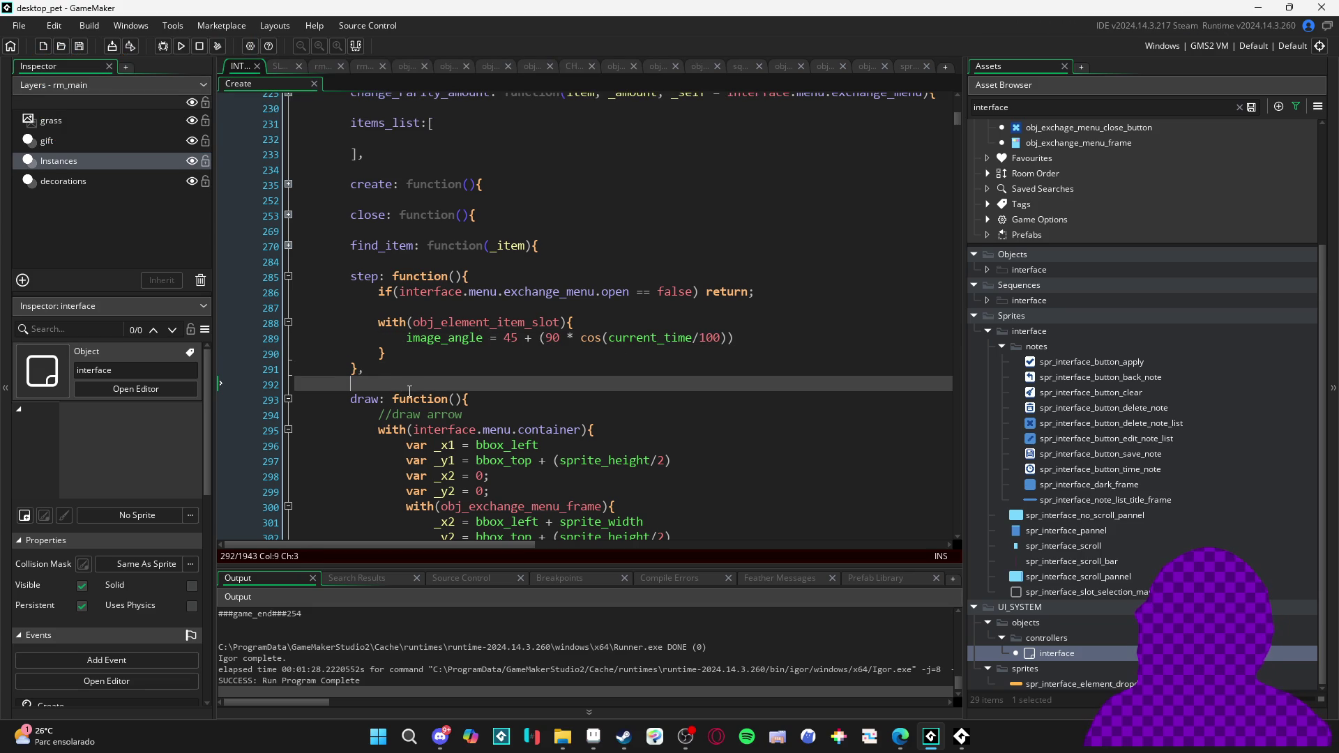
pyautogui.press('F5')
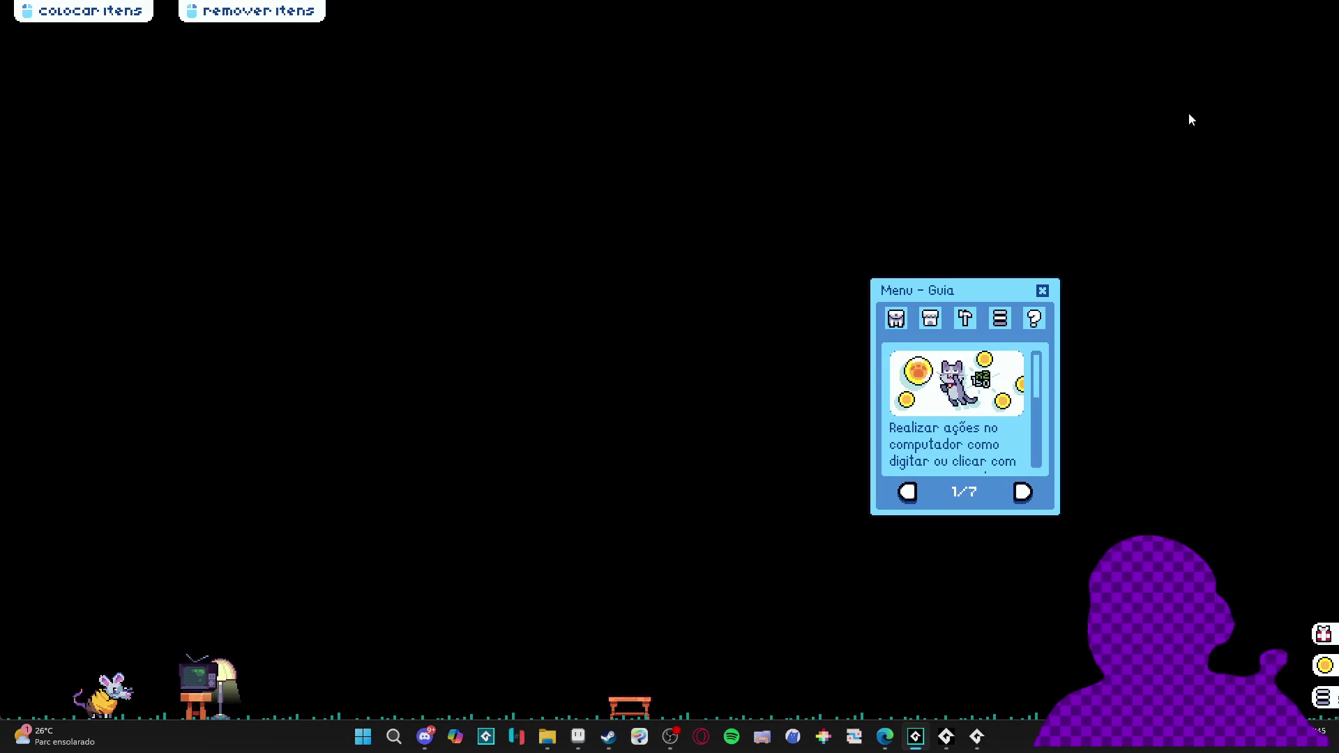
pyautogui.click(896, 318)
pyautogui.click(960, 493)
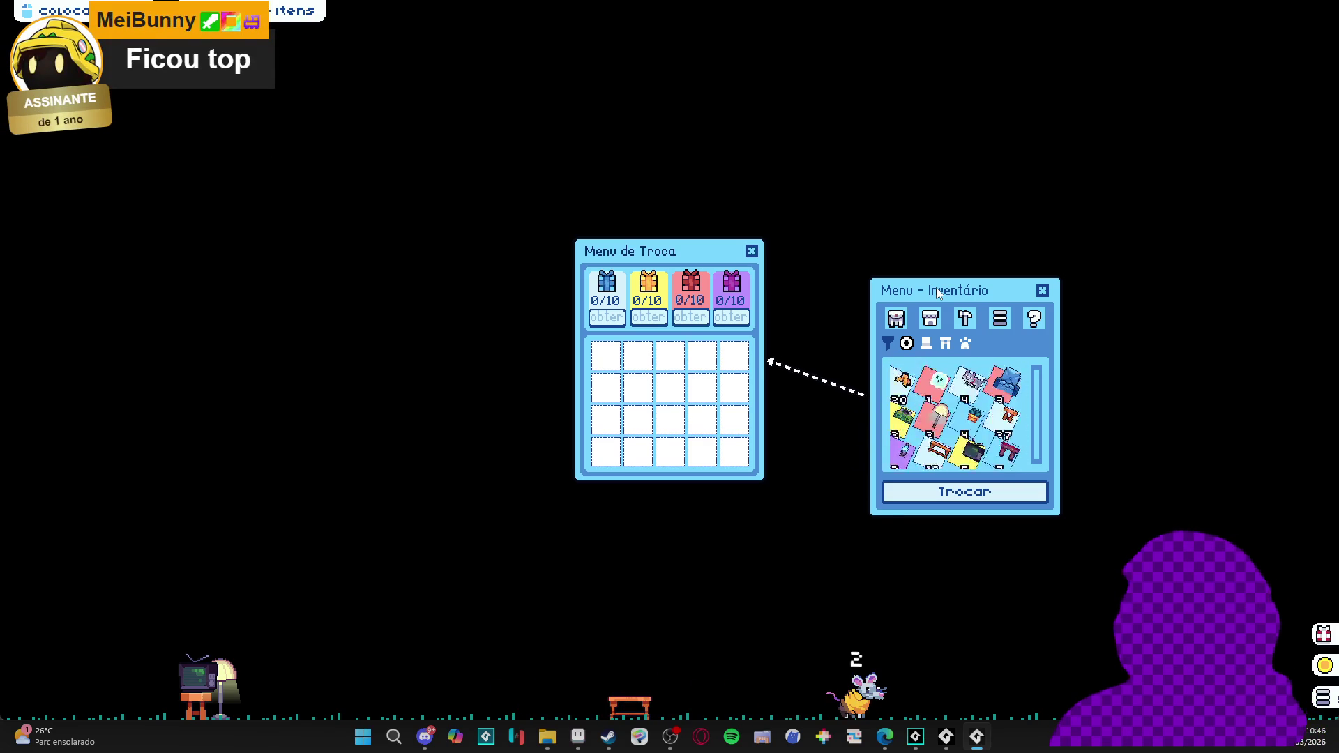
pyautogui.rightClick(977, 747)
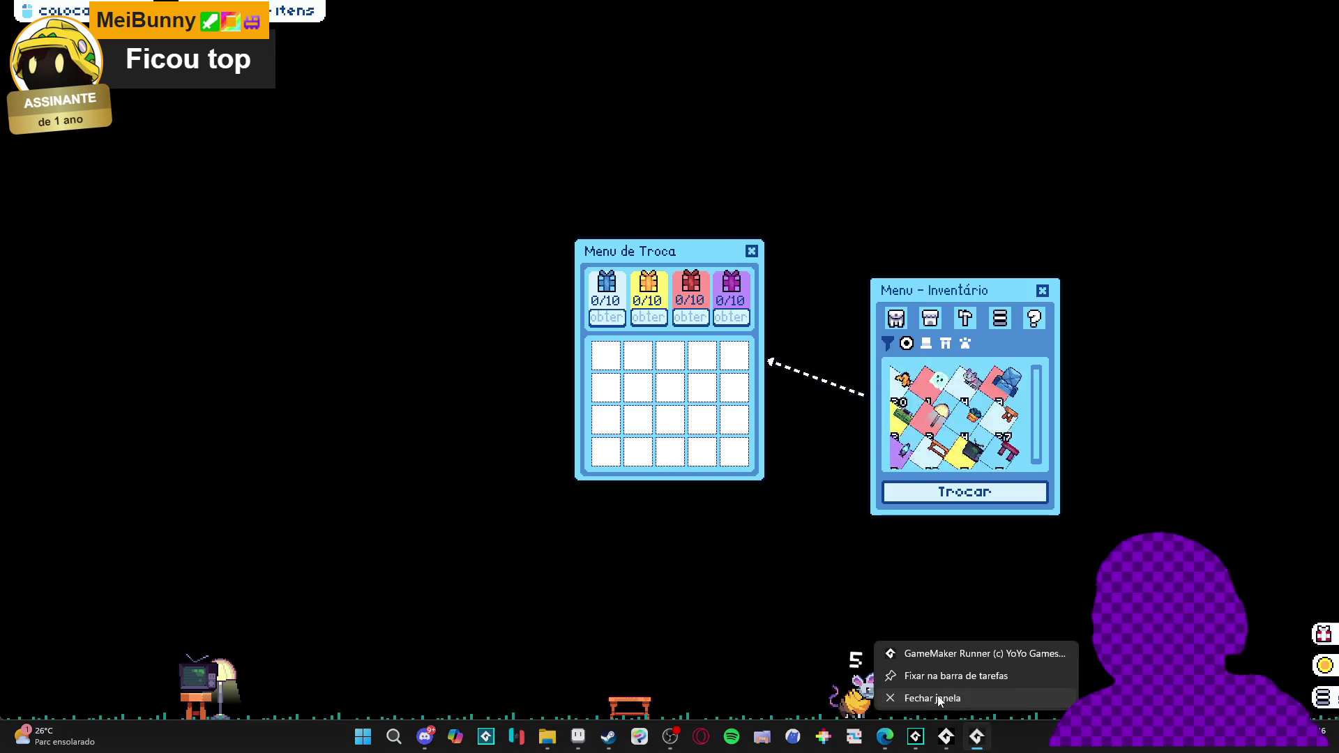
pyautogui.click(879, 650)
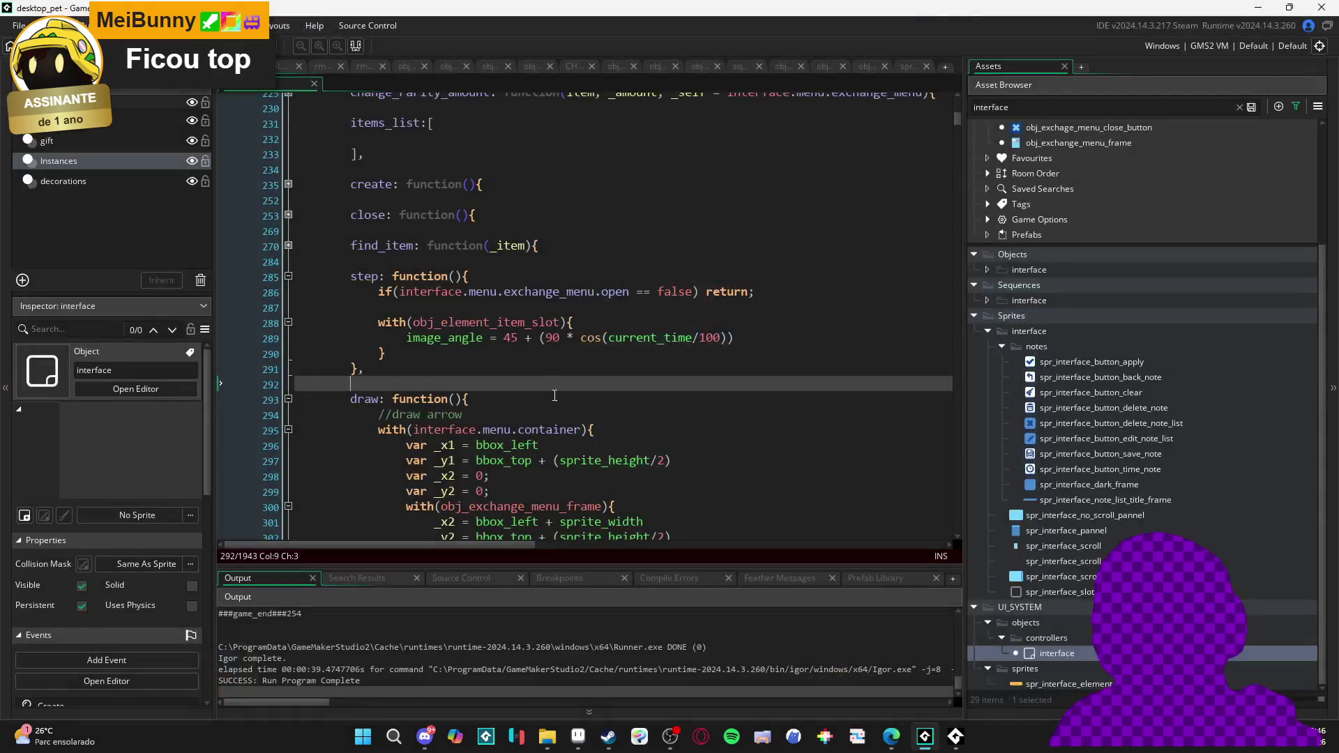
# Add var _ang = 10 and use _ang + ((_ang*2) * cos(...)) for image_angle, then rebuild
pyautogui.click(583, 320)
pyautogui.press('Return')
pyautogui.write('var _a')
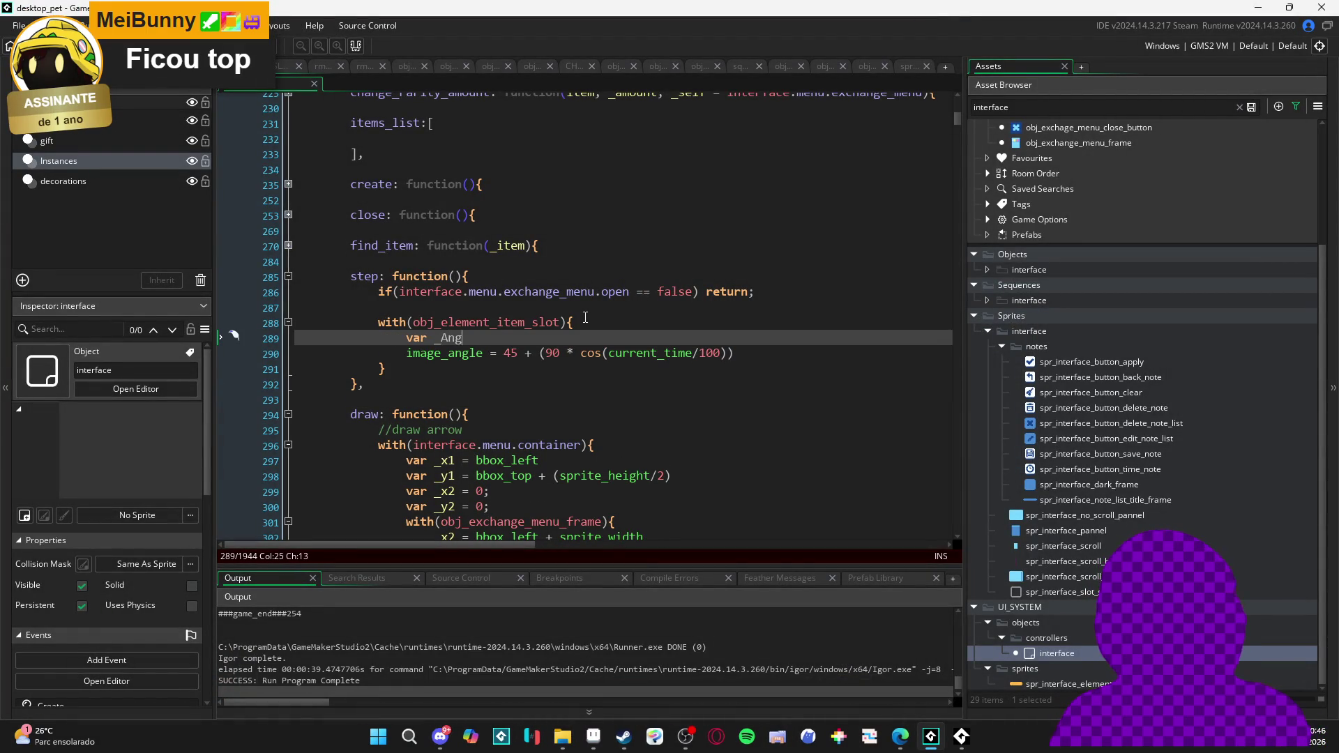
pyautogui.write('ng = 10')
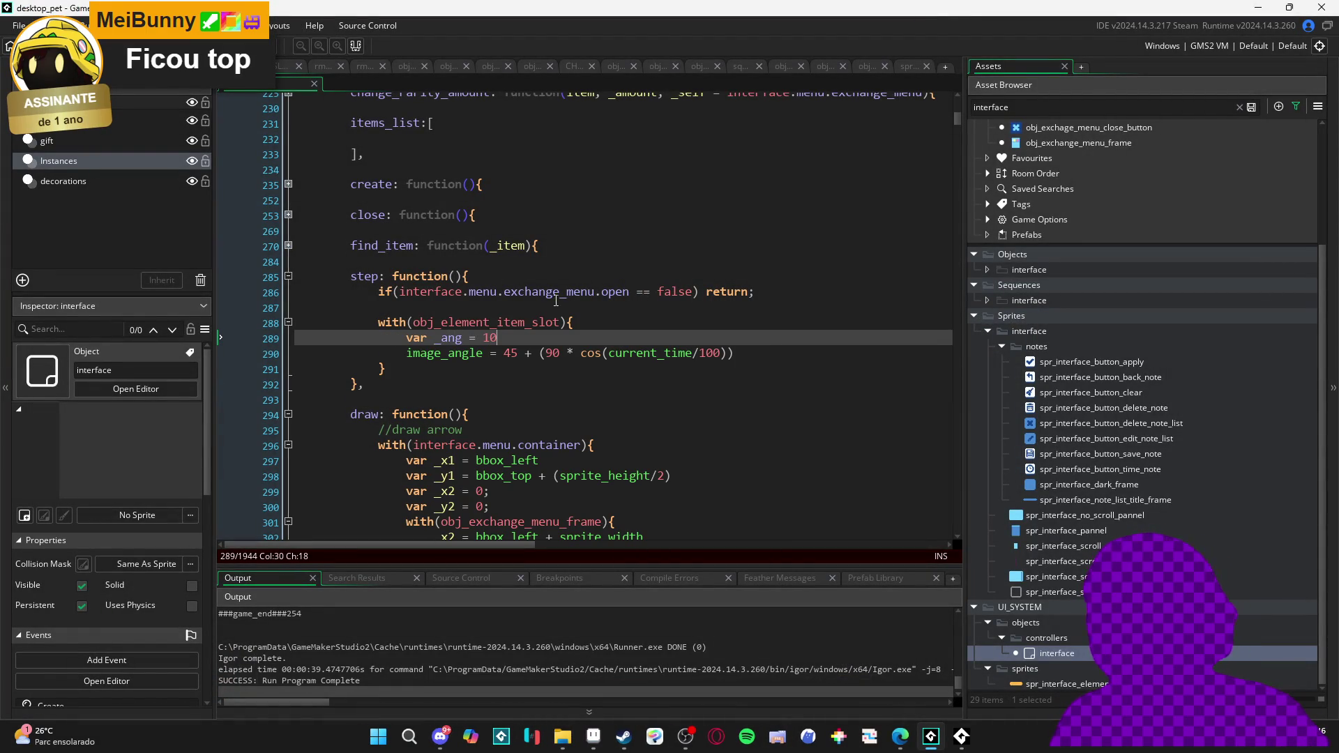
pyautogui.click(448, 340)
pyautogui.doubleClick(510, 353)
pyautogui.hotkey('ctrl', 'v')
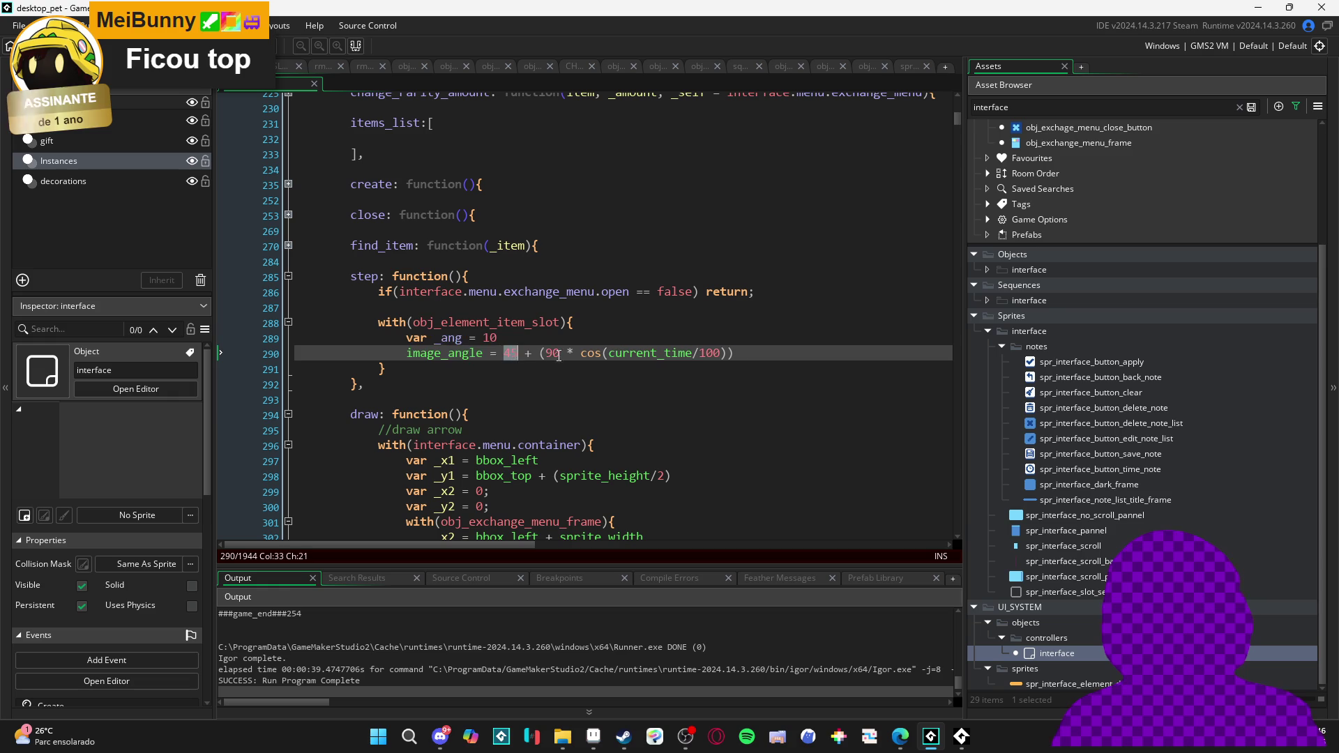
pyautogui.doubleClick(565, 353)
pyautogui.write('_ang')
pyautogui.write('2)')
pyautogui.press('Left')
pyautogui.press('Left')
pyautogui.press('Left')
pyautogui.write('(')
pyautogui.press('F5')
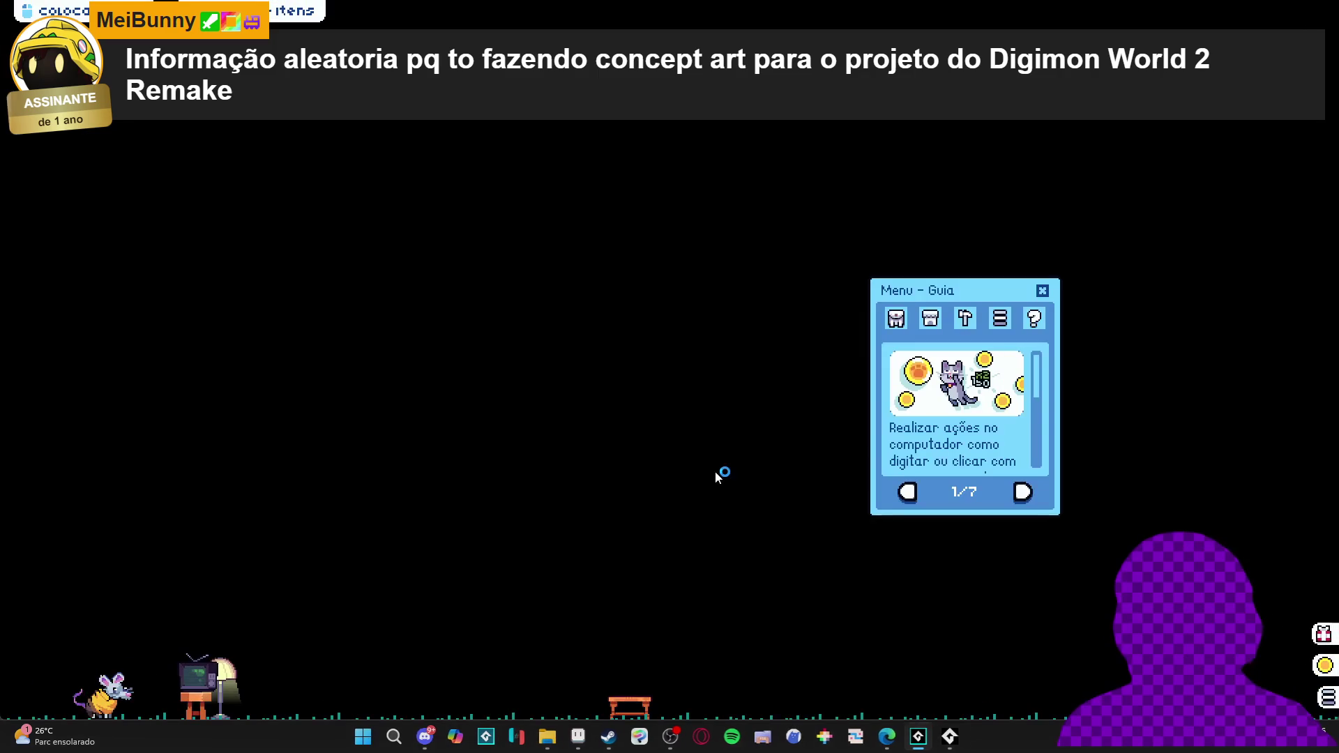
# Check the exchange menu from the inventory in the running game, then close the game window
pyautogui.click(897, 319)
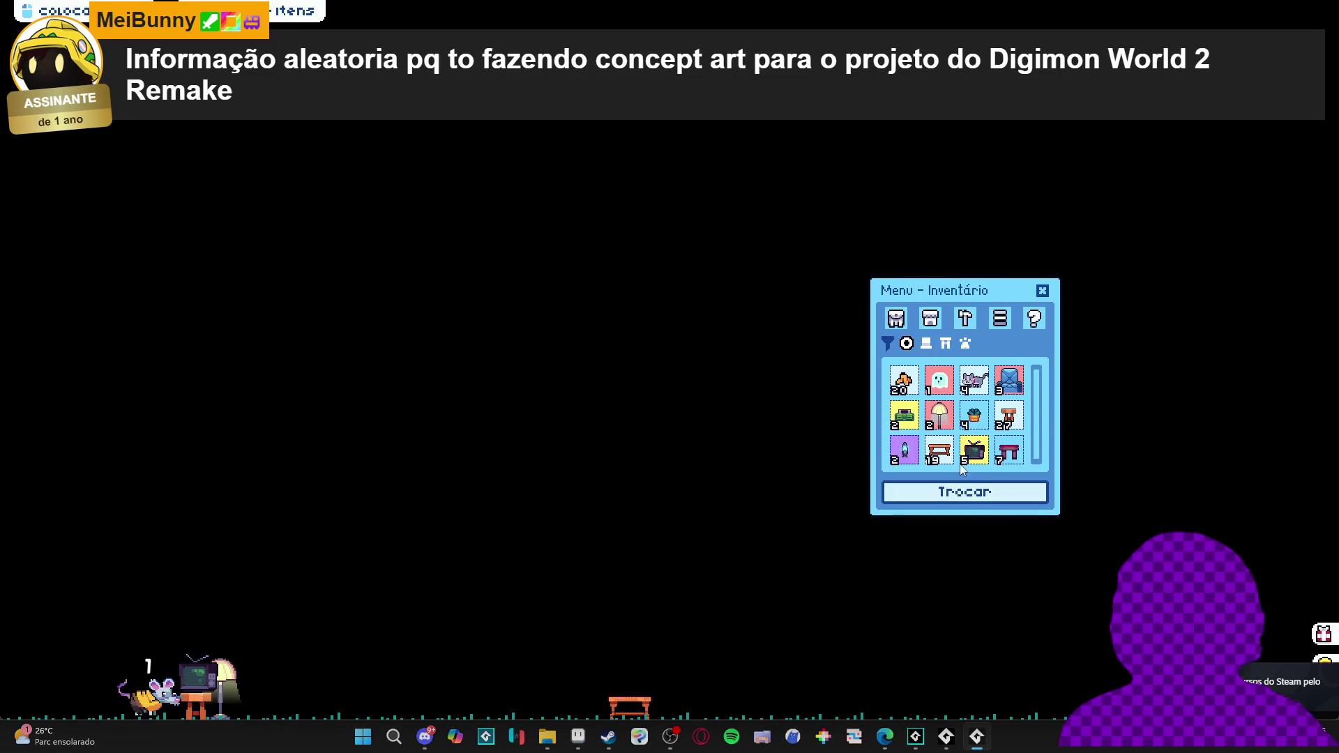
pyautogui.click(965, 492)
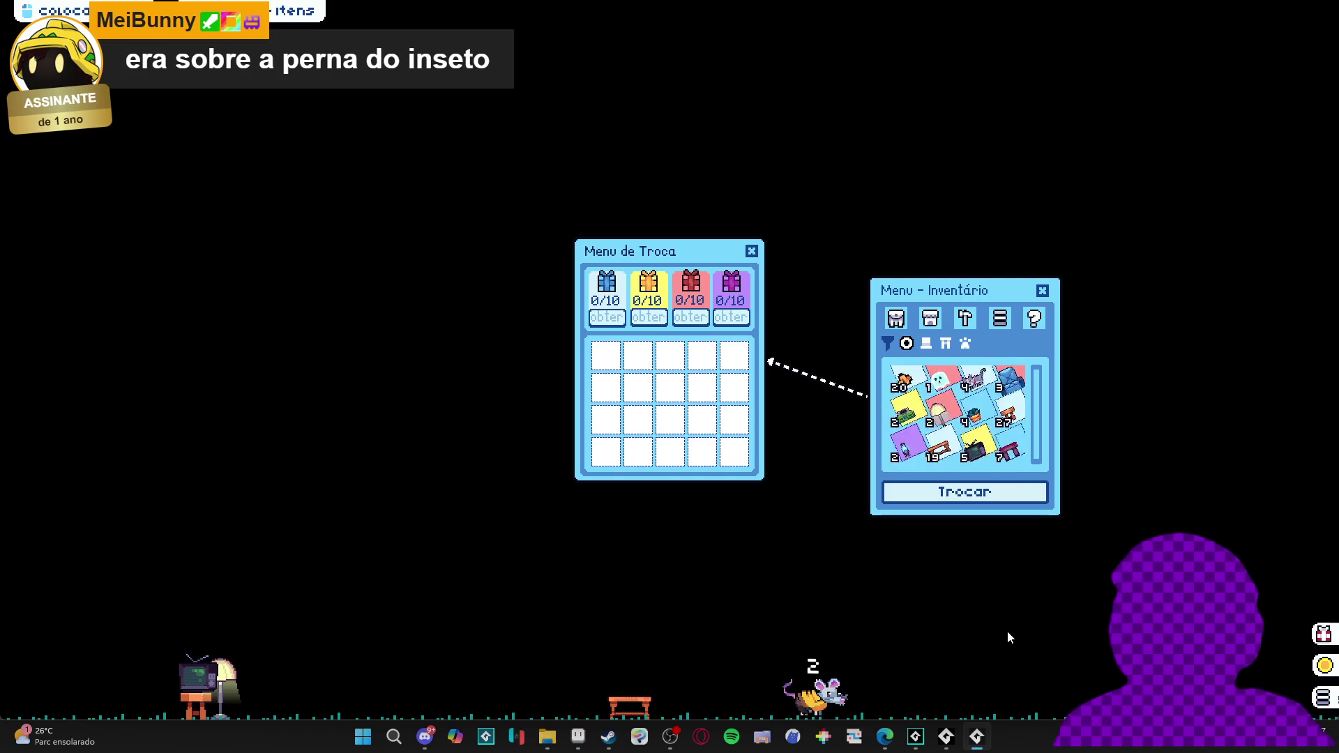
pyautogui.moveTo(984, 736)
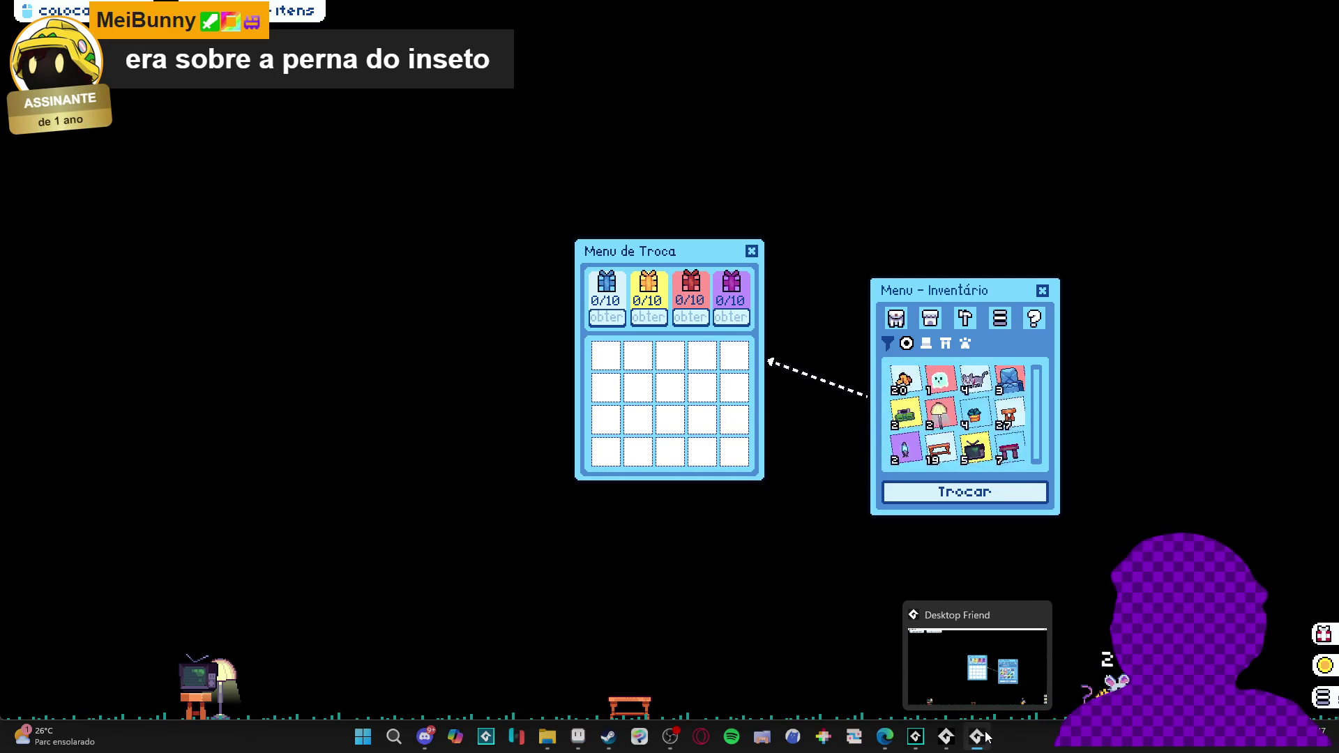
pyautogui.rightClick(986, 736)
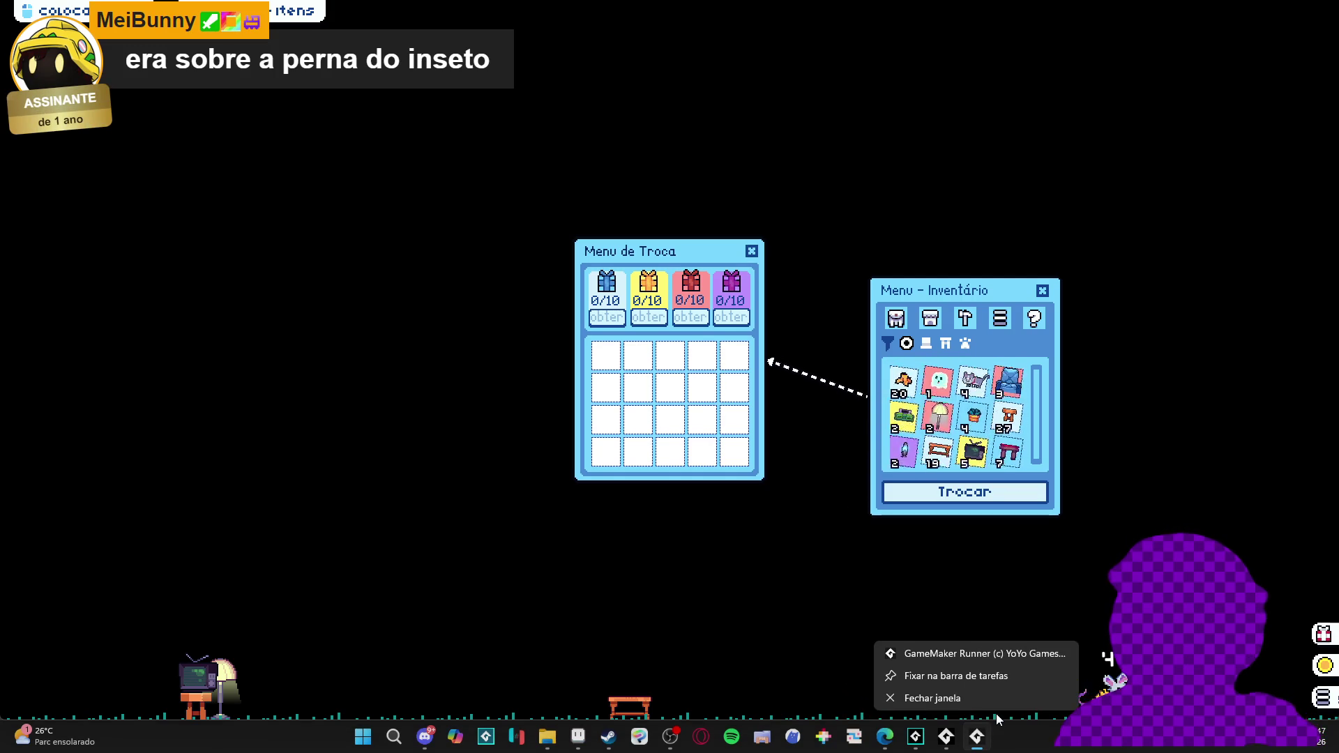
pyautogui.click(1003, 705)
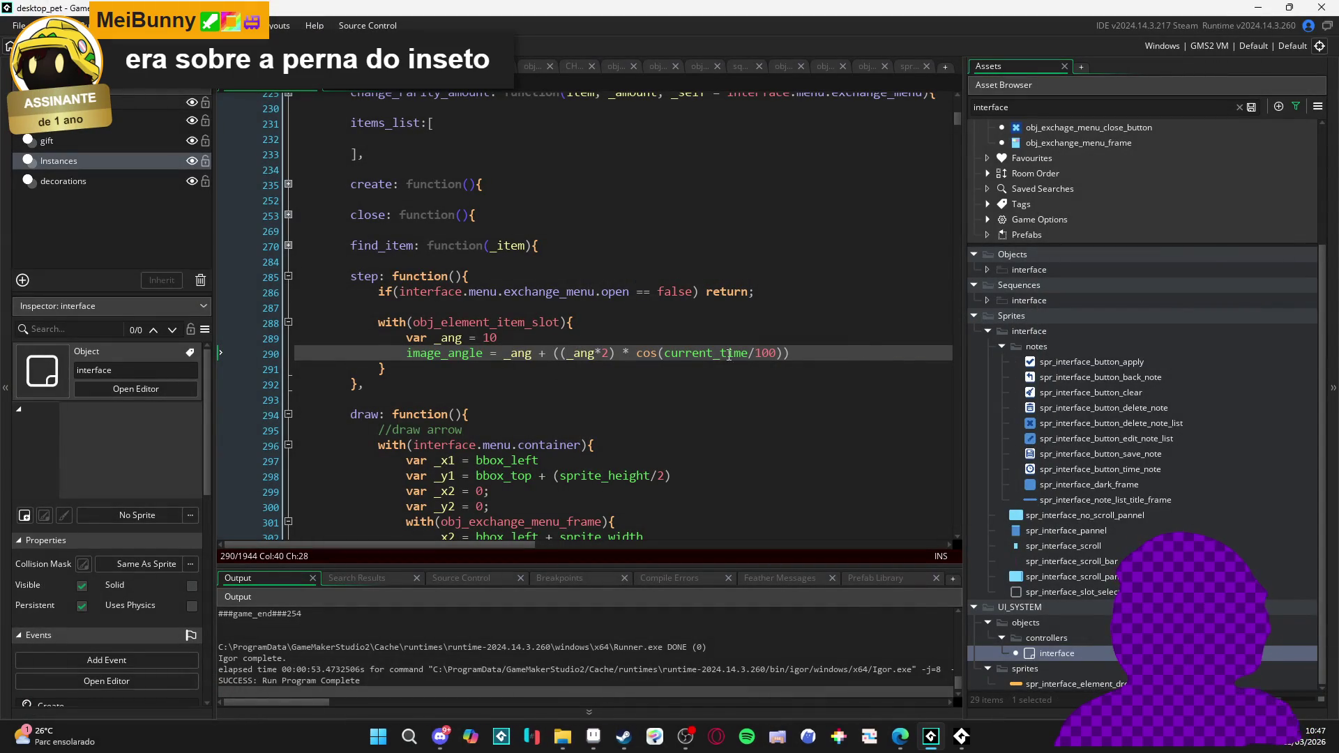
# Filter the Asset Browser by 'slot' and open obj_element_item_slot
pyautogui.press('Return')
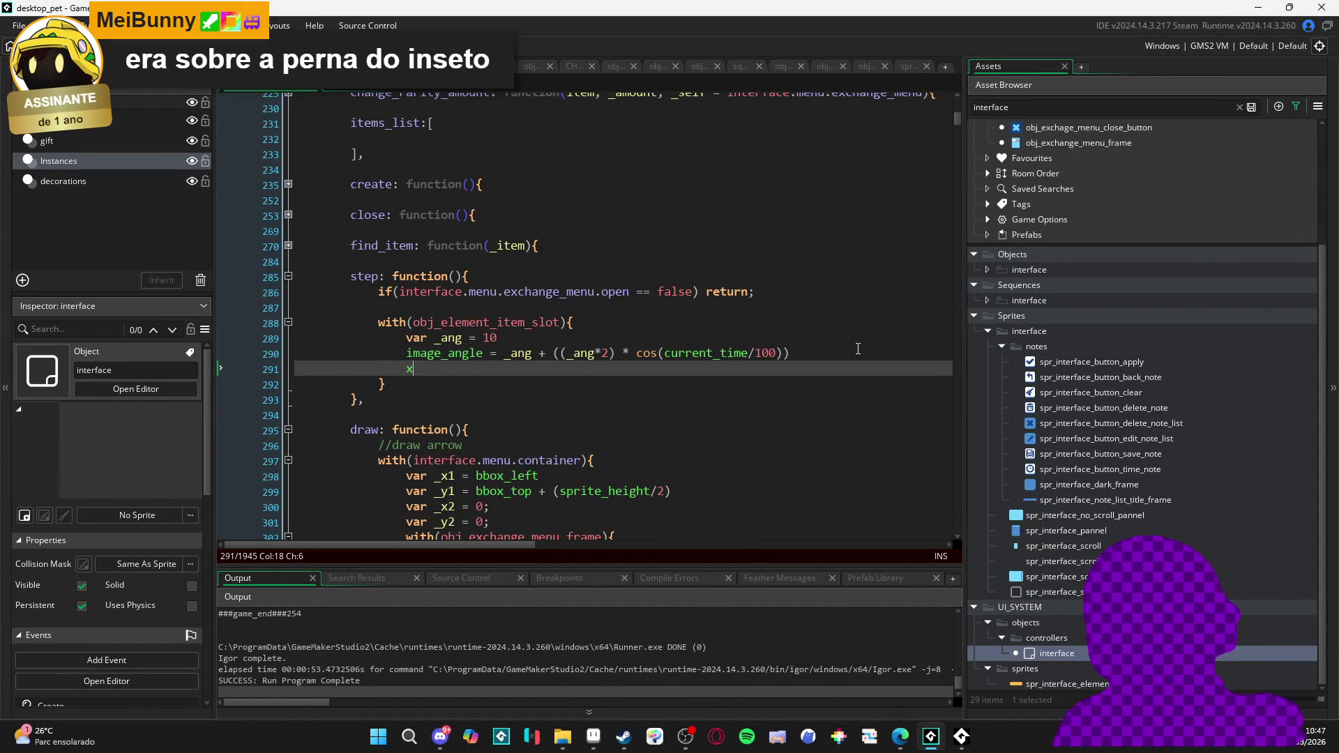
pyautogui.write('x')
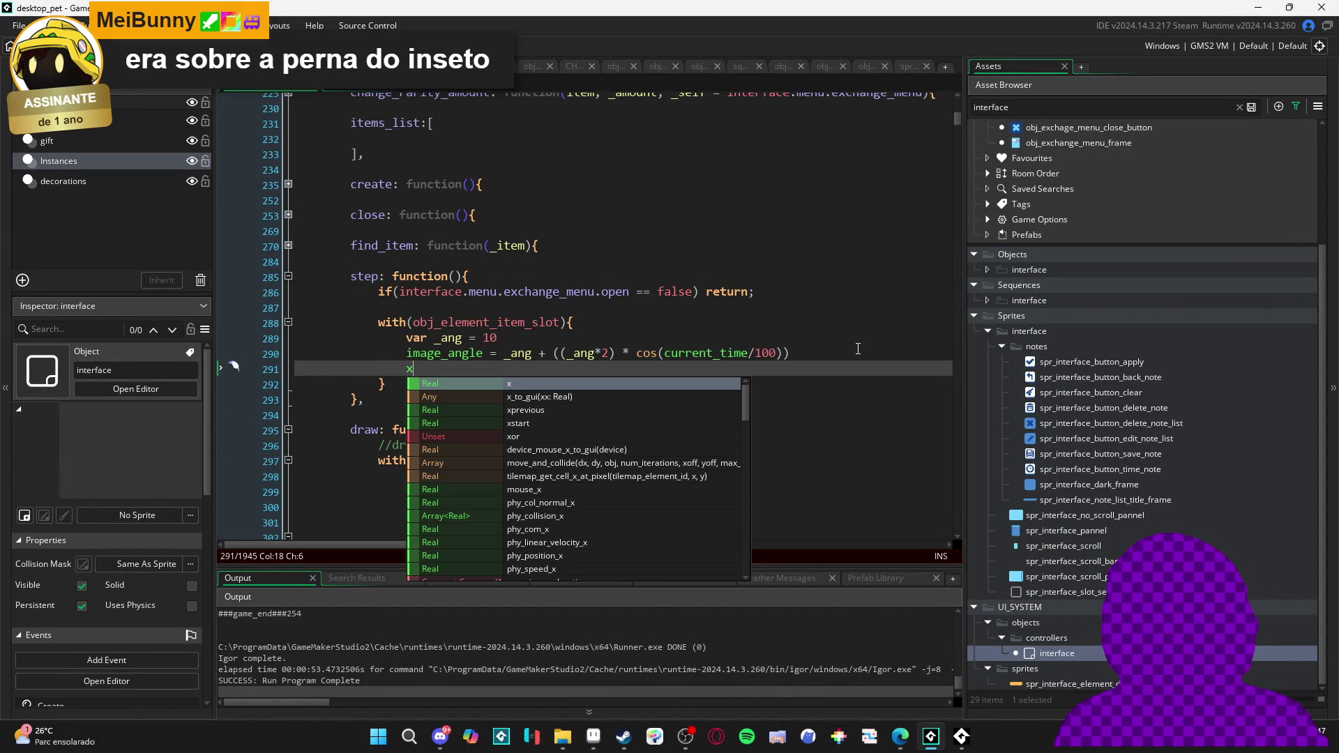
pyautogui.press('BackSpace')
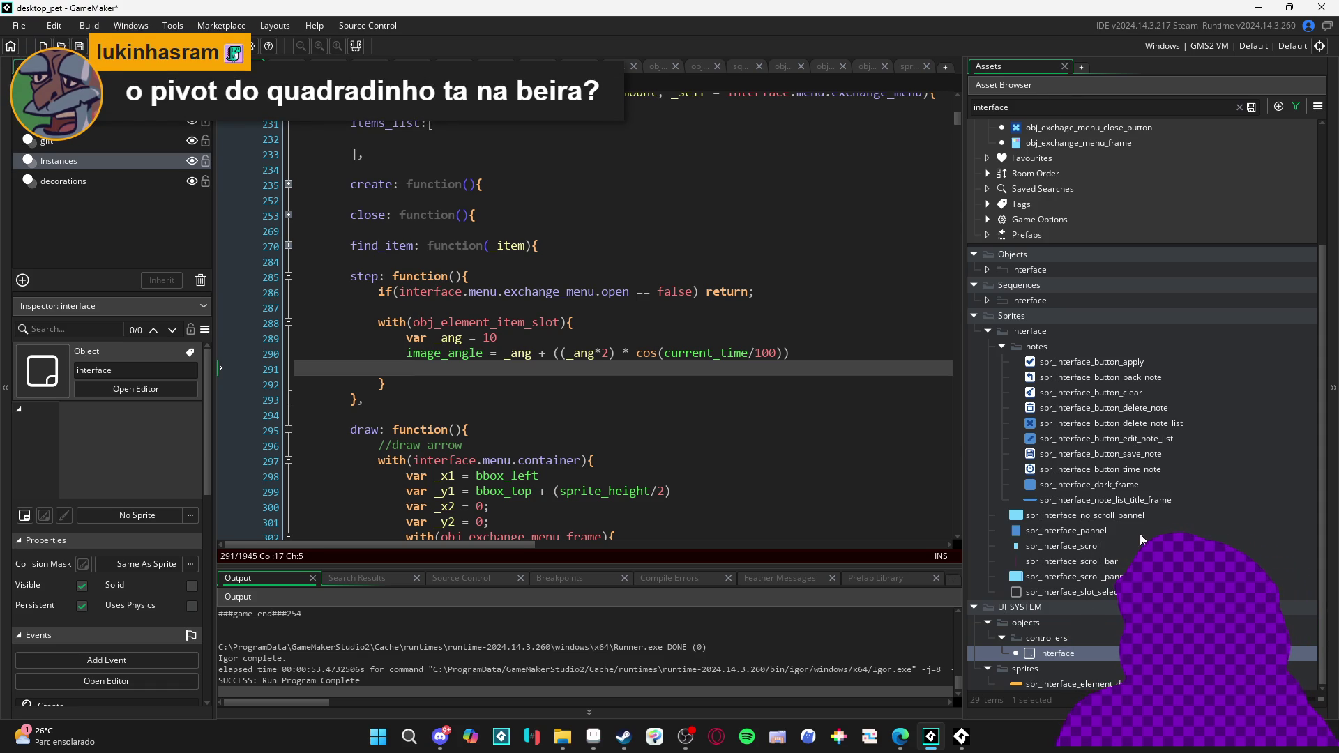
pyautogui.doubleClick(1040, 109)
pyautogui.write('slot')
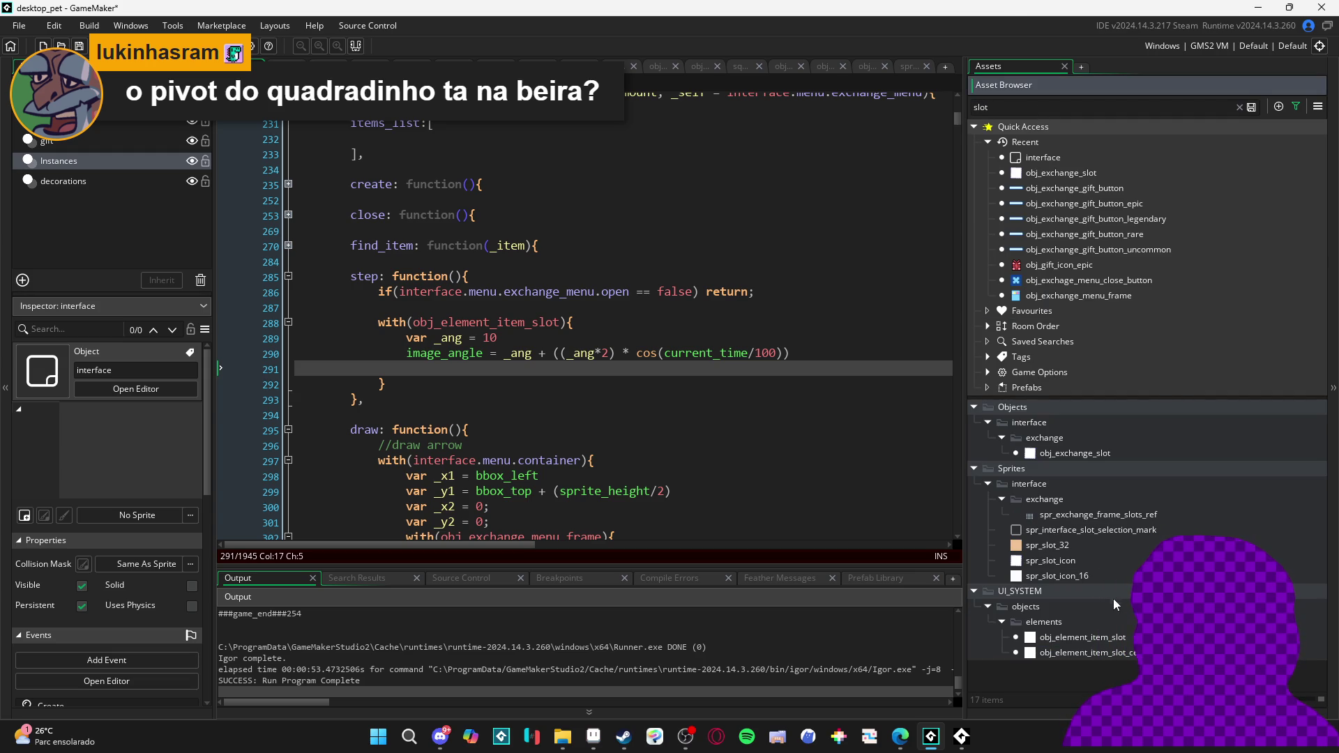
pyautogui.doubleClick(1125, 641)
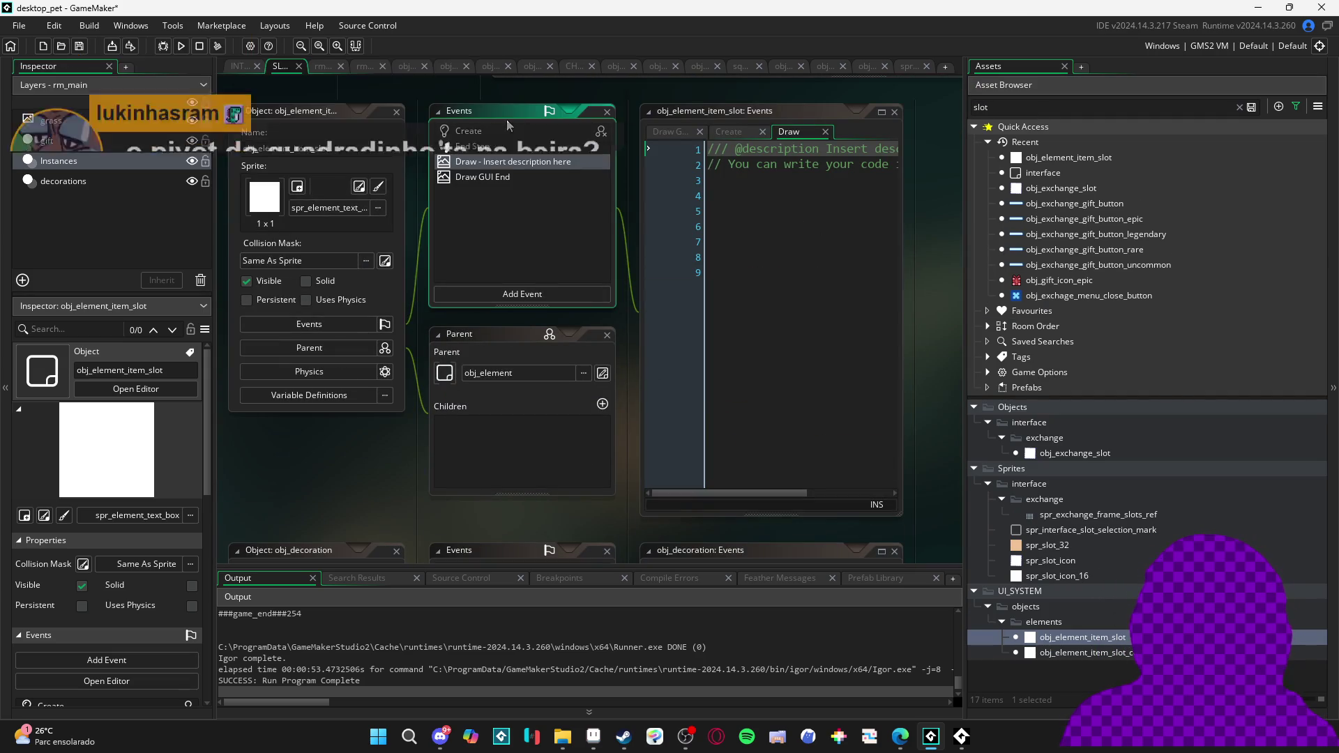
# Show obj_element_item_slot's Create code maximized and read through its draw_me function
pyautogui.click(516, 130)
pyautogui.click(880, 114)
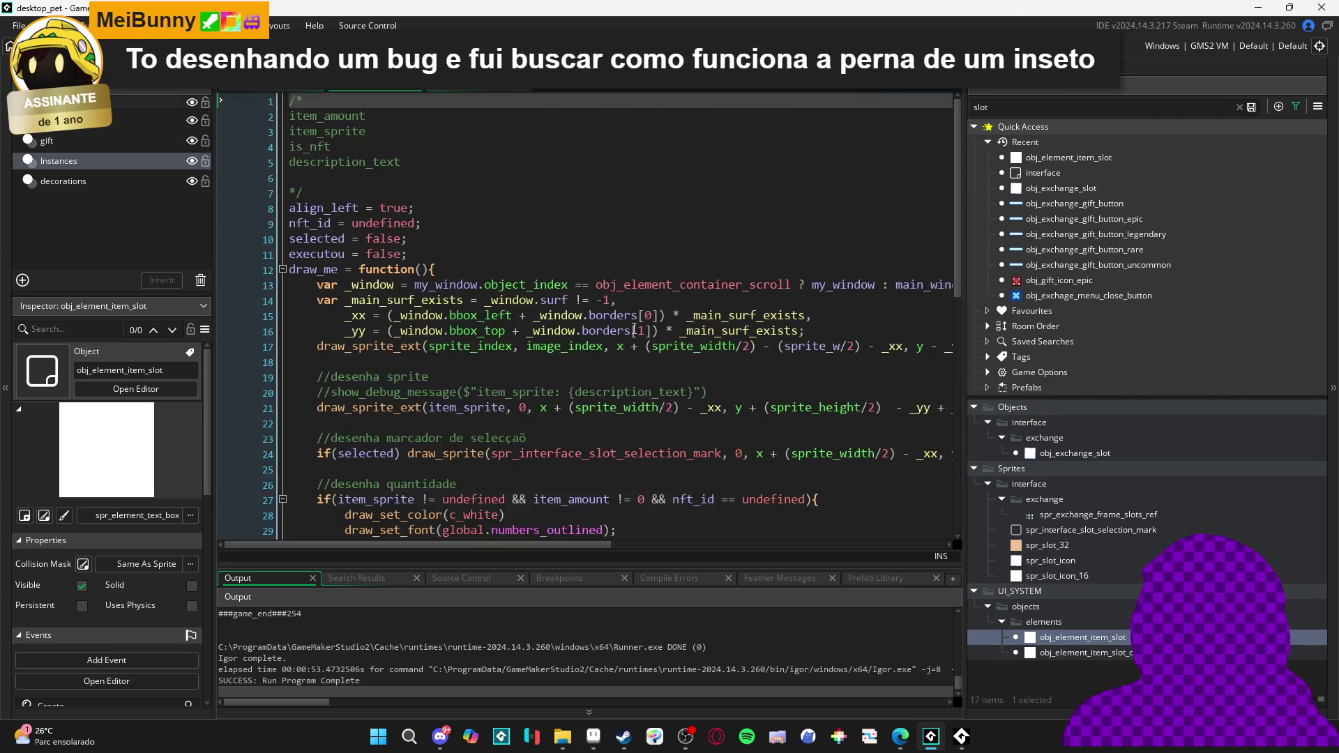
pyautogui.scroll(-2, 558, 314)
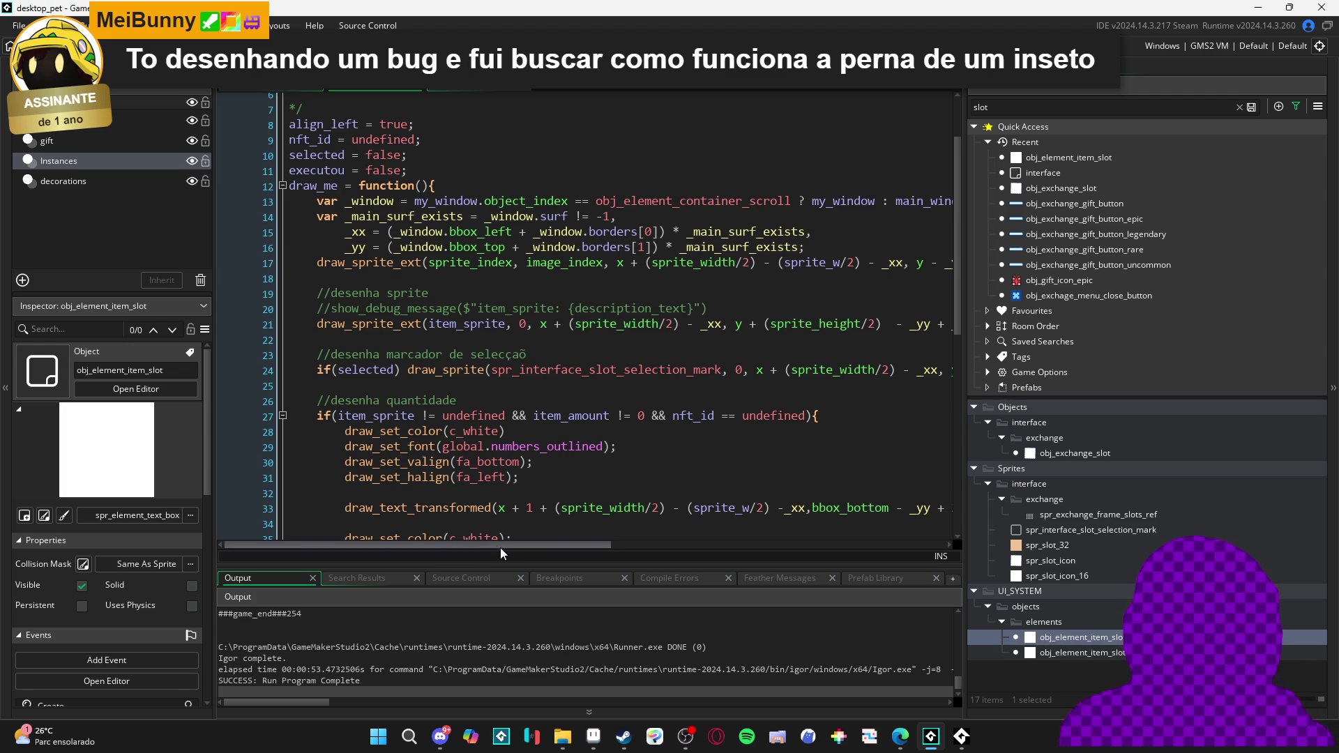
pyautogui.hscroll(3, 508, 550)
pyautogui.moveTo(588, 548); pyautogui.dragTo(527, 571)
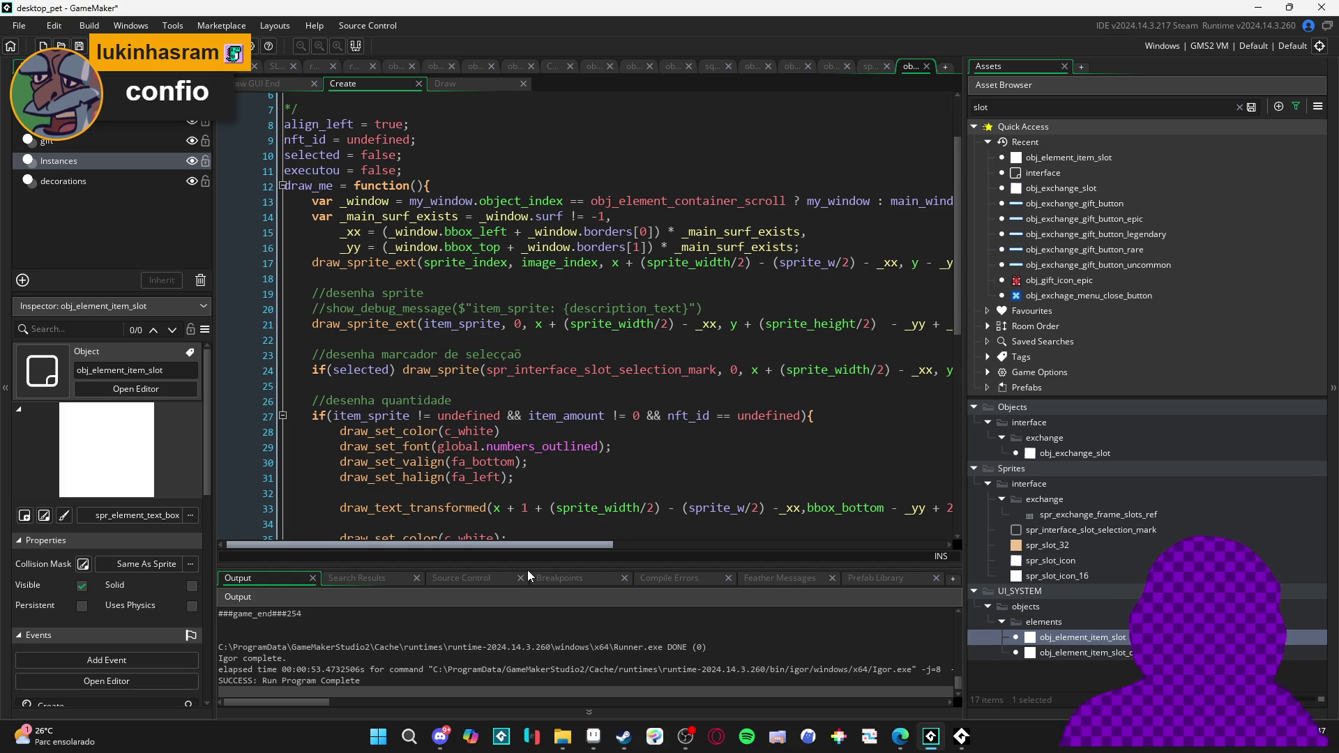
pyautogui.moveTo(528, 571)
pyautogui.mouseDown()
pyautogui.moveTo(558, 571)
pyautogui.moveTo(524, 572)
pyautogui.mouseUp()
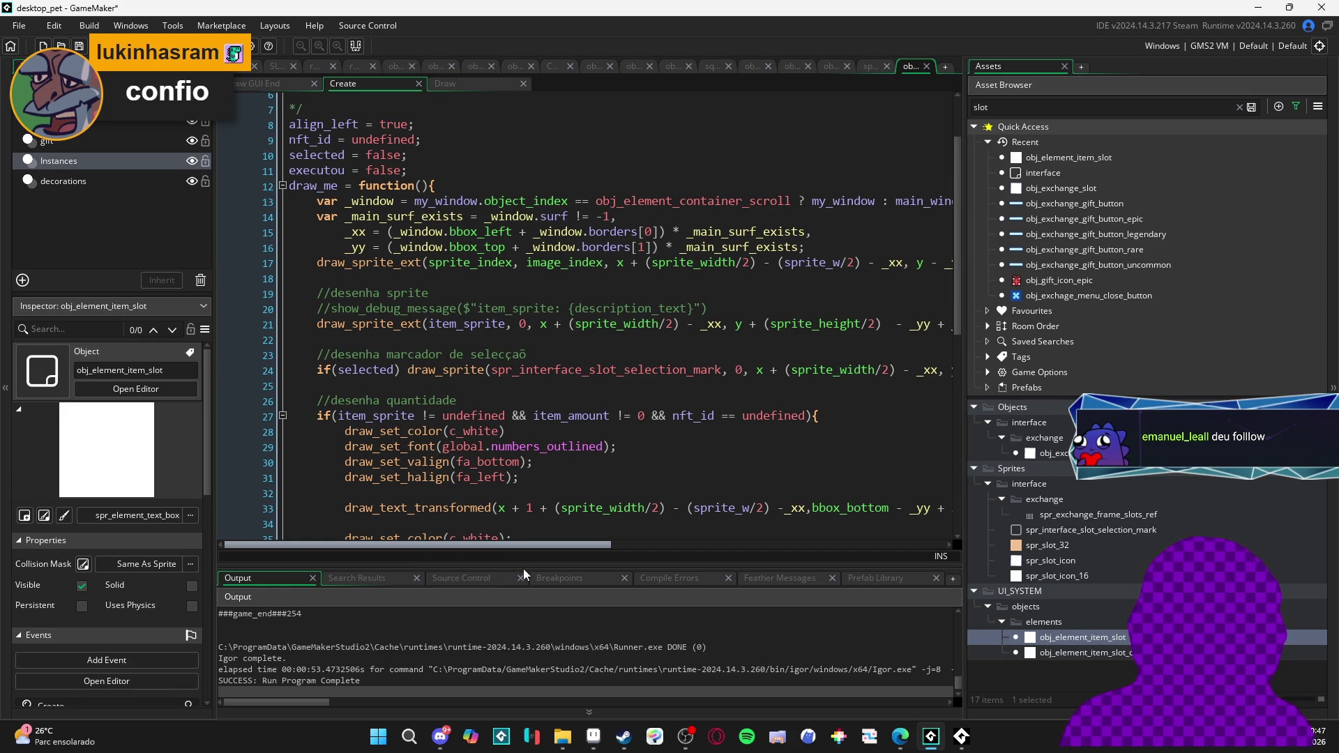
pyautogui.moveTo(524, 569); pyautogui.dragTo(500, 572)
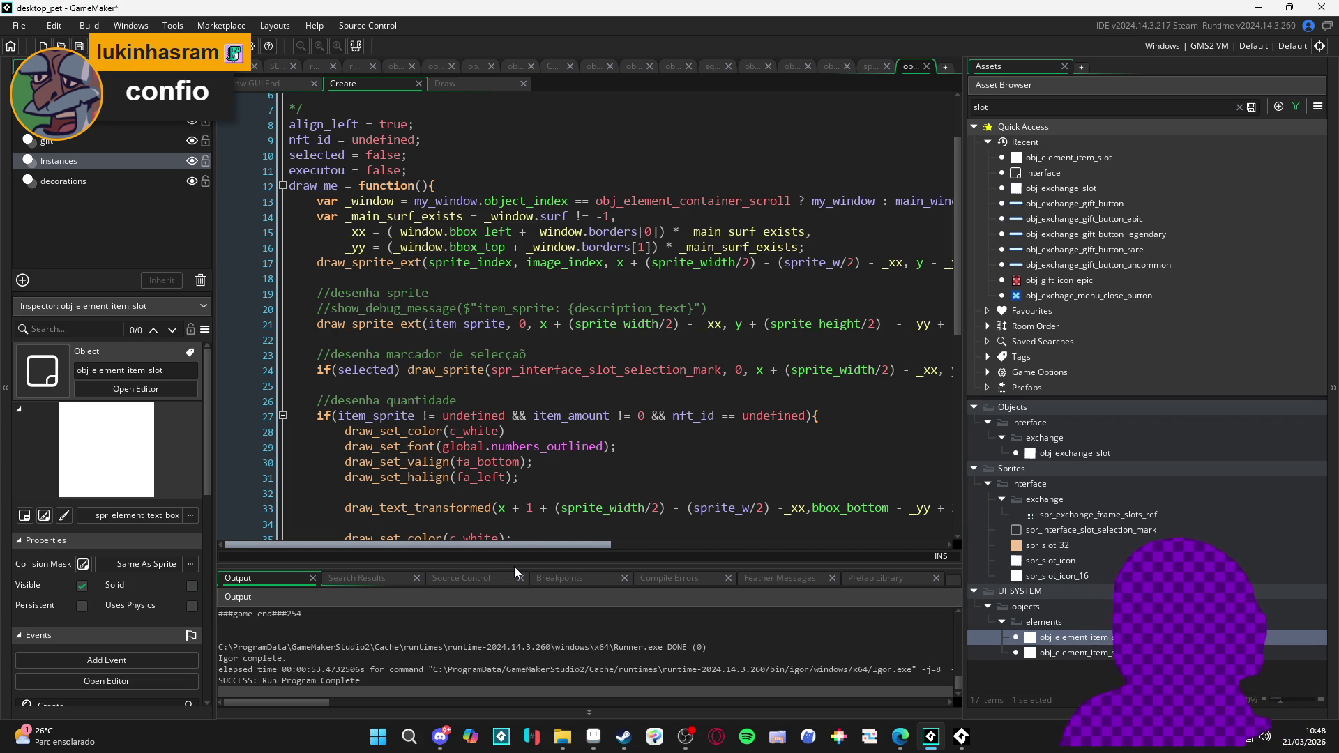
pyautogui.scroll(-2, 514, 513)
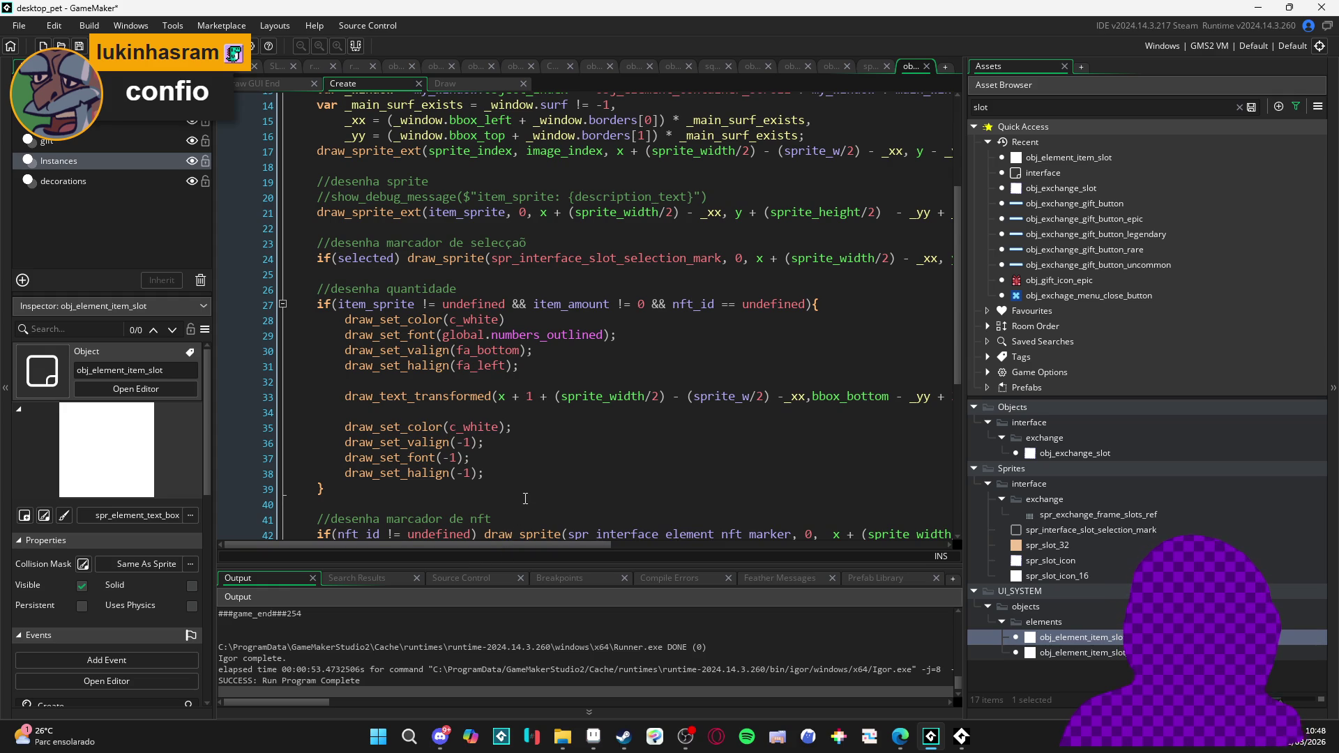
pyautogui.scroll(1, 525, 496)
pyautogui.scroll(2, 525, 495)
pyautogui.scroll(-2, 519, 504)
pyautogui.scroll(2, 520, 507)
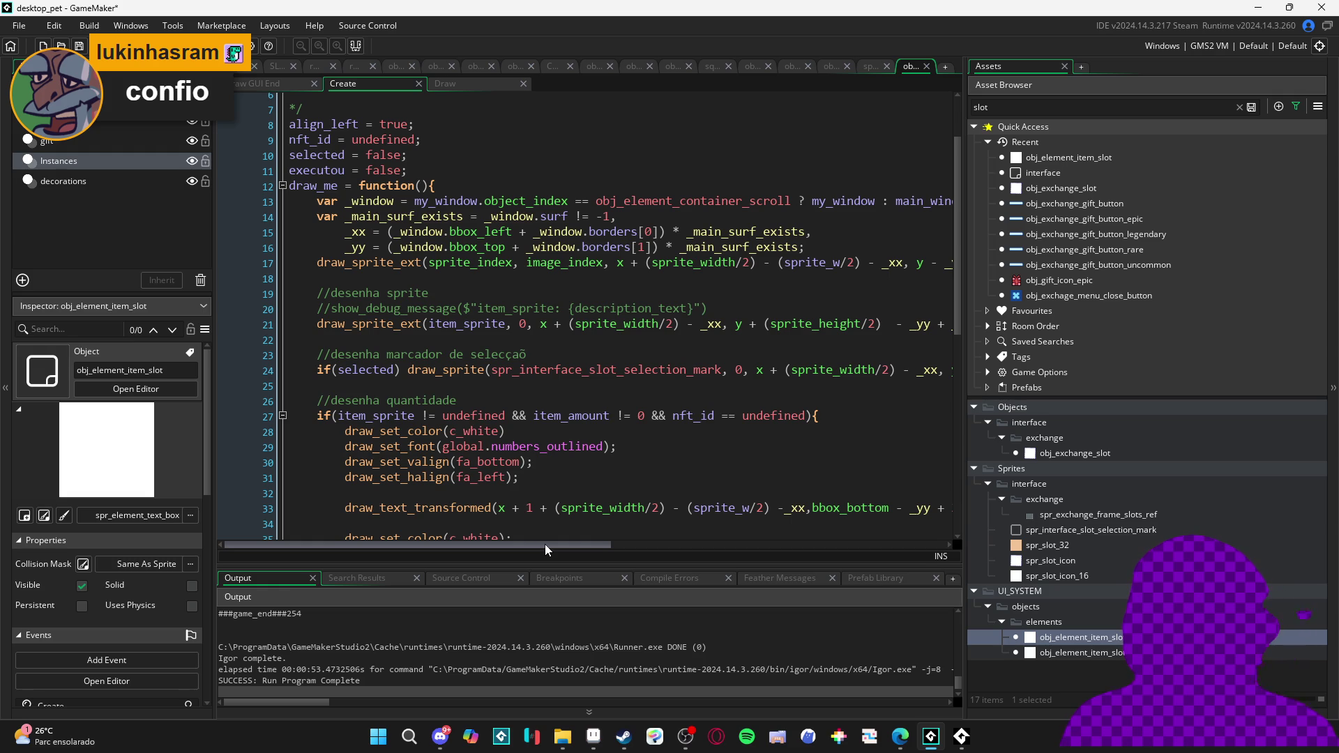
# Replace image_angle with 0 in line 17's background draw_sprite_ext call and run the game
pyautogui.moveTo(545, 545); pyautogui.dragTo(592, 550)
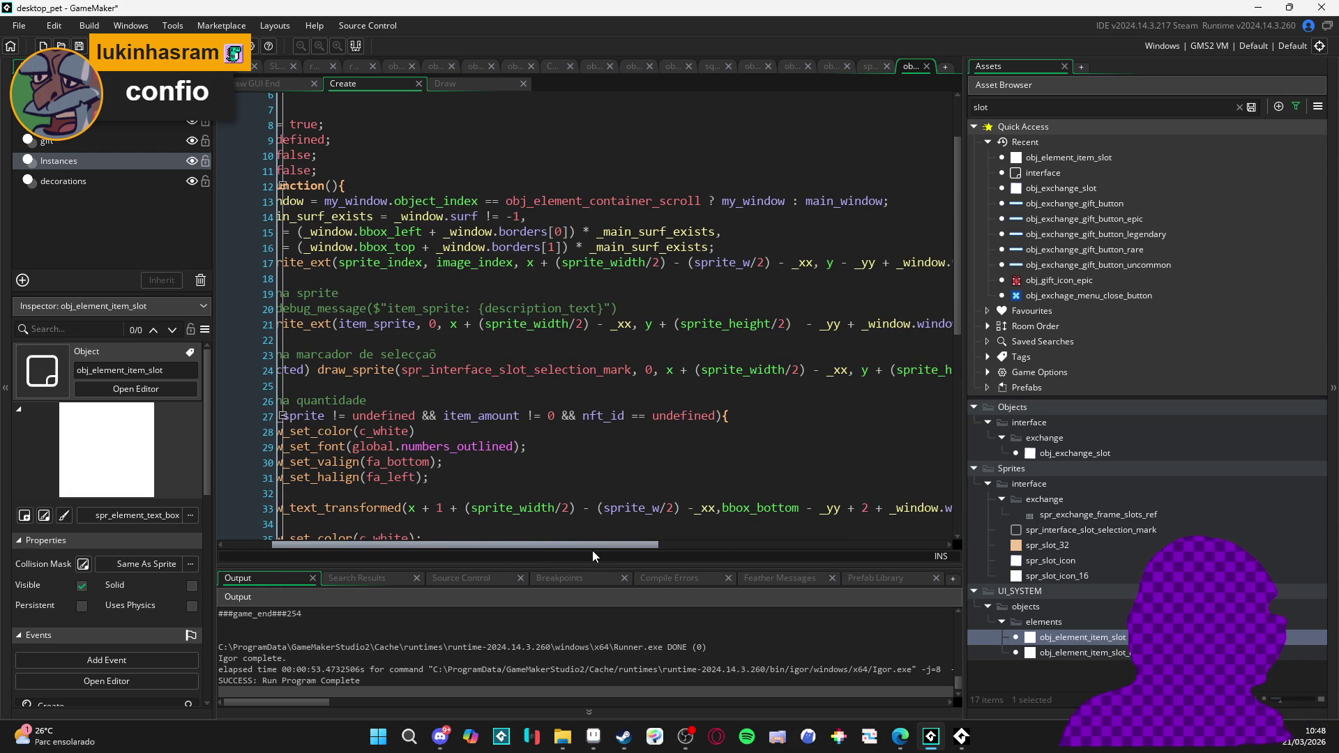
pyautogui.moveTo(592, 550); pyautogui.dragTo(620, 550)
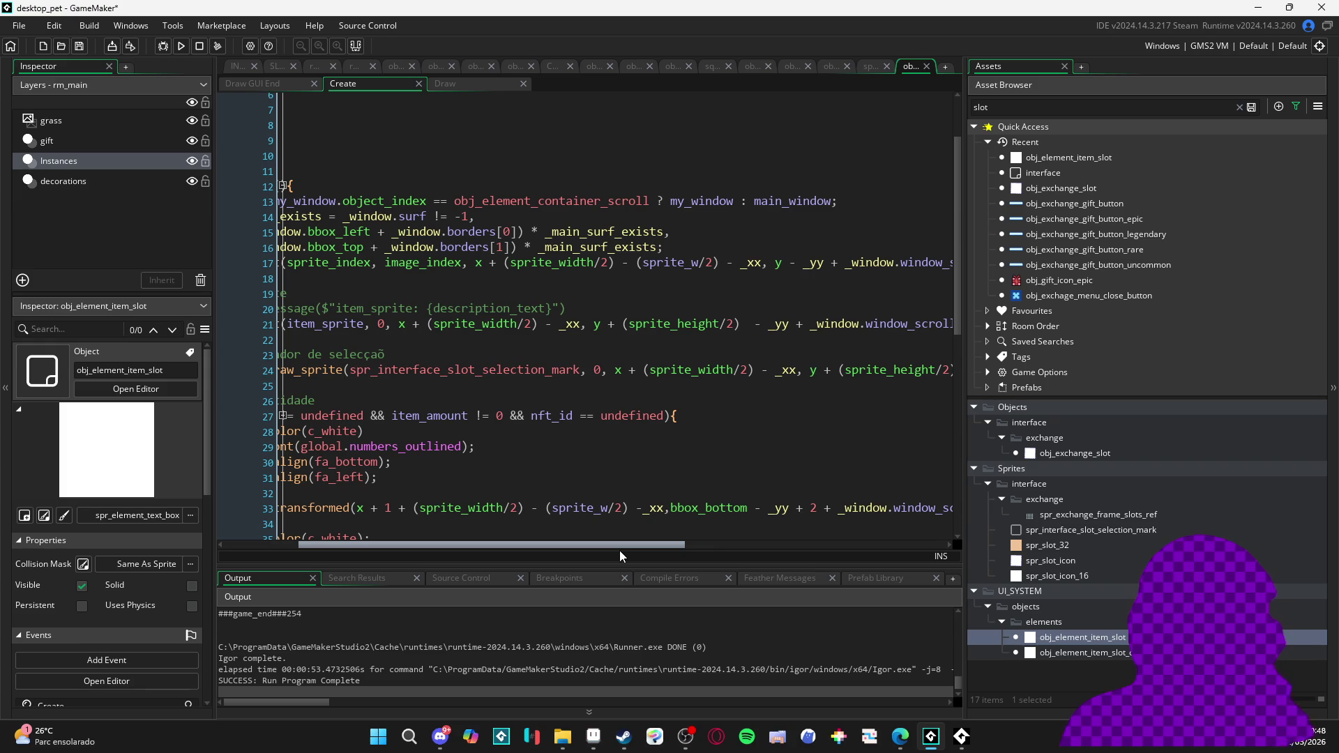
pyautogui.moveTo(620, 550)
pyautogui.mouseDown()
pyautogui.moveTo(889, 584)
pyautogui.moveTo(530, 579)
pyautogui.mouseUp()
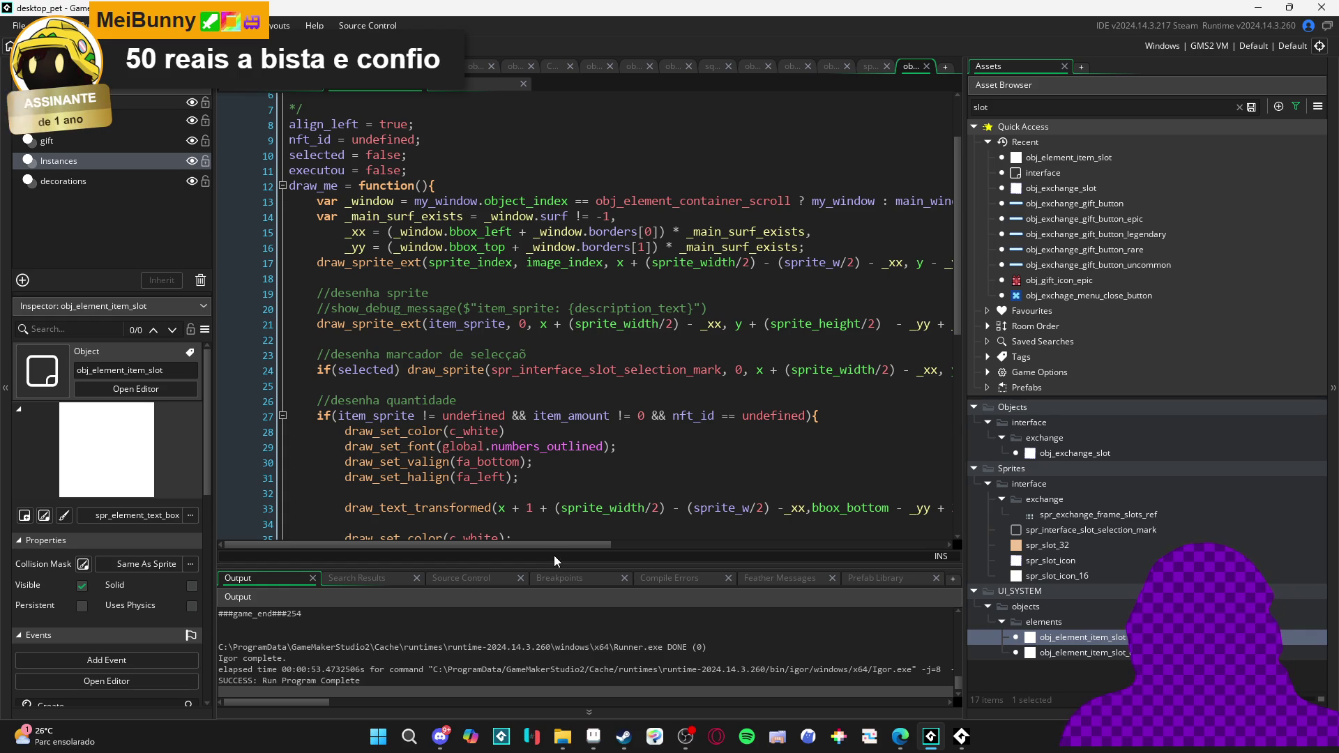
pyautogui.moveTo(551, 550); pyautogui.dragTo(759, 554)
pyautogui.moveTo(840, 543); pyautogui.dragTo(861, 538)
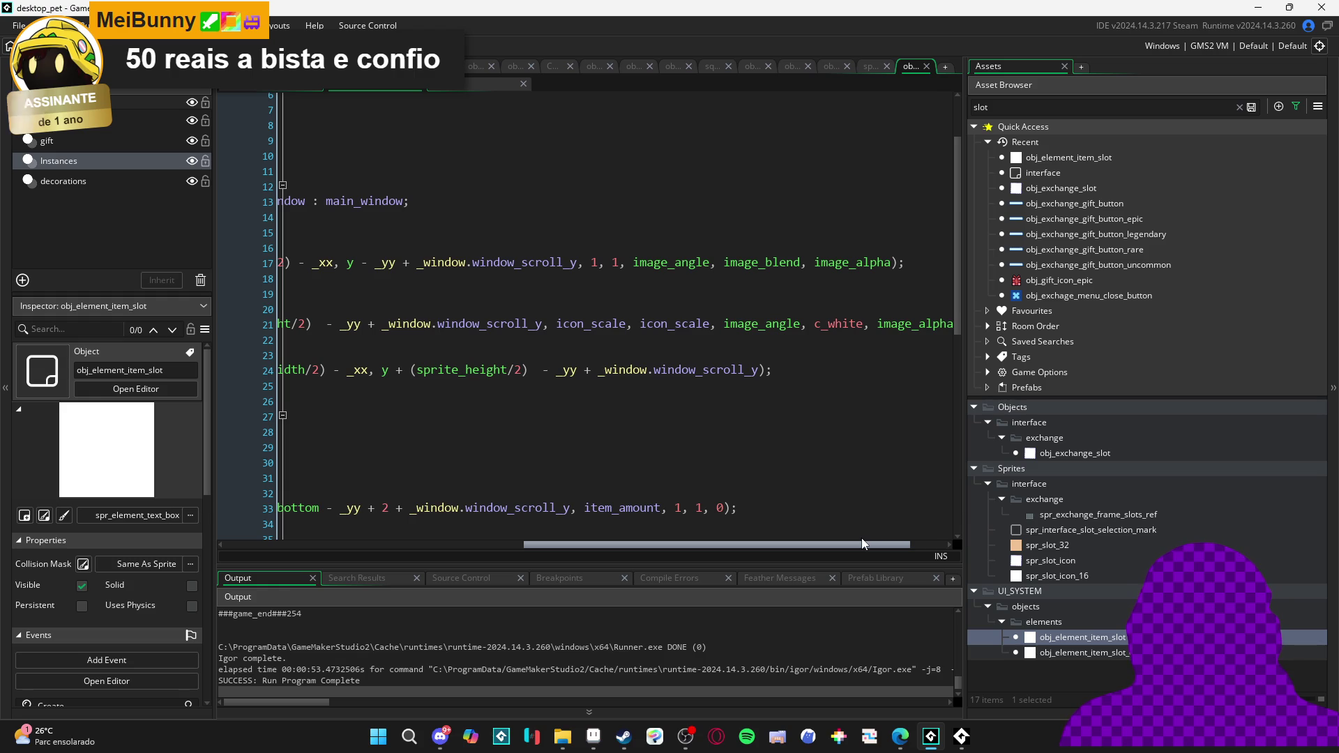
pyautogui.moveTo(861, 538)
pyautogui.mouseDown()
pyautogui.moveTo(681, 547)
pyautogui.moveTo(858, 545)
pyautogui.mouseUp()
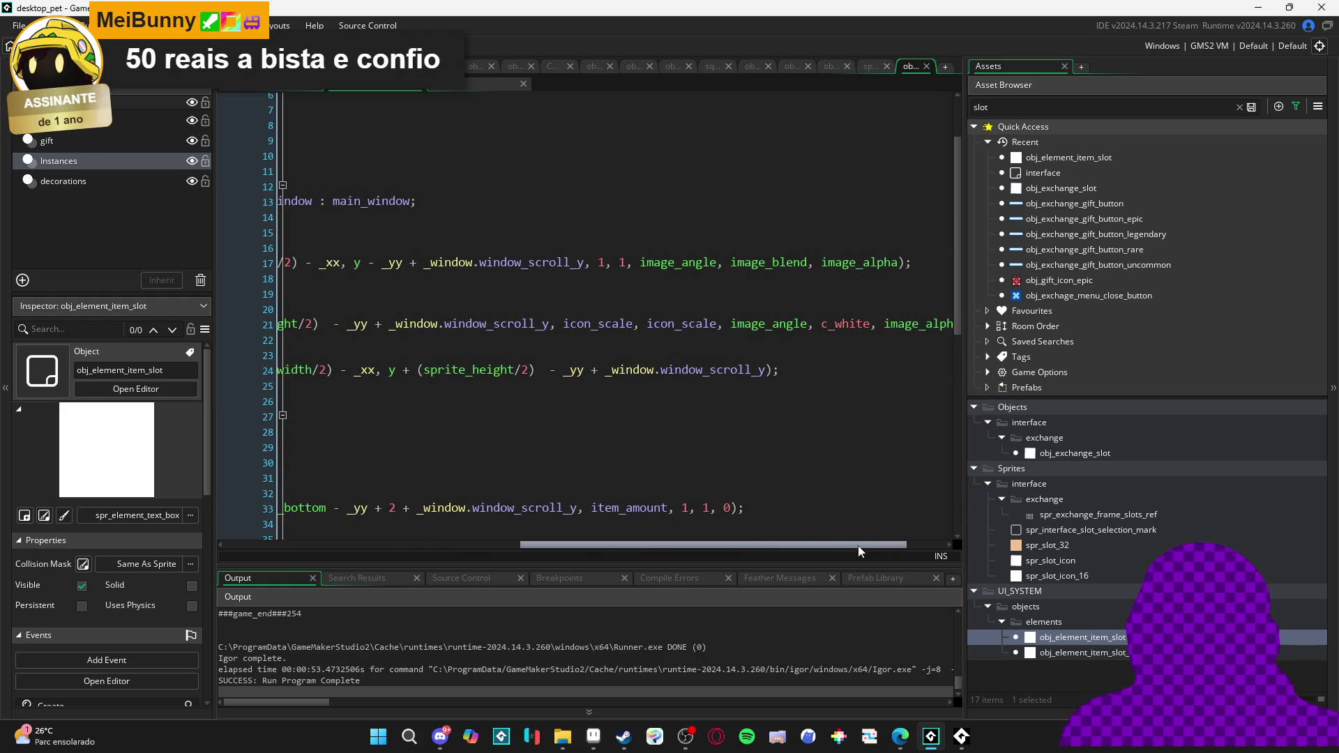
pyautogui.doubleClick(689, 266)
pyautogui.write('0')
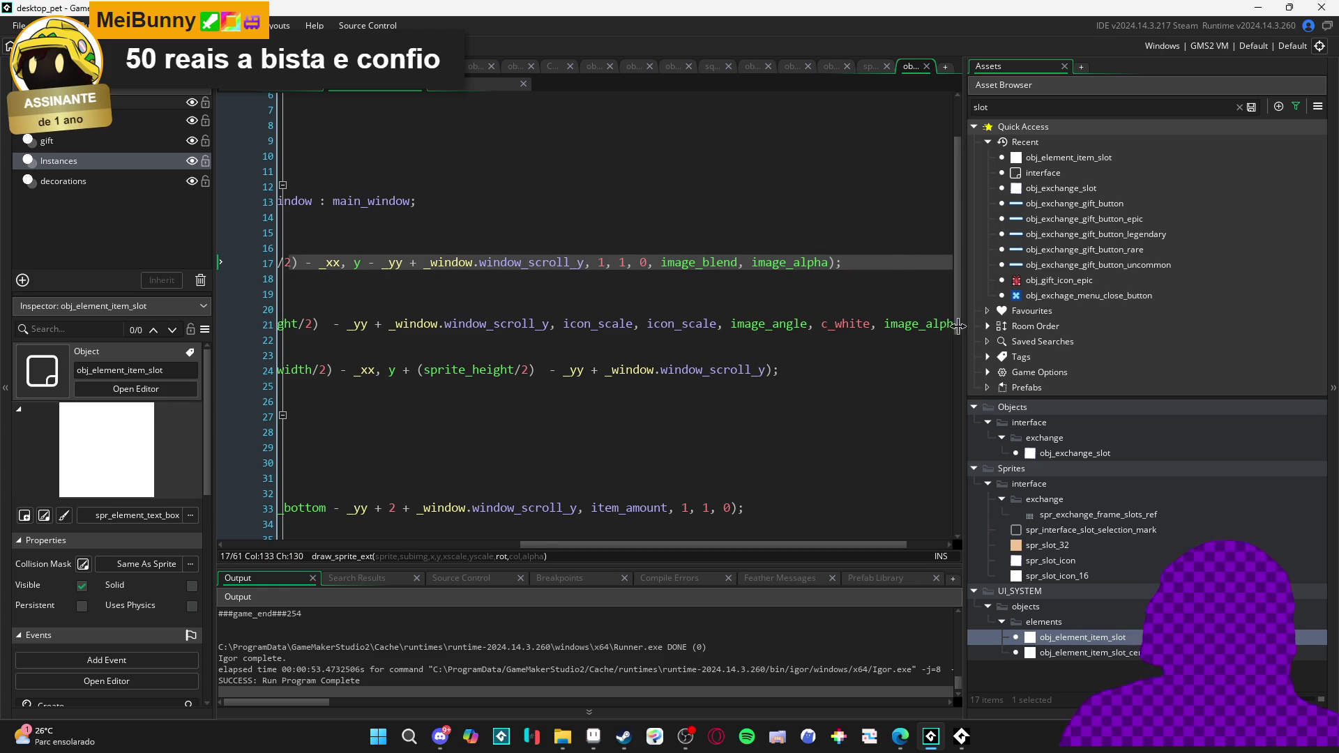
pyautogui.press('F5')
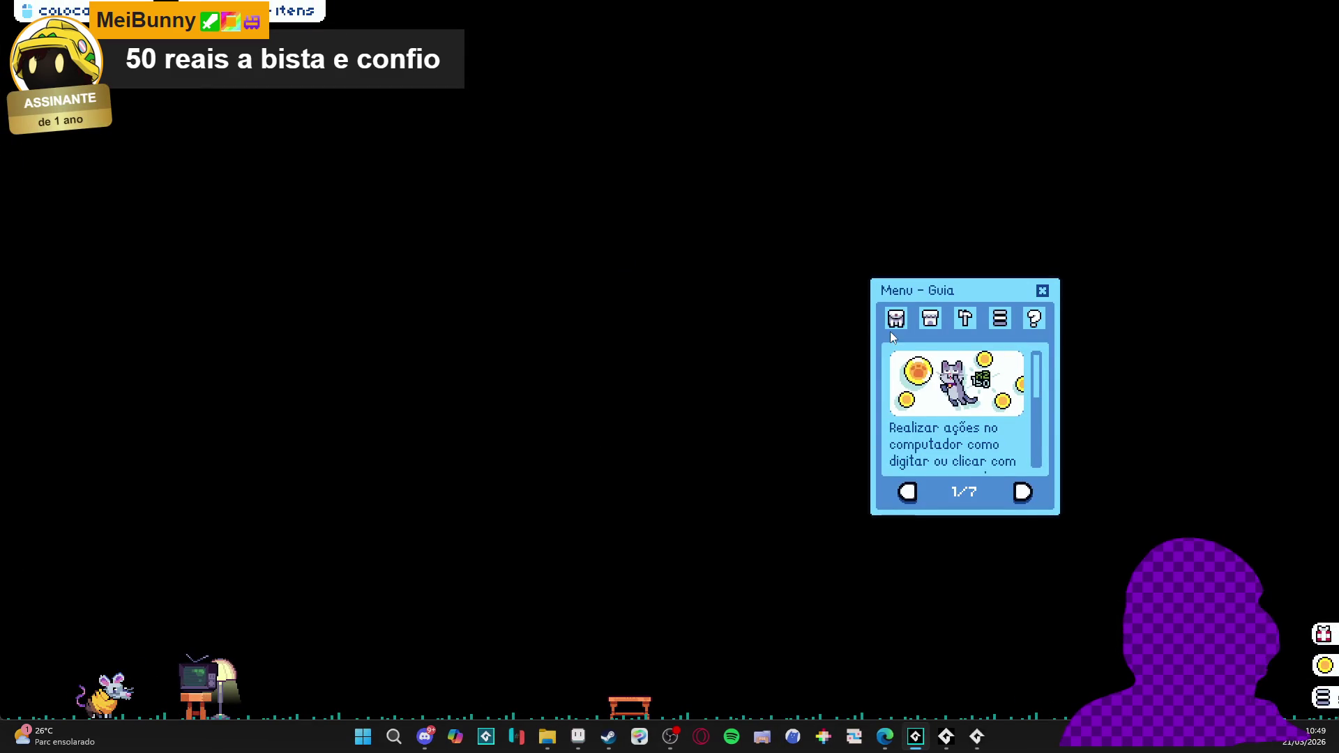
# Open the inventory panel and the Menu de Troca with the Trocar button
pyautogui.click(894, 324)
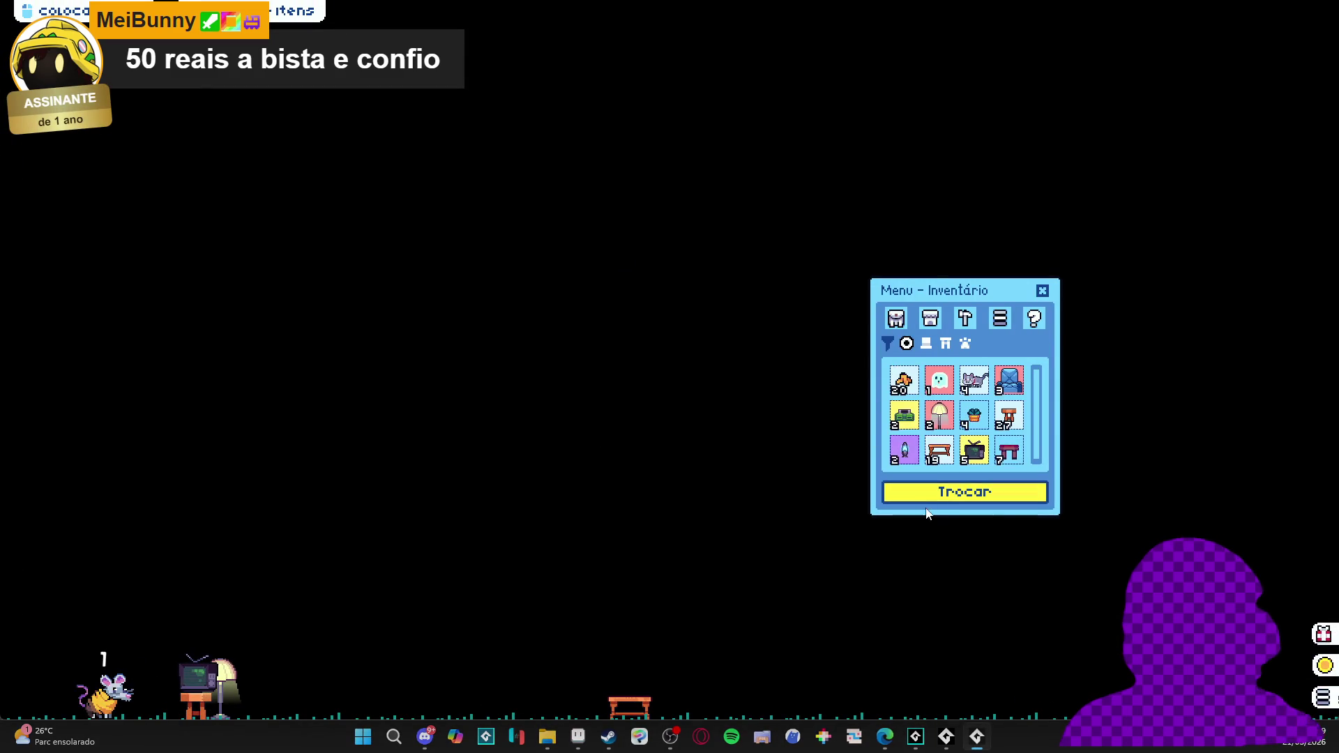
pyautogui.click(926, 494)
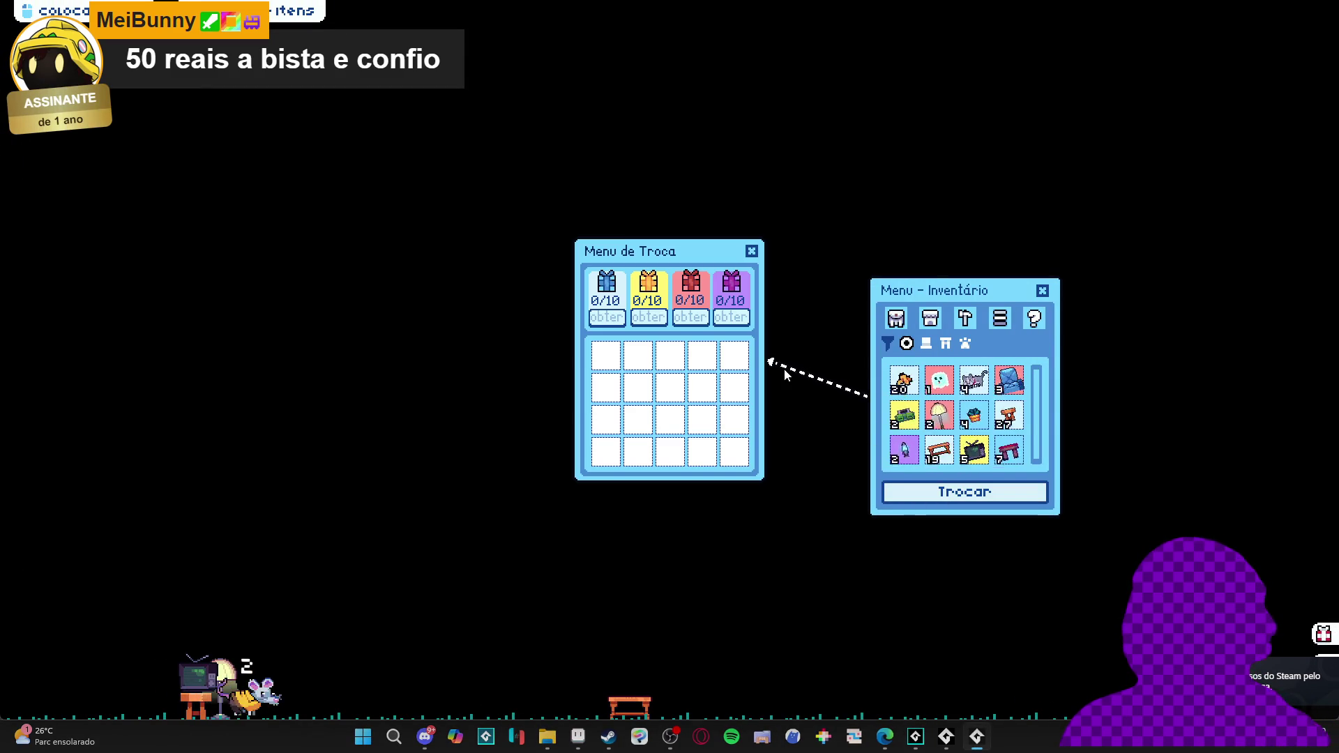
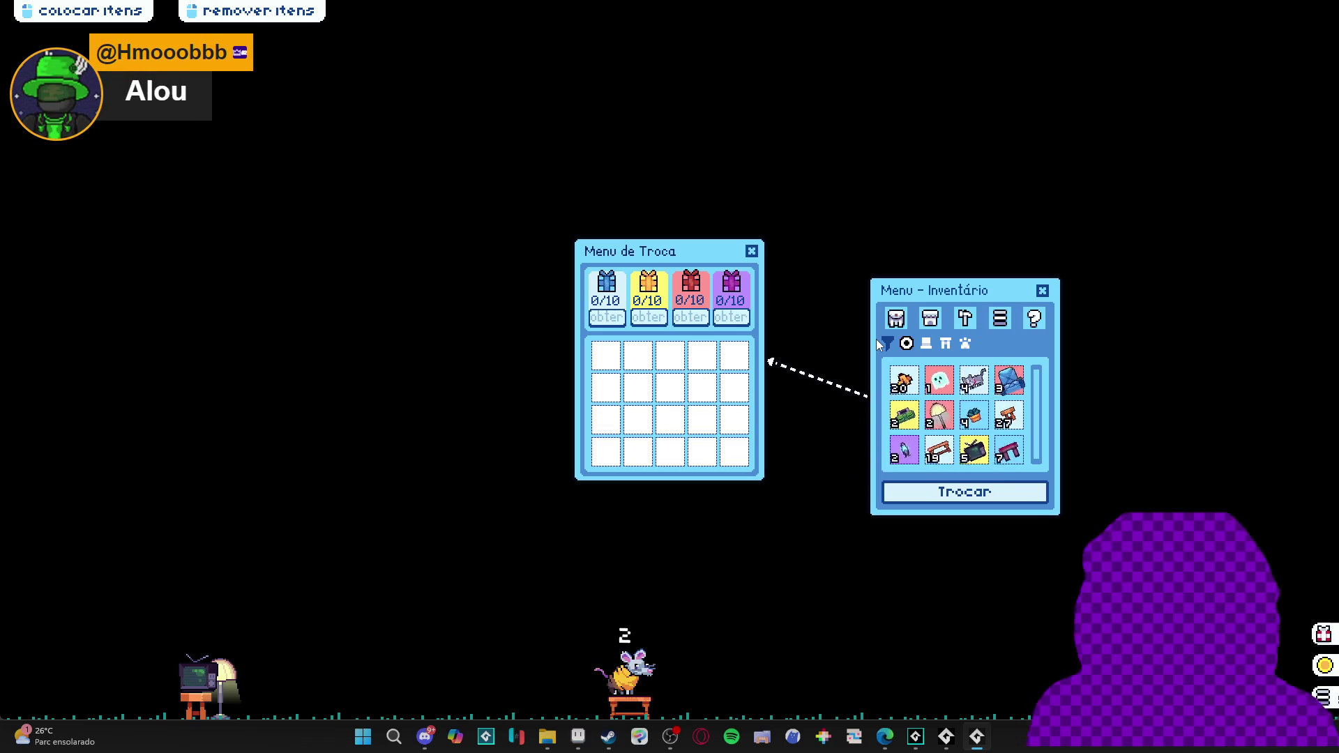
# Switch from the running desktop_pet game back to the GameMaker IDE window
pyautogui.moveTo(978, 736)
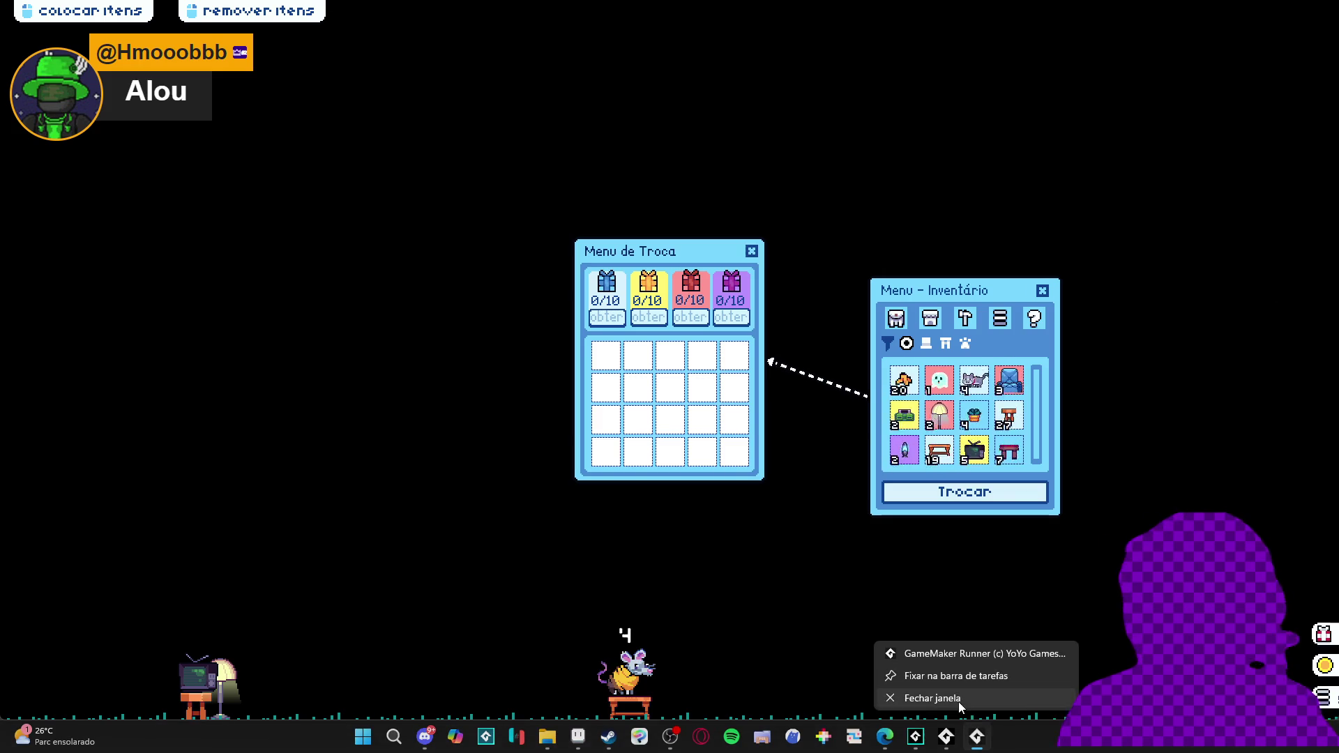
pyautogui.click(959, 703)
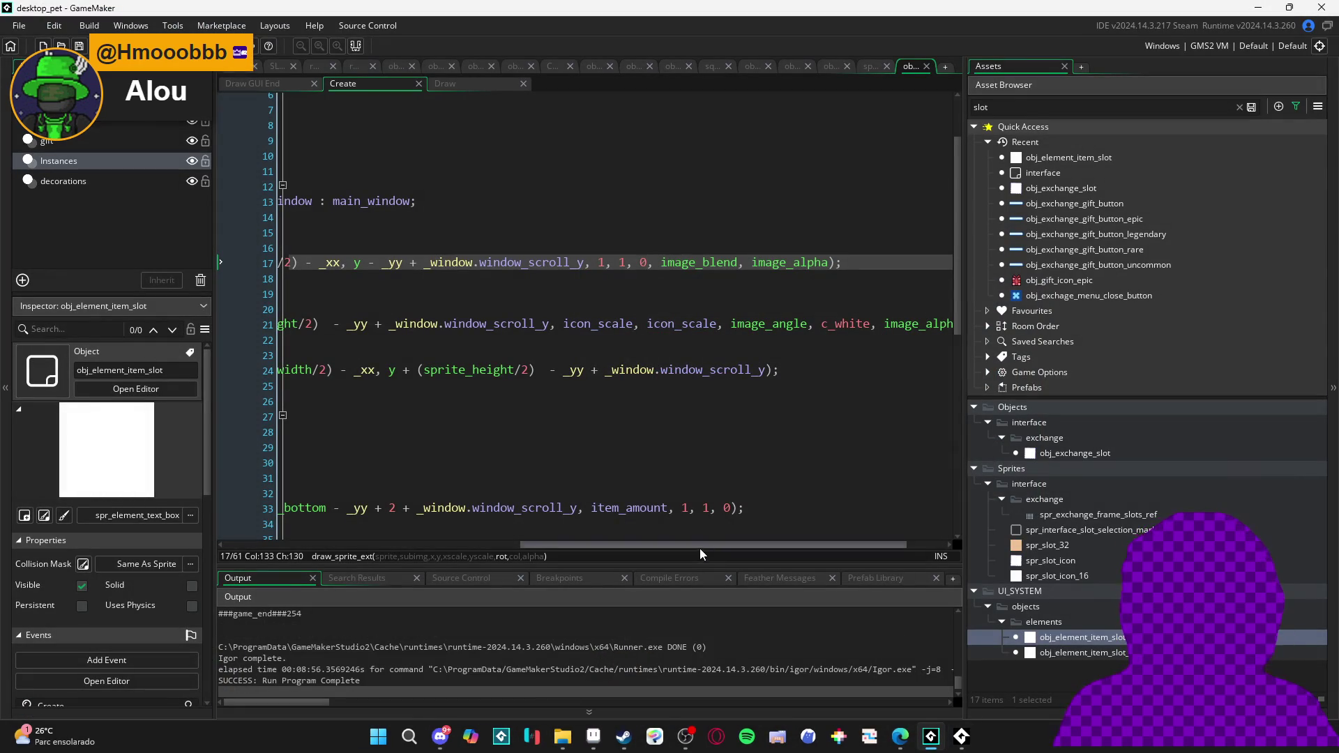
pyautogui.moveTo(696, 547); pyautogui.dragTo(386, 558)
pyautogui.scroll(-3, 469, 377)
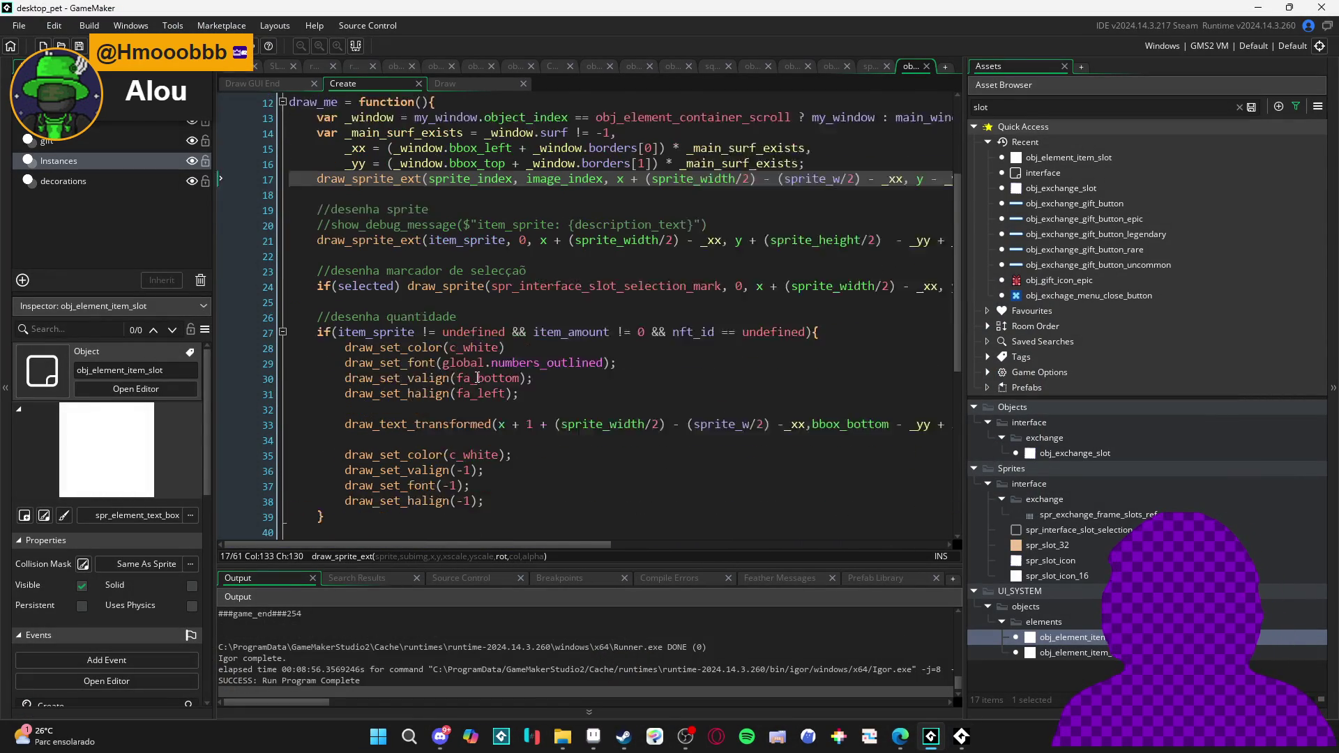
pyautogui.hscroll(6, 695, 395)
pyautogui.hscroll(-6, 695, 395)
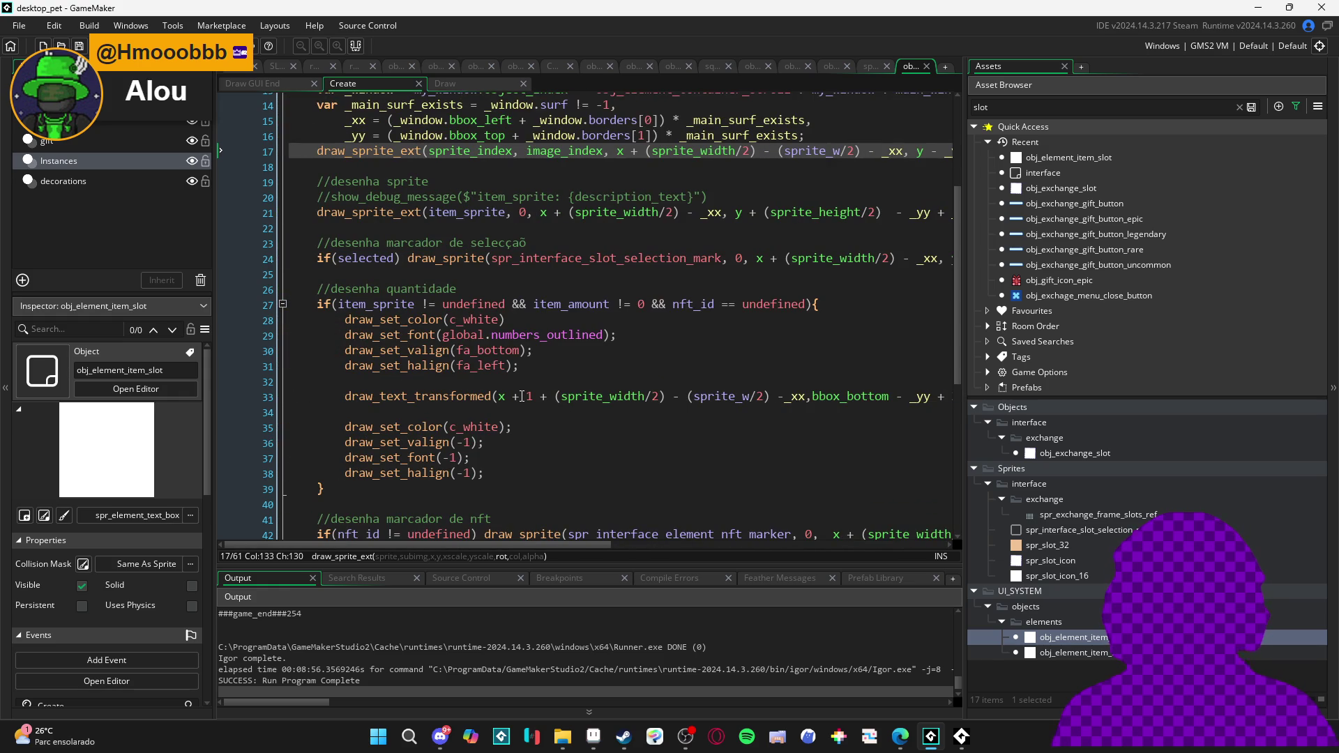
pyautogui.moveTo(569, 389)
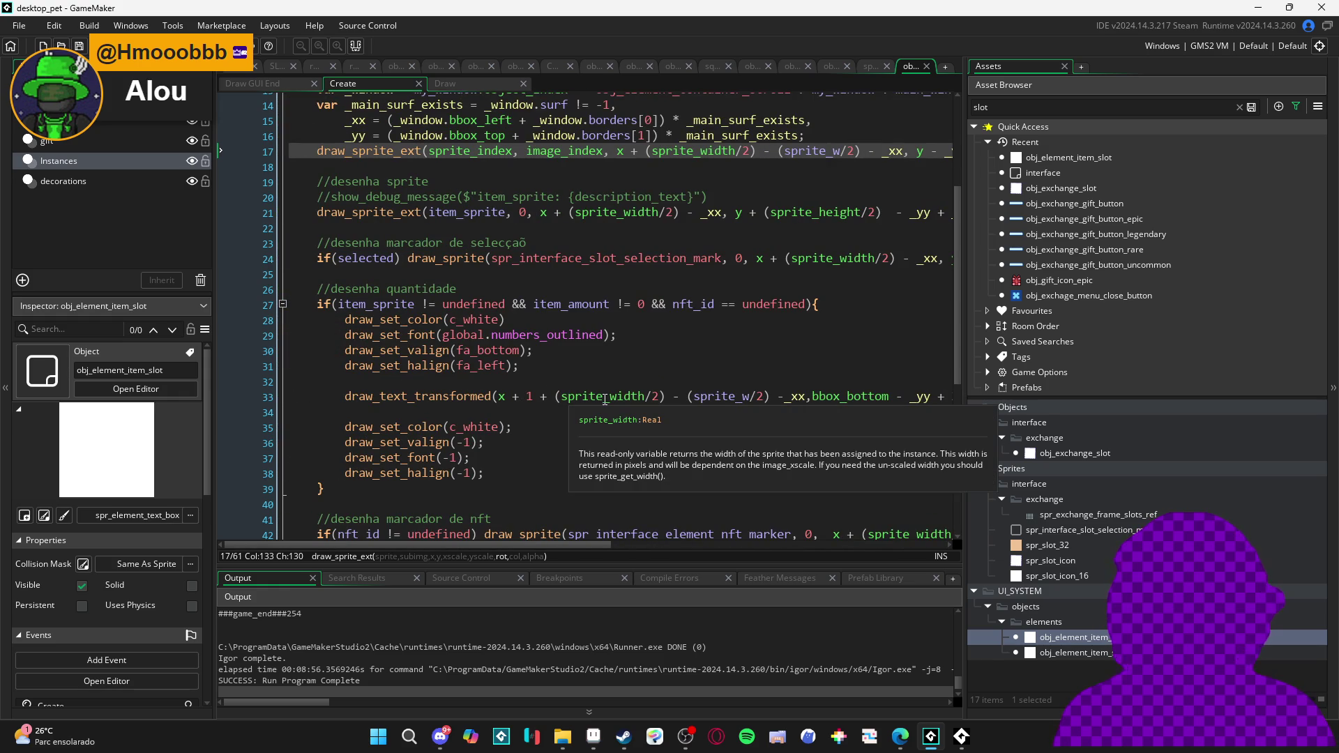
pyautogui.scroll(-2, 606, 396)
pyautogui.scroll(3, 616, 387)
pyautogui.scroll(-2, 635, 409)
pyautogui.scroll(2, 635, 409)
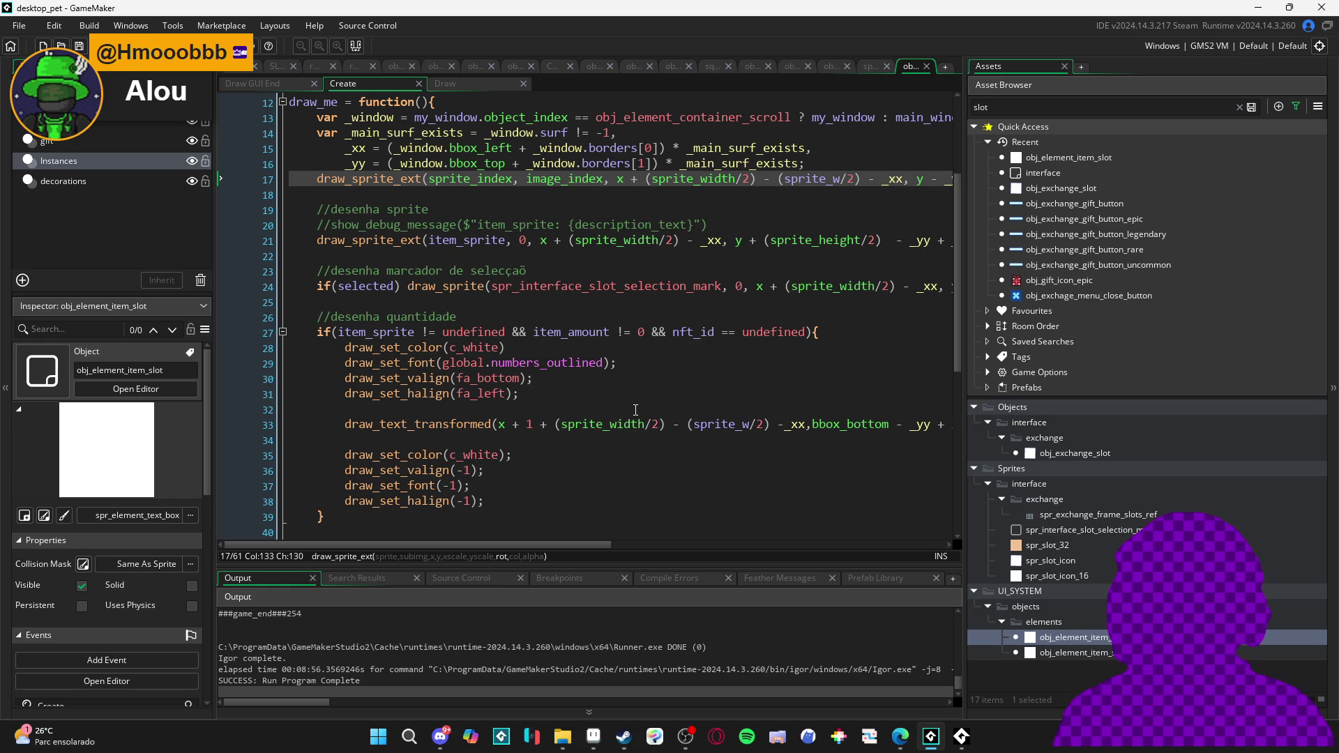
pyautogui.hscroll(5, 634, 415)
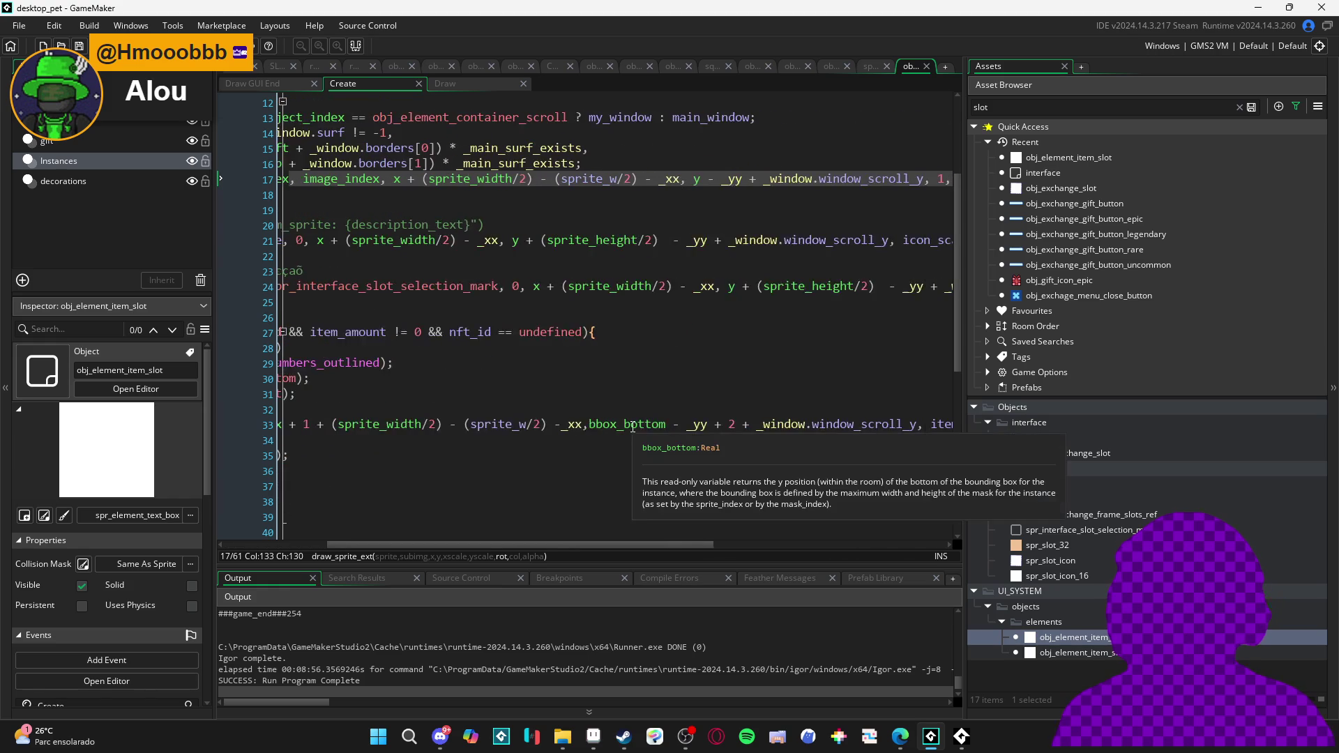
pyautogui.hscroll(3, 634, 425)
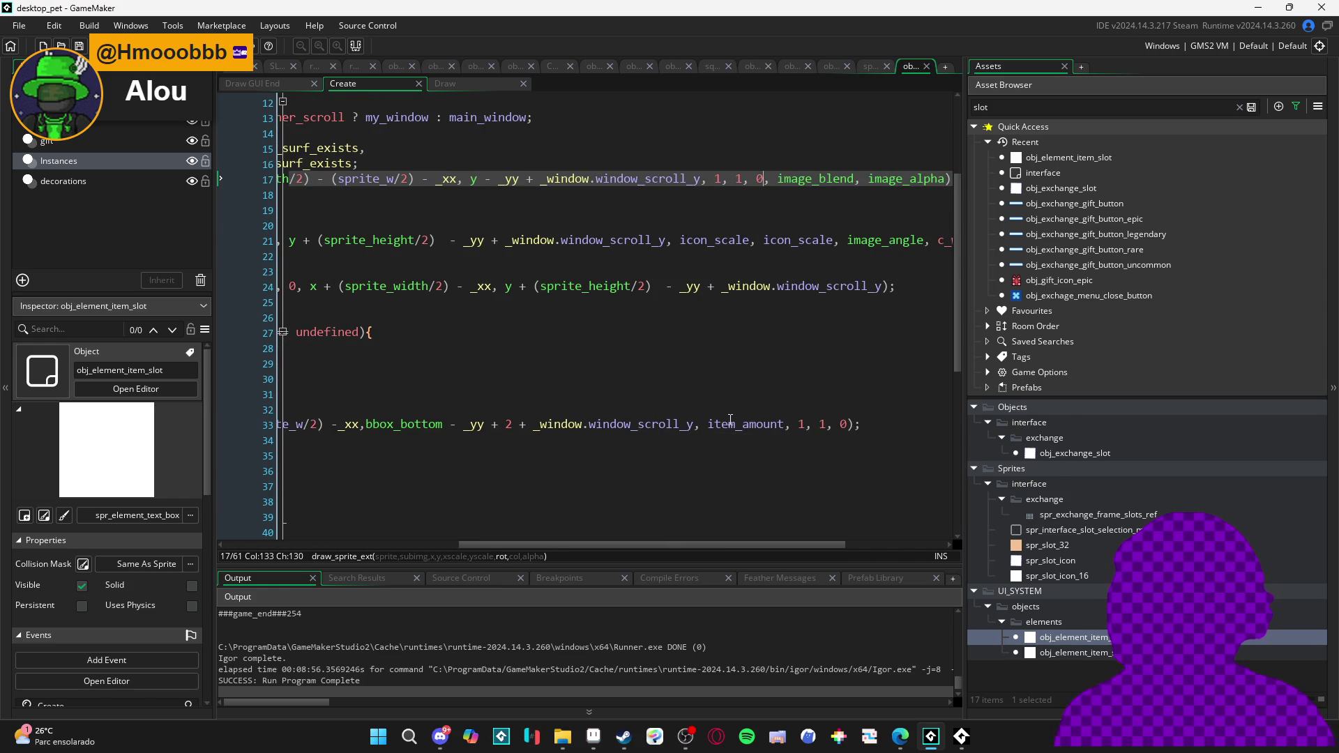
pyautogui.click(807, 427)
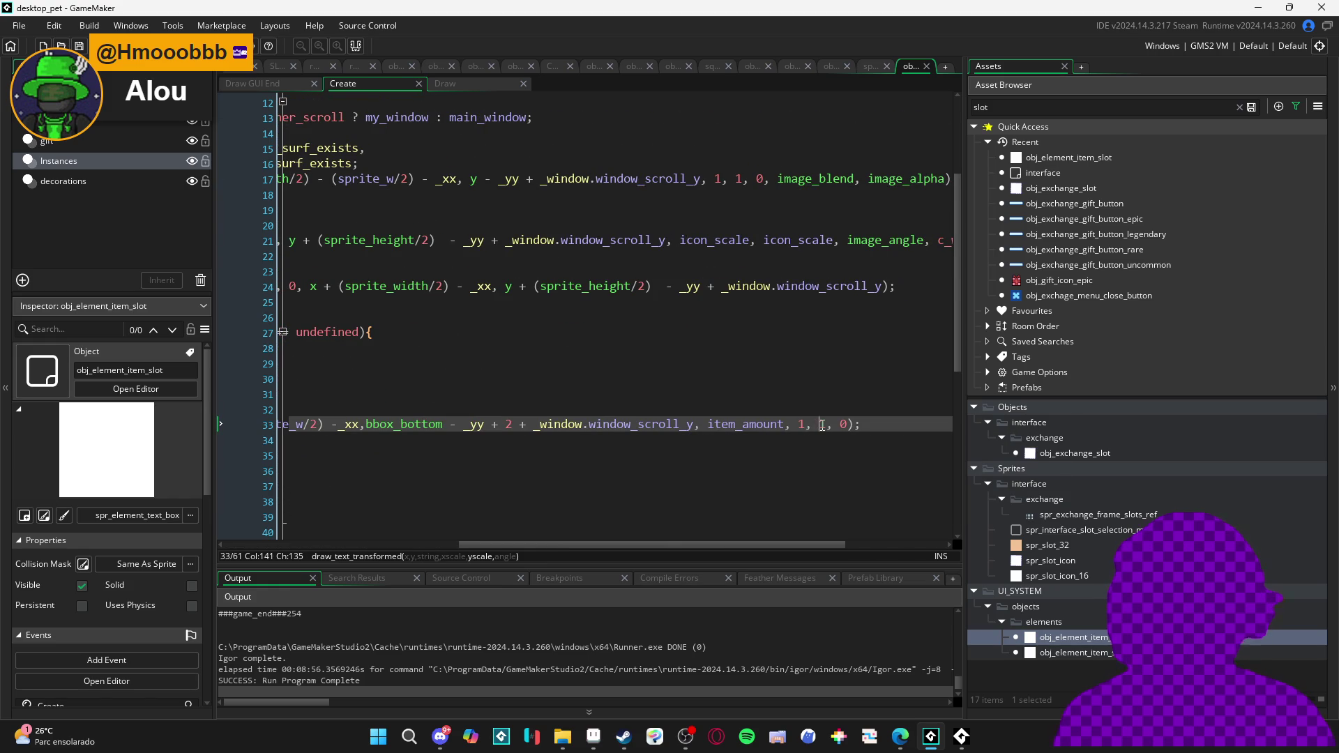
pyautogui.hscroll(-8, 838, 426)
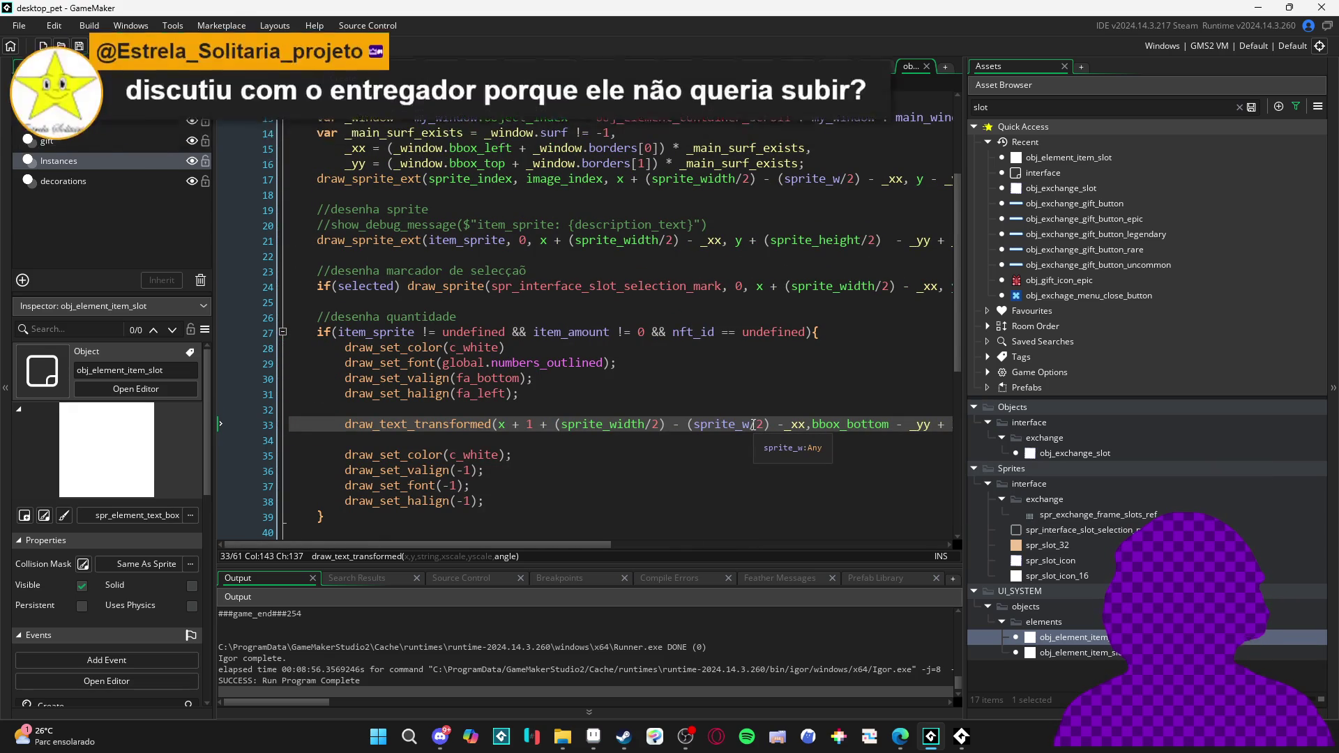
pyautogui.scroll(2, 756, 424)
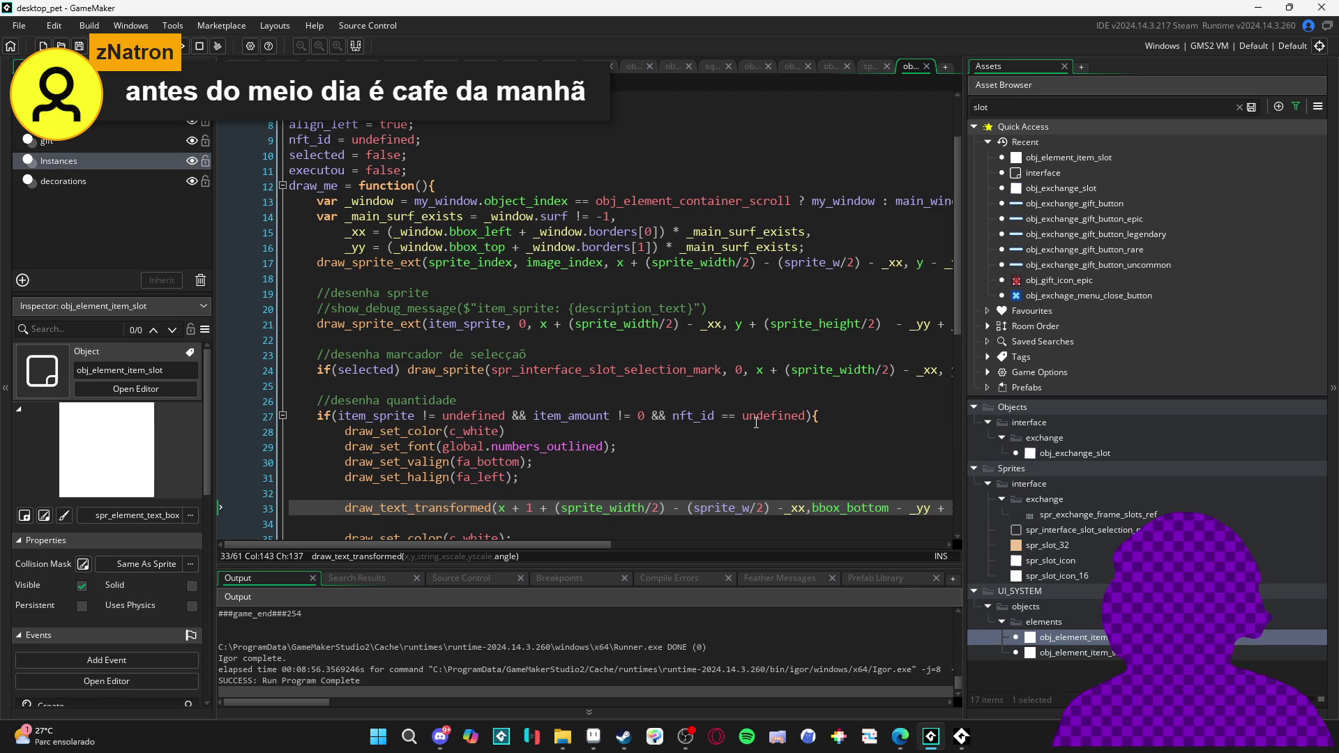
pyautogui.scroll(2, 756, 423)
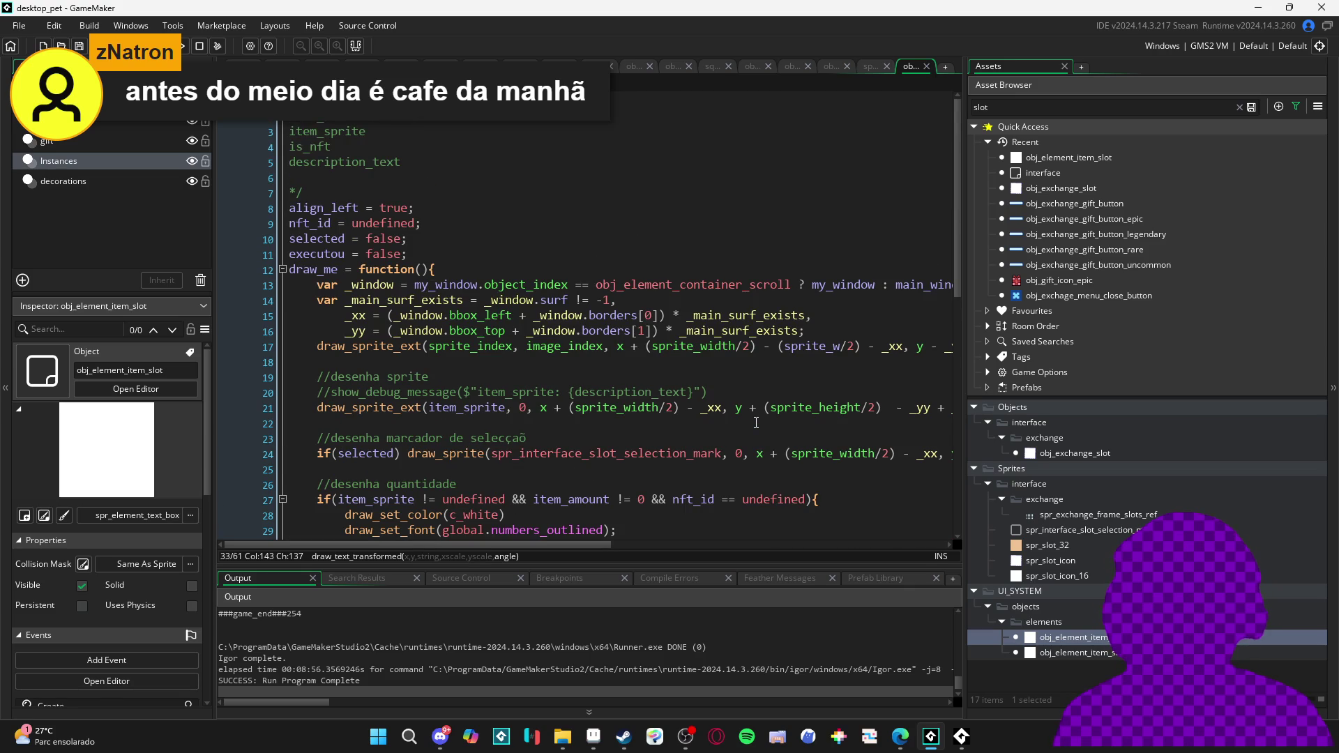
pyautogui.scroll(-3, 756, 423)
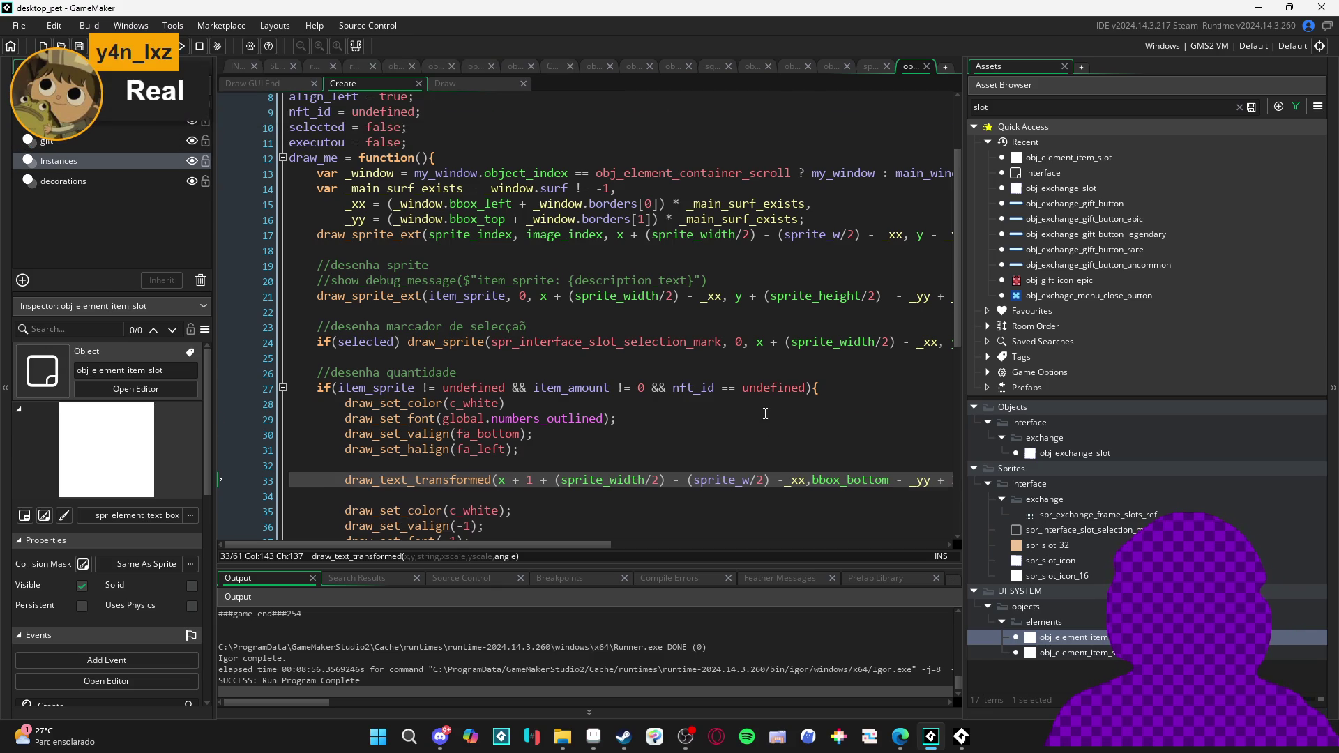
pyautogui.scroll(-3, 765, 415)
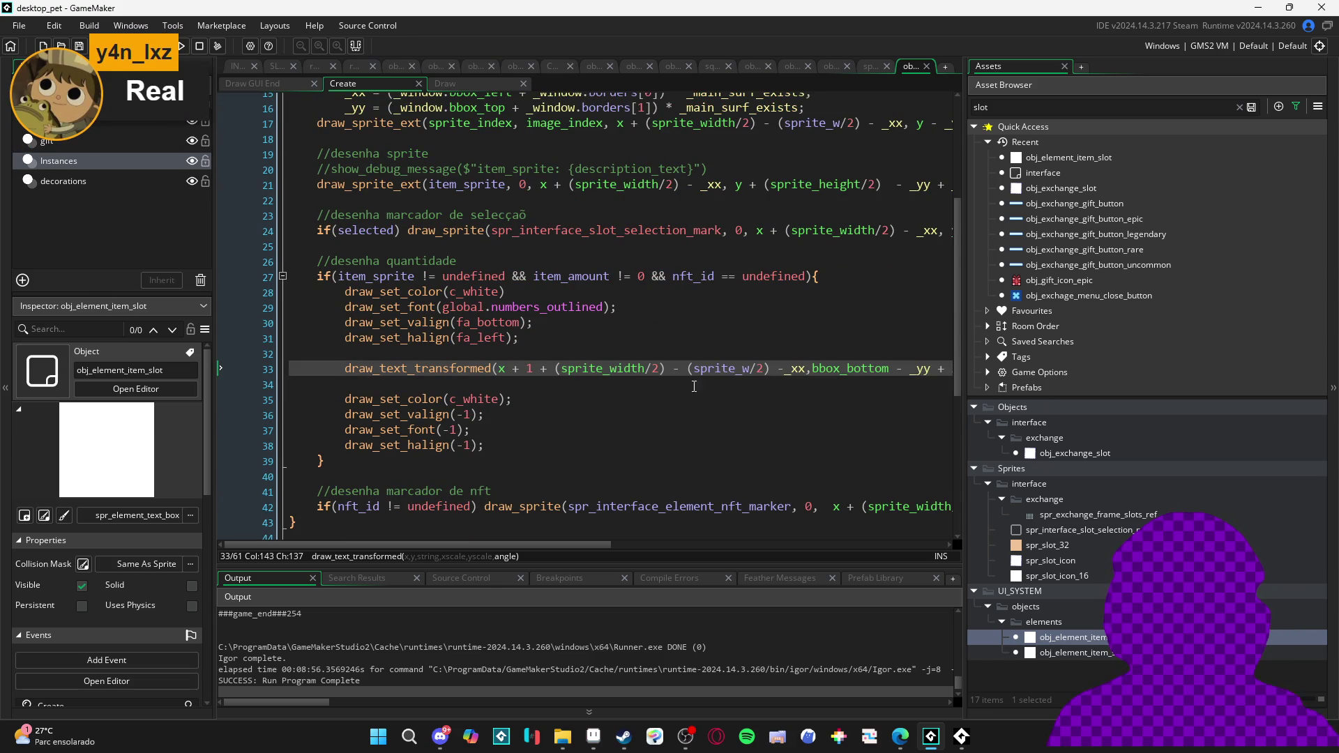
pyautogui.hscroll(2, 724, 386)
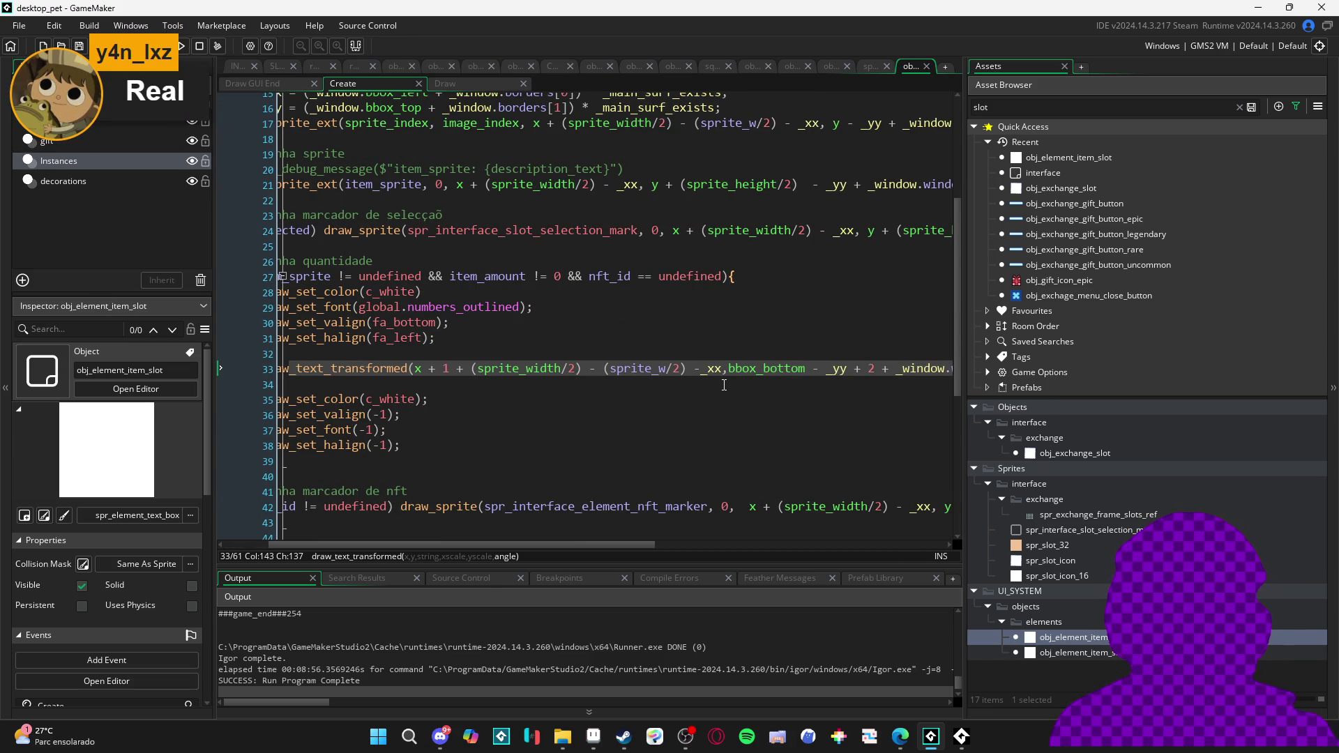
pyautogui.hscroll(-2, 724, 385)
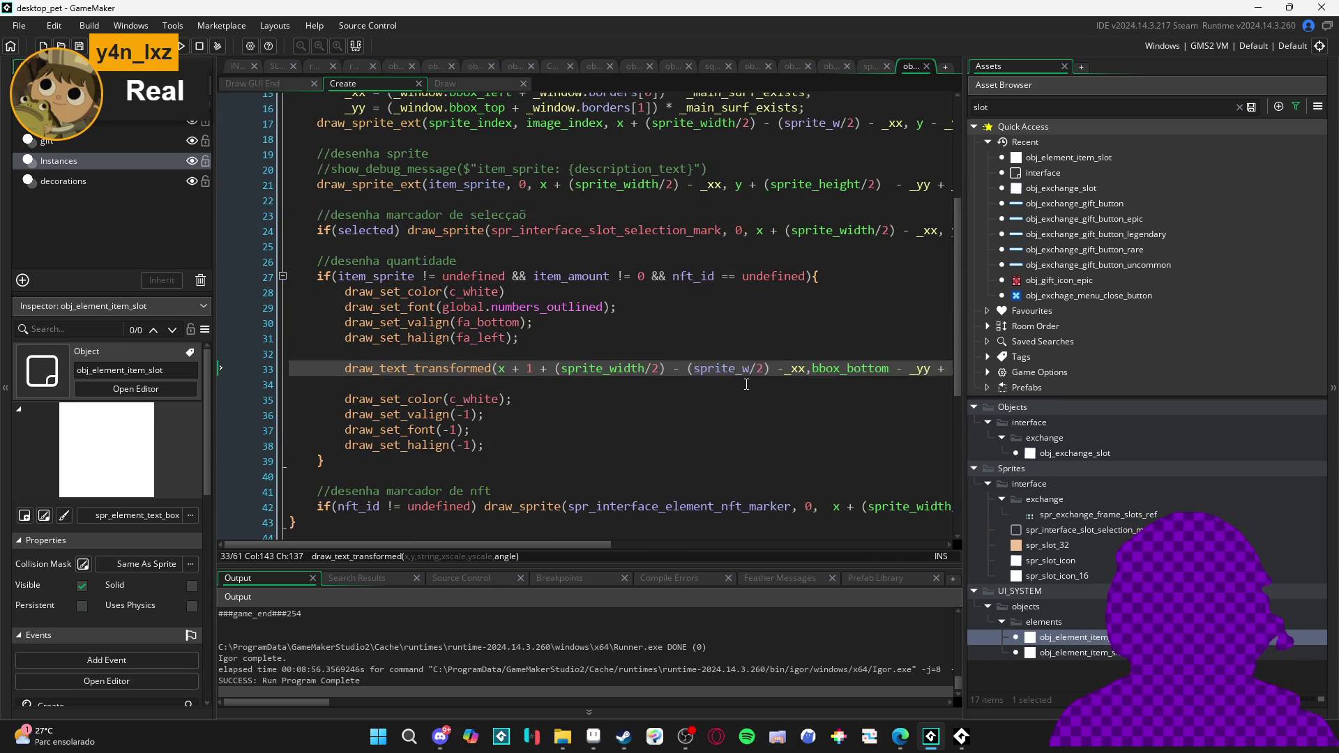
pyautogui.scroll(3, 746, 384)
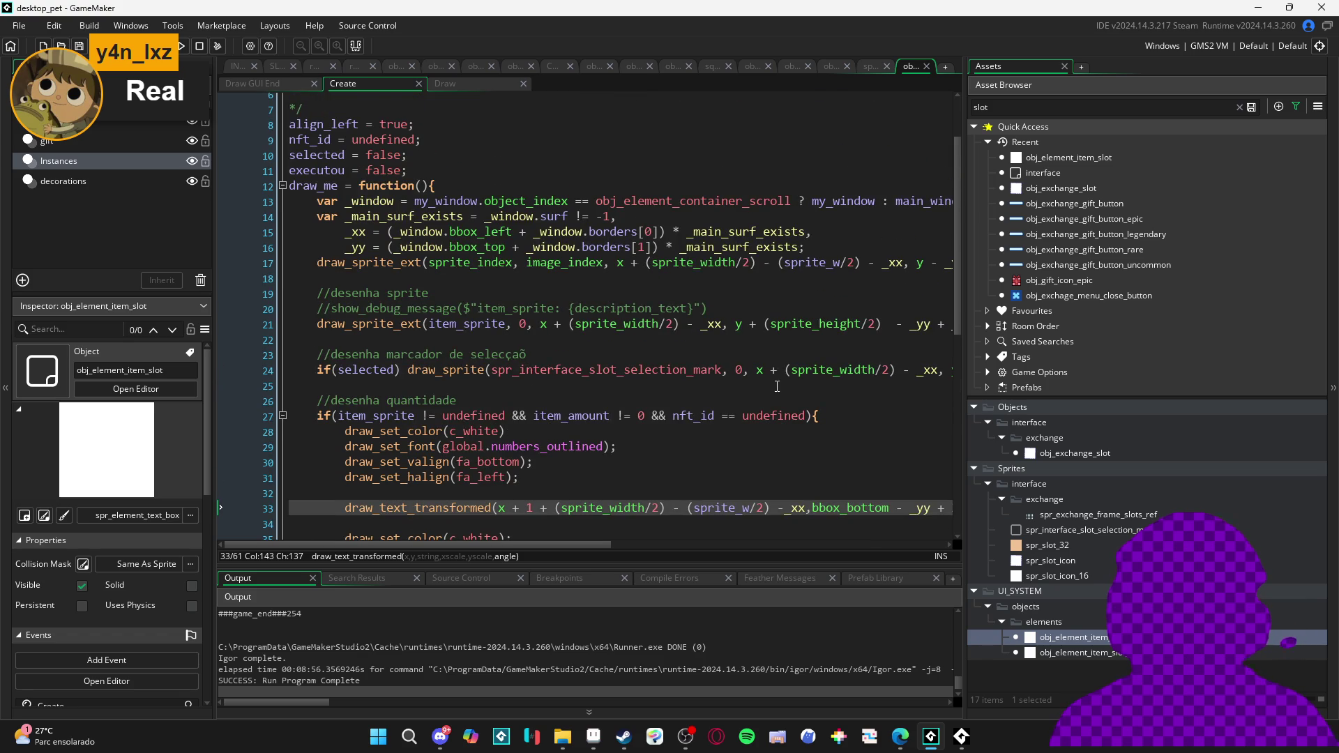
pyautogui.scroll(-3, 777, 386)
pyautogui.scroll(2, 777, 386)
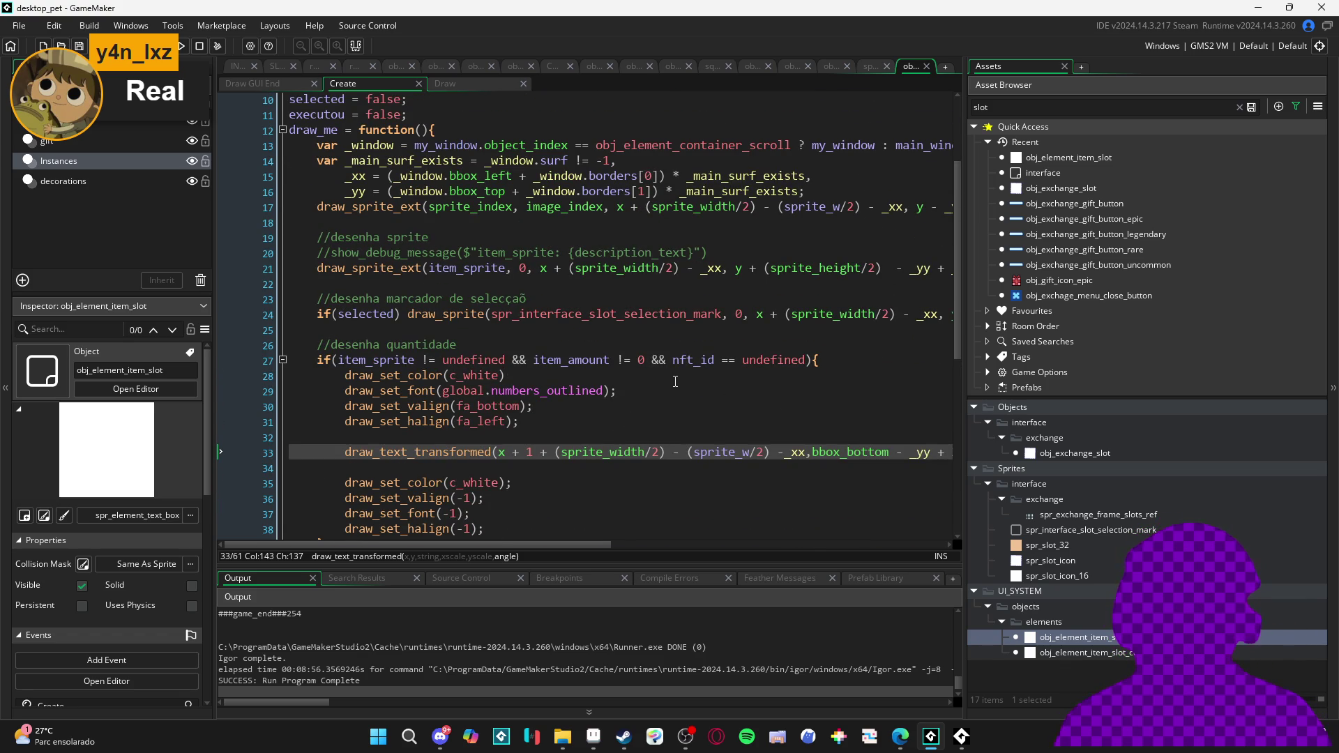
pyautogui.hscroll(10, 676, 379)
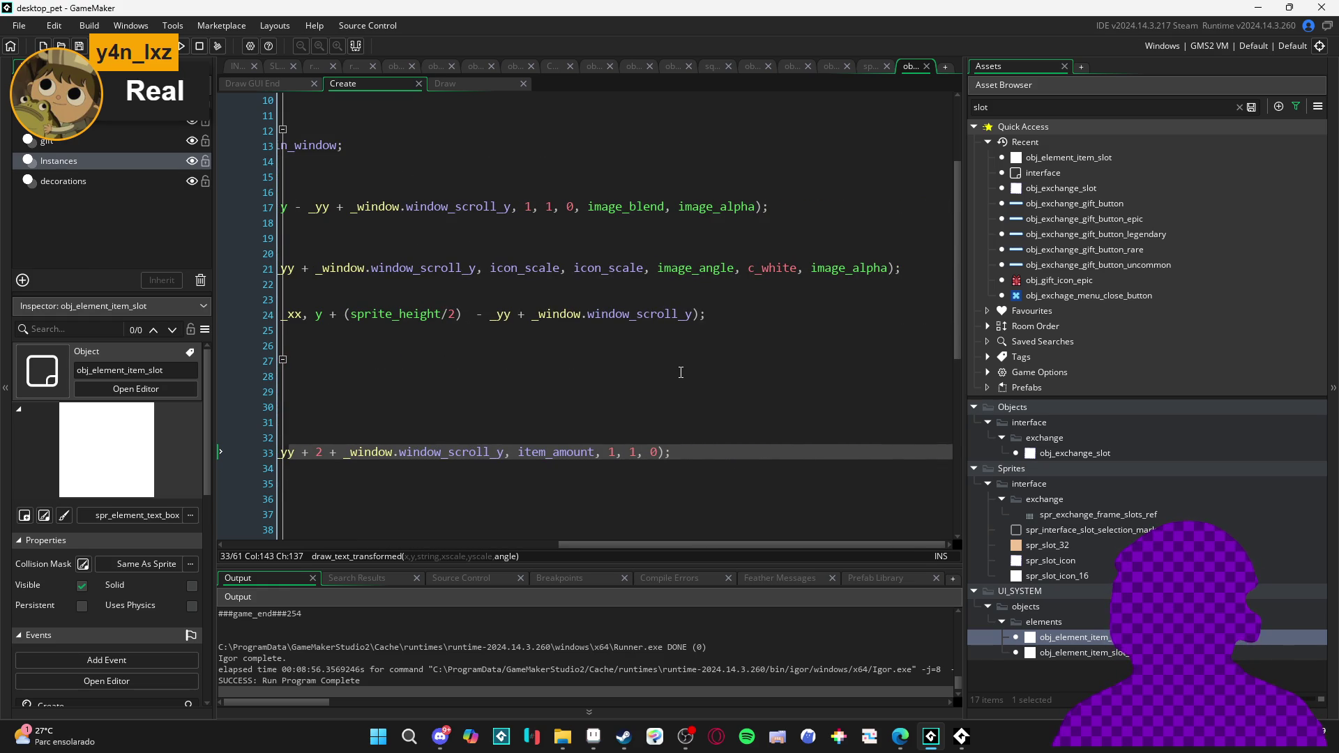
pyautogui.hscroll(-10, 691, 361)
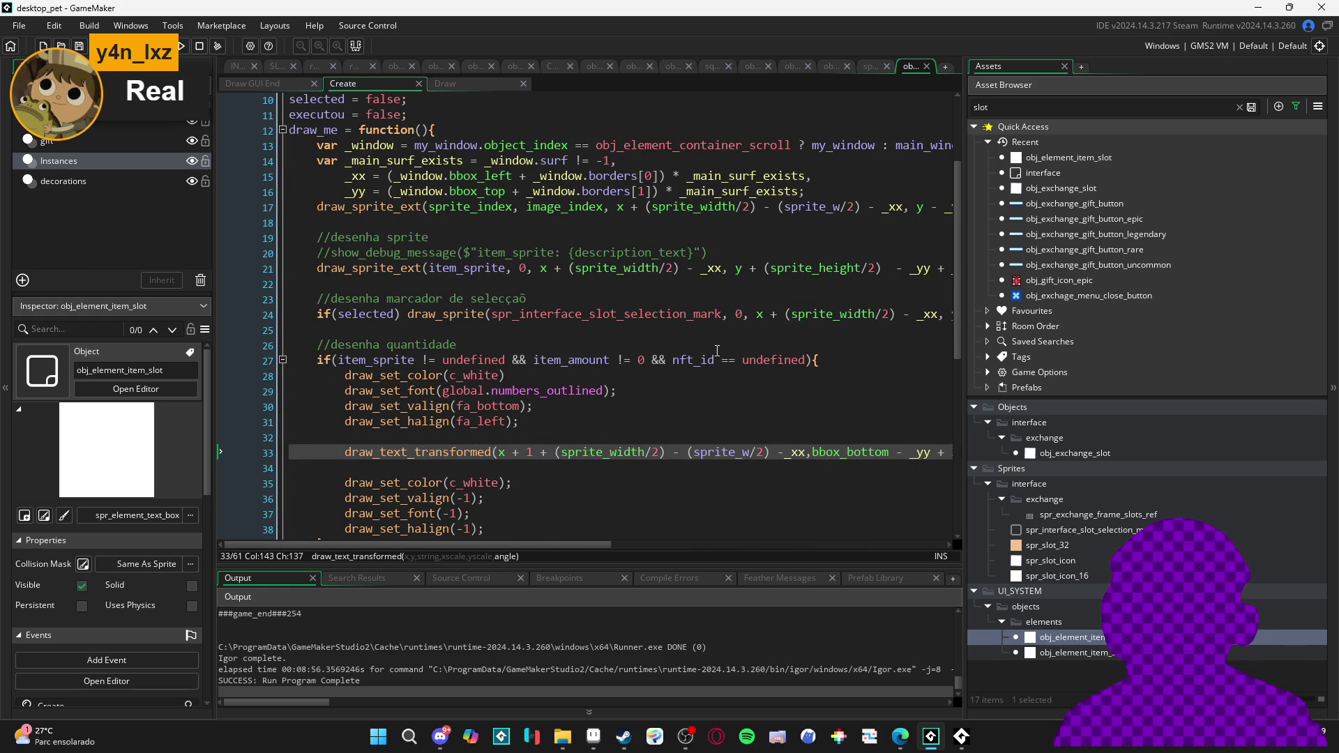
pyautogui.hscroll(10, 723, 346)
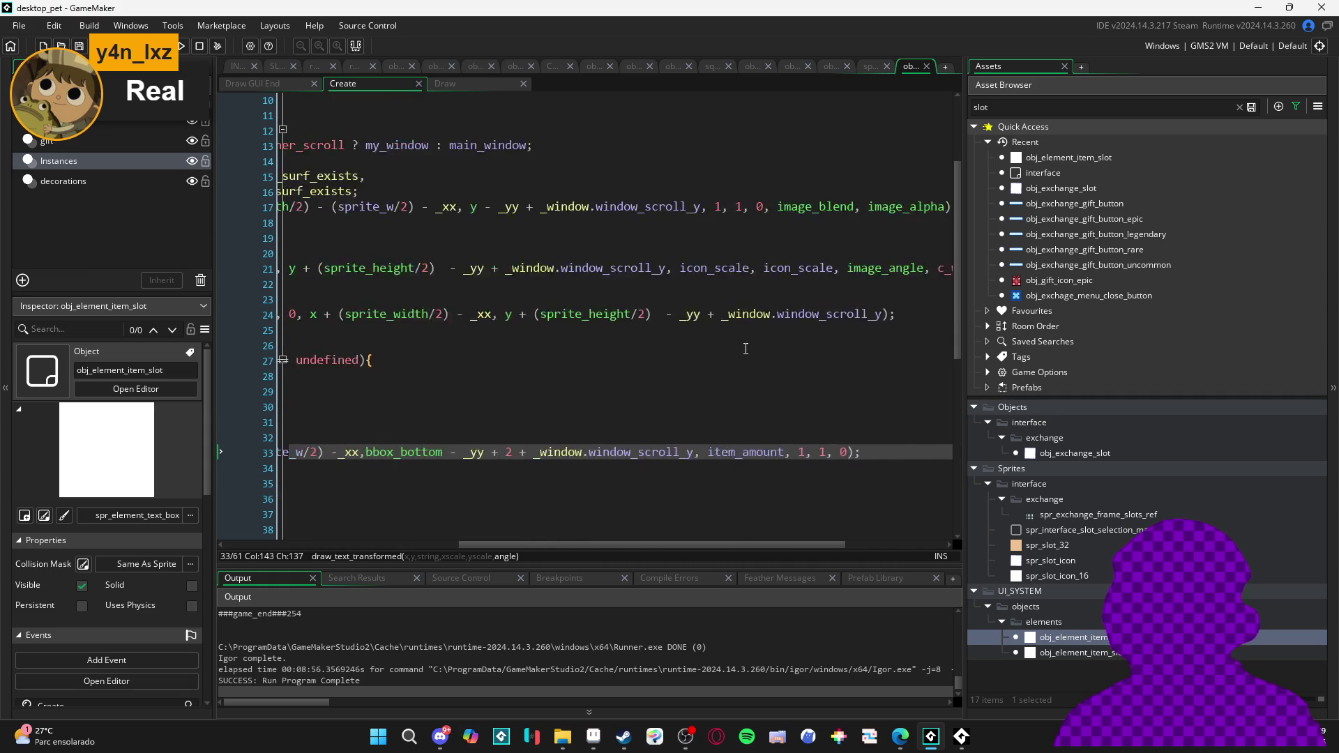
# Draw the slot icon with sprite_angle instead of image_angle, and declare sprite_angle = 0 in Create
pyautogui.doubleClick(740, 266)
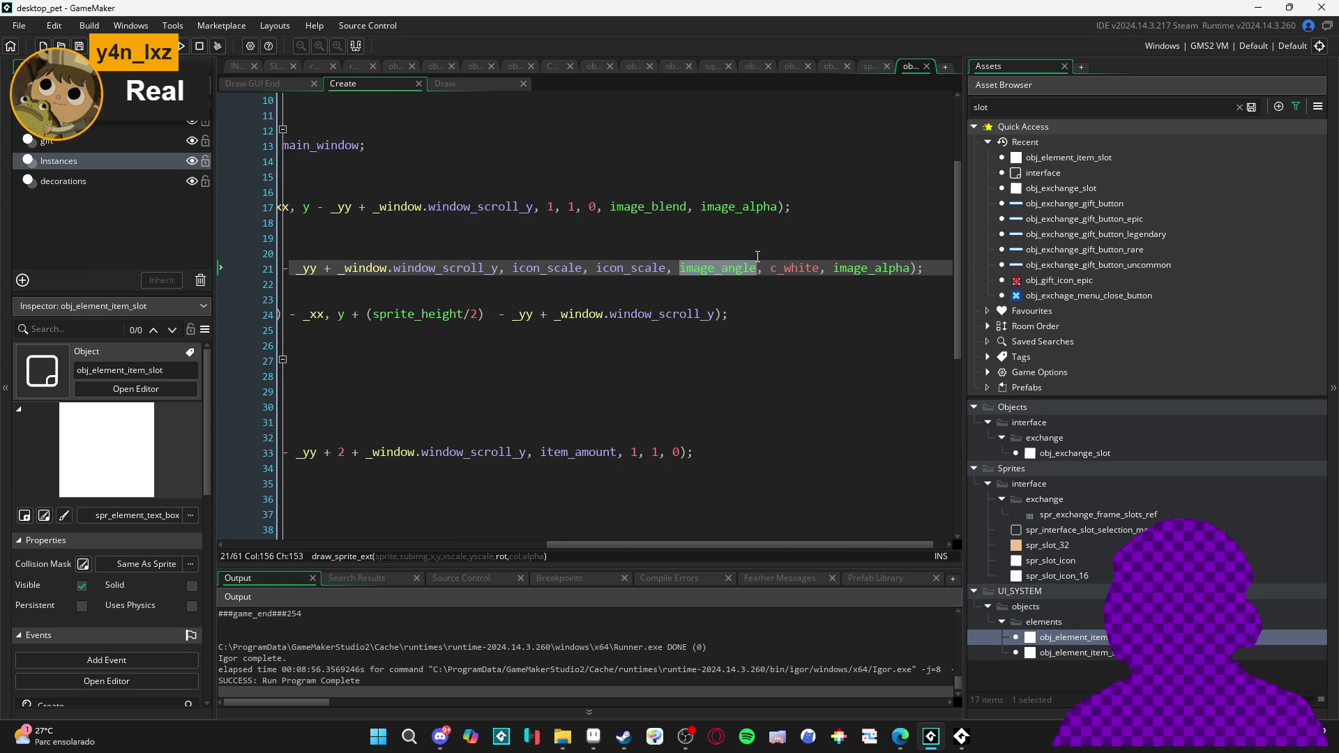
pyautogui.write('sprite_angle')
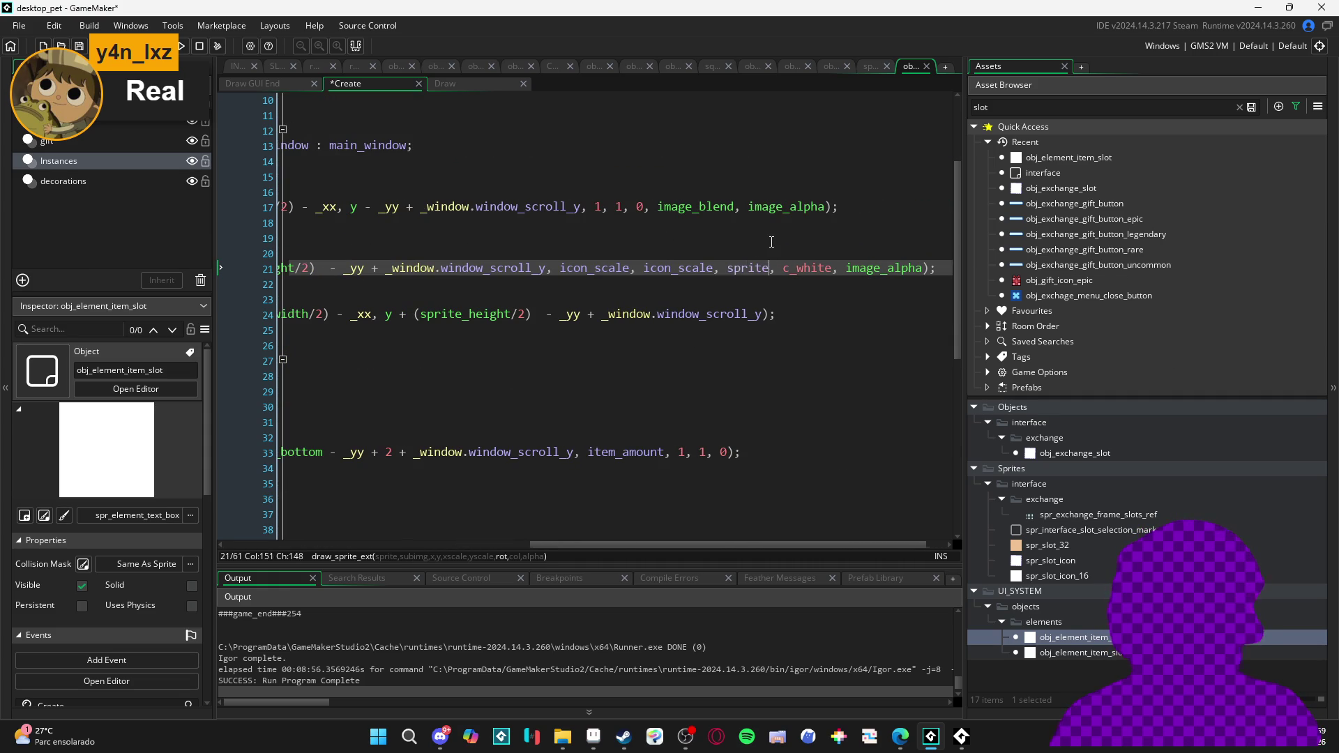
pyautogui.press('Escape')
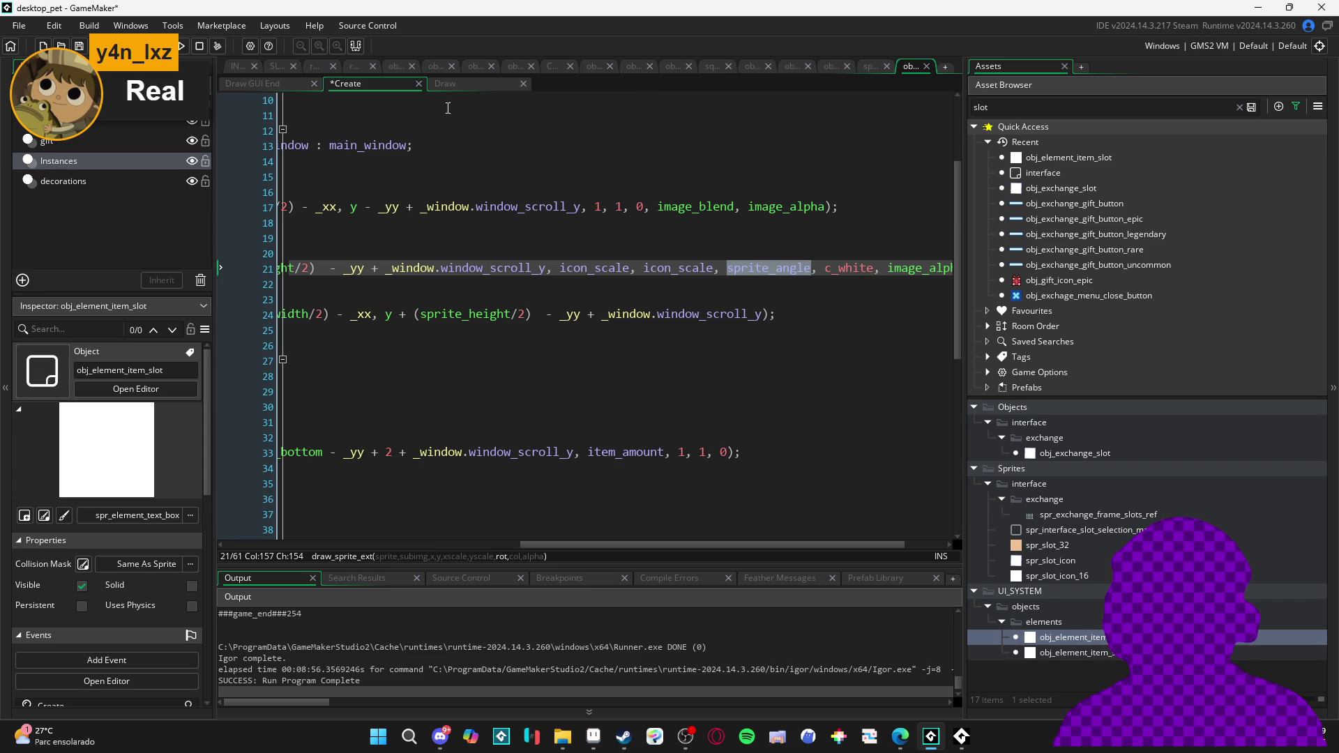
pyautogui.hscroll(-5, 490, 186)
pyautogui.scroll(3, 389, 169)
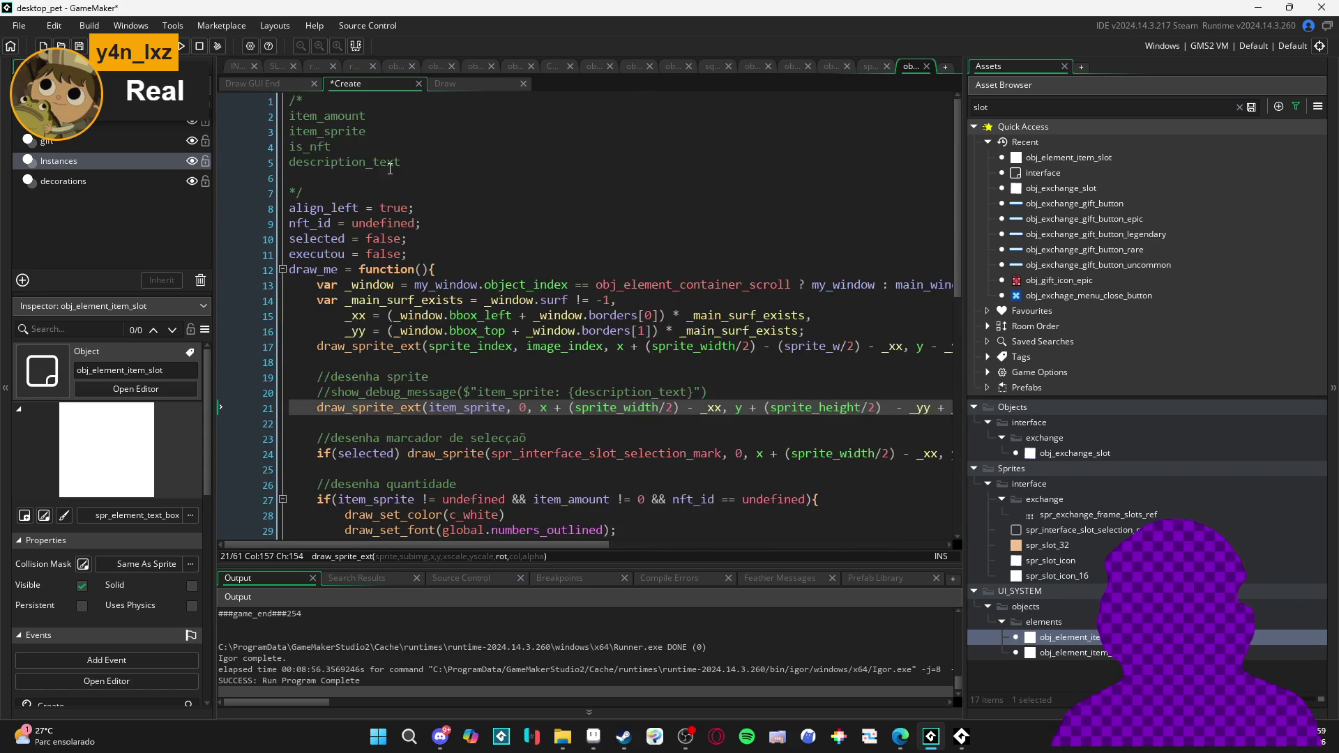
pyautogui.click(428, 259)
pyautogui.press('Return')
pyautogui.write('sprite_angle')
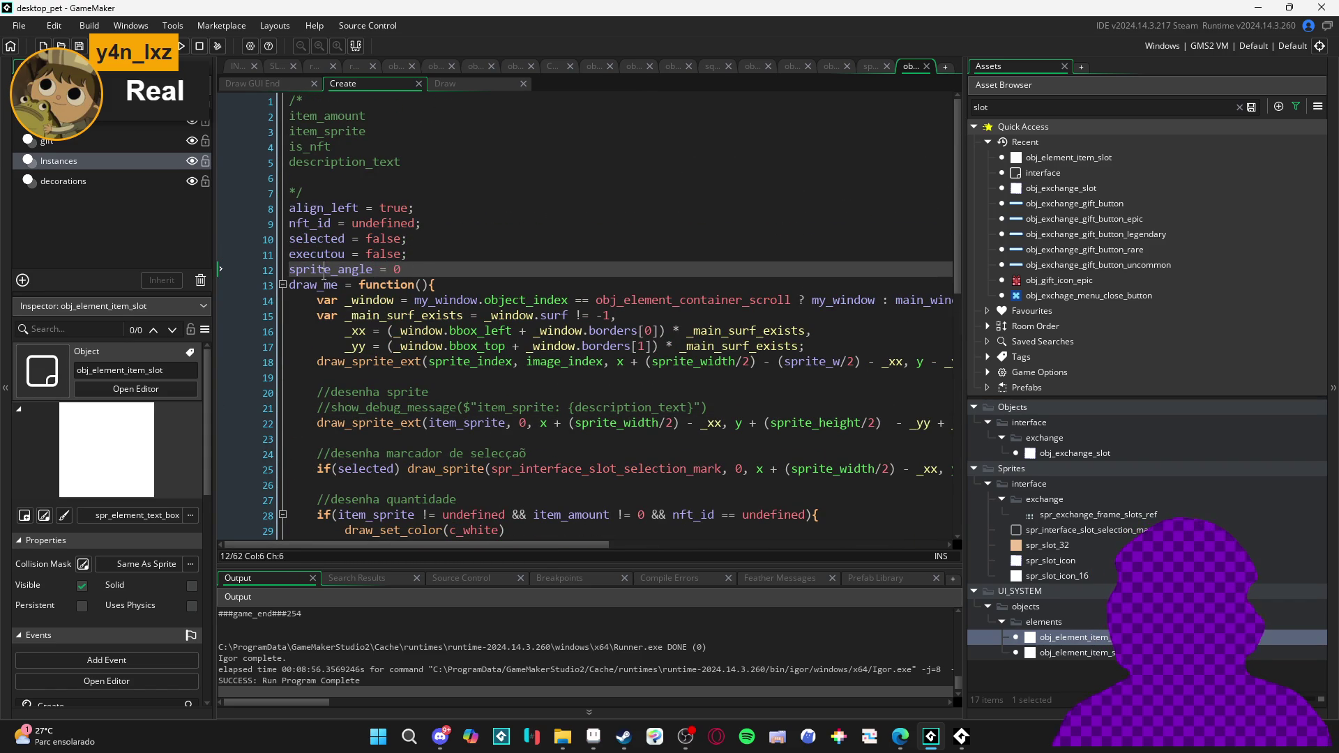
# In the interface script's exchange step, rename image_angle to sprite_angle on line 290
pyautogui.click(237, 66)
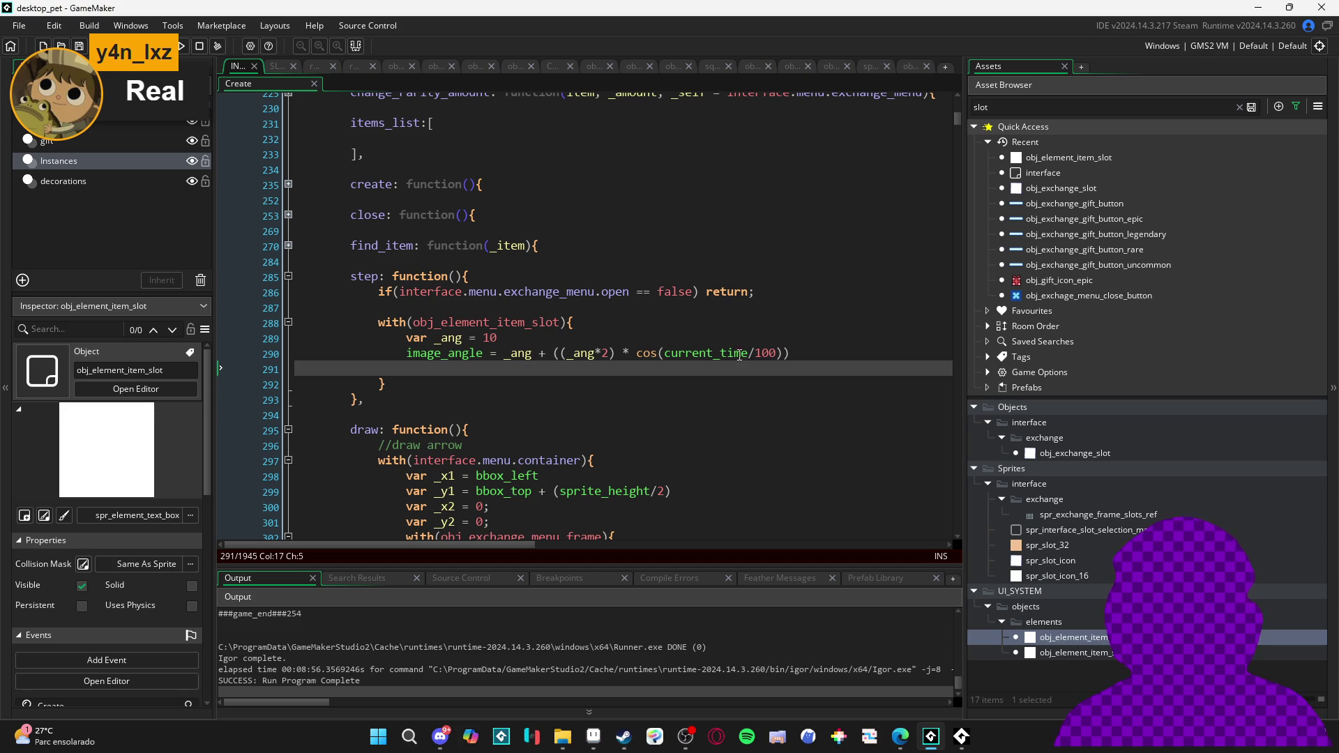
pyautogui.doubleClick(444, 354)
pyautogui.write('sprite_angle')
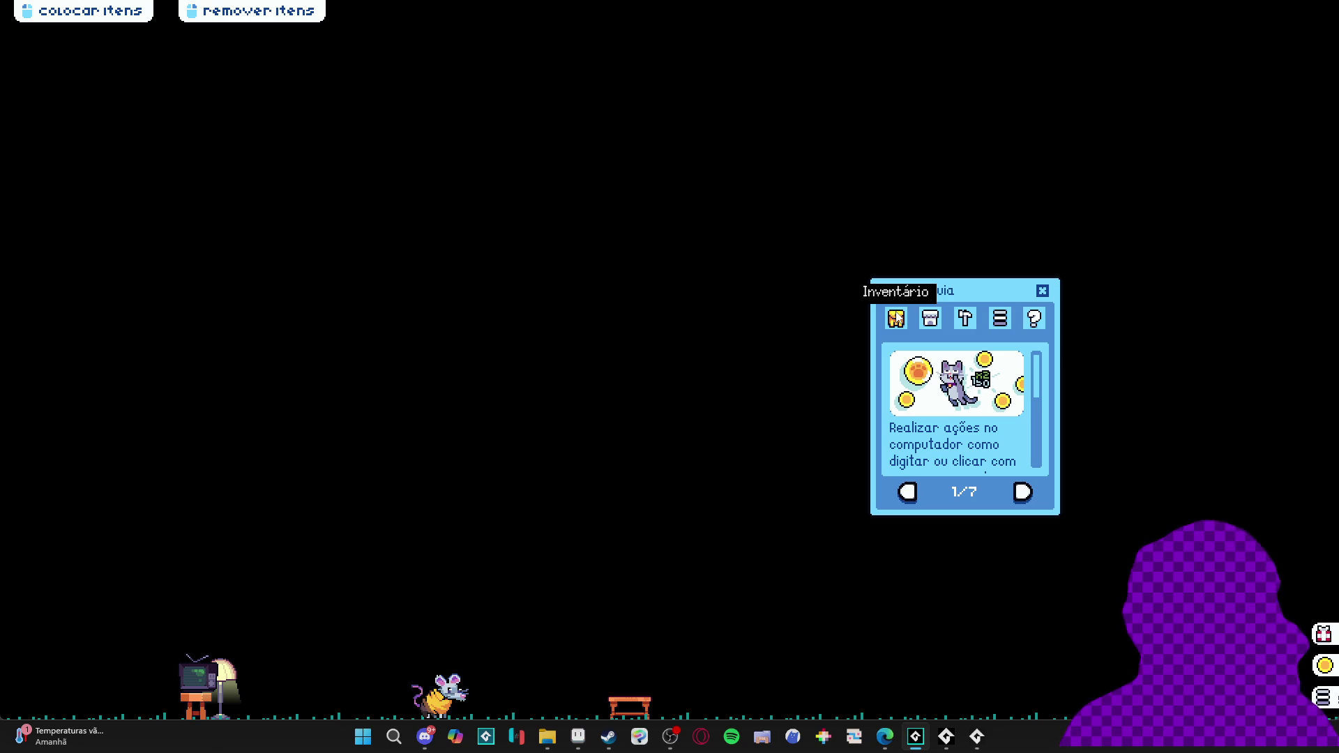
# Open Menu de Troca from the inventory twice, close both menus, and bring up the game's taskbar options
pyautogui.click(897, 316)
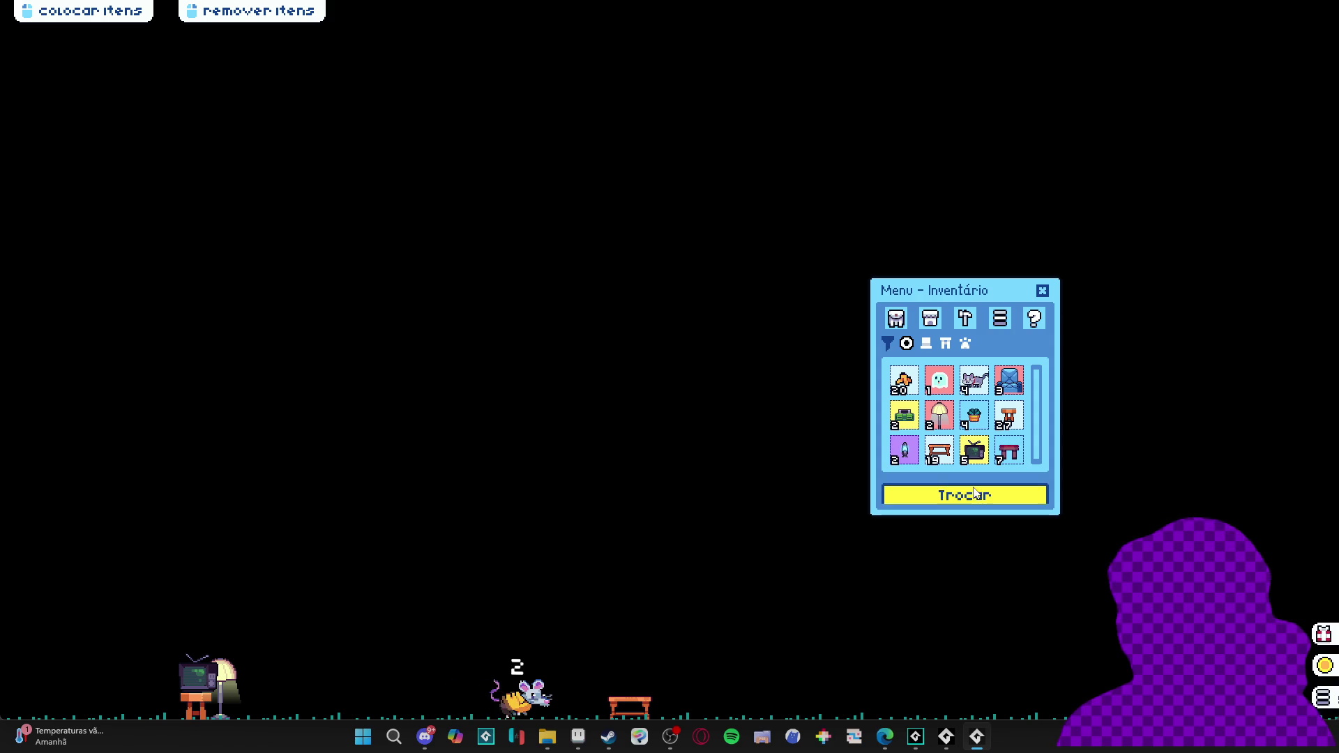
pyautogui.click(975, 492)
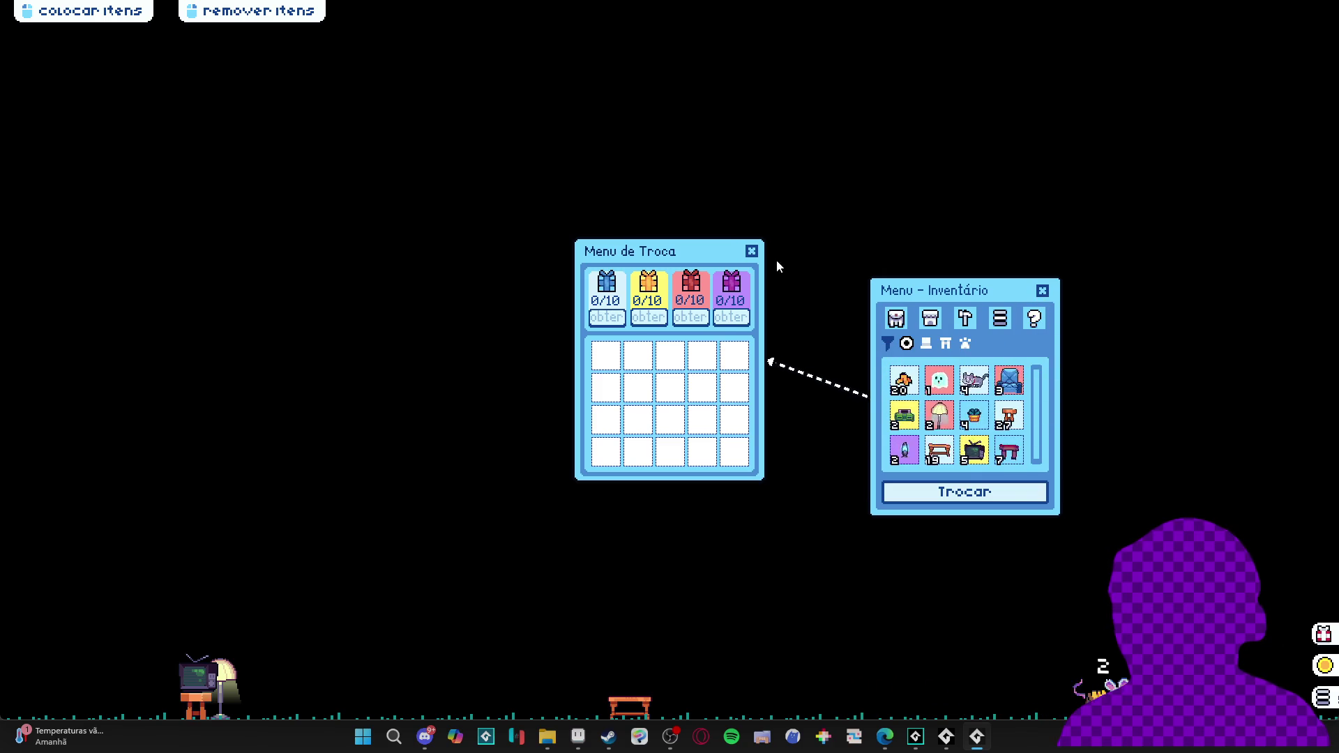
pyautogui.click(751, 251)
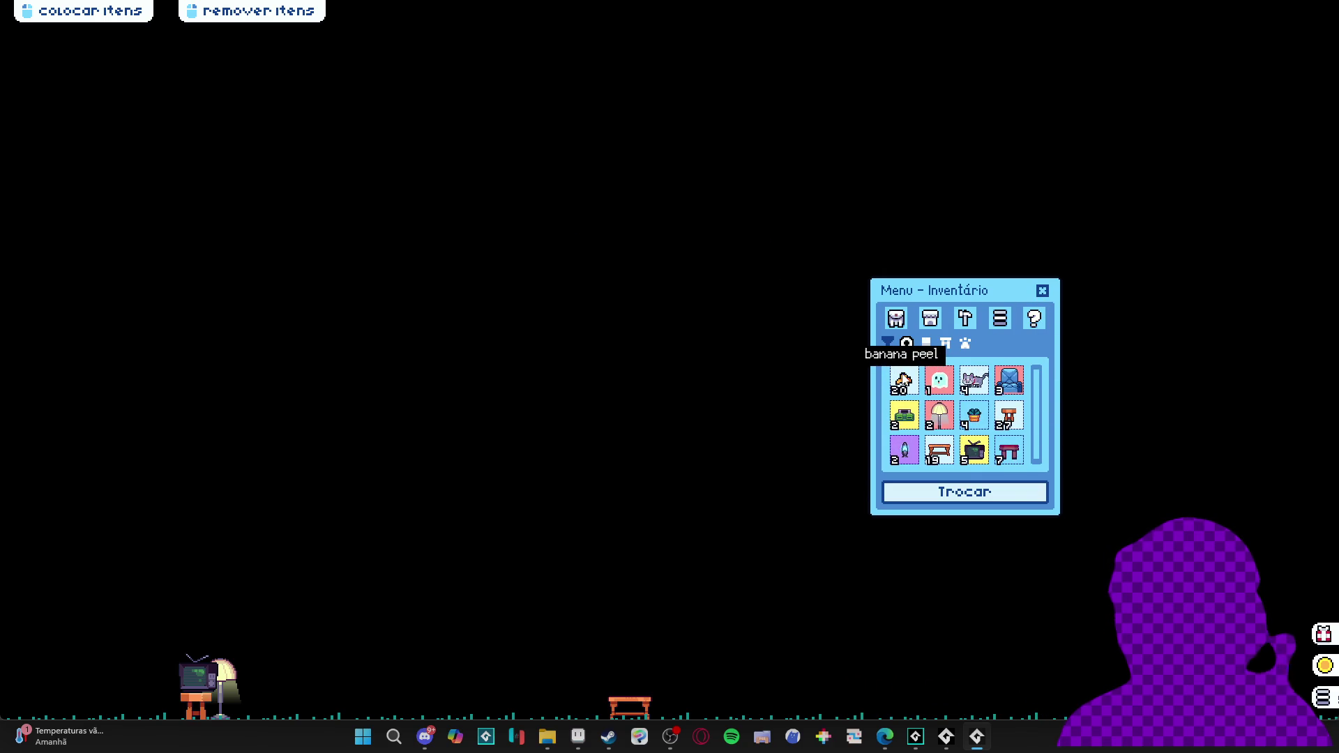
pyautogui.click(963, 493)
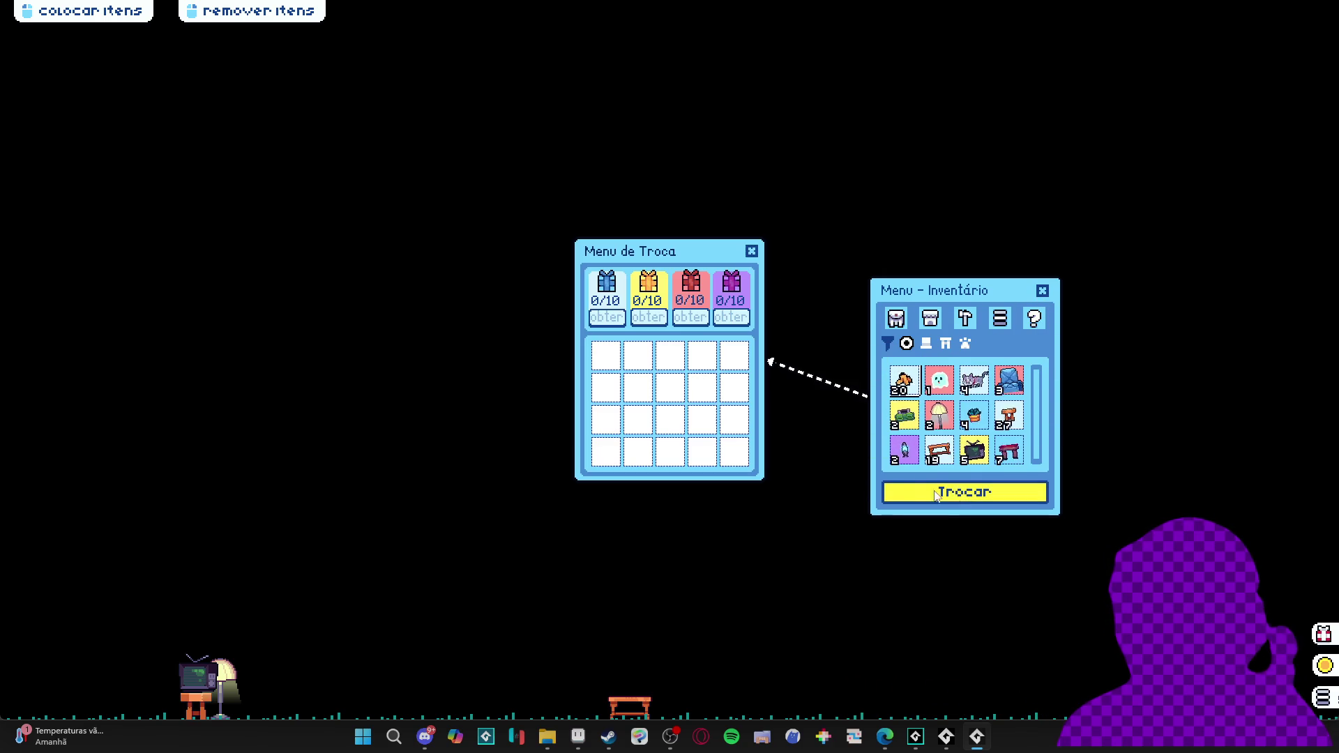
pyautogui.click(752, 251)
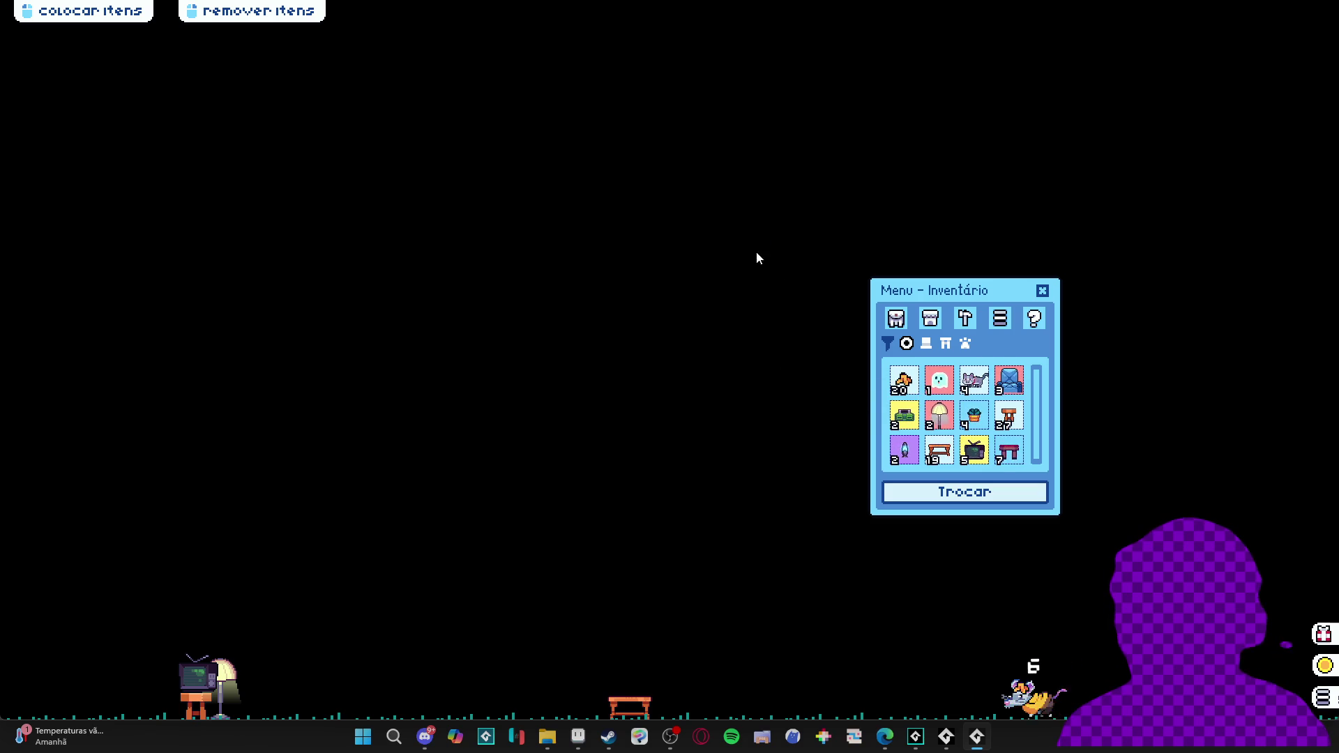
pyautogui.click(1042, 290)
pyautogui.rightClick(977, 737)
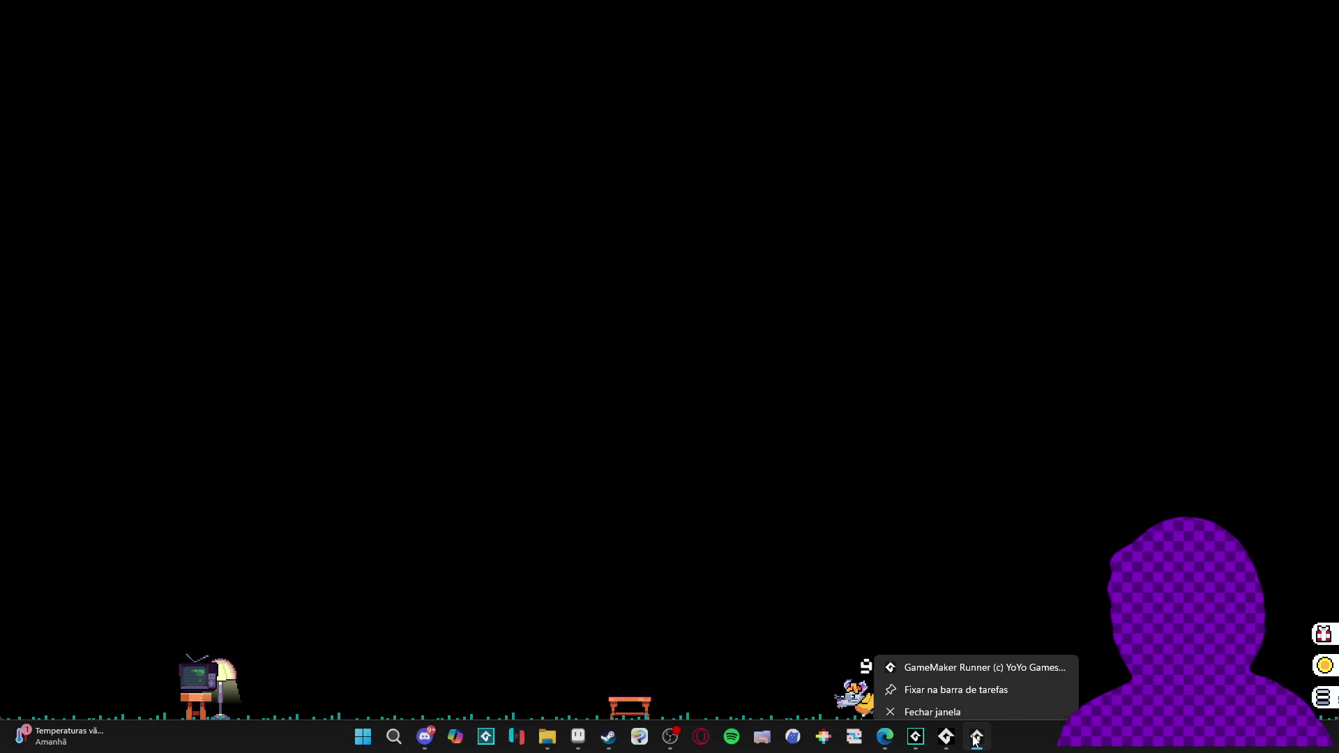
# Close the game, change the _ang wobble on line 289 from 10 to 5, and rerun
pyautogui.click(955, 702)
pyautogui.click(680, 415)
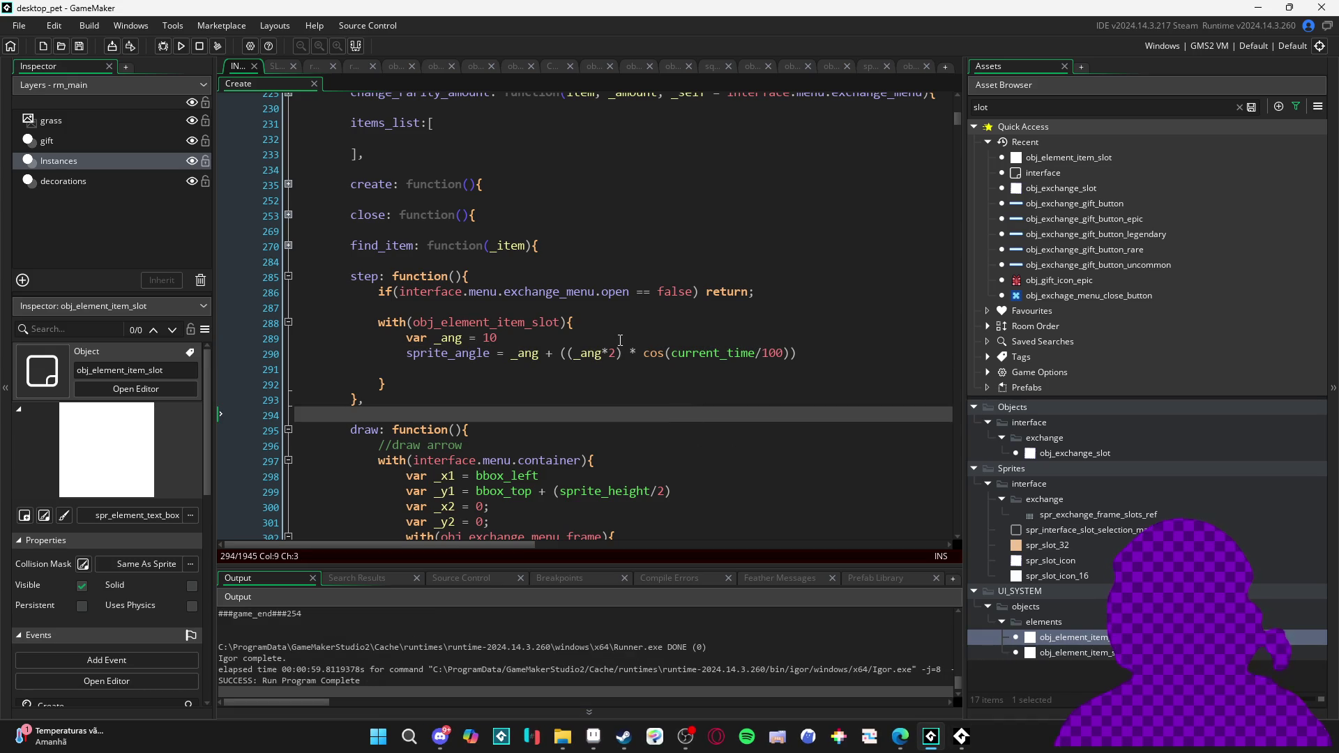
pyautogui.click(500, 339)
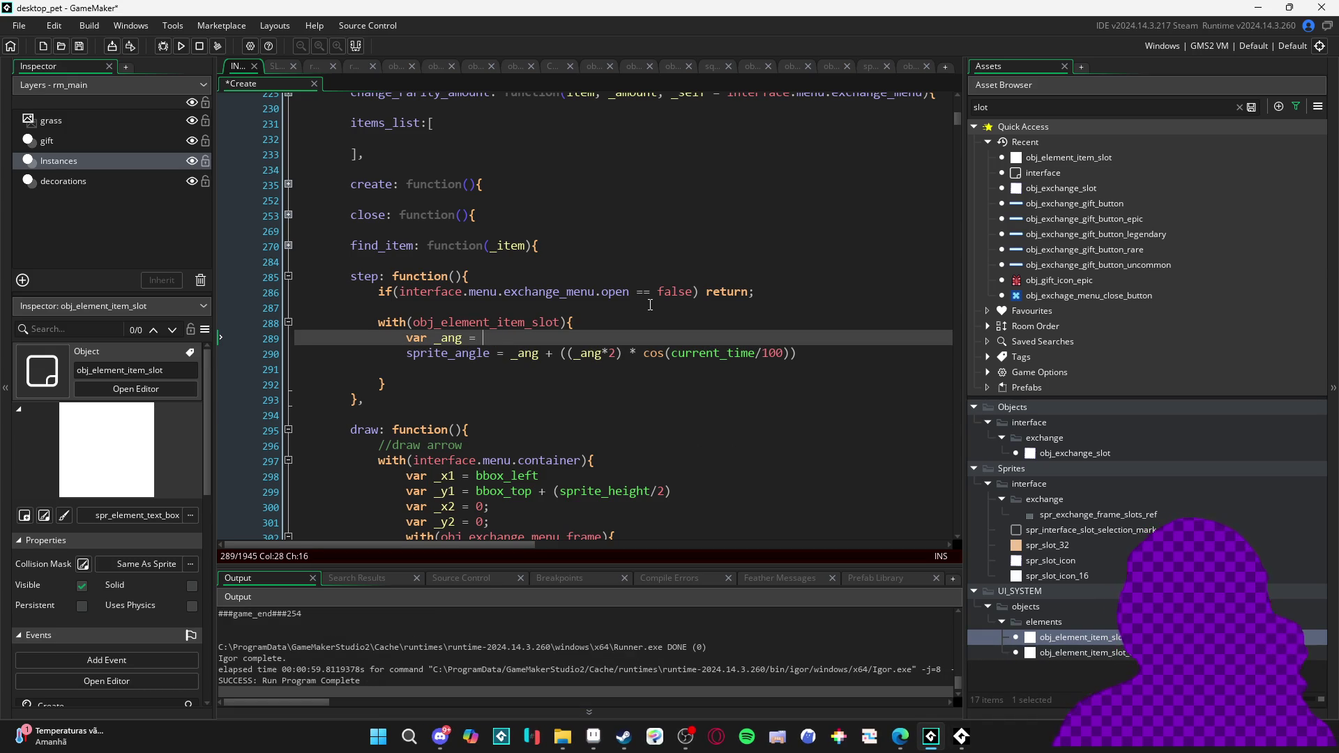
pyautogui.write('5')
pyautogui.press('F5')
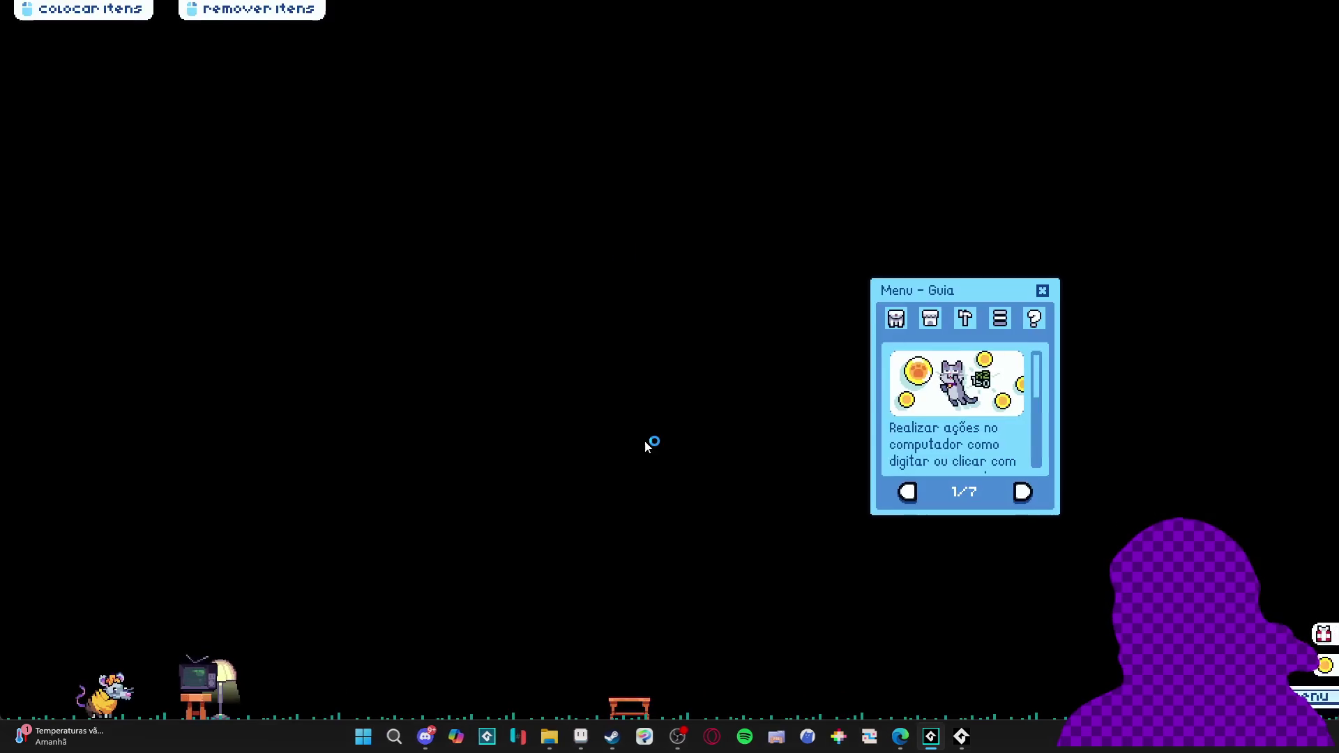
# Open the exchange menu from the inventory and add 11 banana peels to the trade grid
pyautogui.click(895, 318)
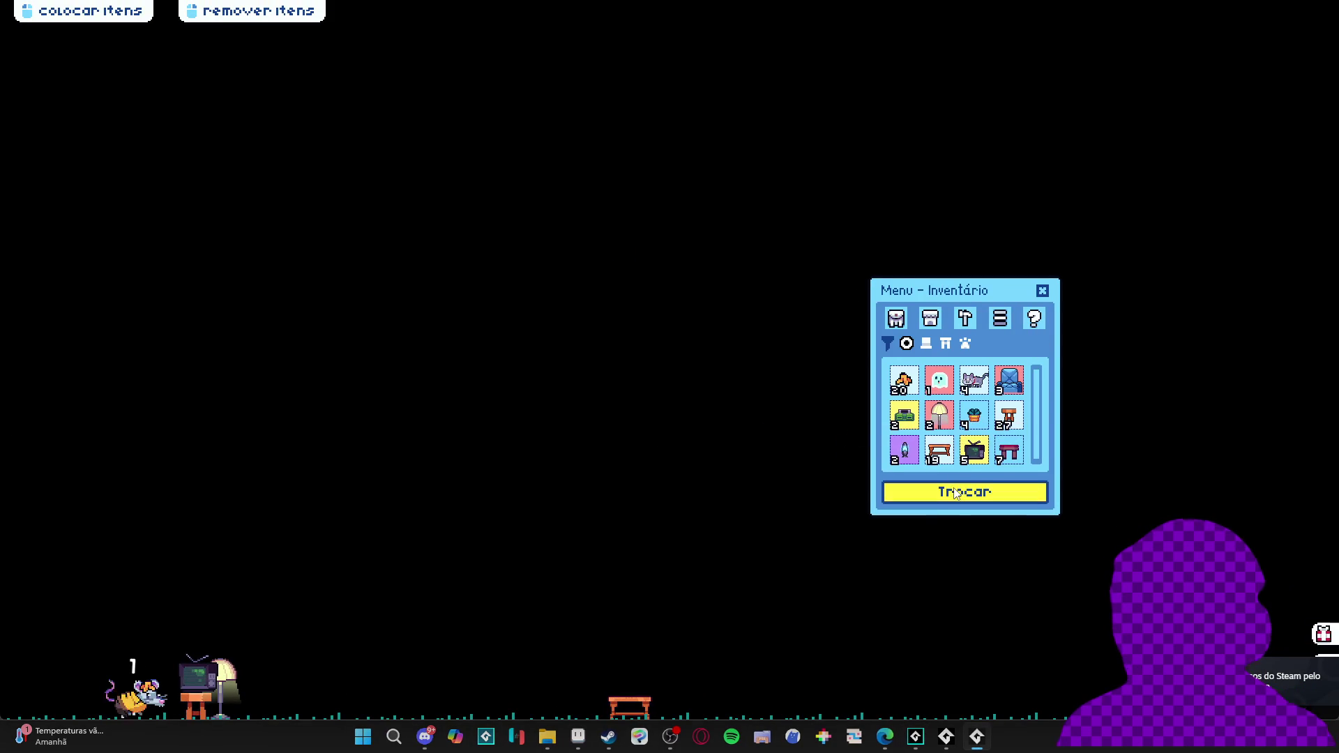
pyautogui.click(942, 494)
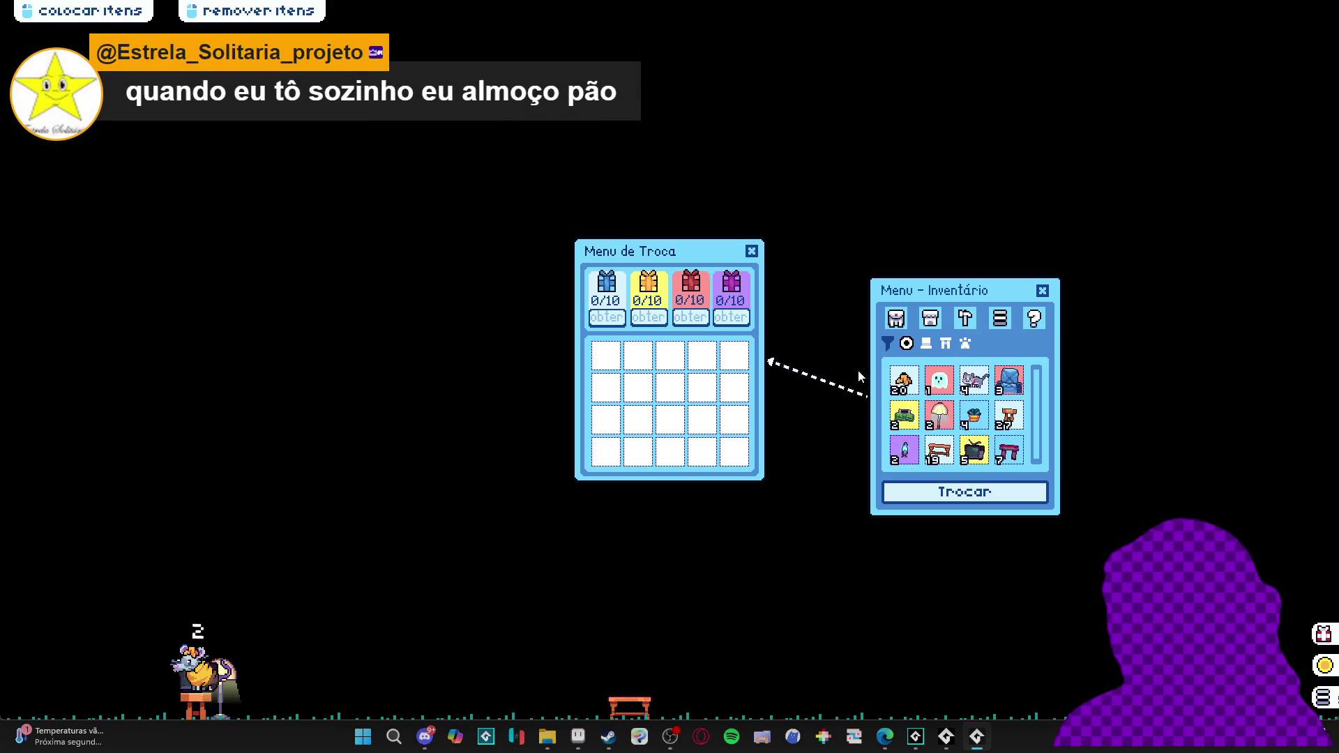
pyautogui.click(905, 381)
pyautogui.doubleClick(907, 381)
pyautogui.click(910, 382)
pyautogui.click(911, 383)
pyautogui.click(911, 382)
pyautogui.click(910, 382)
pyautogui.click(910, 382)
pyautogui.click(910, 383)
pyautogui.click(911, 382)
pyautogui.click(910, 382)
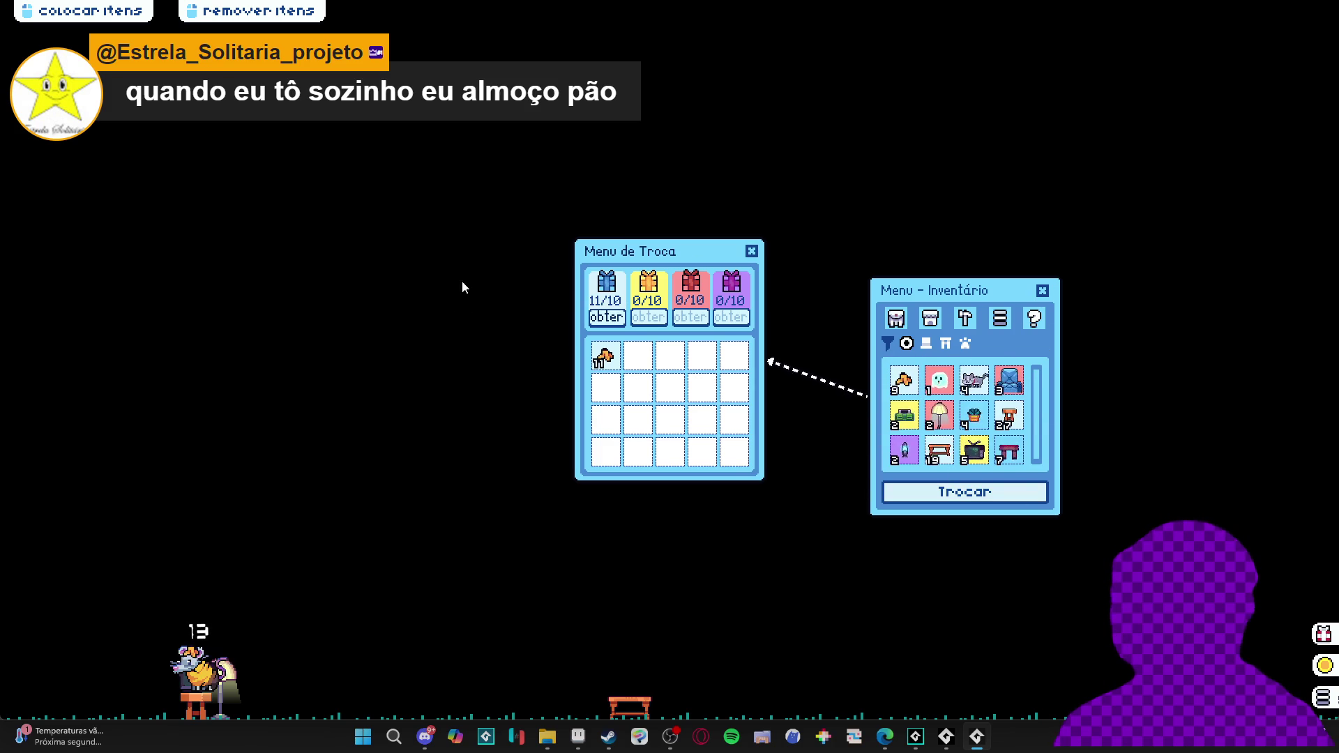
# Close the exchange and inventory menus and bring up the game's taskbar options
pyautogui.click(751, 252)
pyautogui.click(1042, 290)
pyautogui.rightClick(977, 737)
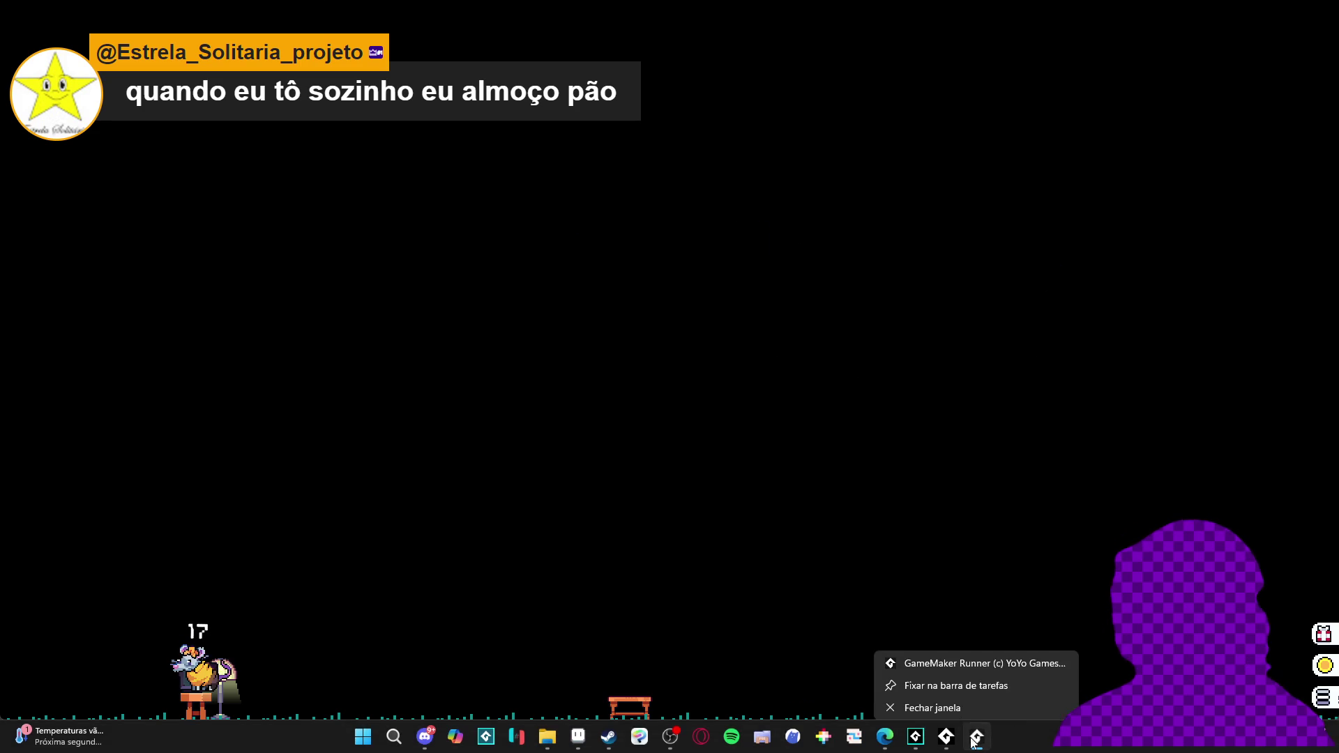
# Close the game, change the cos term's division to a multiplication, and run the build
pyautogui.click(927, 710)
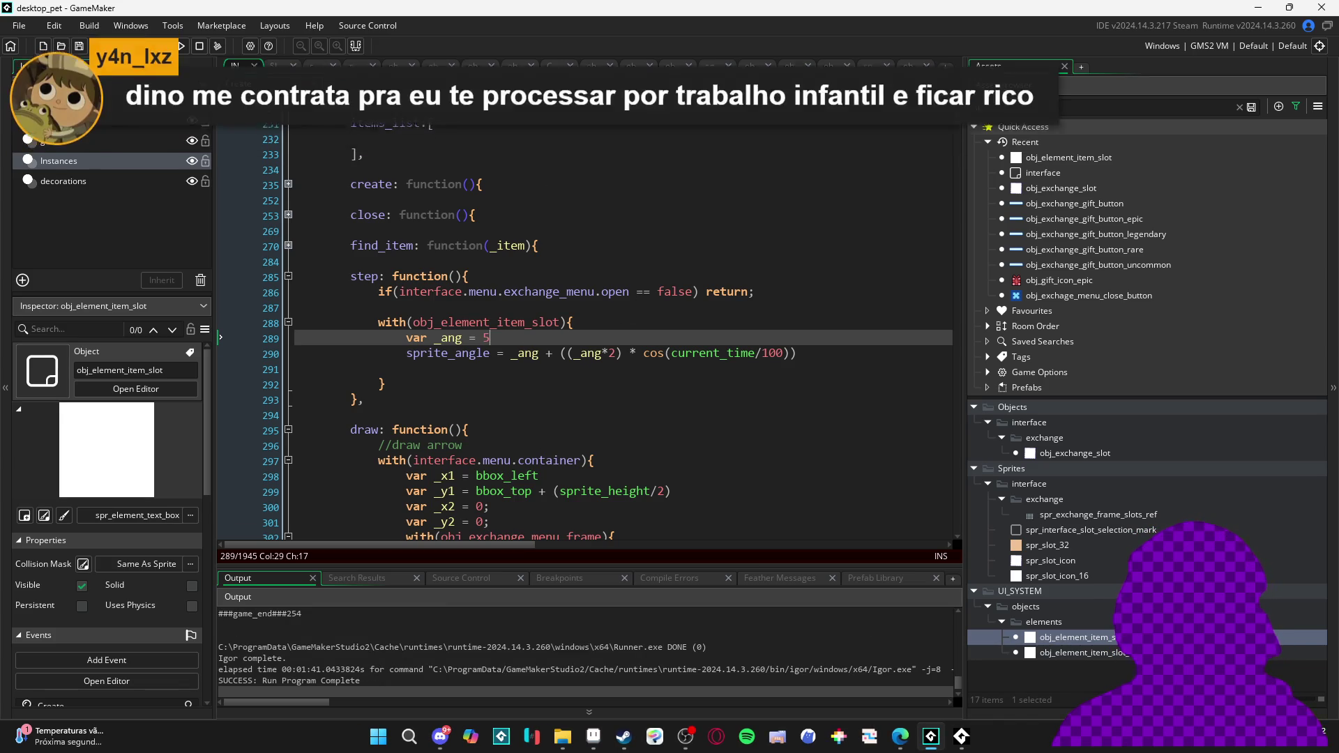
pyautogui.click(764, 355)
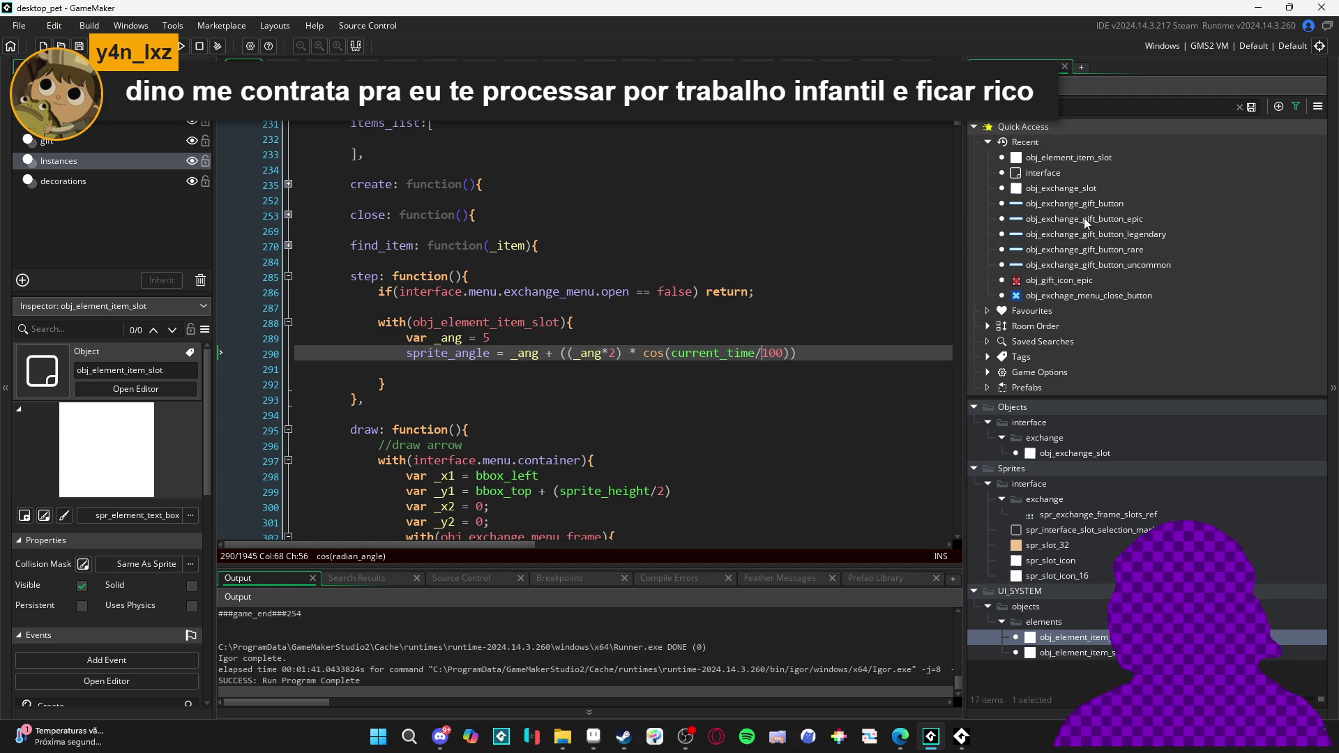
pyautogui.press('BackSpace')
pyautogui.write('*')
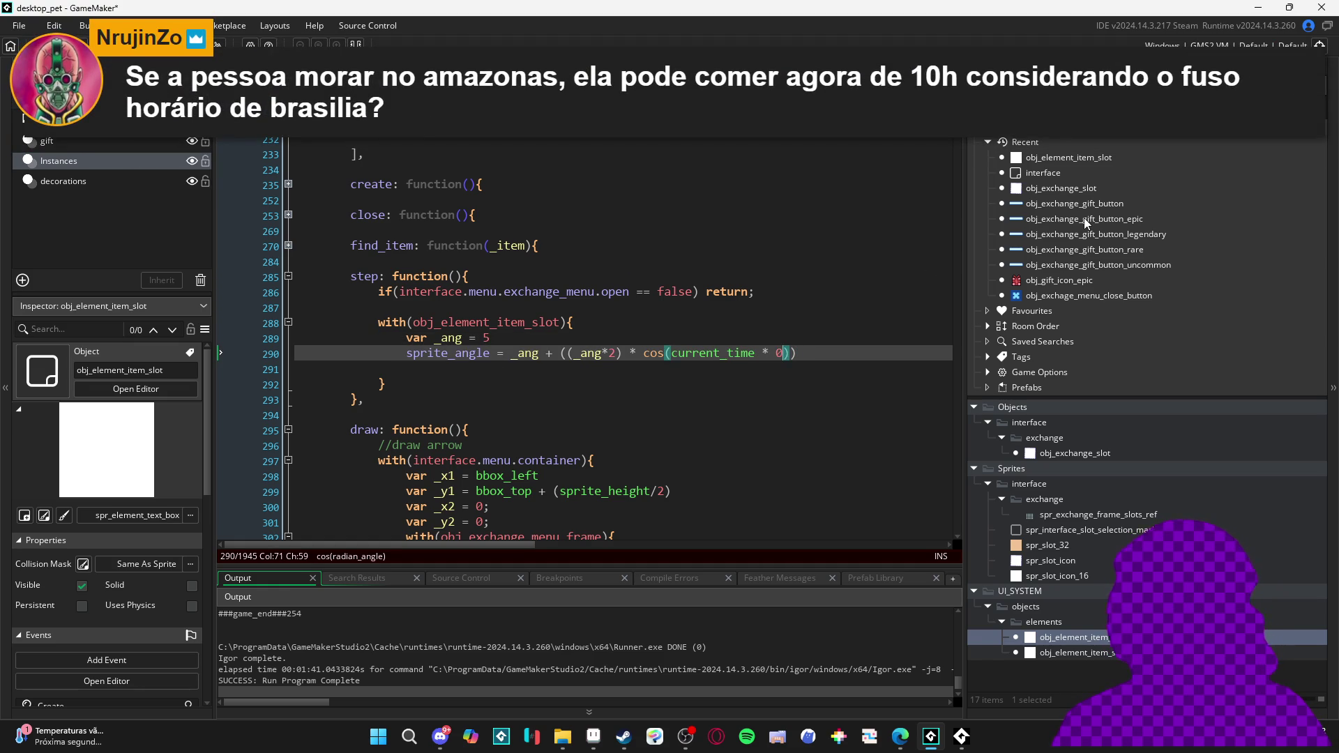
pyautogui.write('01')
pyautogui.press('F5')
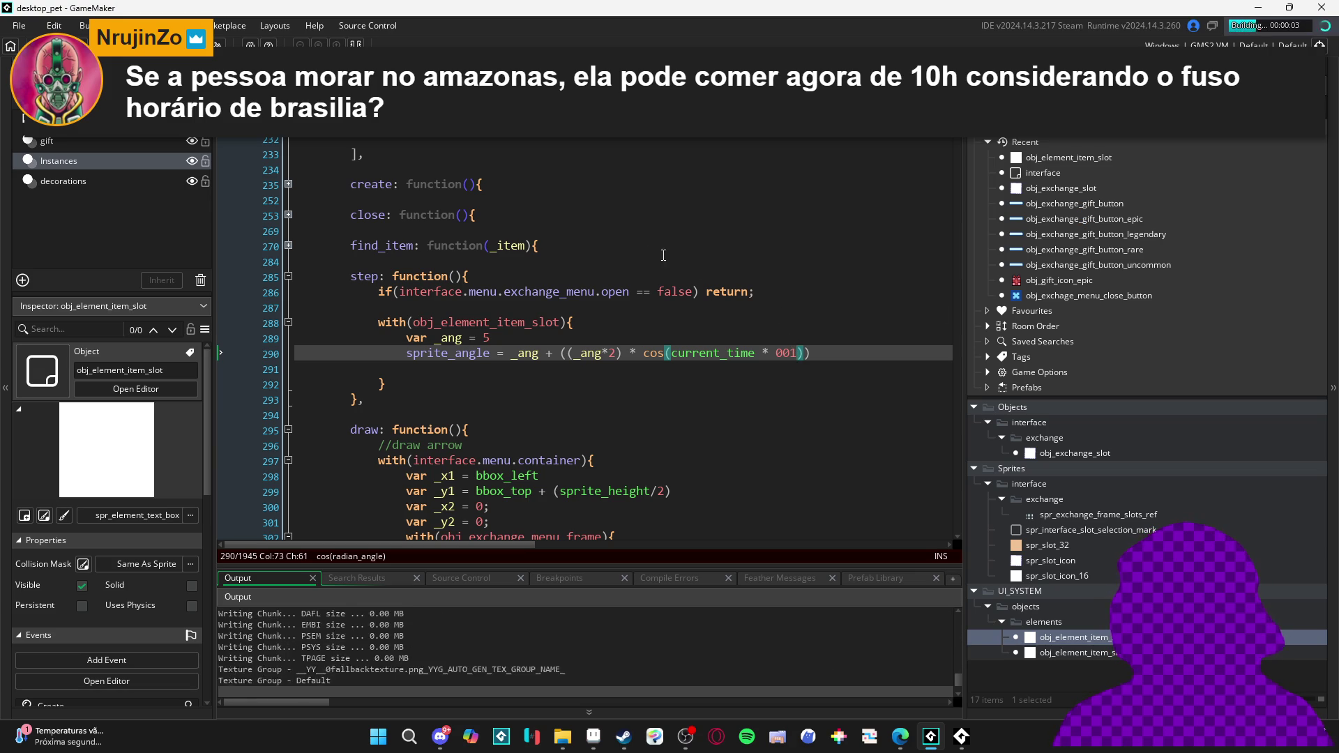
# Correct the wobble multiplier to current_time * 0.001 and run the game again
pyautogui.press('Left')
pyautogui.press('Left')
pyautogui.write('.0')
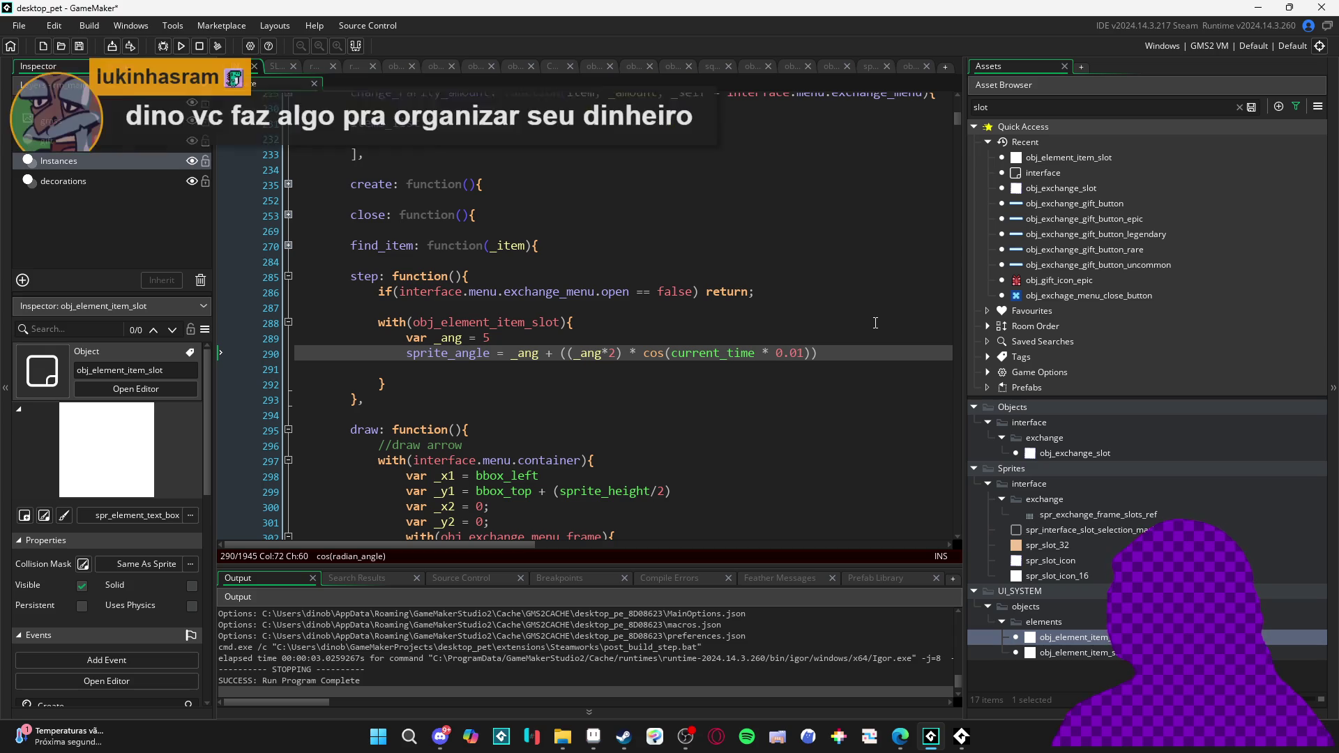
pyautogui.press('F5')
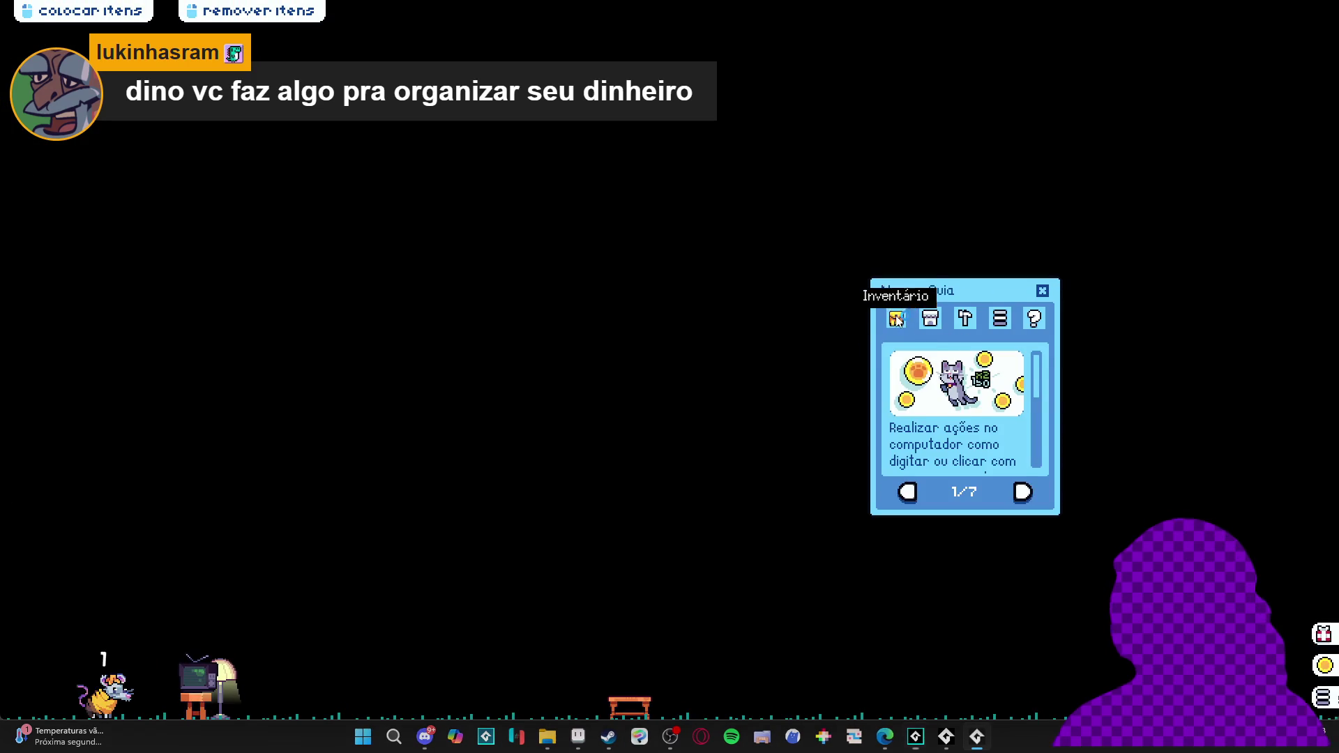
# Check the exchange menu's slot wobble in the game, close the runner, save the code, and rerun
pyautogui.click(896, 318)
pyautogui.click(966, 500)
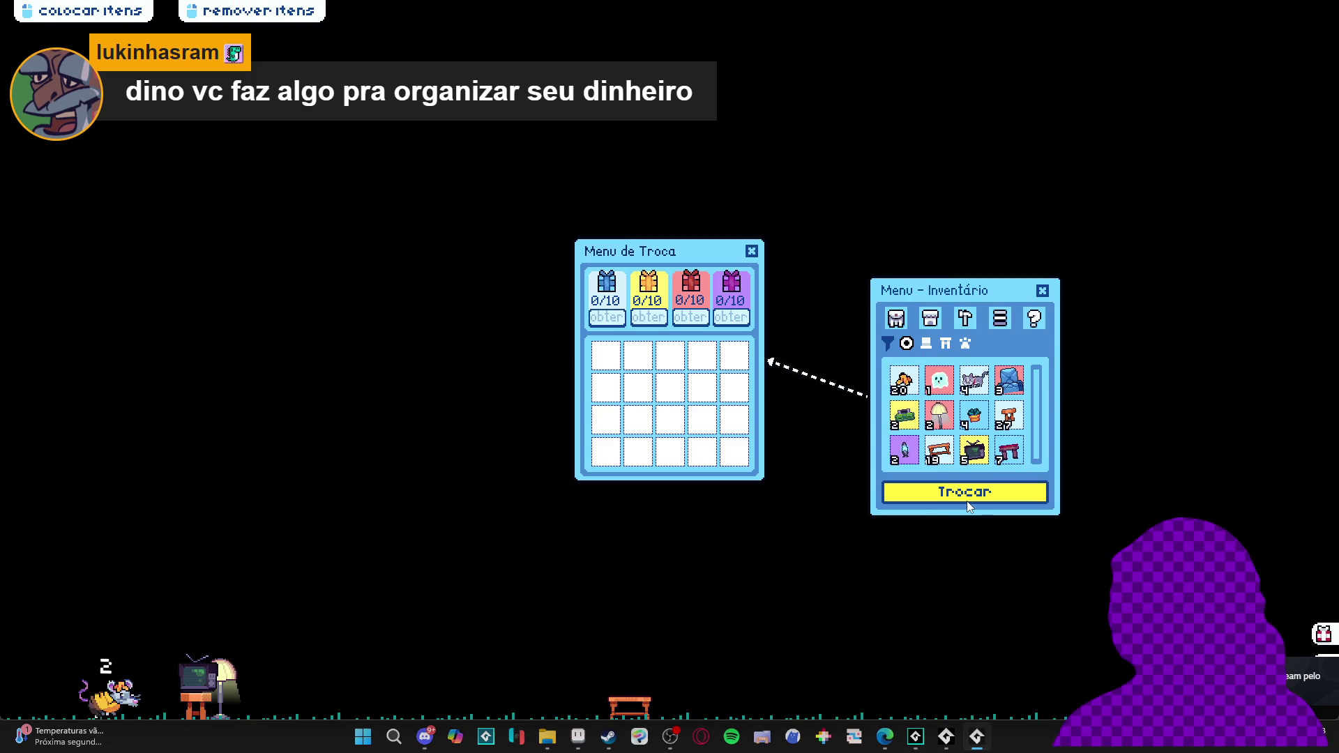
pyautogui.rightClick(977, 737)
pyautogui.click(972, 696)
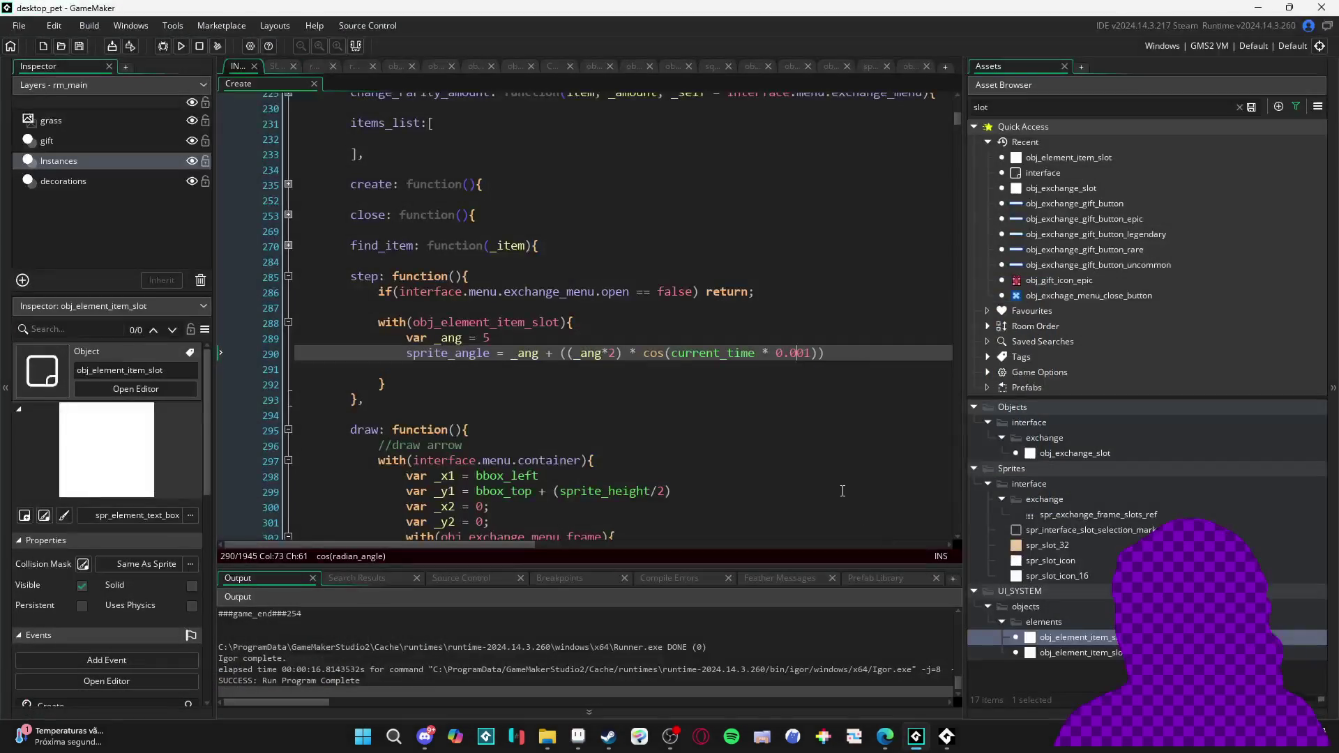
pyautogui.hotkey('ctrl', 's')
pyautogui.press('F5')
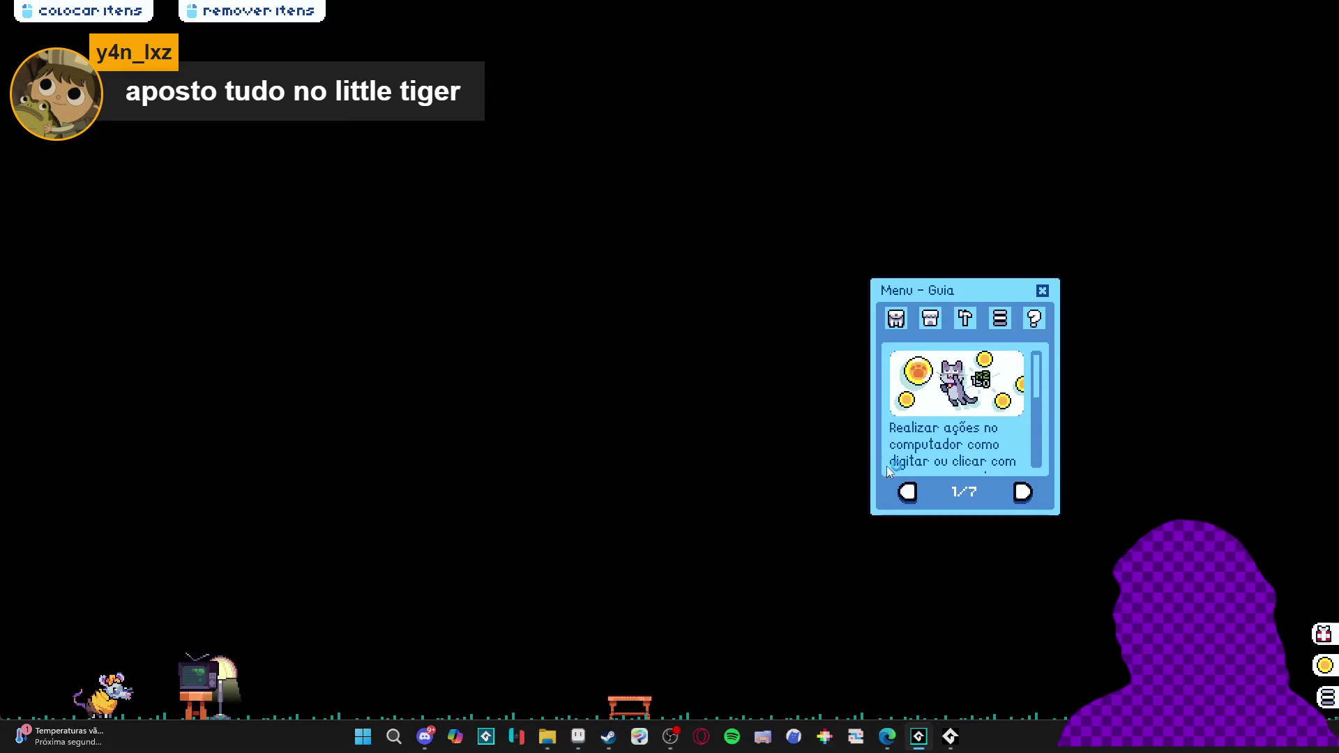
# View the exchange menu via Trocar, close the game with Fechar janela, and return to the sprite_angle code
pyautogui.click(898, 314)
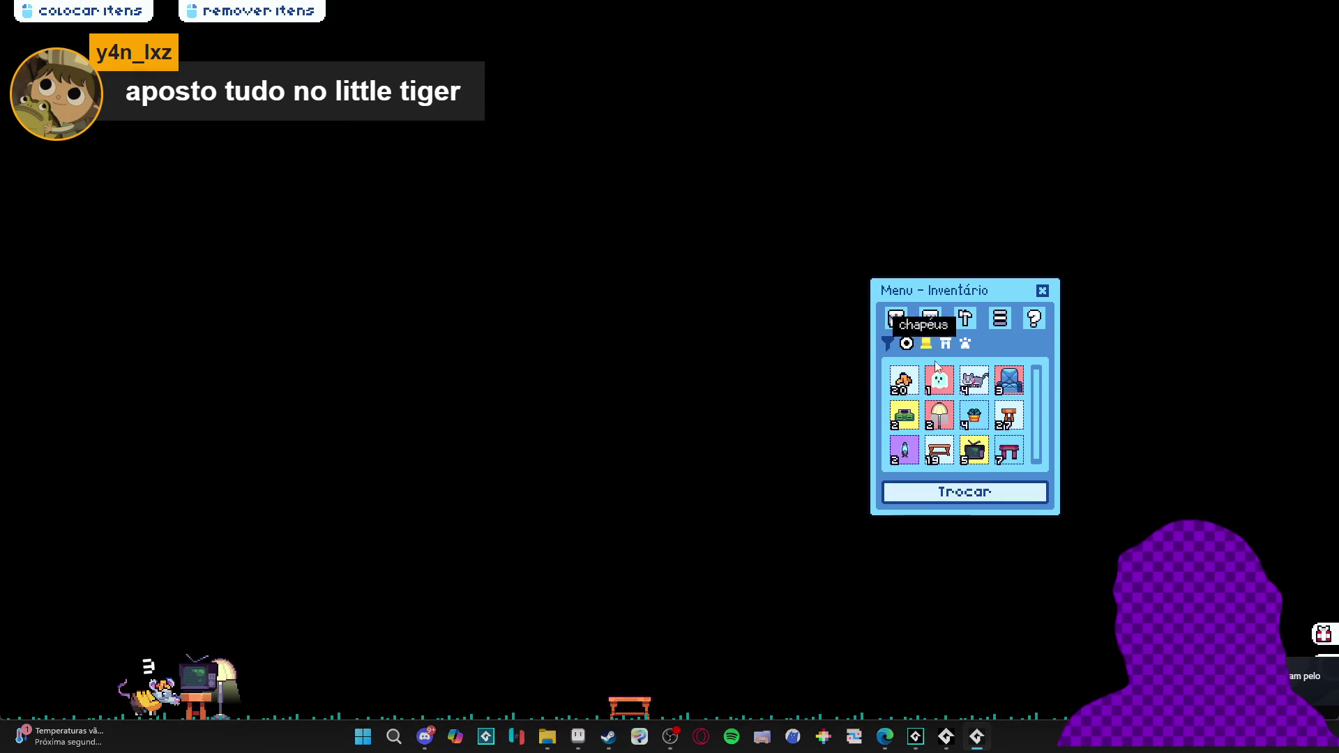
pyautogui.click(967, 494)
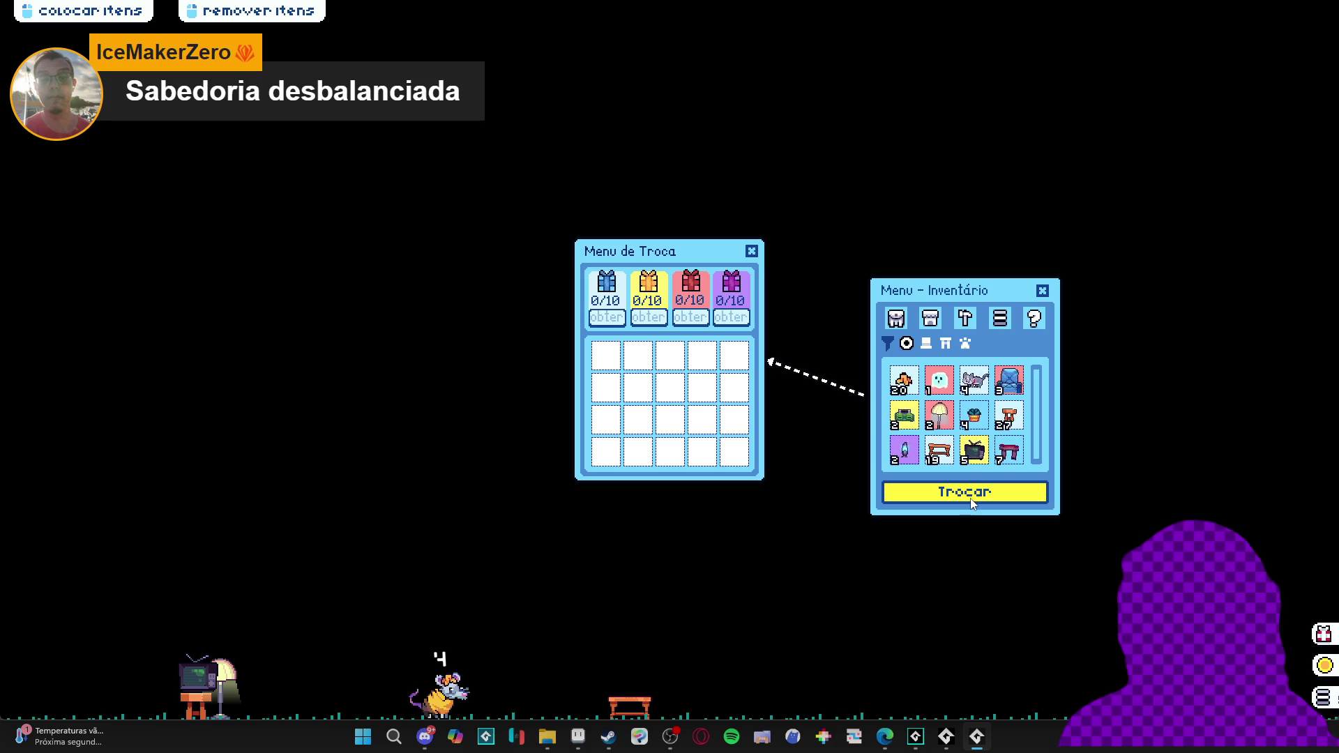
pyautogui.moveTo(975, 743)
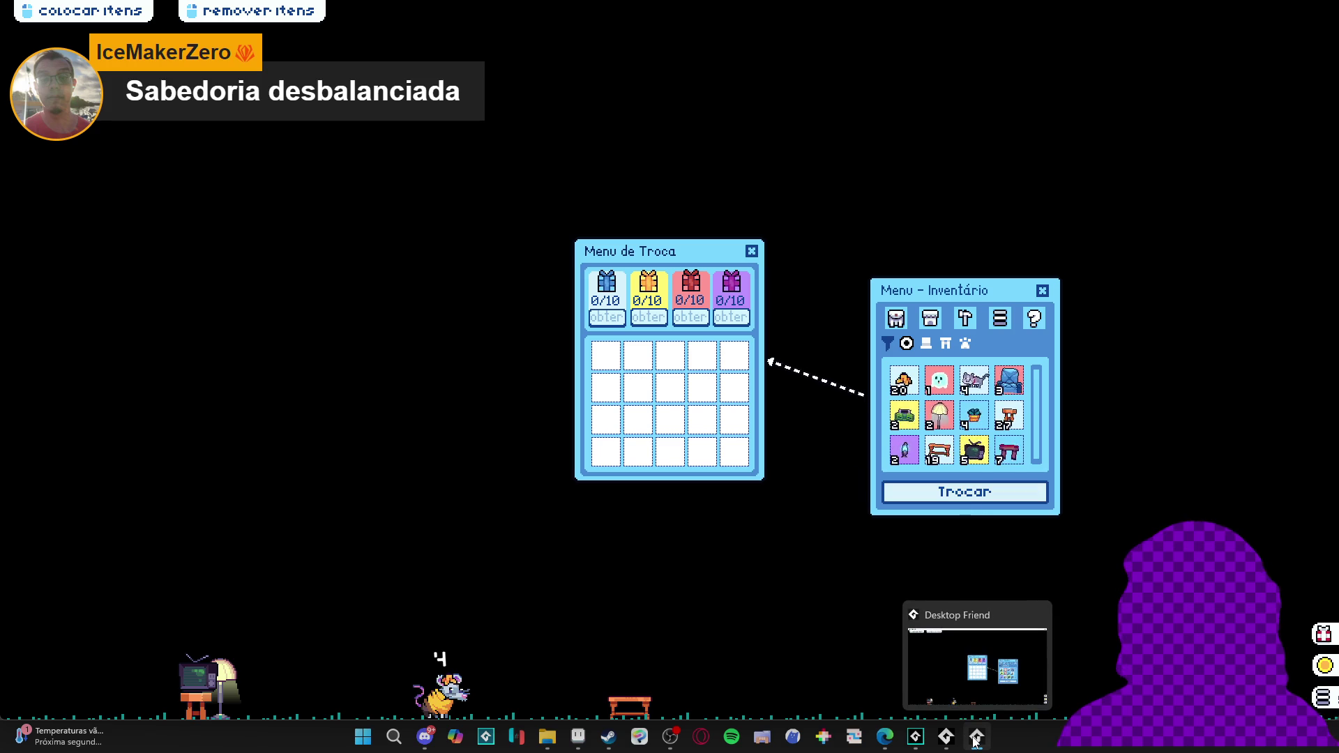
pyautogui.rightClick(975, 744)
pyautogui.click(975, 698)
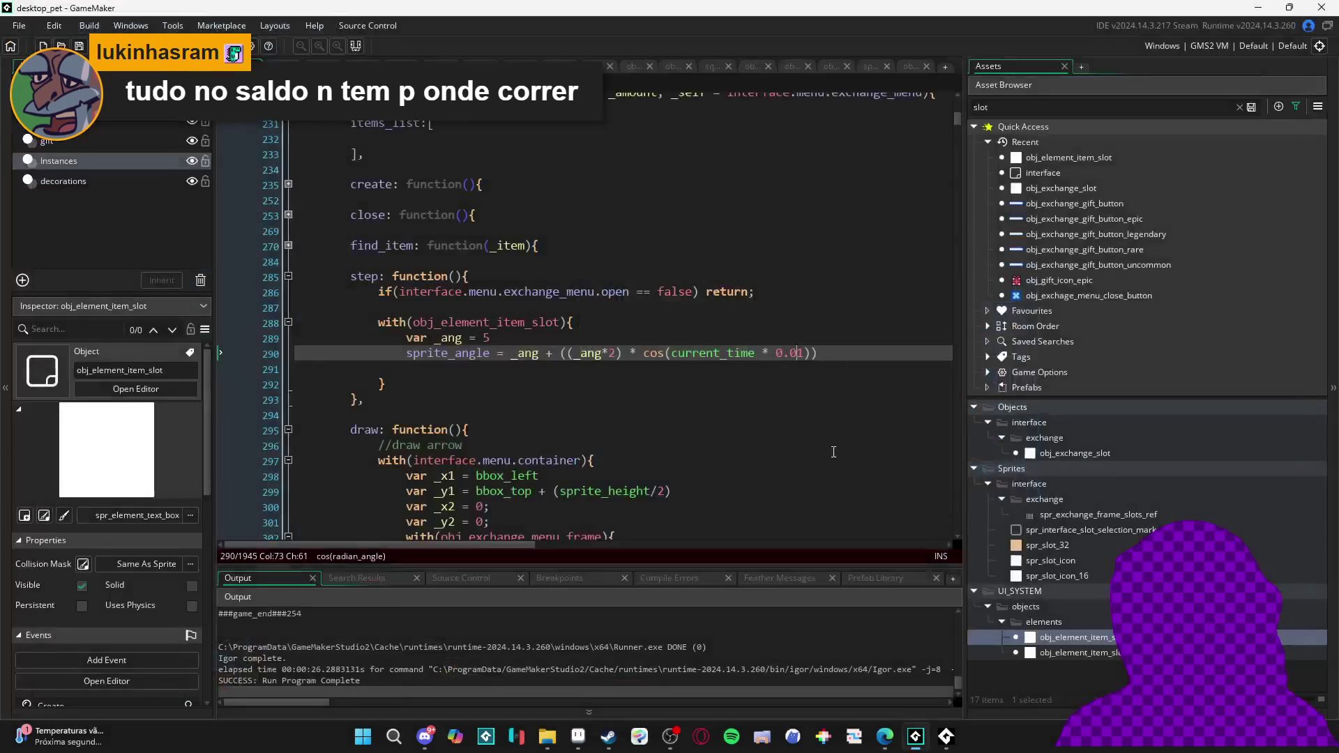
pyautogui.click(625, 374)
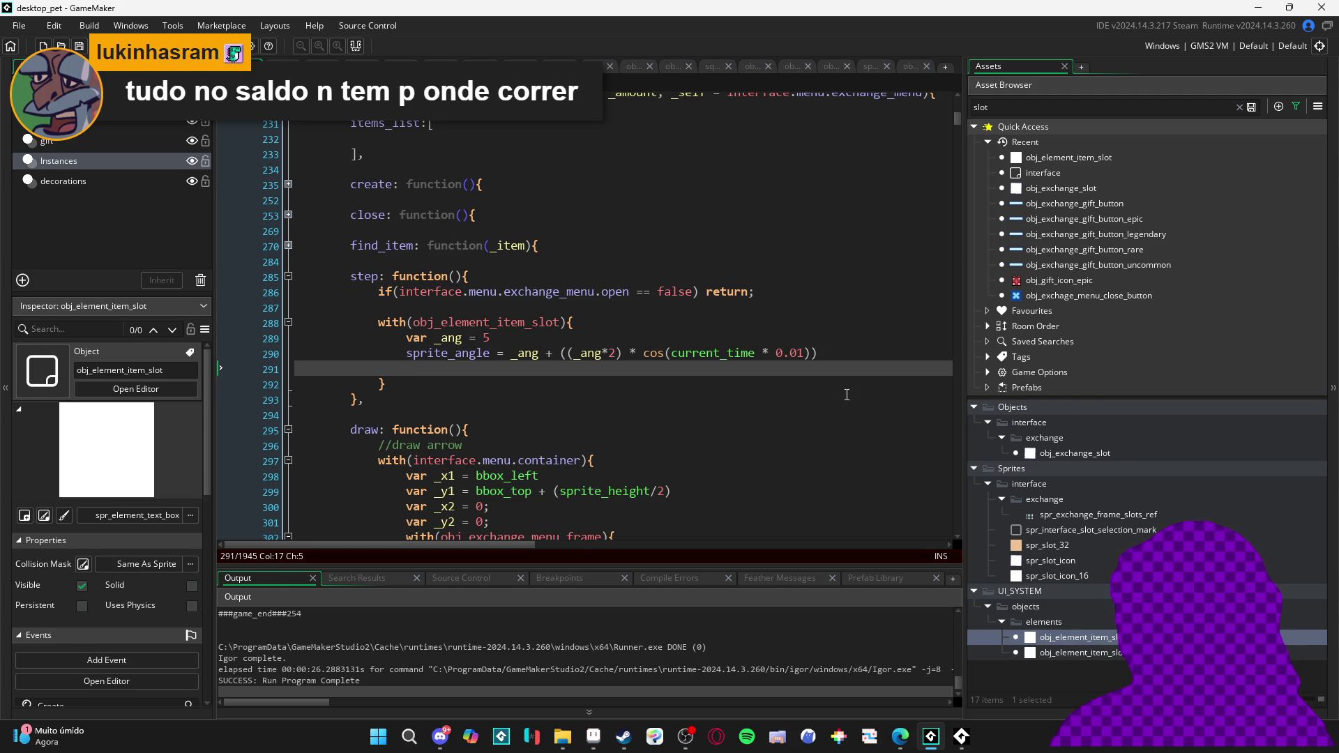
# Add scale = 1 to obj_exchange_slot's Create event and save it
pyautogui.doubleClick(1069, 190)
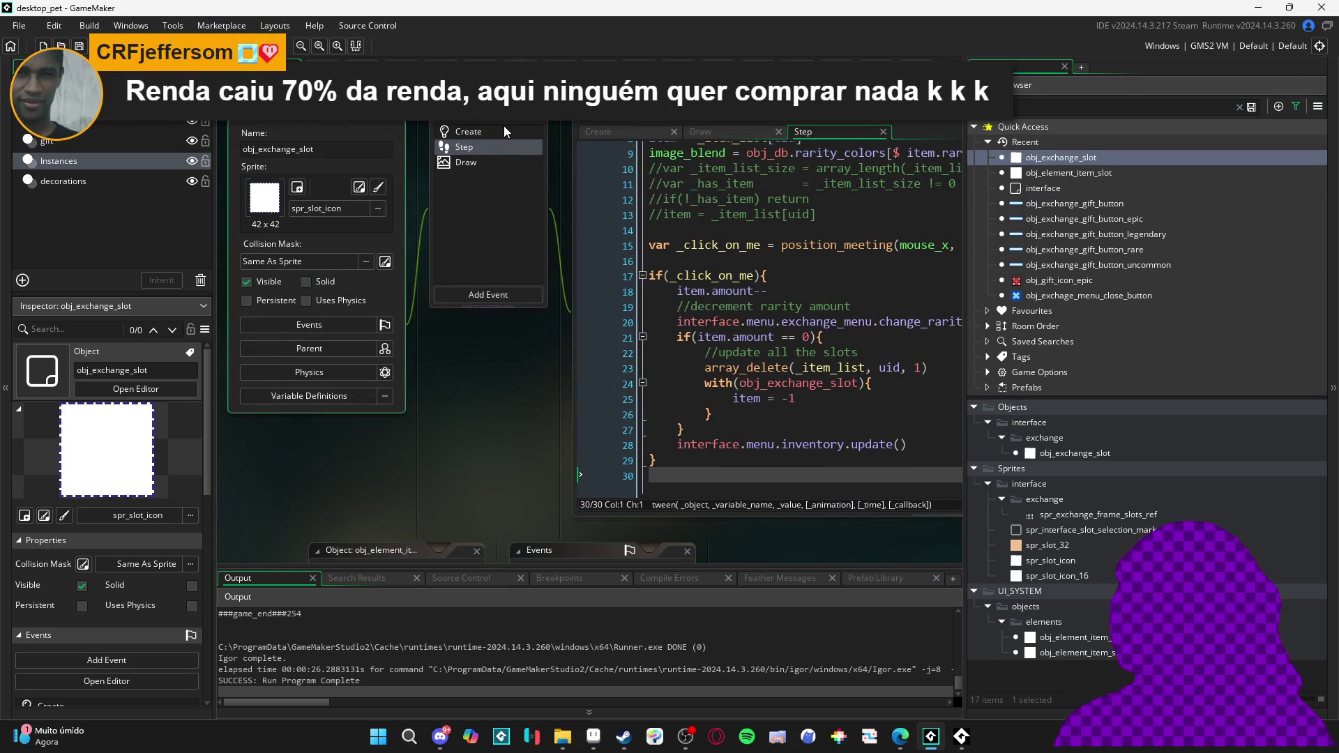
pyautogui.click(504, 128)
pyautogui.doubleClick(853, 123)
pyautogui.write(';')
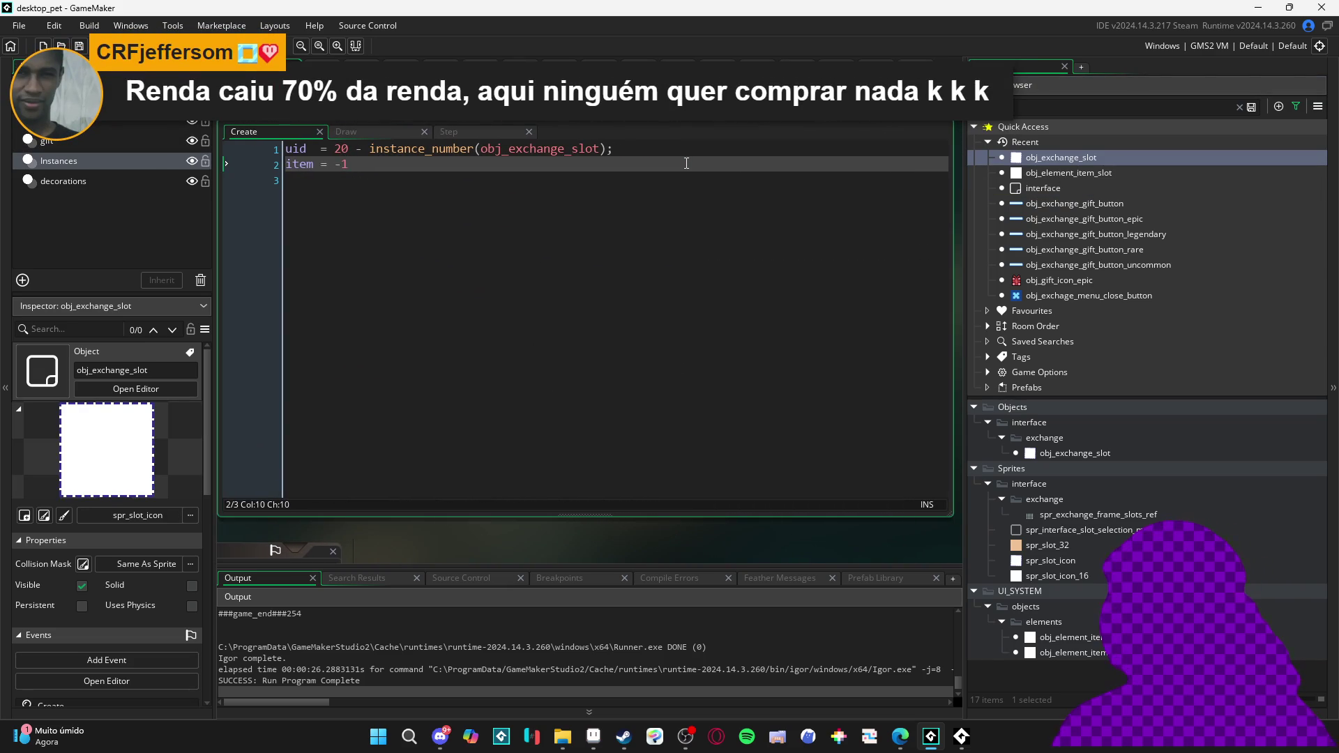
pyautogui.click(686, 163)
pyautogui.press('Return')
pyautogui.write('scale = 1')
pyautogui.hotkey('ctrl', 's')
pyautogui.click(591, 535)
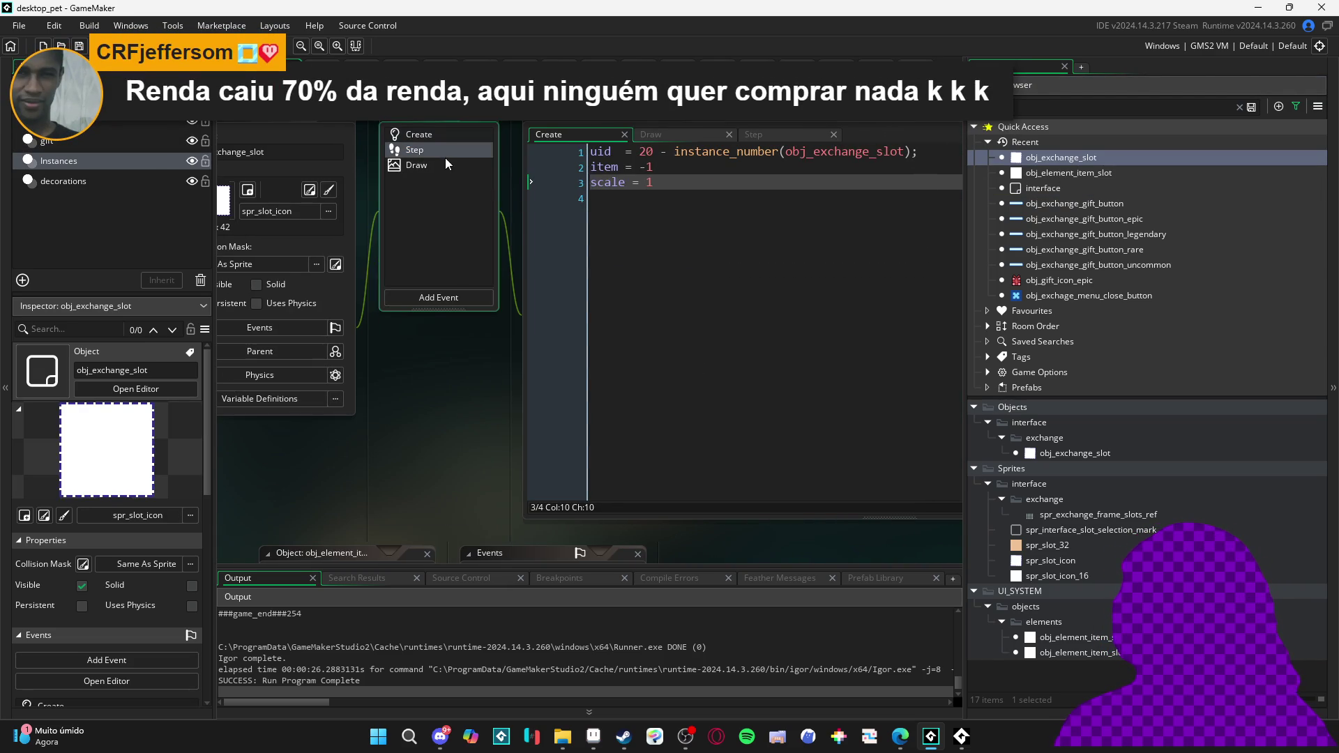
# In the Draw event, use draw_sprite_ext(item.sprite, 0, _icon_x, _icon_y, scale, scale, 0, c_white, 1)
pyautogui.click(425, 165)
pyautogui.doubleClick(907, 126)
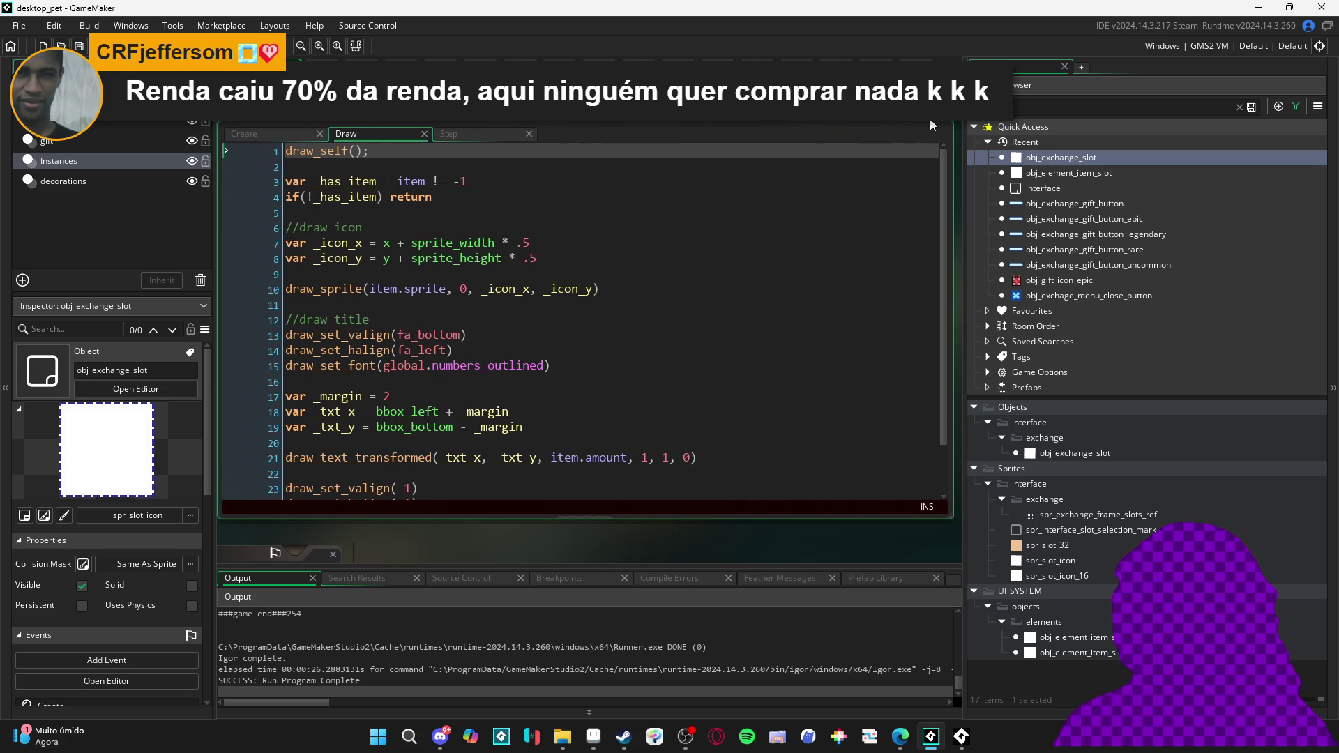
pyautogui.click(595, 408)
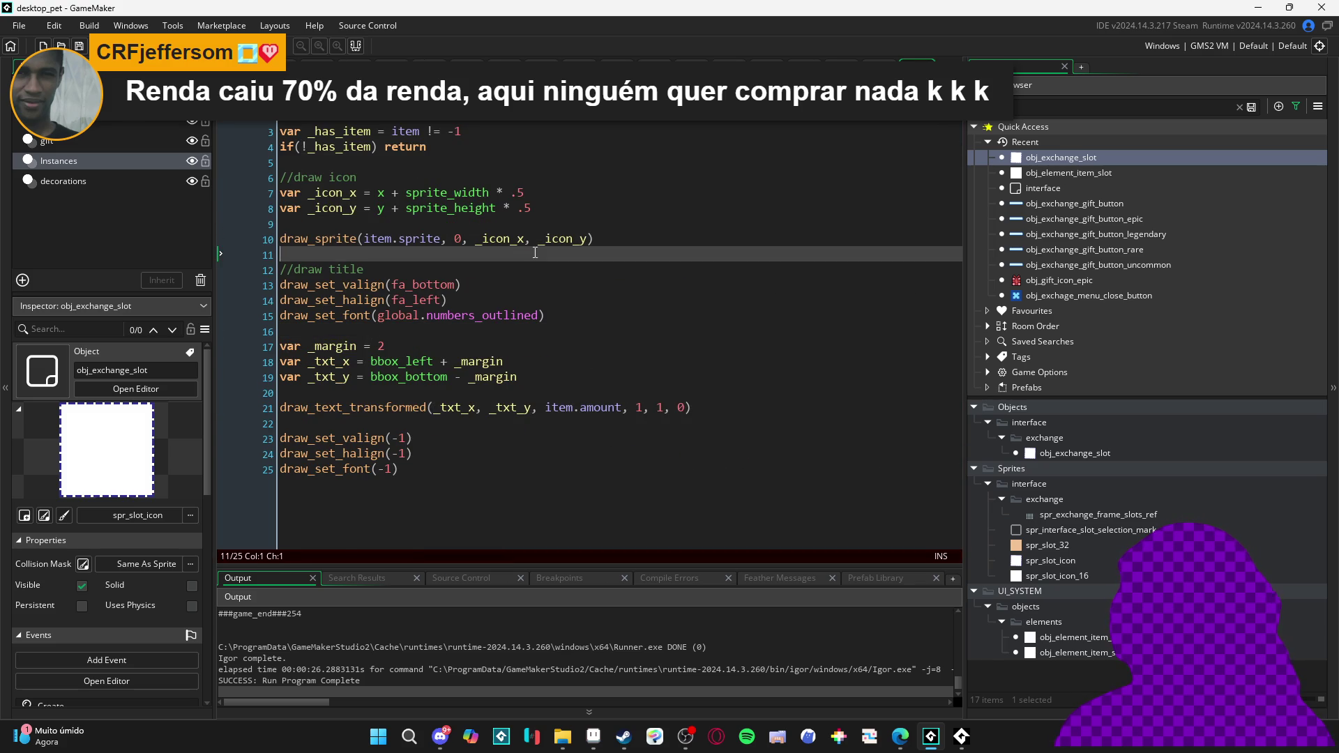
pyautogui.click(570, 238)
pyautogui.click(358, 238)
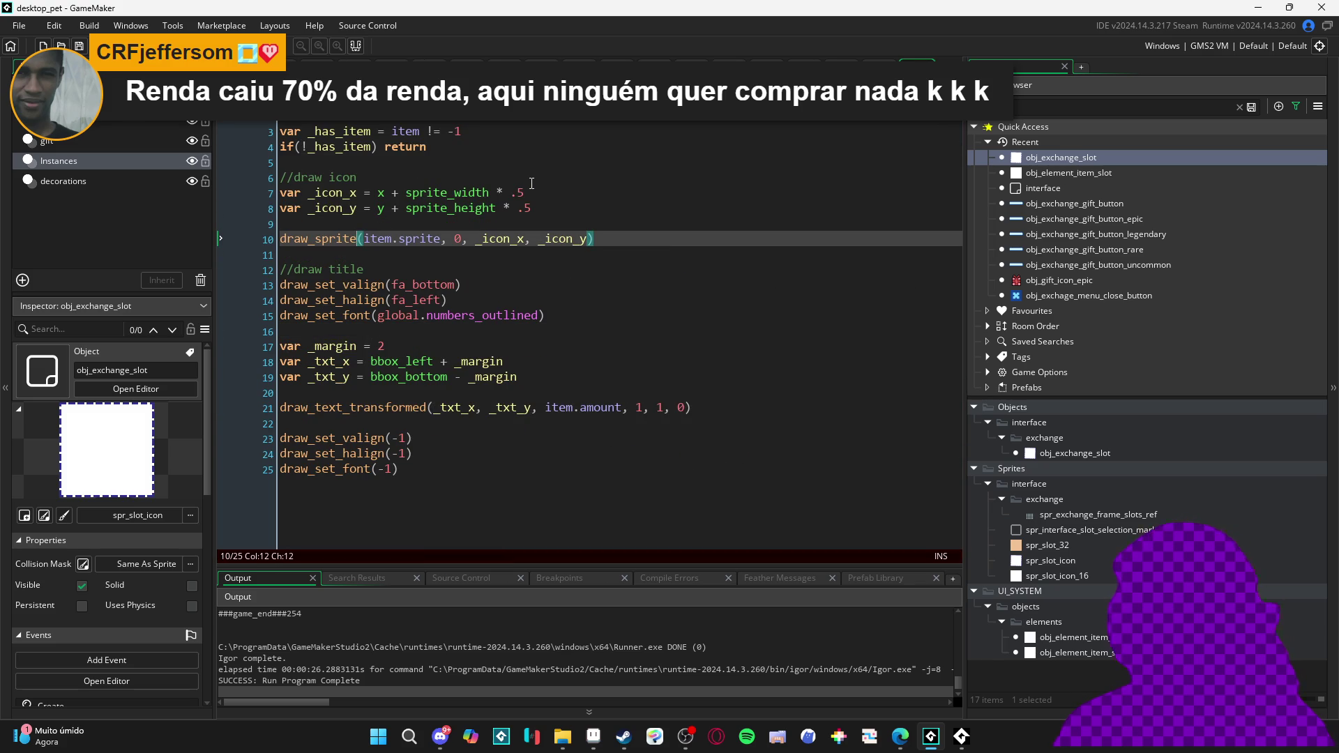
pyautogui.write('_ext')
pyautogui.press('Return')
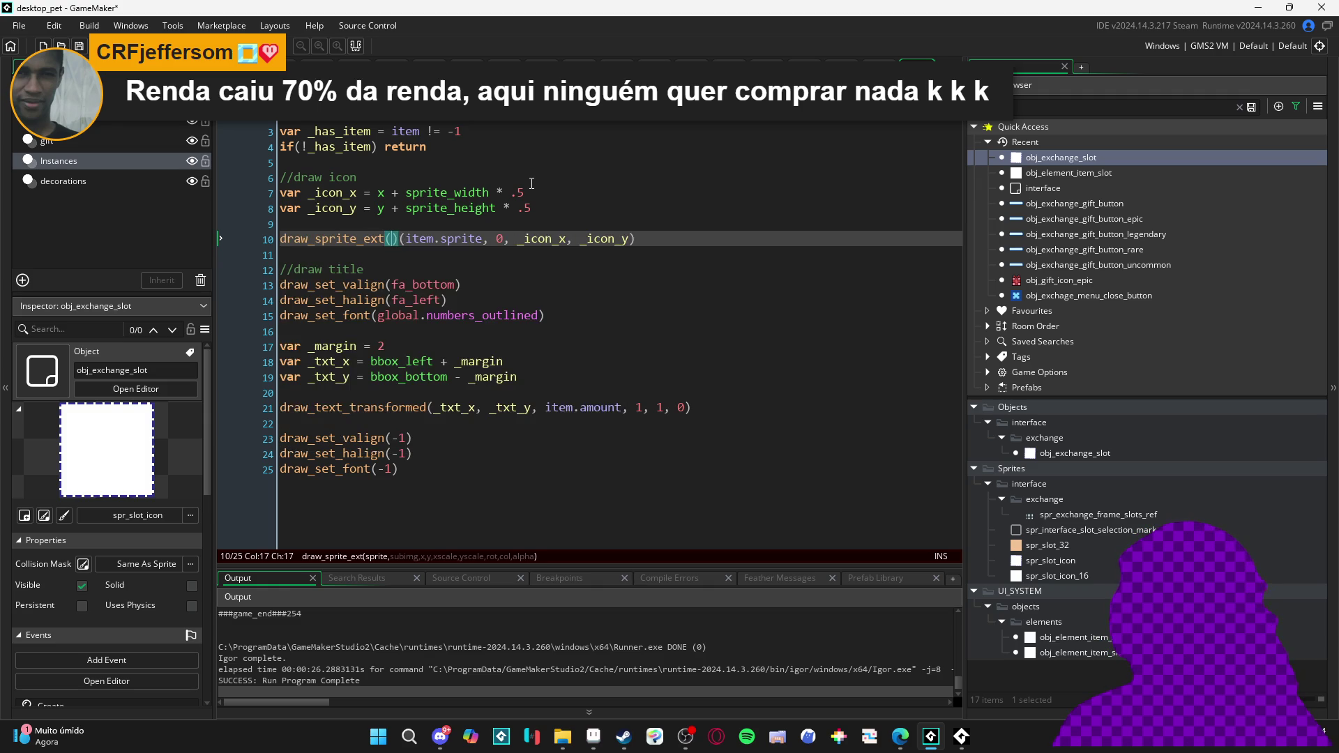
pyautogui.press('Delete')
pyautogui.press('End')
pyautogui.press('Left')
pyautogui.write(', scale')
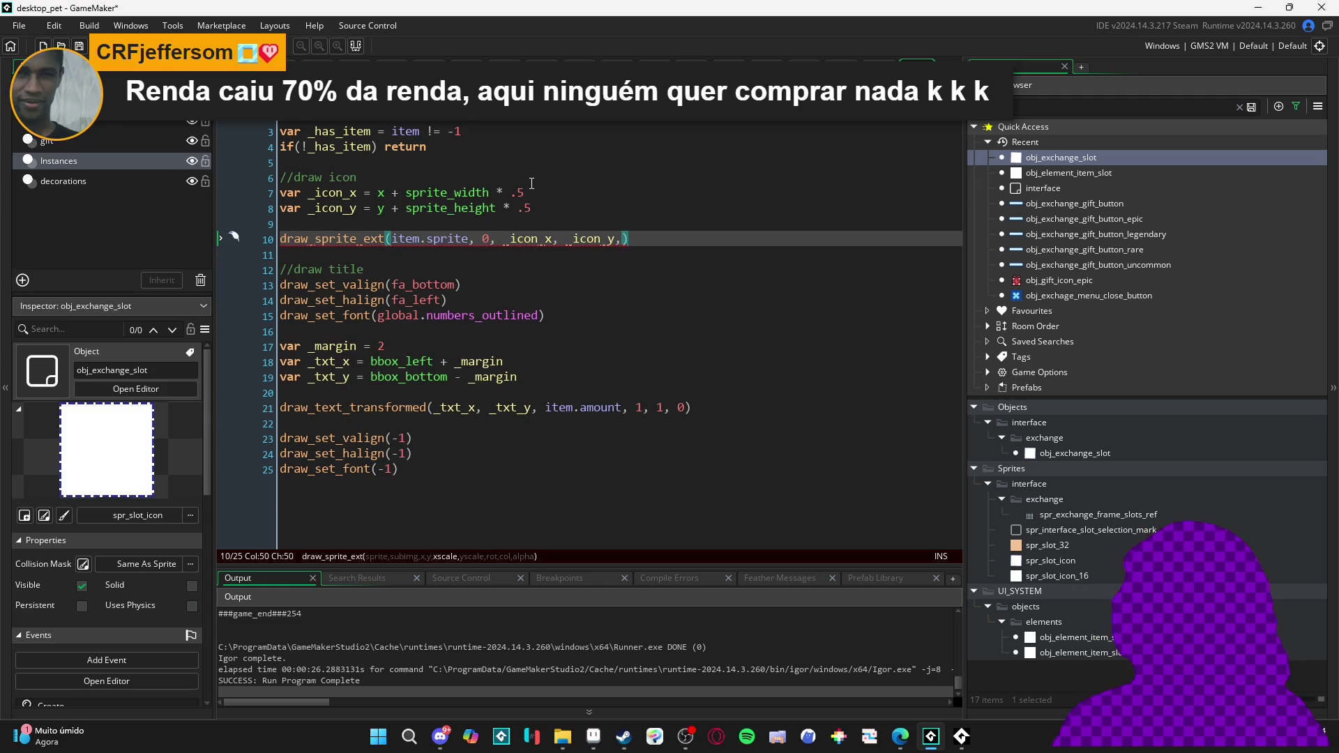
pyautogui.write(', scale,')
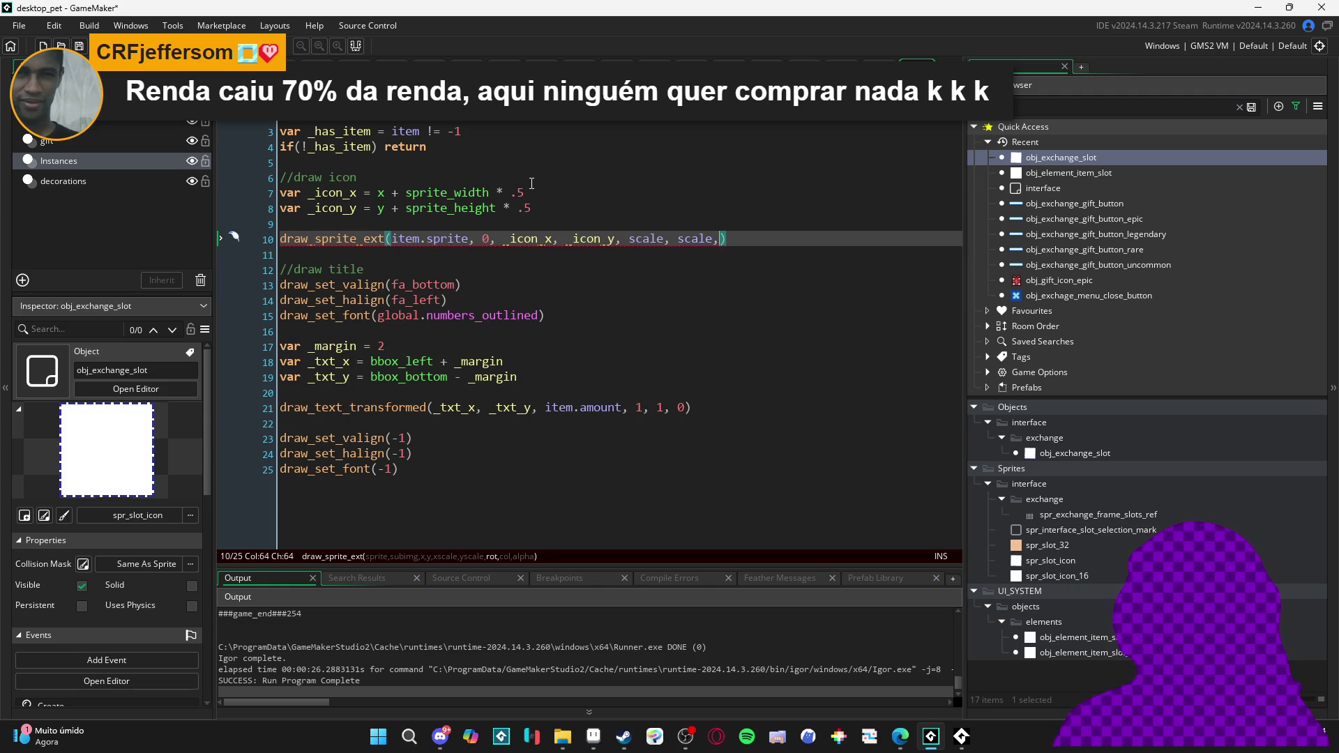
pyautogui.write('0,')
pyautogui.write('c_white, ')
pyautogui.write('1')
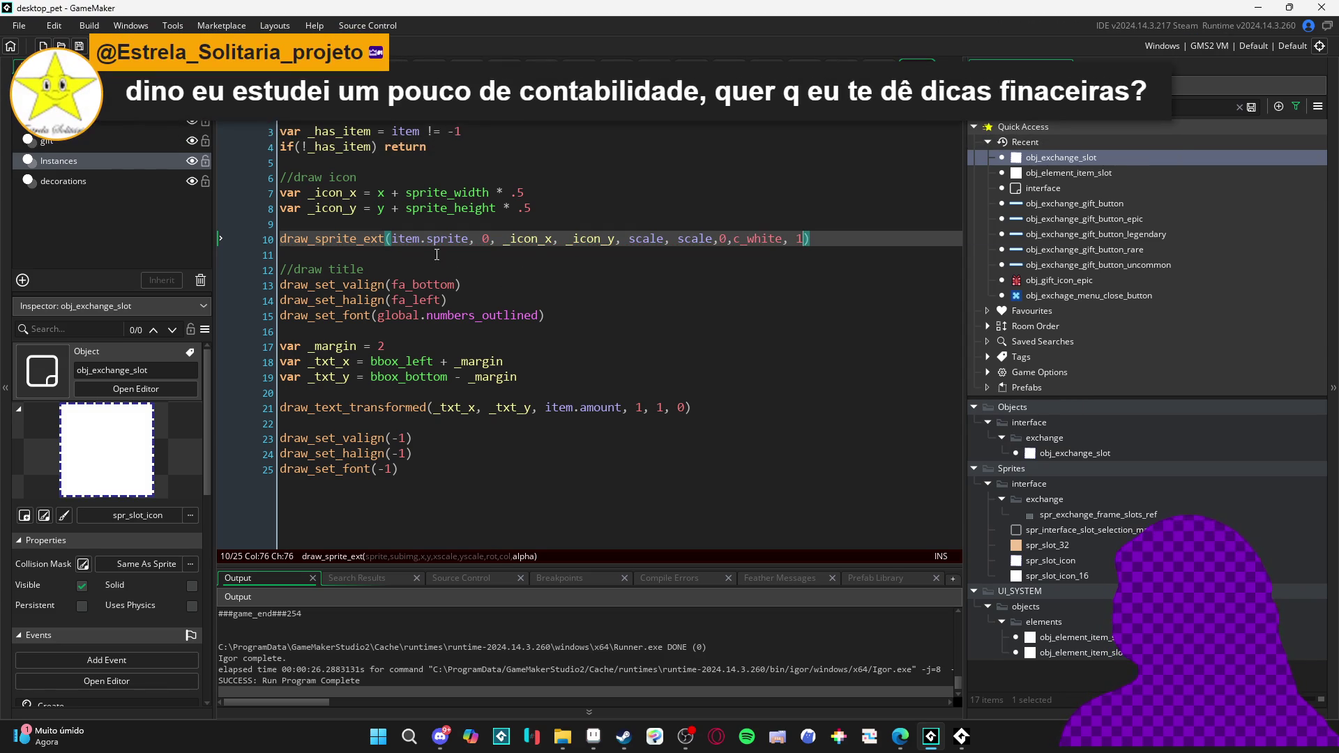
pyautogui.click(471, 241)
pyautogui.moveTo(473, 241); pyautogui.dragTo(391, 240)
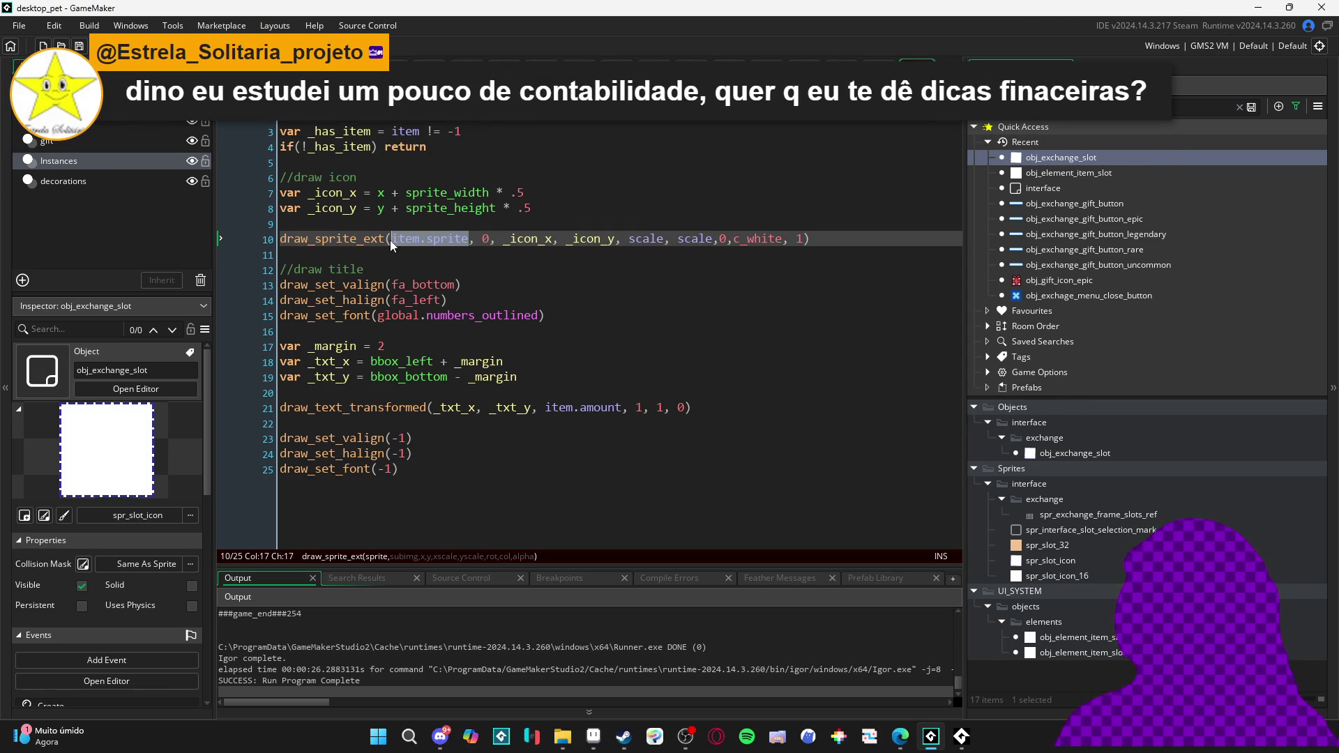